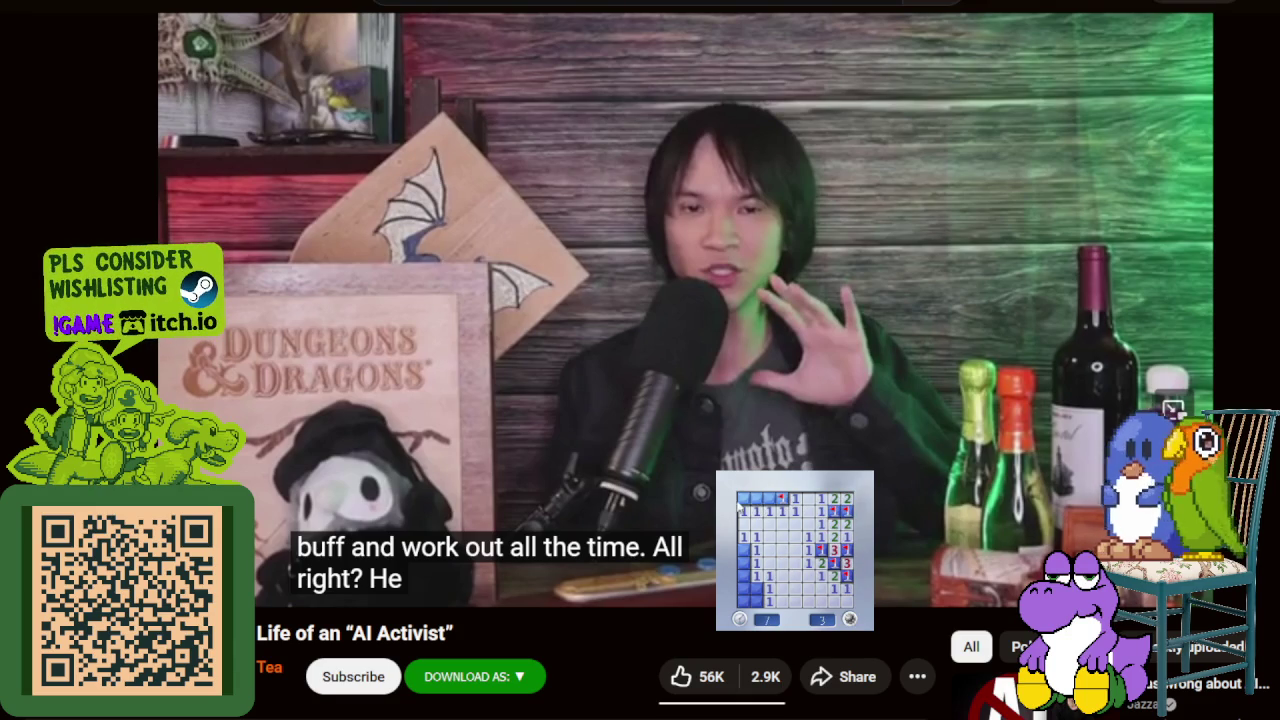
Step: Flag two suspected mines and reveal the bottom-left corner of the Minesweeper board
right_click(745, 550)
right_click(745, 576)
left_click(752, 590)
Step: On a fresh Minesweeper board, open areas and flag the mines beside revealed numbers
left_click(790, 585)
right_click(809, 565)
left_click(821, 552)
right_click(846, 550)
right_click(795, 550)
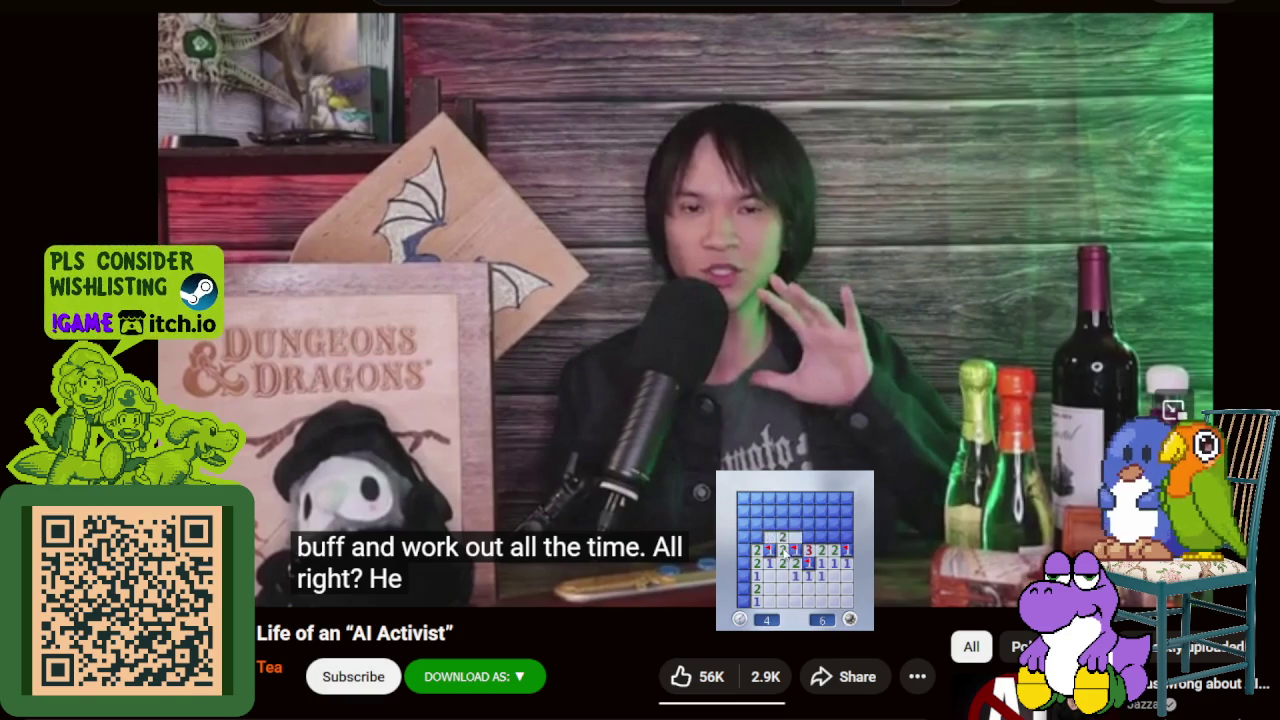
left_click(798, 532)
right_click(822, 537)
right_click(757, 511)
left_click(745, 524)
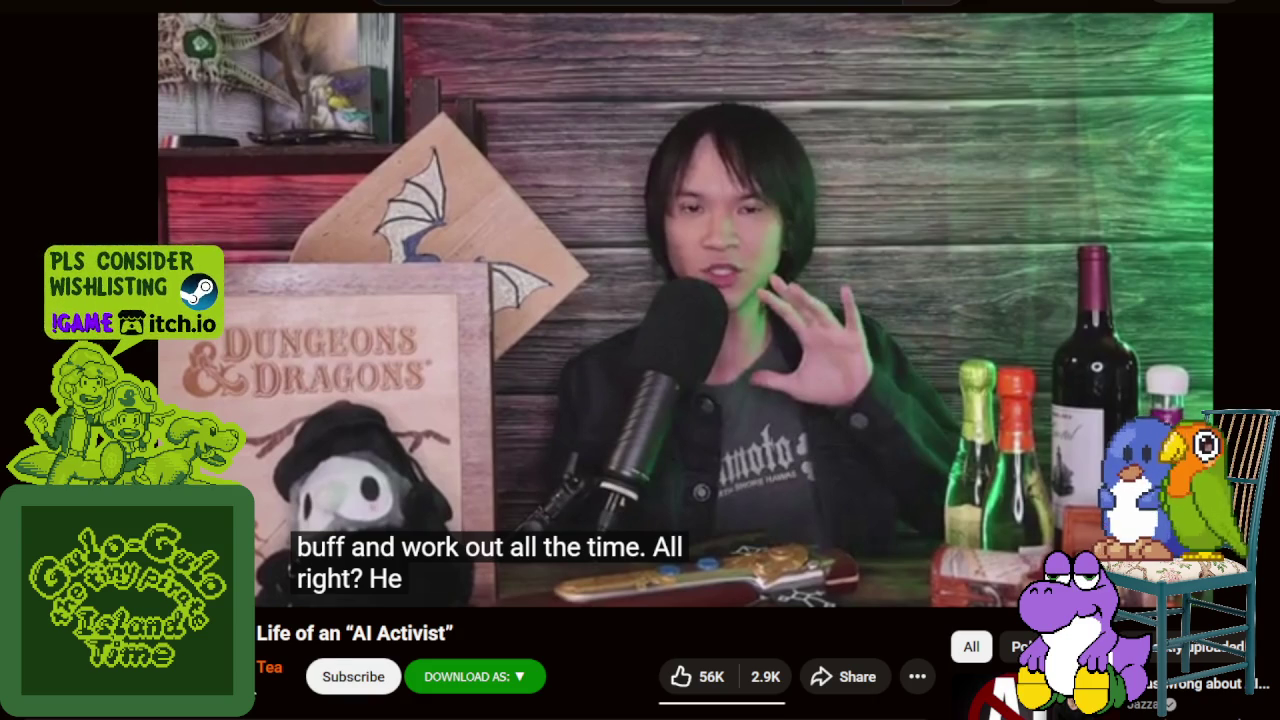
mouse_move(727, 285)
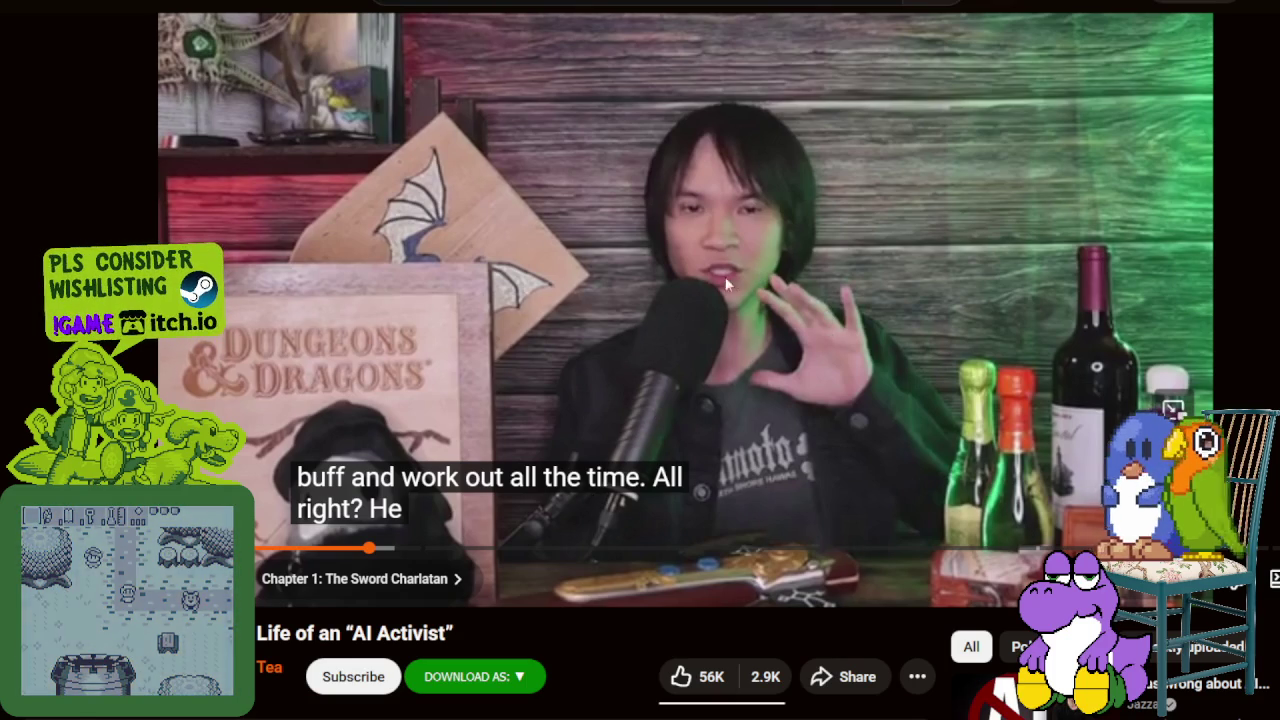
Step: Play the YouTube video briefly and pause it on the fencing scene
left_click(676, 349)
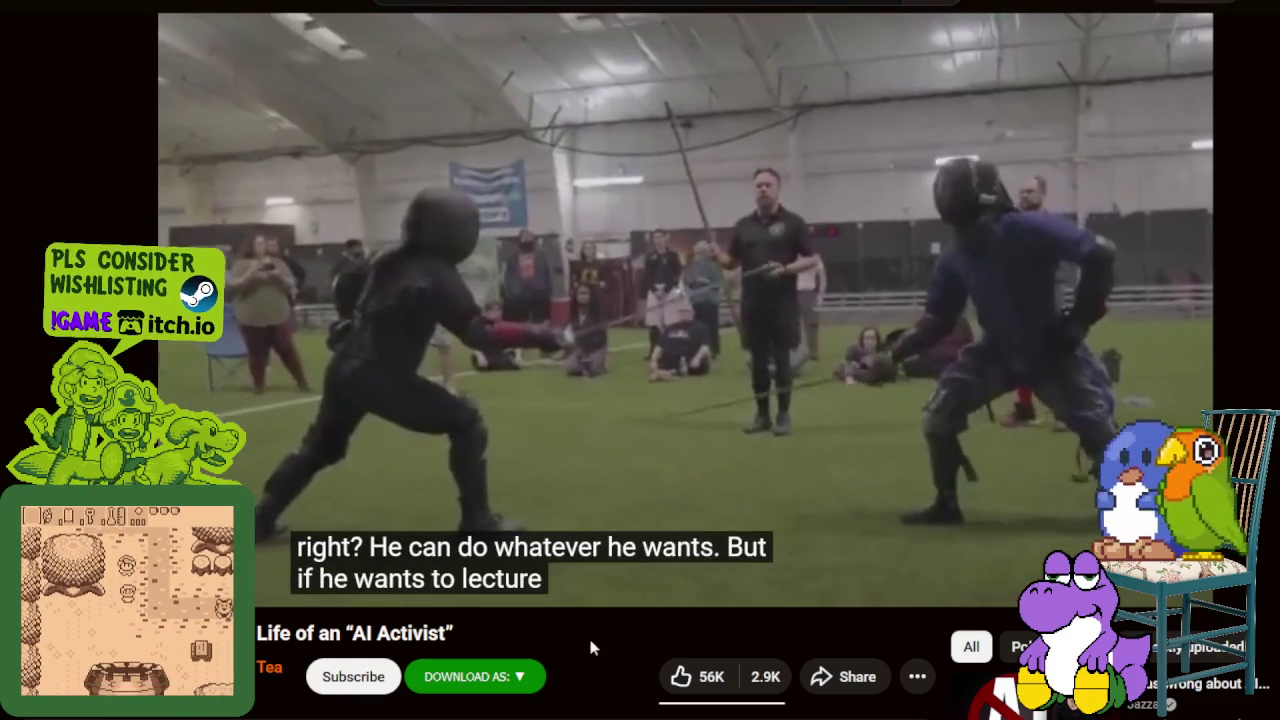
left_click(791, 427)
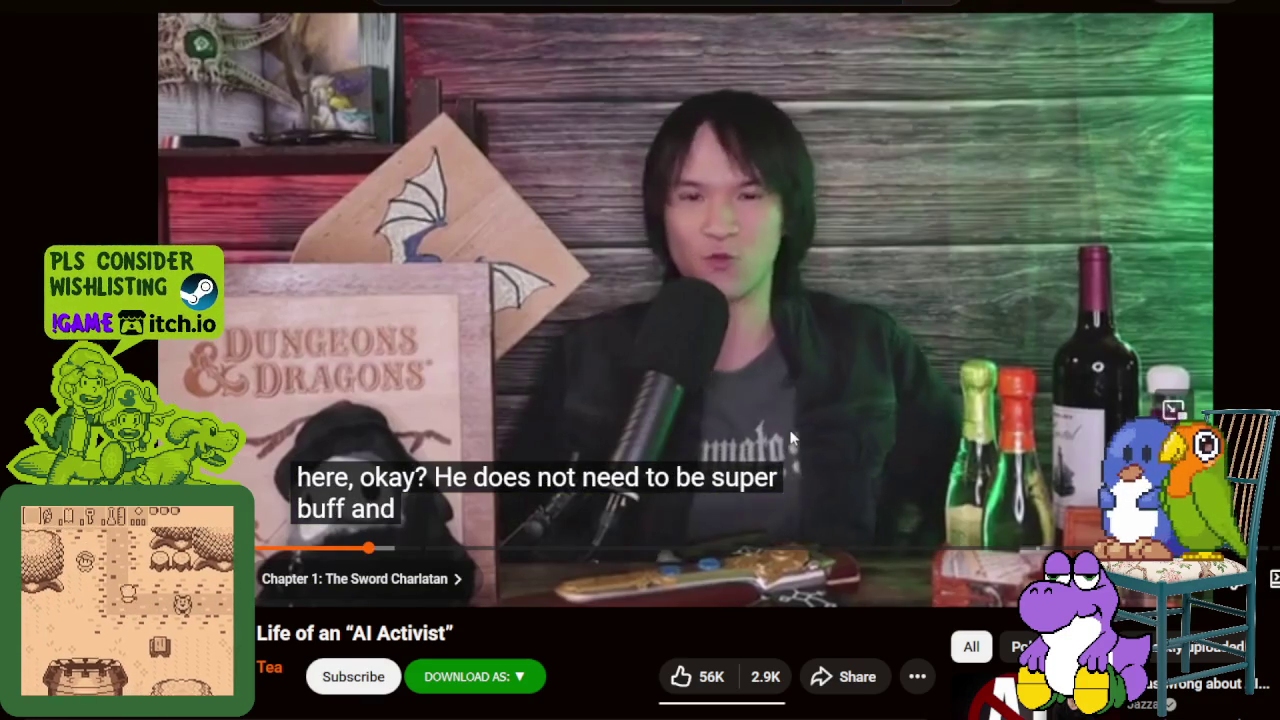
left_click(791, 437)
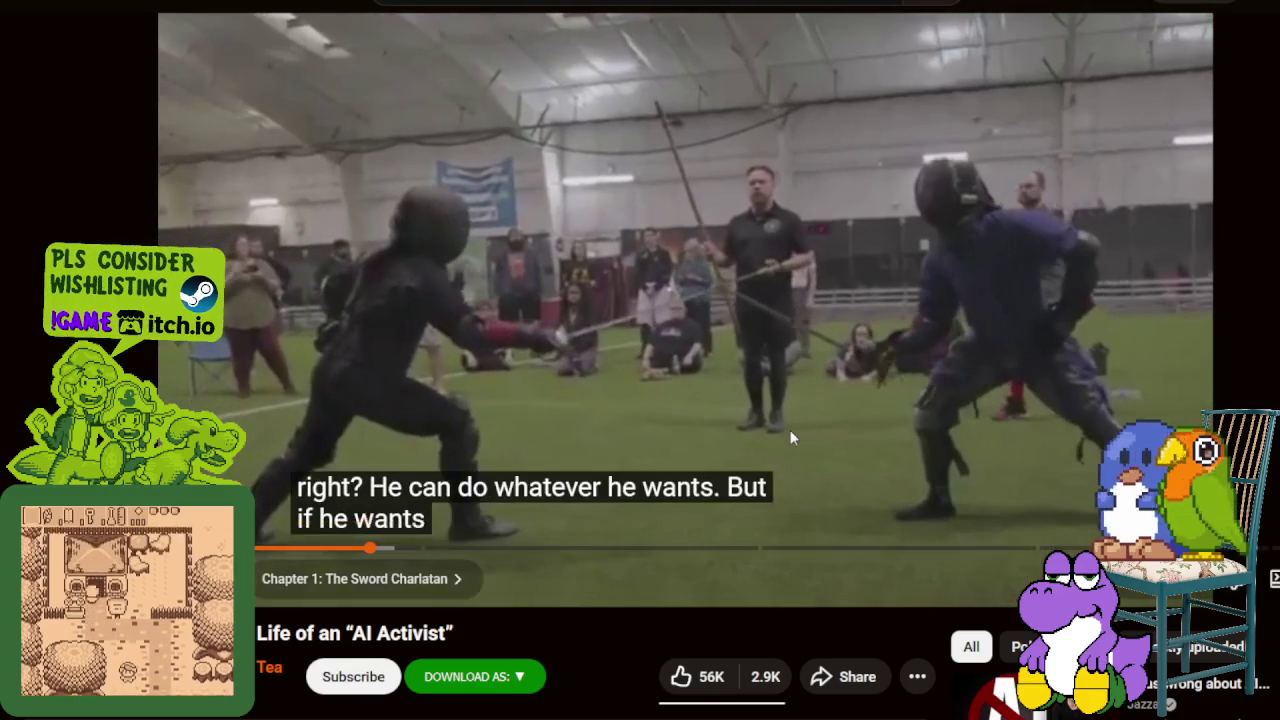
left_click(791, 437)
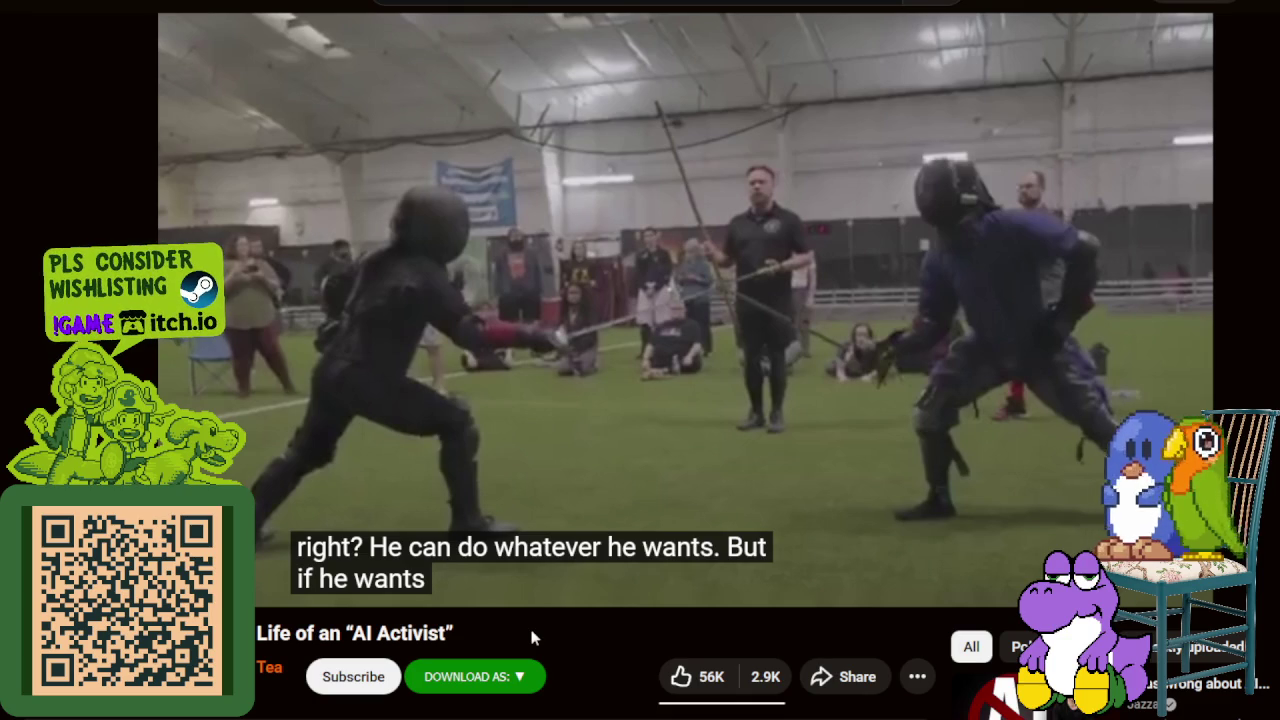
Step: Resume and pause the video twice more, reaching the garden sword-swinging footage
left_click(619, 404)
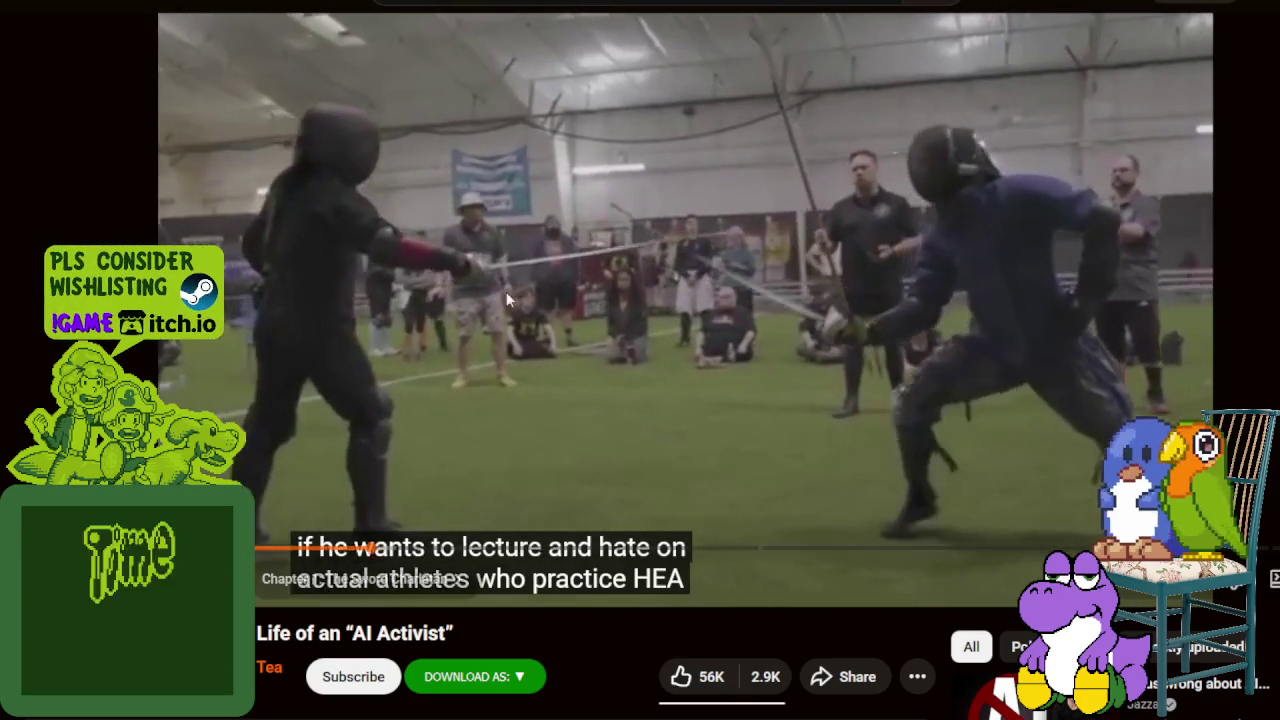
left_click(506, 291)
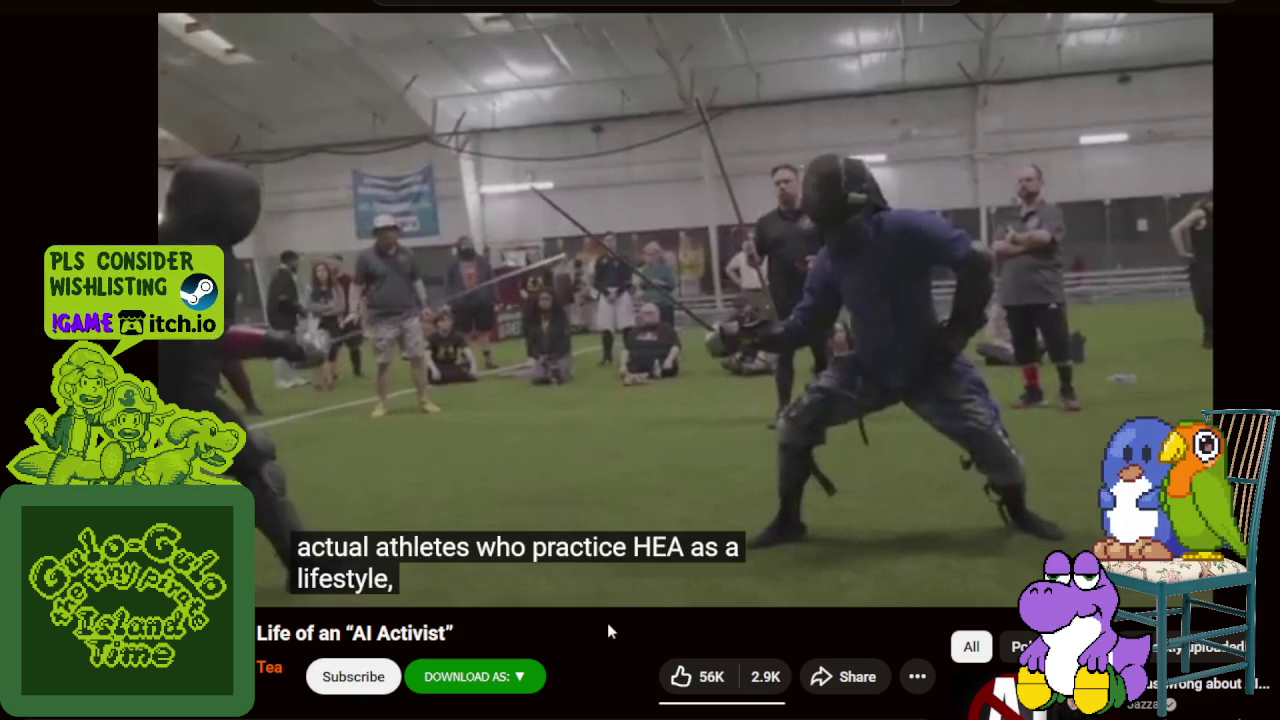
mouse_move(622, 352)
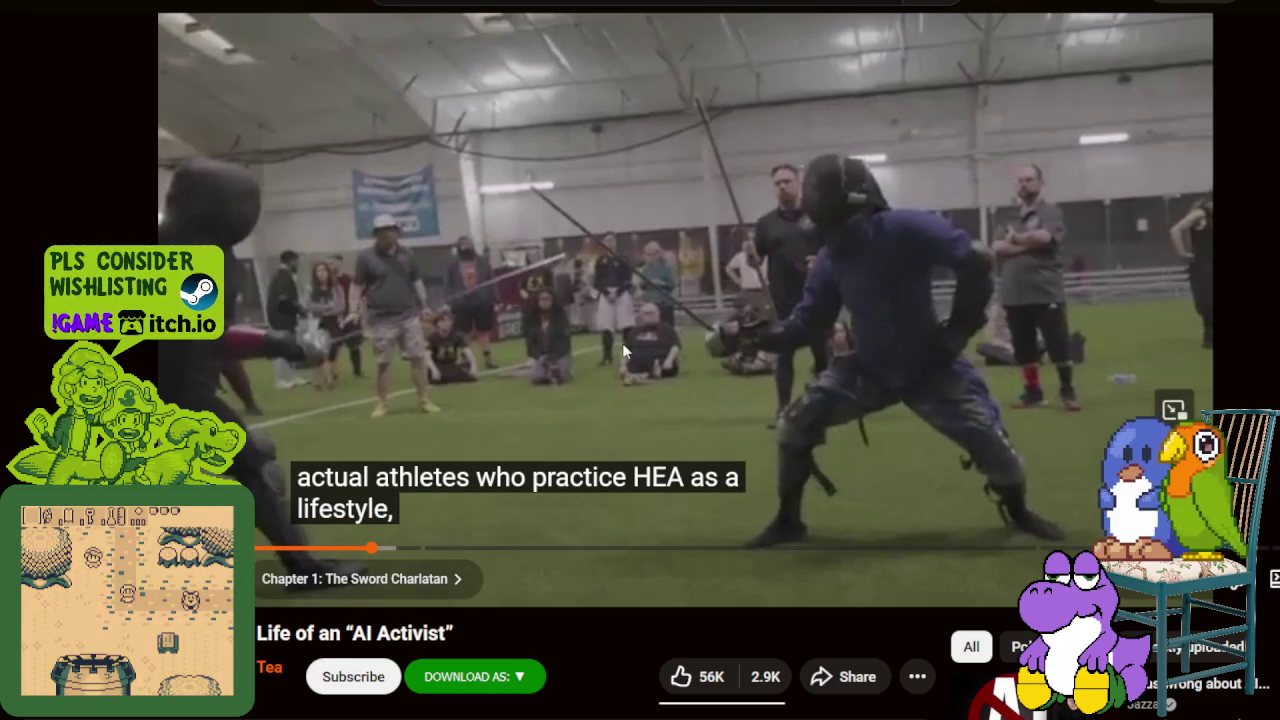
left_click(543, 318)
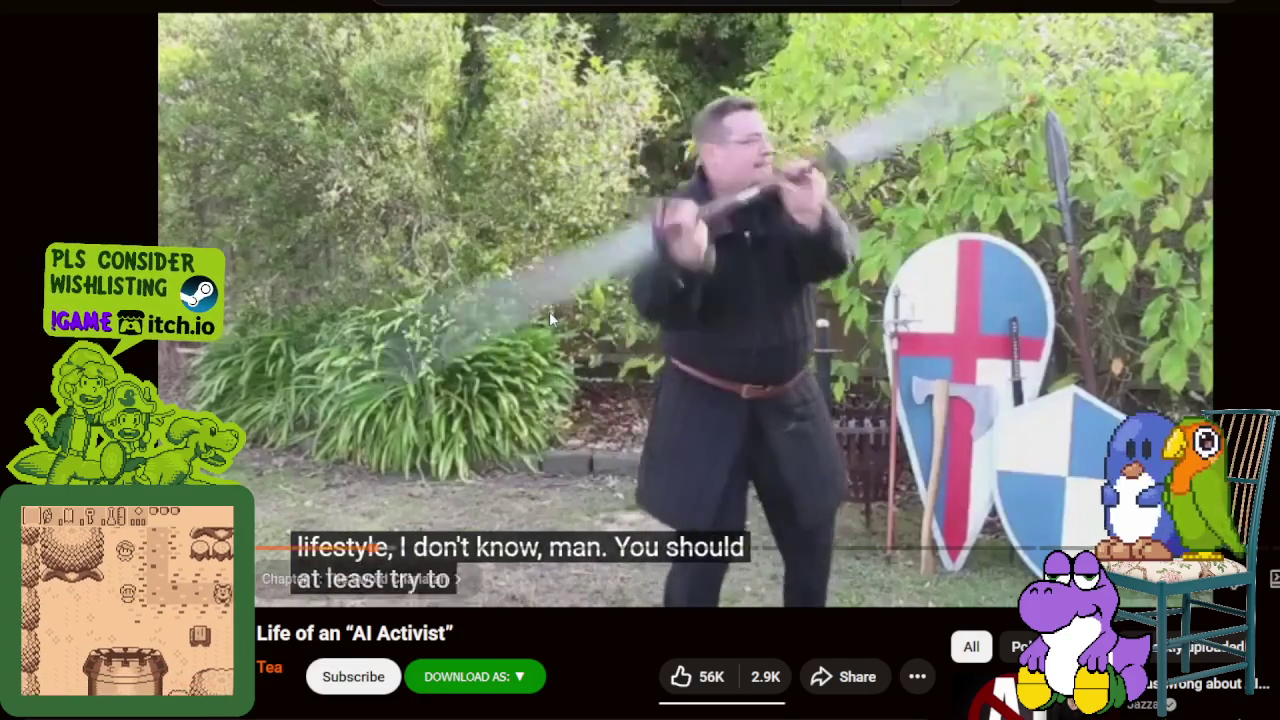
left_click(768, 243)
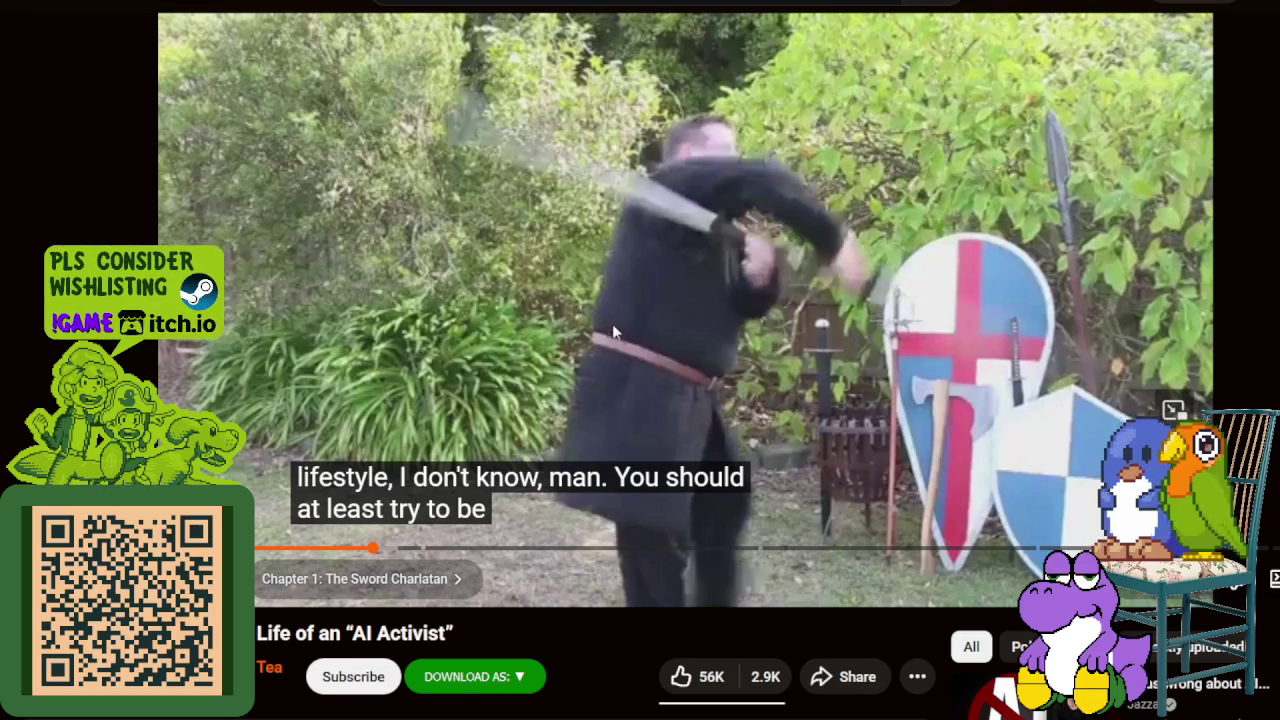
Step: Resume the video so it plays into the Czepeku map-bundle sponsor segment
left_click(697, 323)
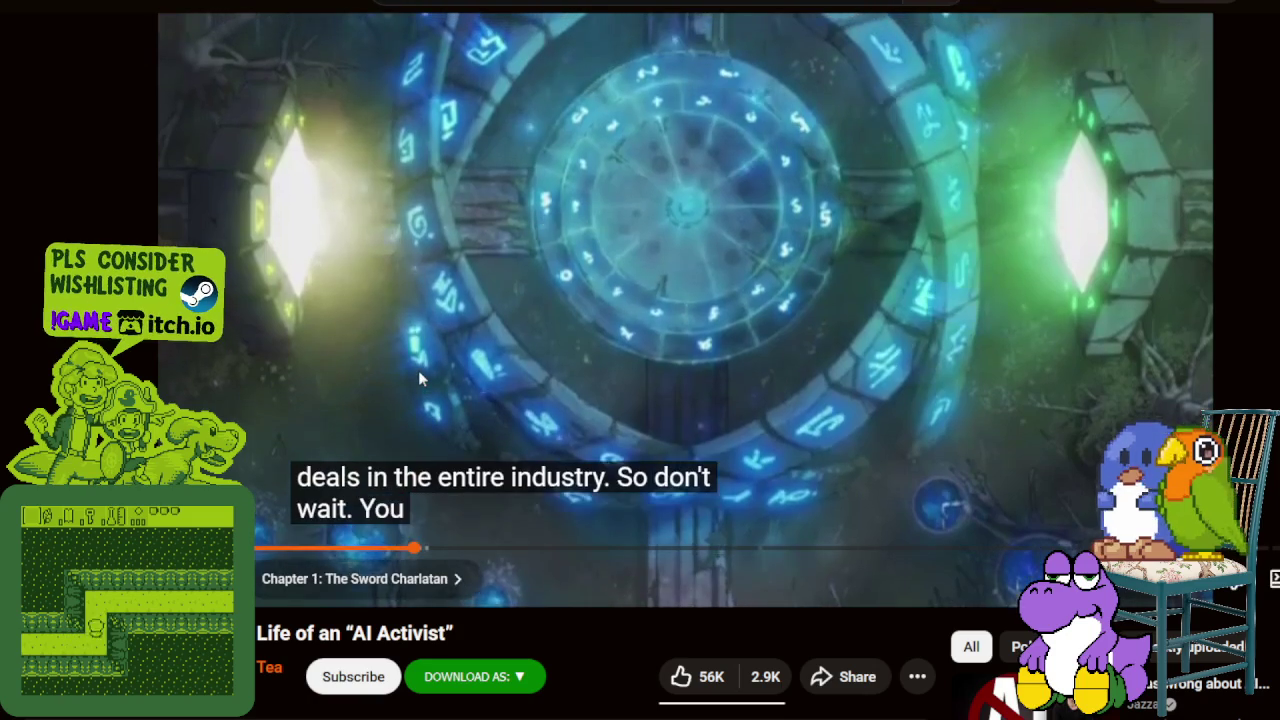
Step: Pause on the rune scene, then resume and pause at 'Chapter 2: A White Knight'
left_click(418, 370)
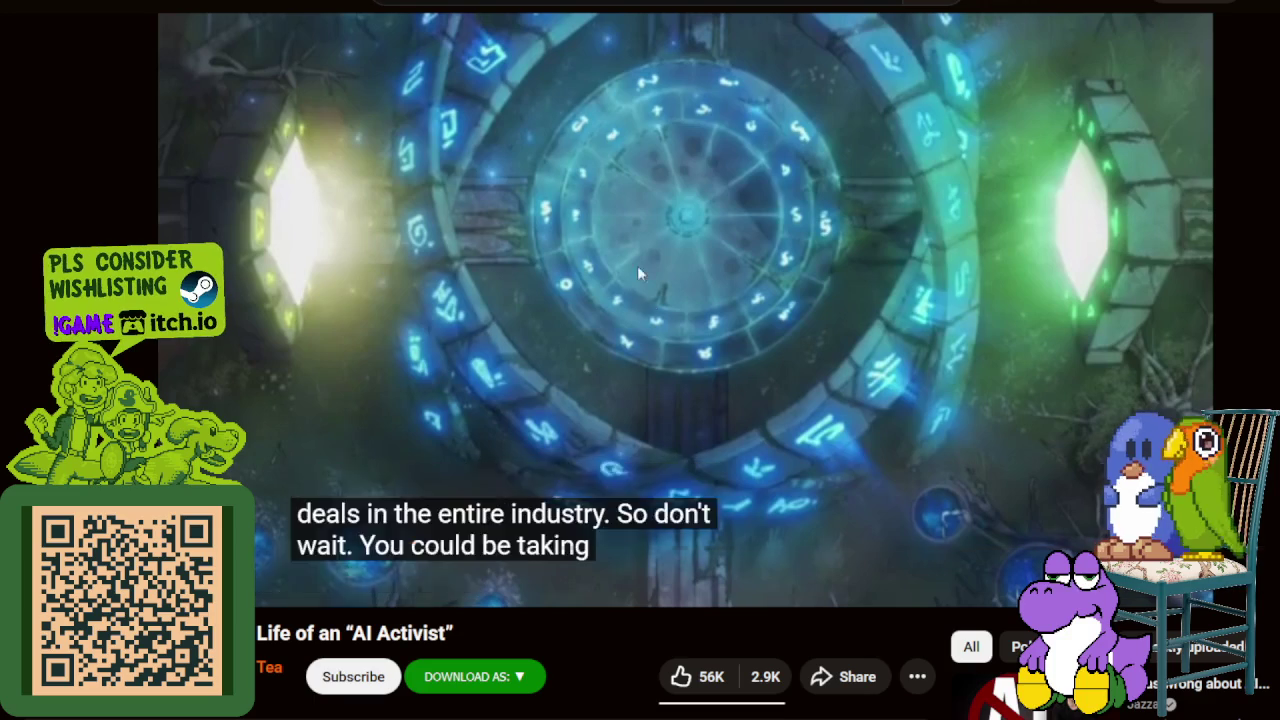
left_click(929, 472)
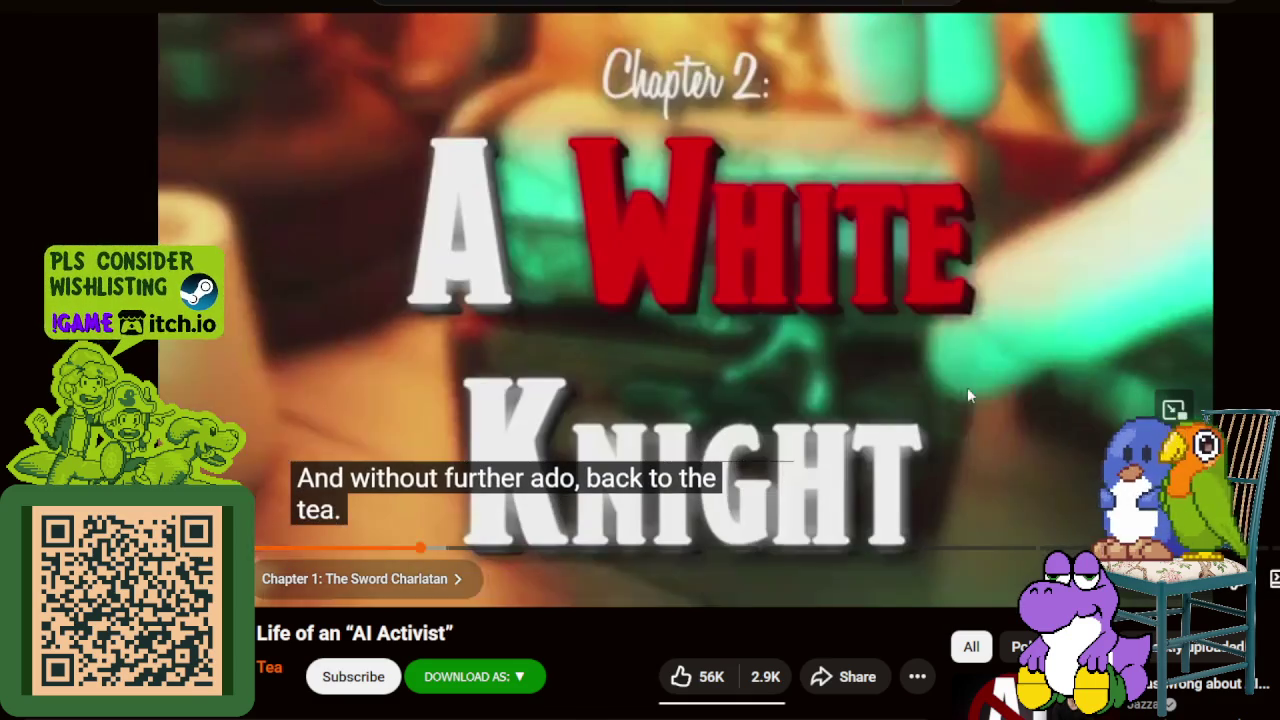
left_click(968, 394)
scroll(536, 565, "down", 2)
Step: Expand the video description, read its sponsor links and episode notes, and return to the player
scroll(536, 565, "down", 1)
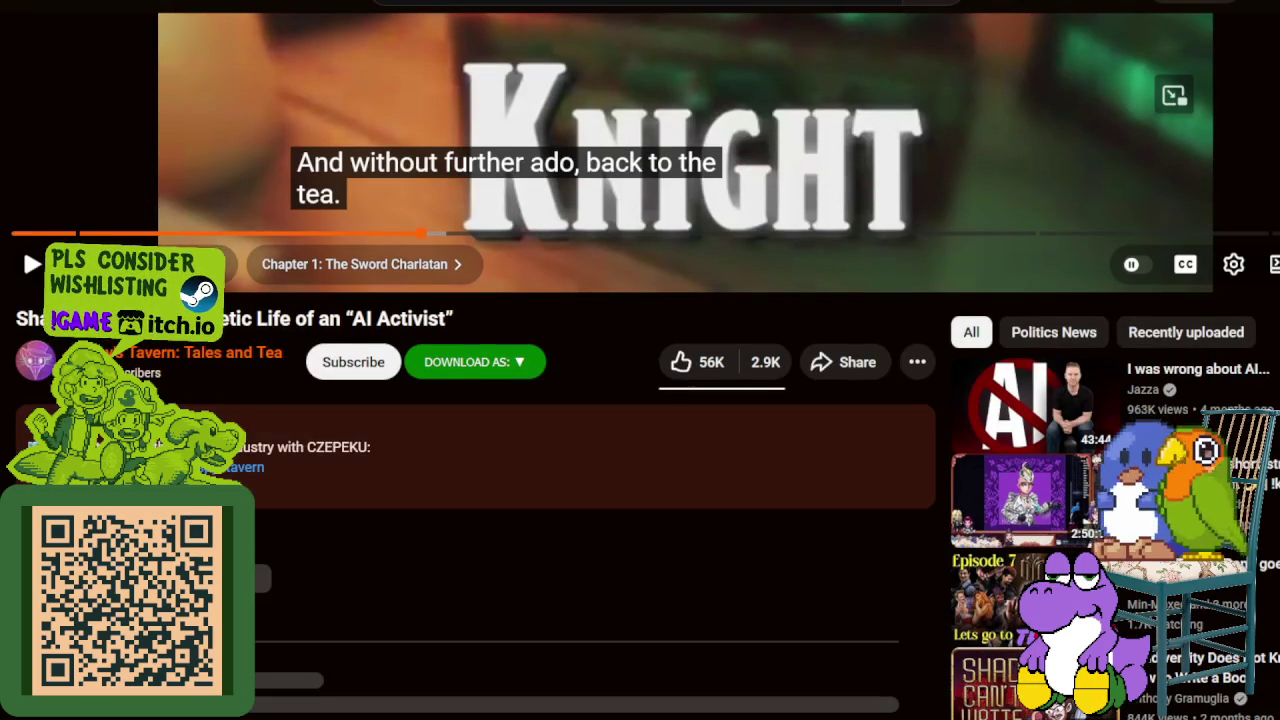
left_click(556, 487)
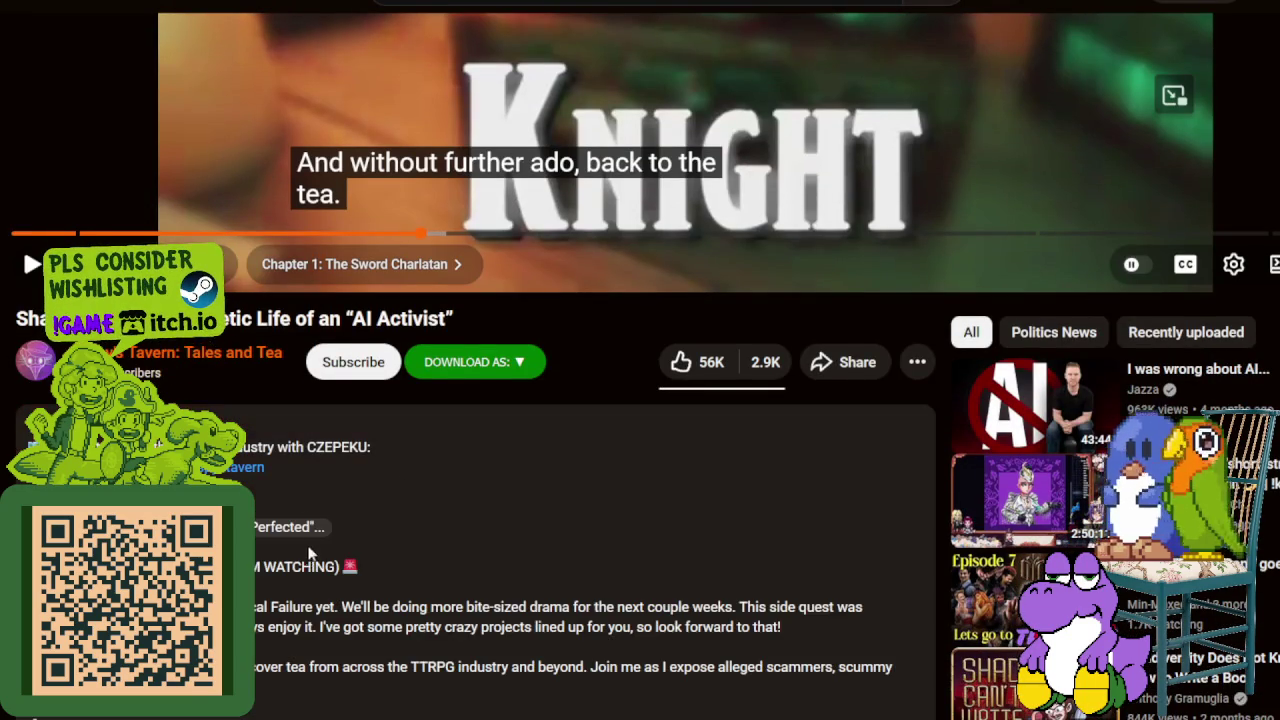
scroll(294, 494, "down", 2)
scroll(260, 380, "down", 2)
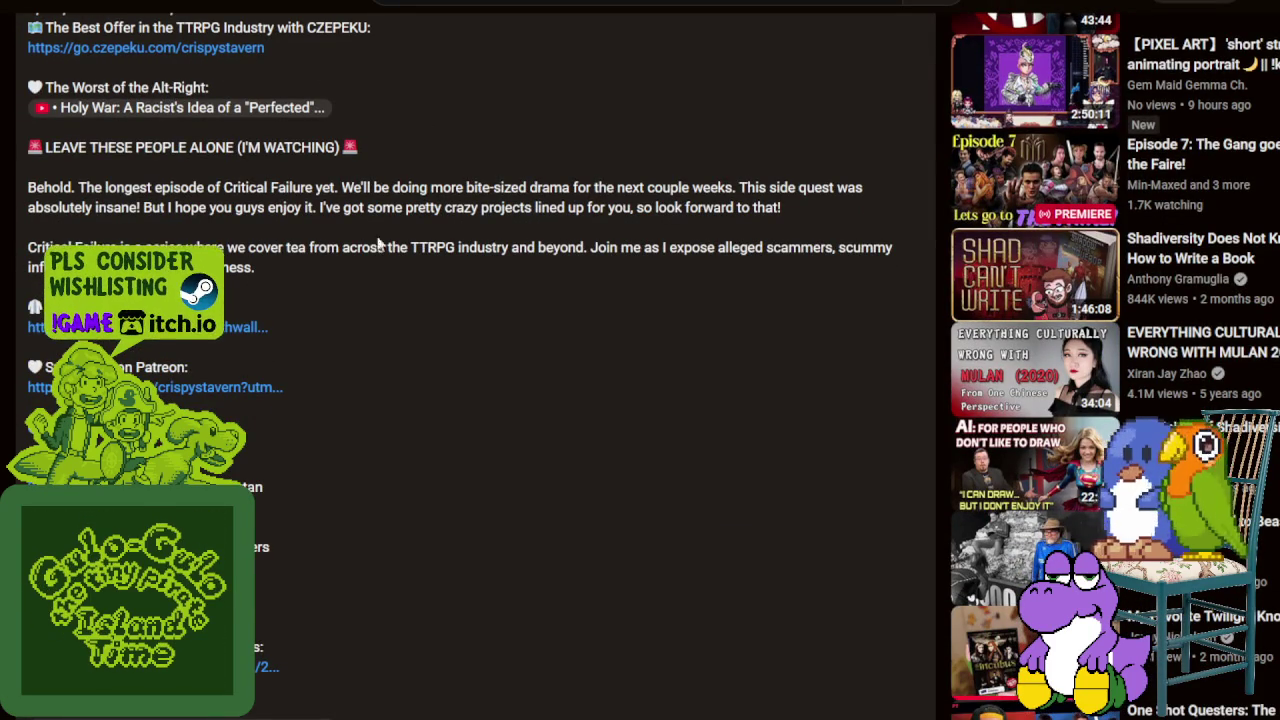
scroll(574, 490, "up", 1)
scroll(574, 484, "up", 2)
scroll(620, 360, "up", 1)
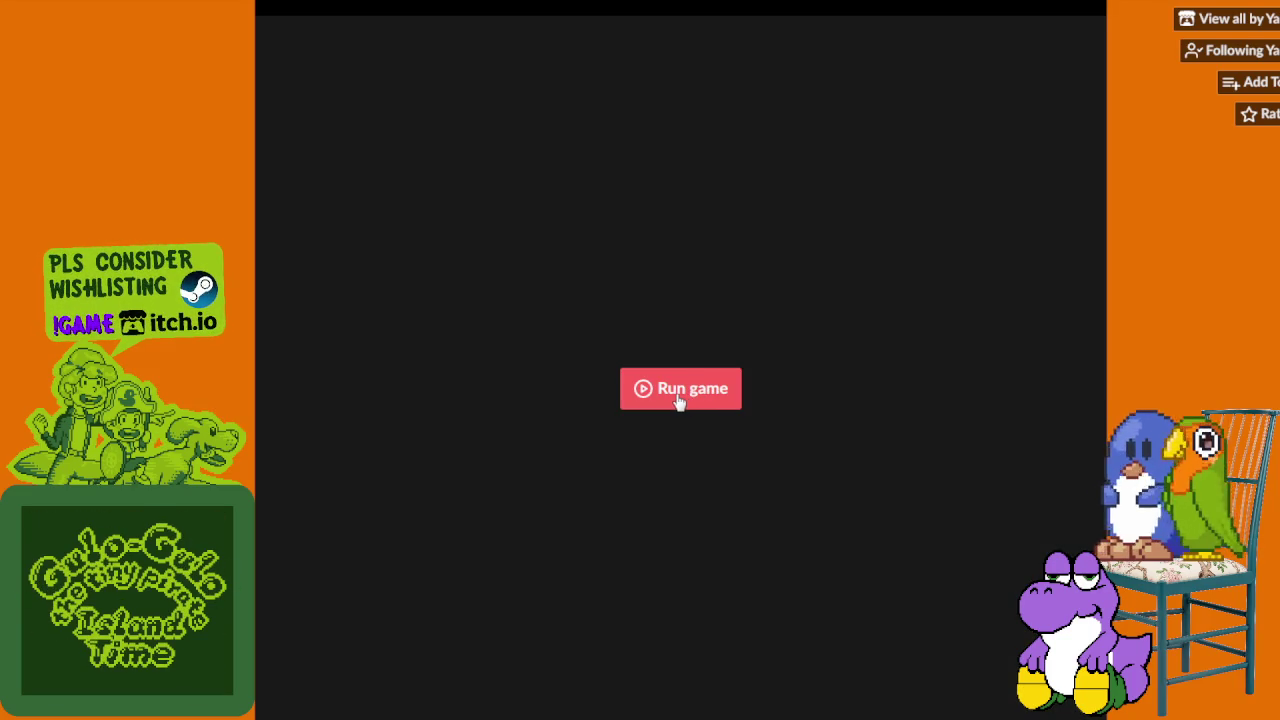
Step: Launch the cowboy game and make the gunslinger jump three times
left_click(679, 401)
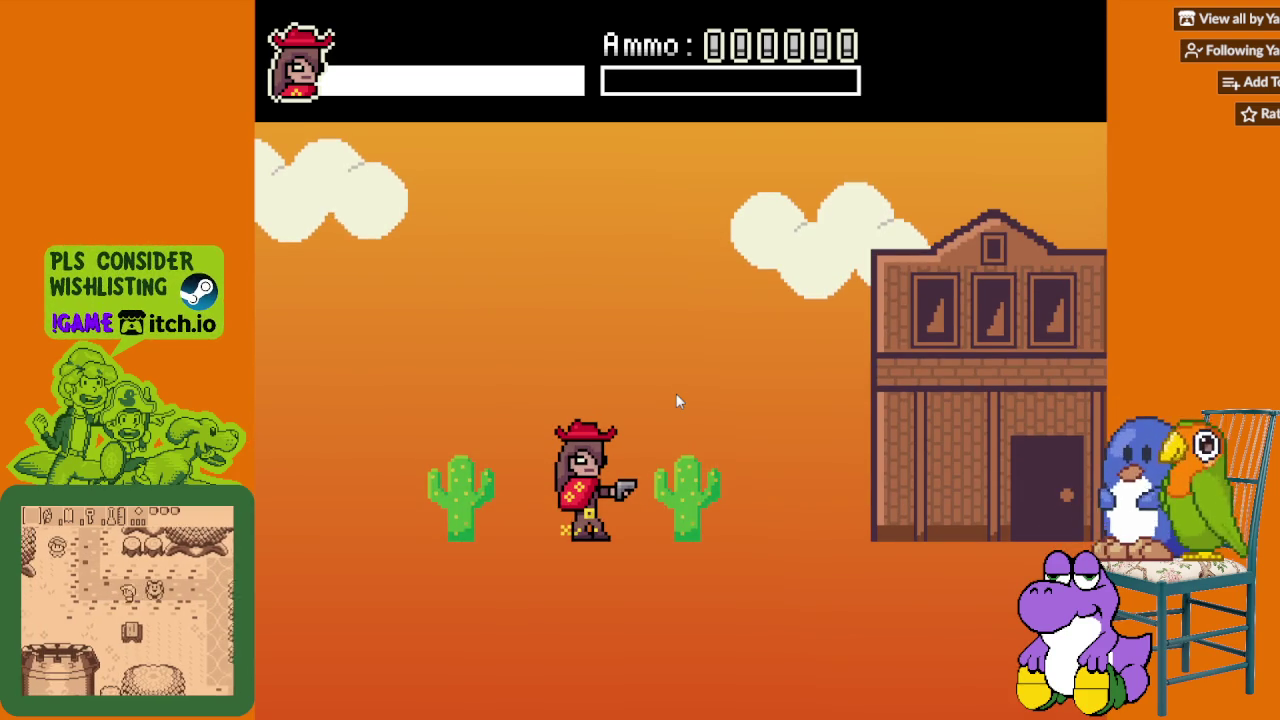
key("space")
key("space")
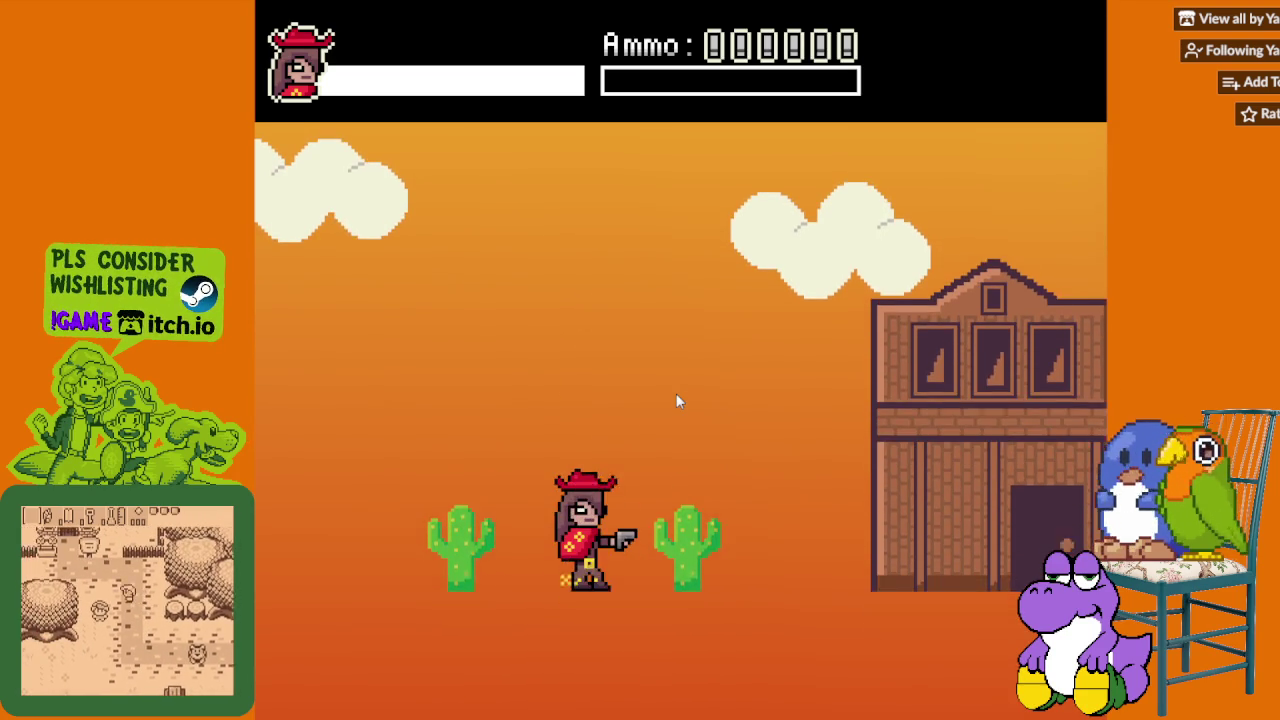
key("space")
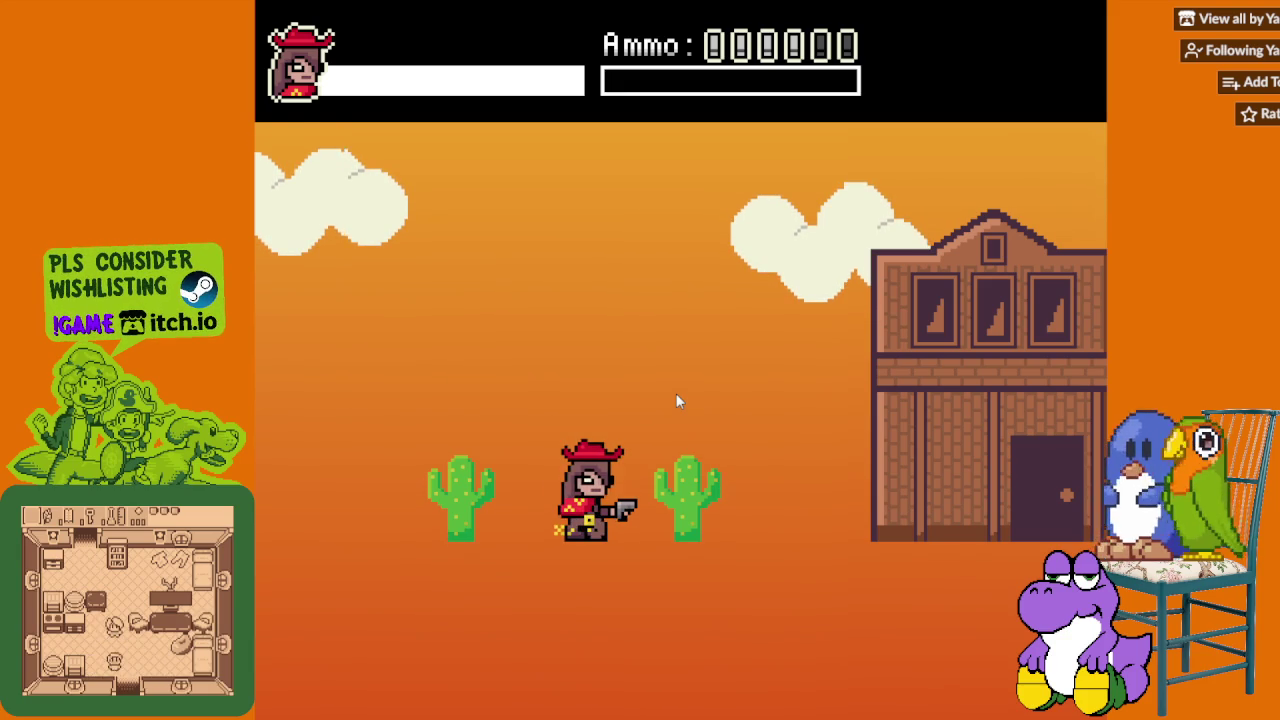
key("space")
Step: Keep the gunslinger jumping above the cacti after each landing
key("space")
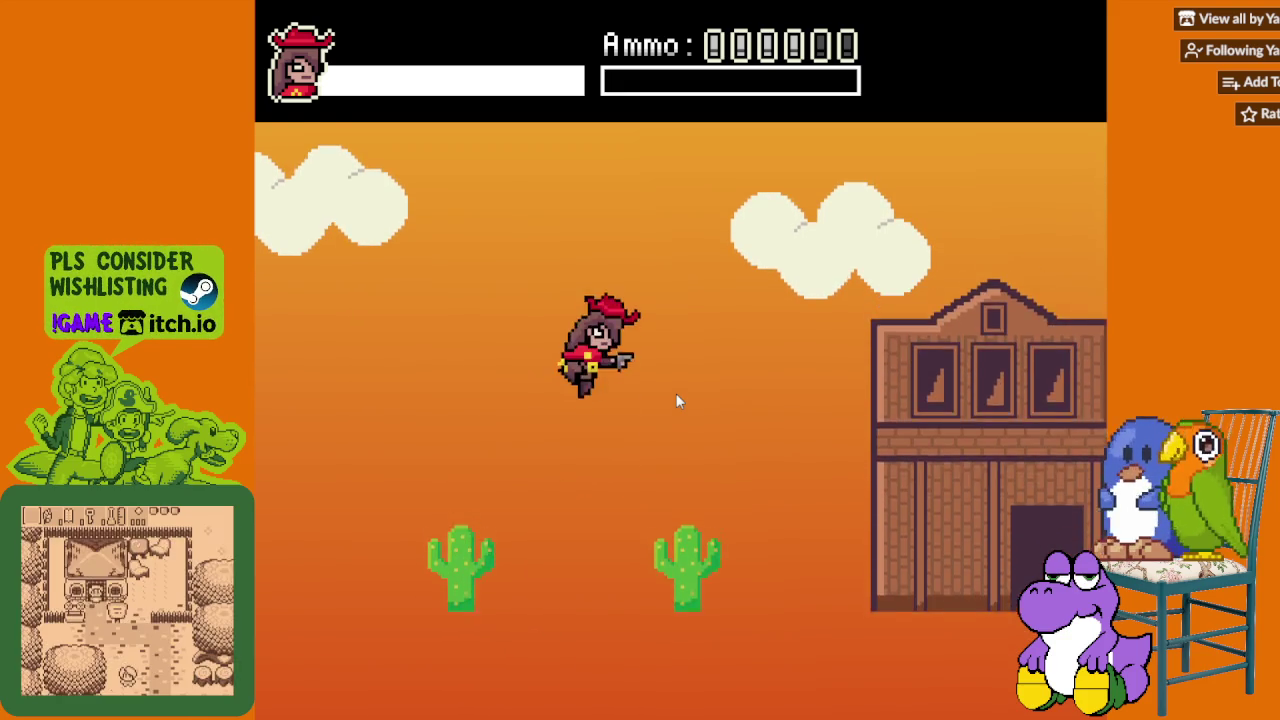
key("space")
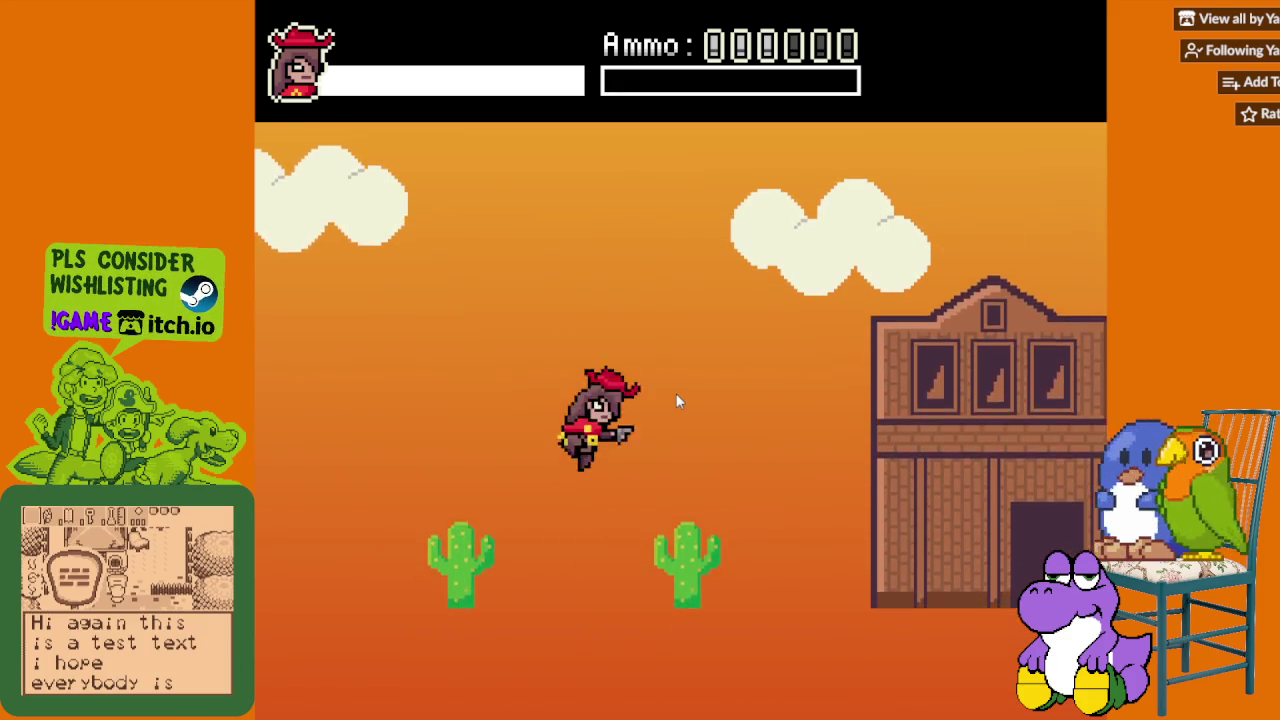
key("space")
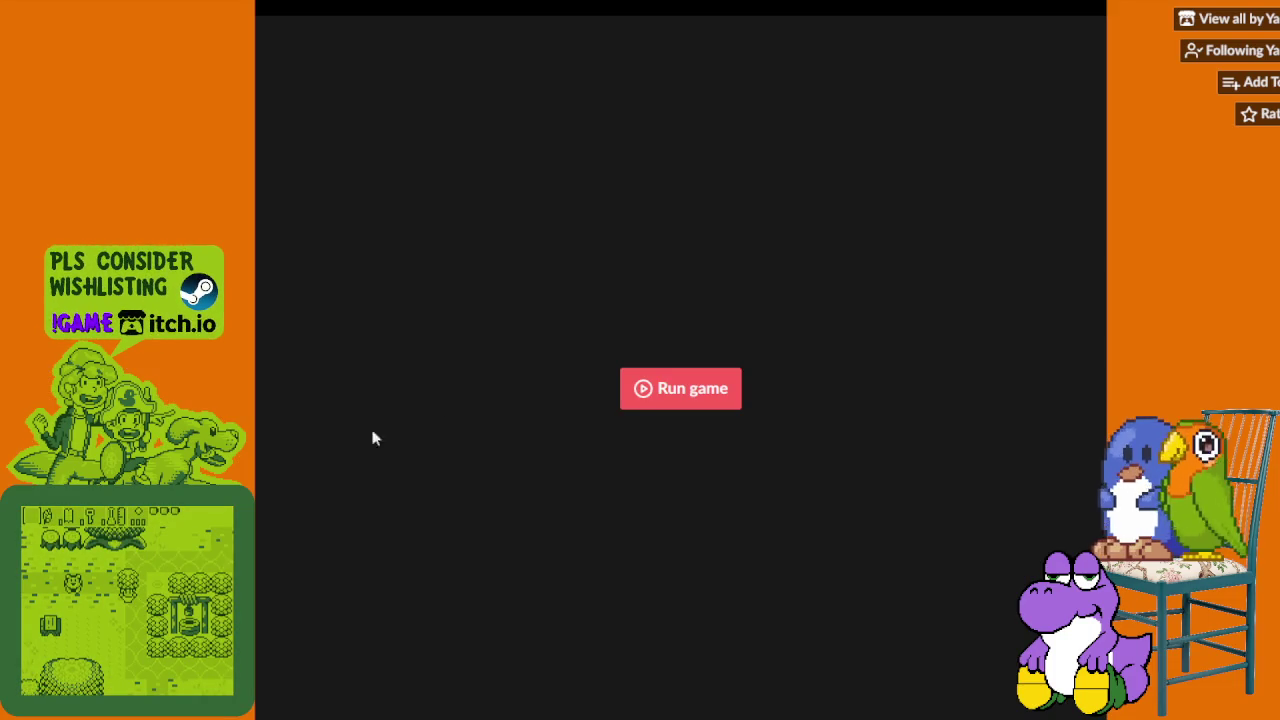
scroll(1230, 312, "down", 2)
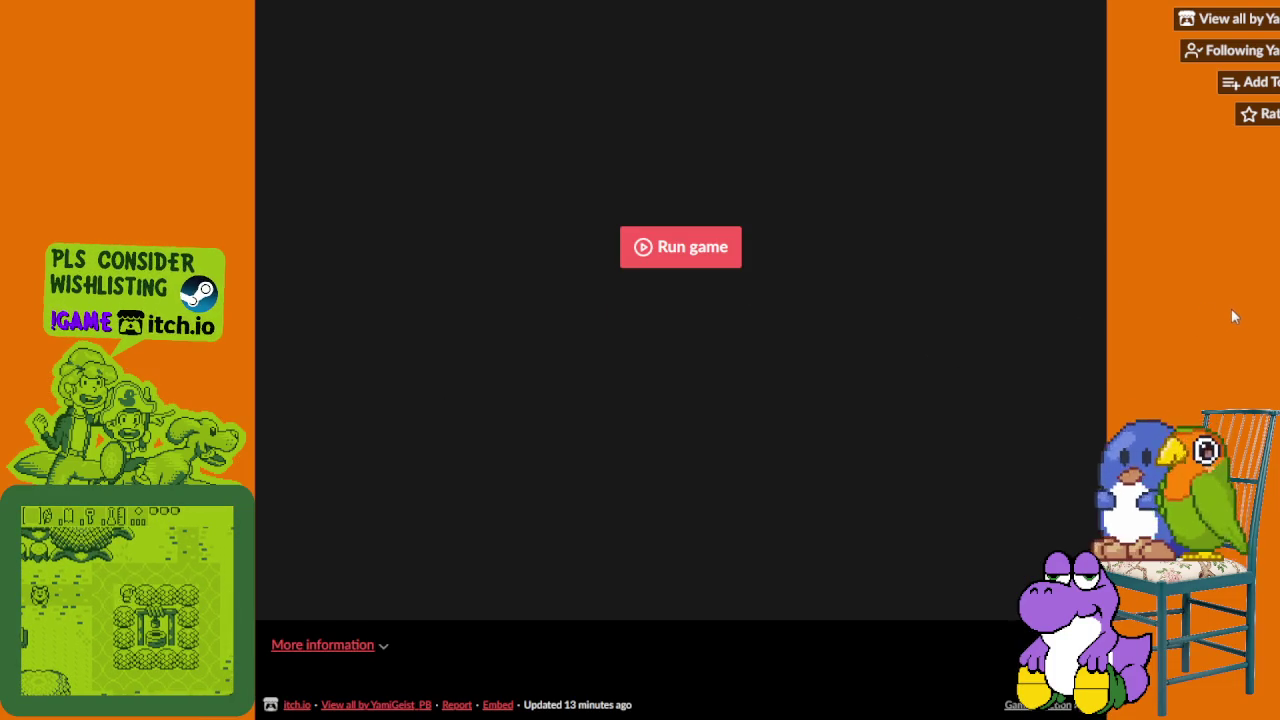
left_click(385, 650)
scroll(603, 563, "down", 3)
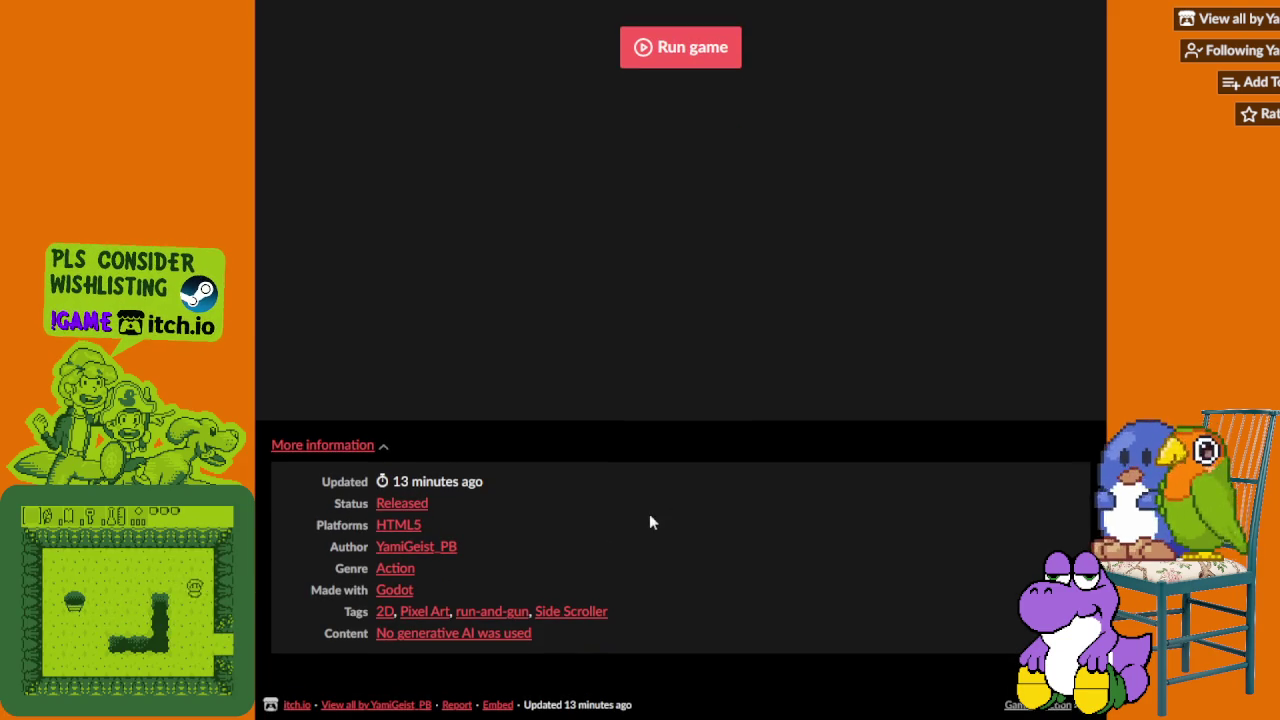
scroll(743, 514, "up", 3)
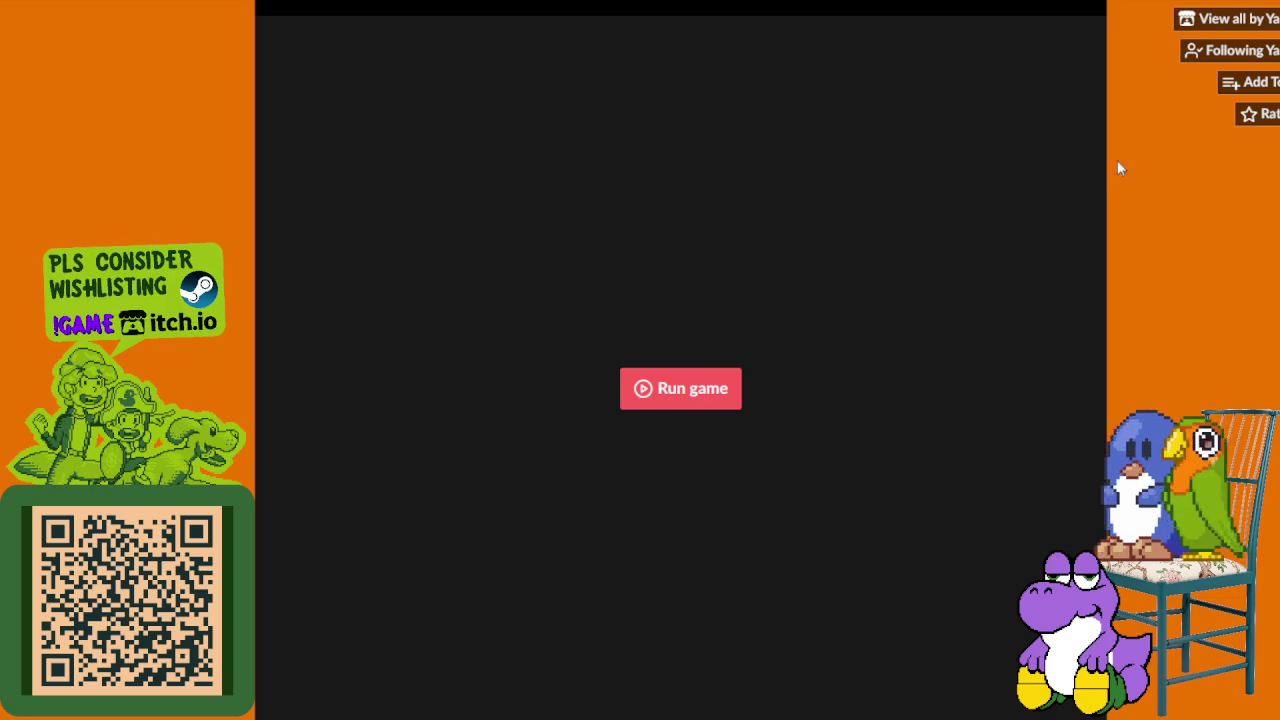
left_click(714, 393)
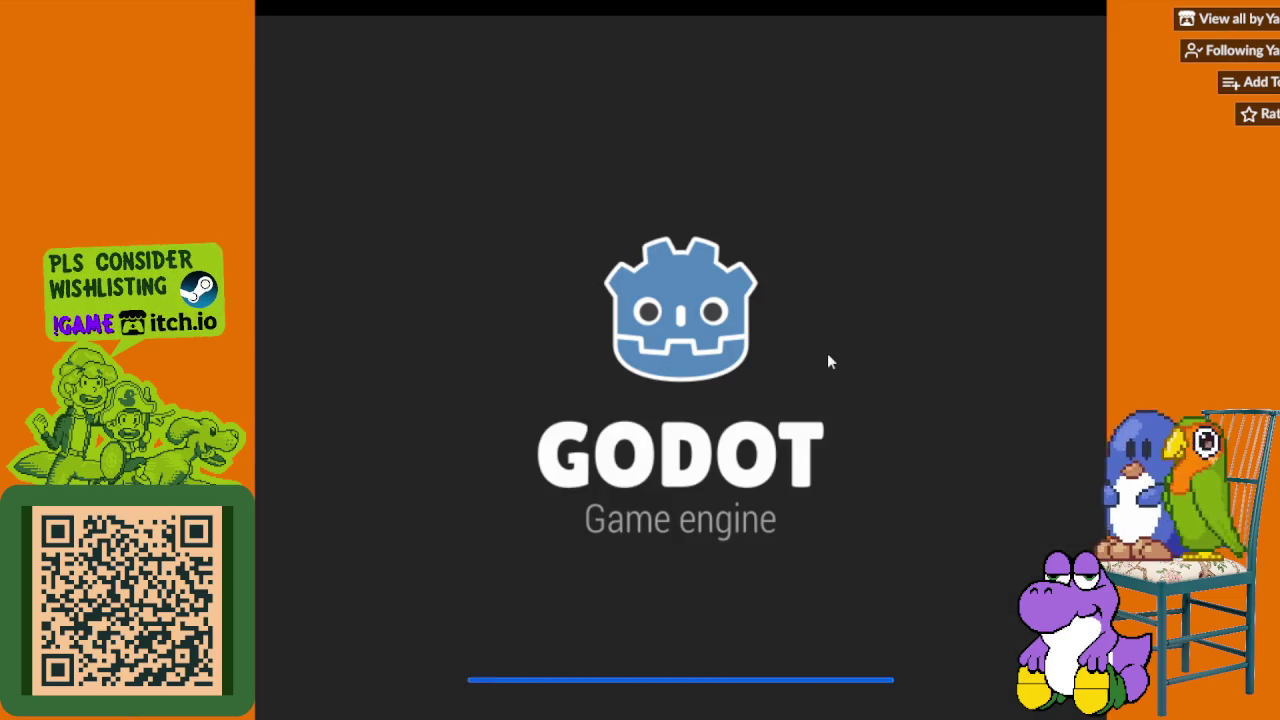
Step: Scroll the game page down and back up while the game loads
scroll(826, 360, "down", 3)
scroll(826, 363, "up", 2)
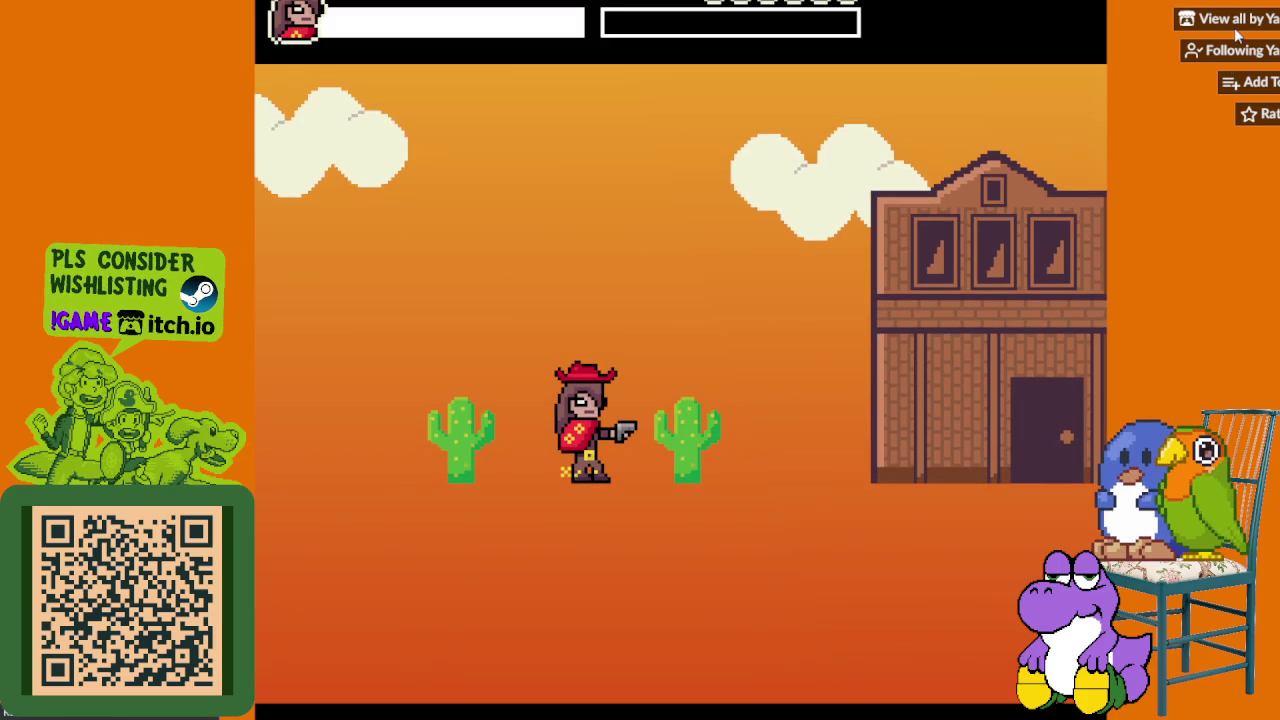
Step: Reload the game page with F5 to stop the running game
key("F5")
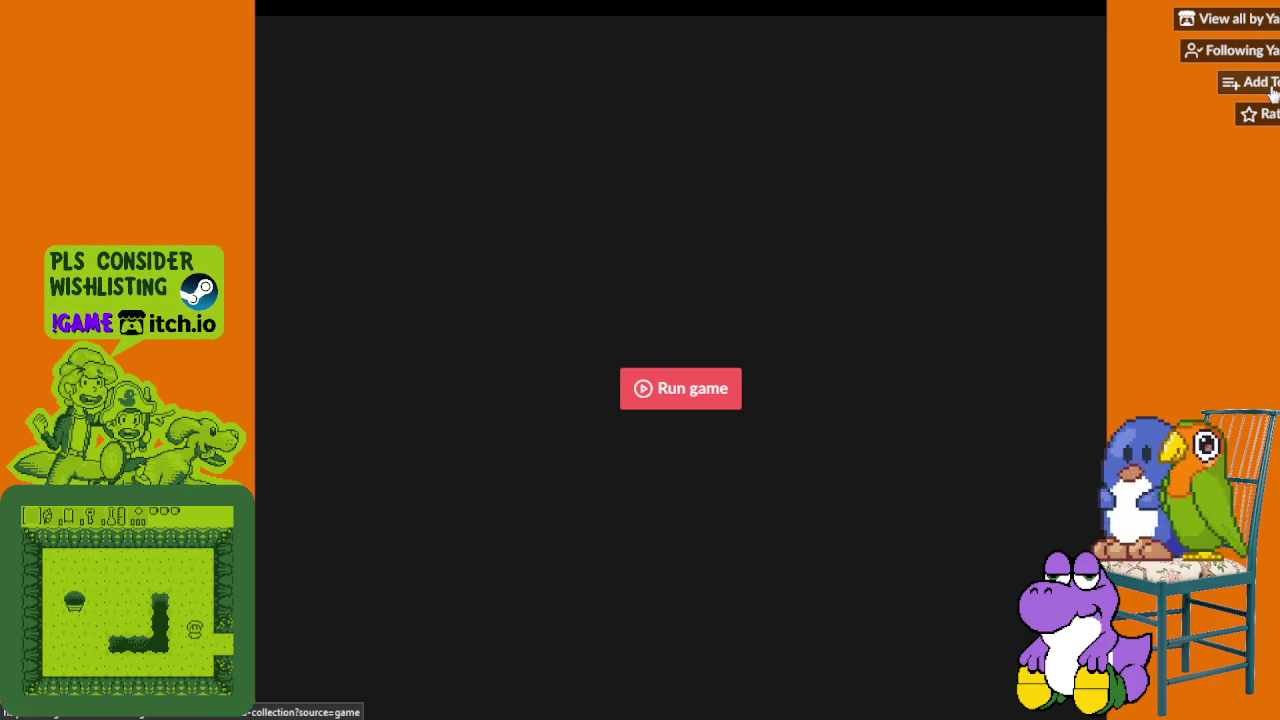
Step: Download Legend of Revolver's game.zip from the page's Download section
scroll(1062, 275, "down", 2)
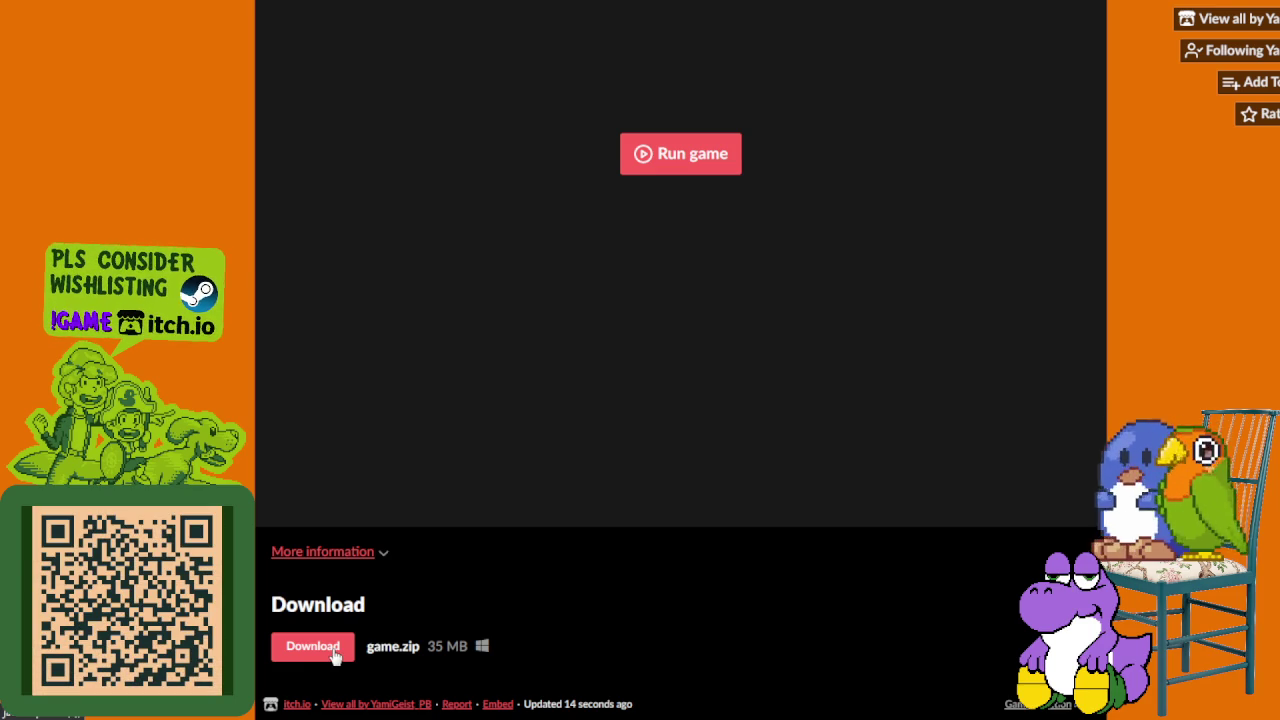
left_click(343, 655)
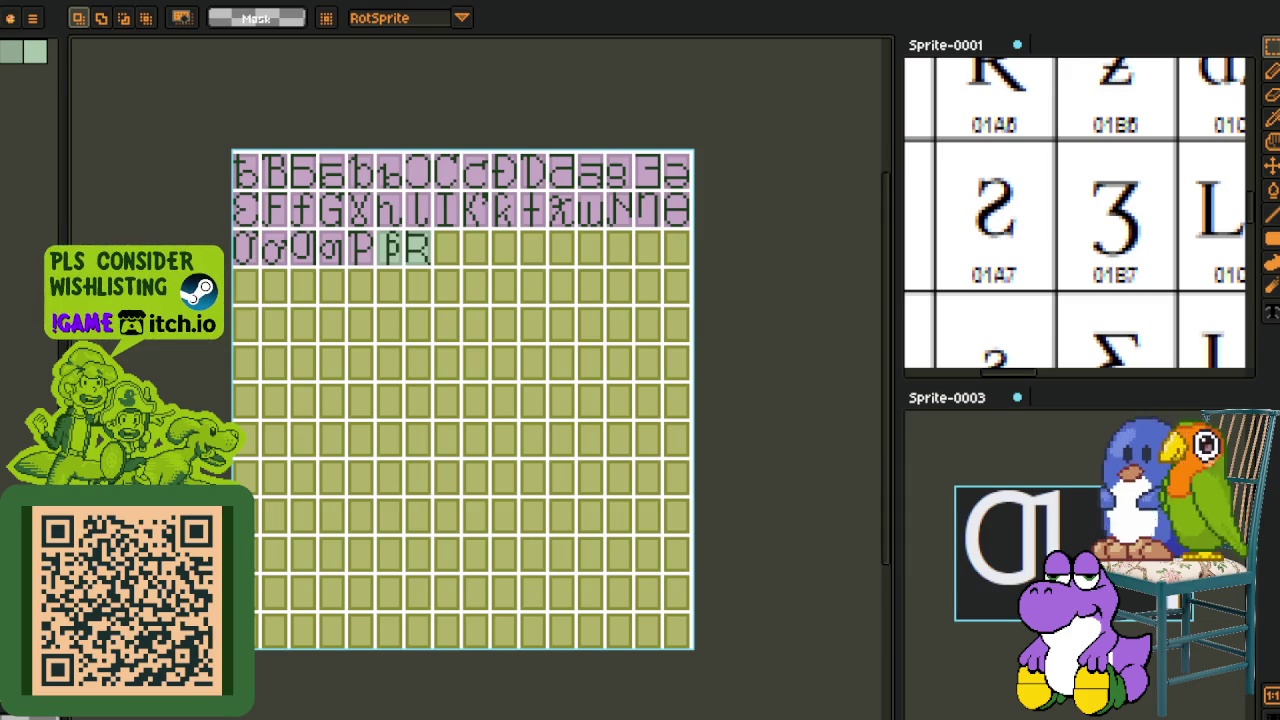
Step: Show Aseprite's File menu over the pixel-font glyph sheet
key("alt+f")
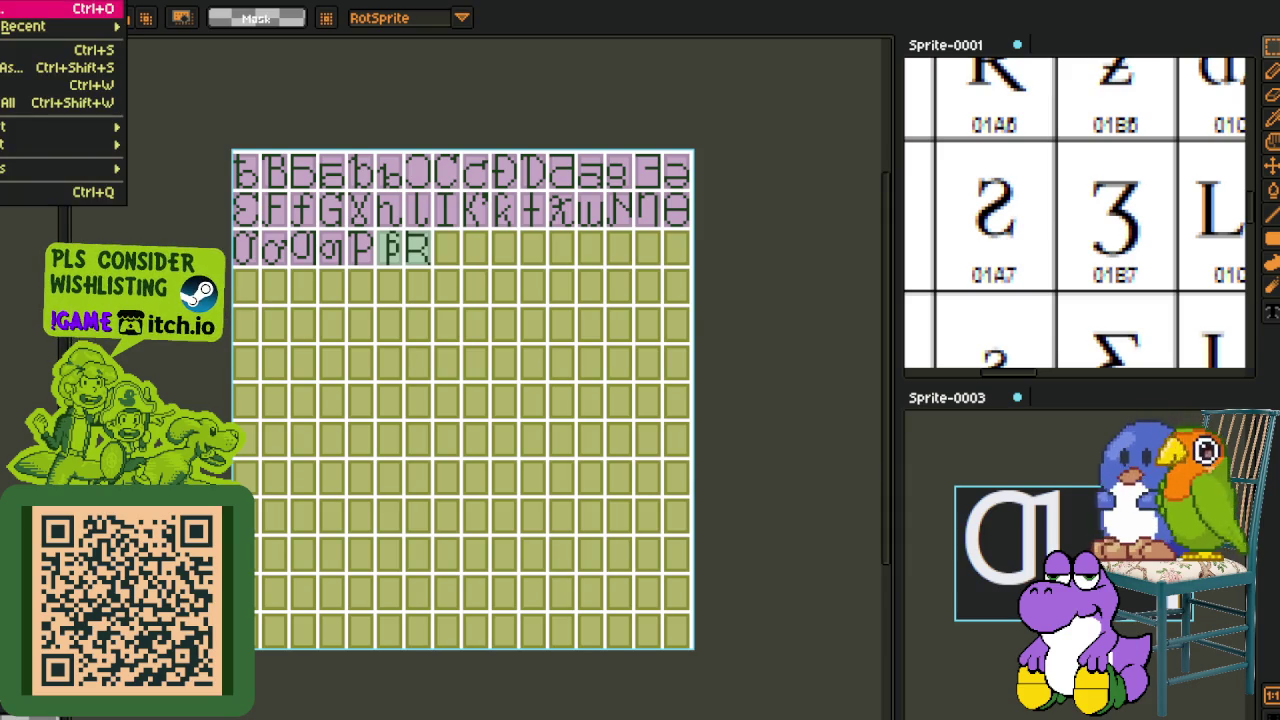
Step: Create a new blank sprite in Aseprite, which triggers the 0xc0000005 application error
key("ctrl+n")
left_click(565, 510)
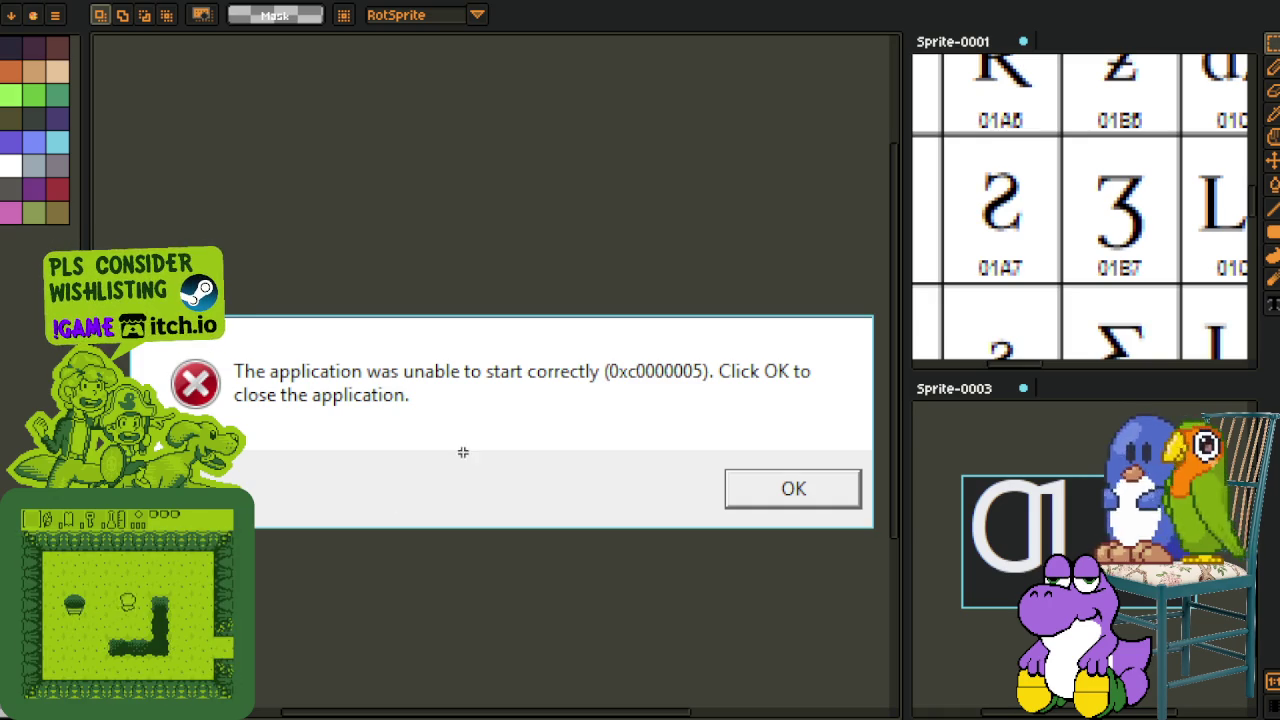
Step: Move the 0xc0000005 error box higher up the screen
left_click_drag(450, 463, 431, 218)
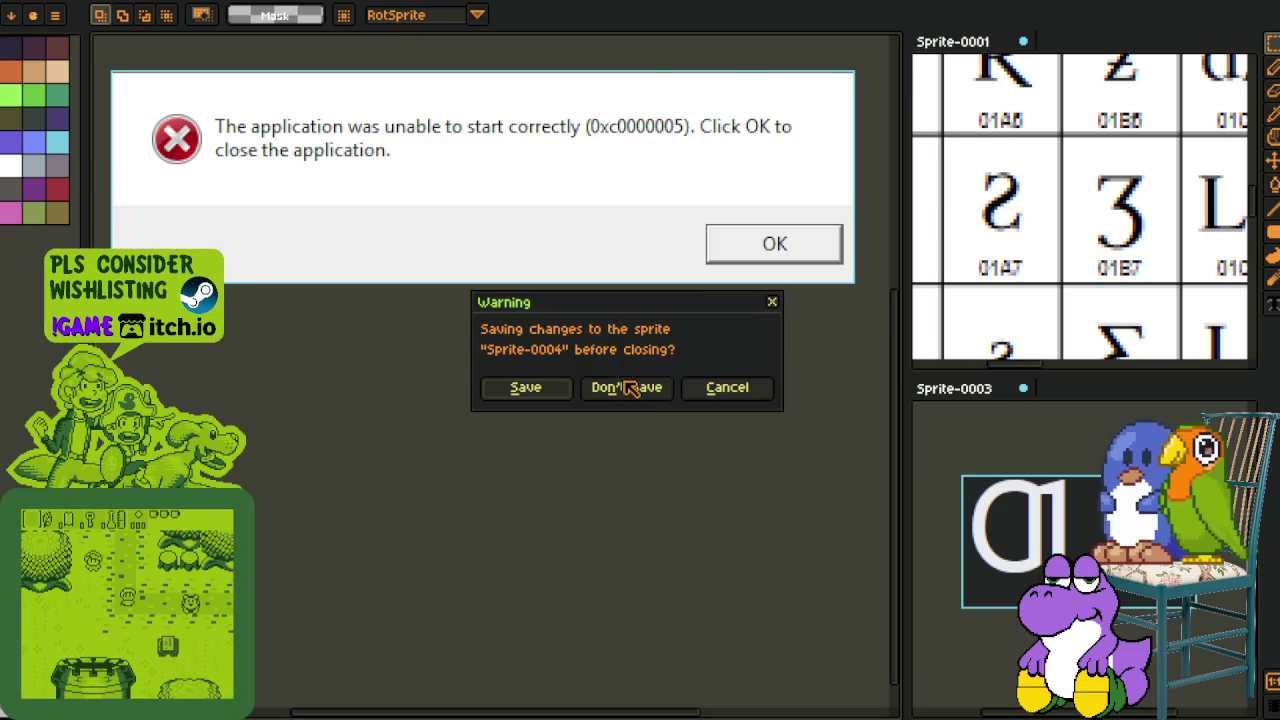
Step: Discard the unsaved Sprite-0004 changes and bring the itch.io game page forward
left_click(626, 385)
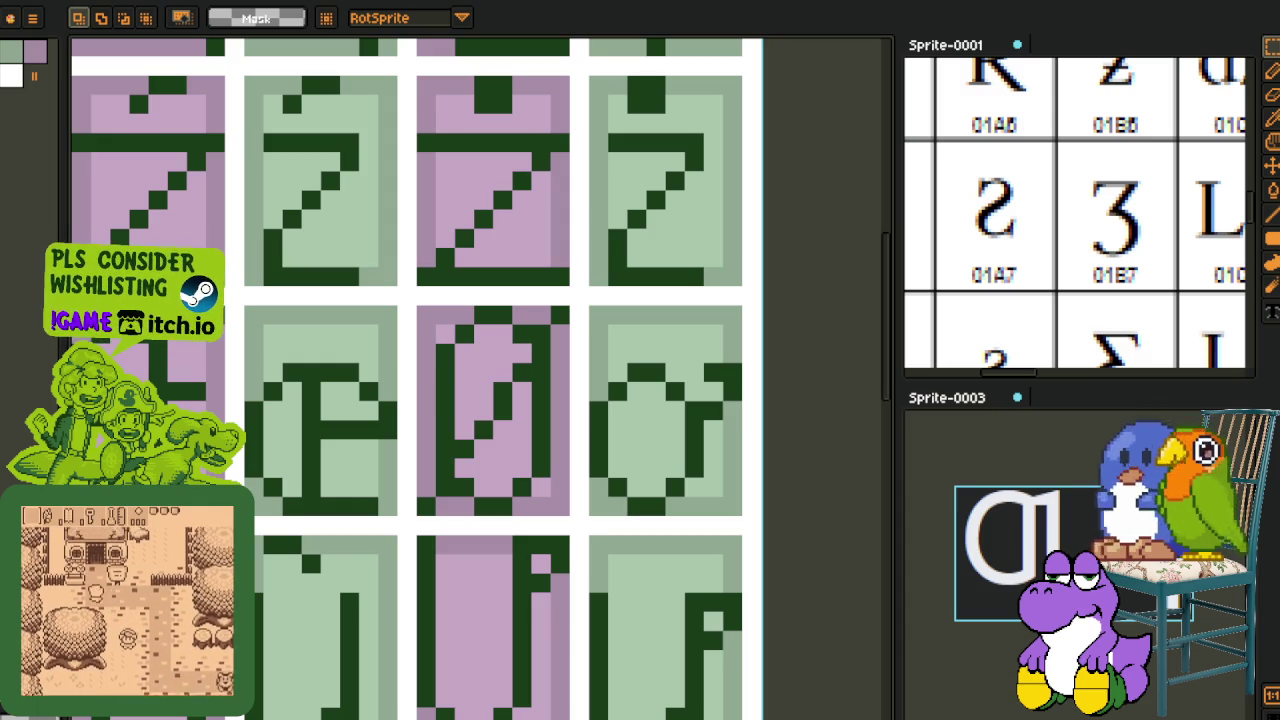
key("alt+Tab")
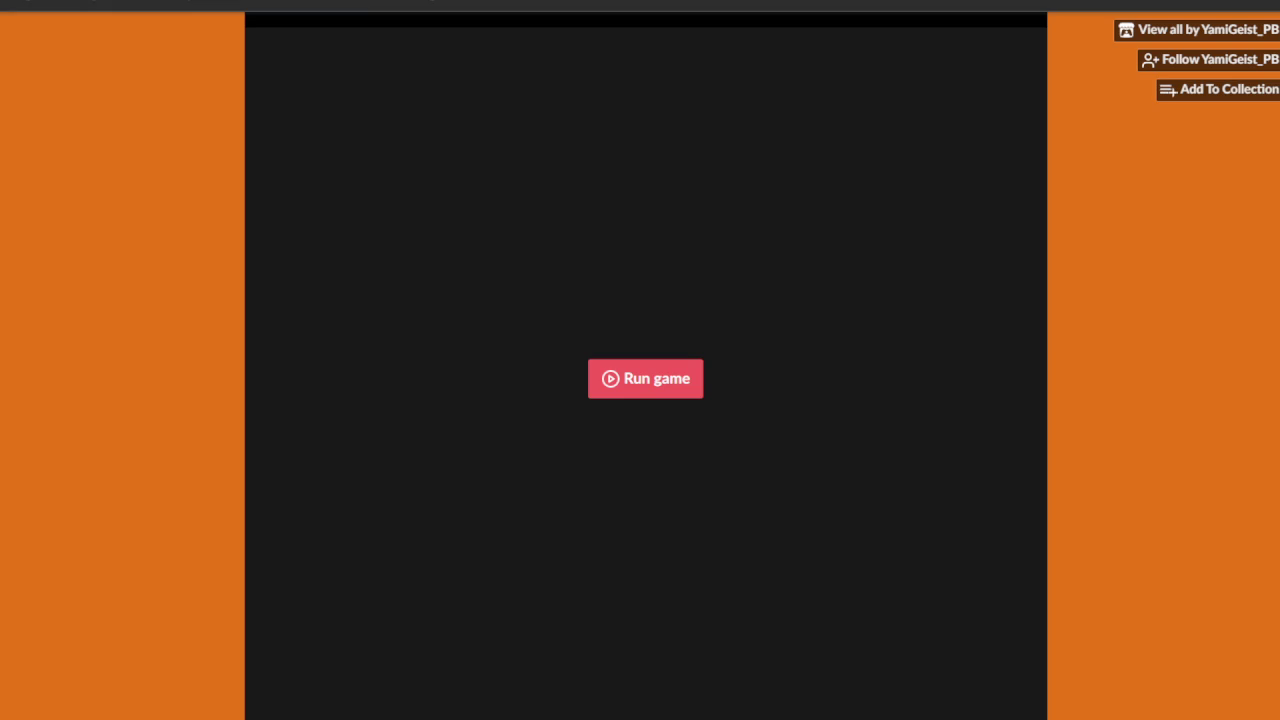
Step: Launch the cowboy browser game on its itch.io page
left_click(645, 378)
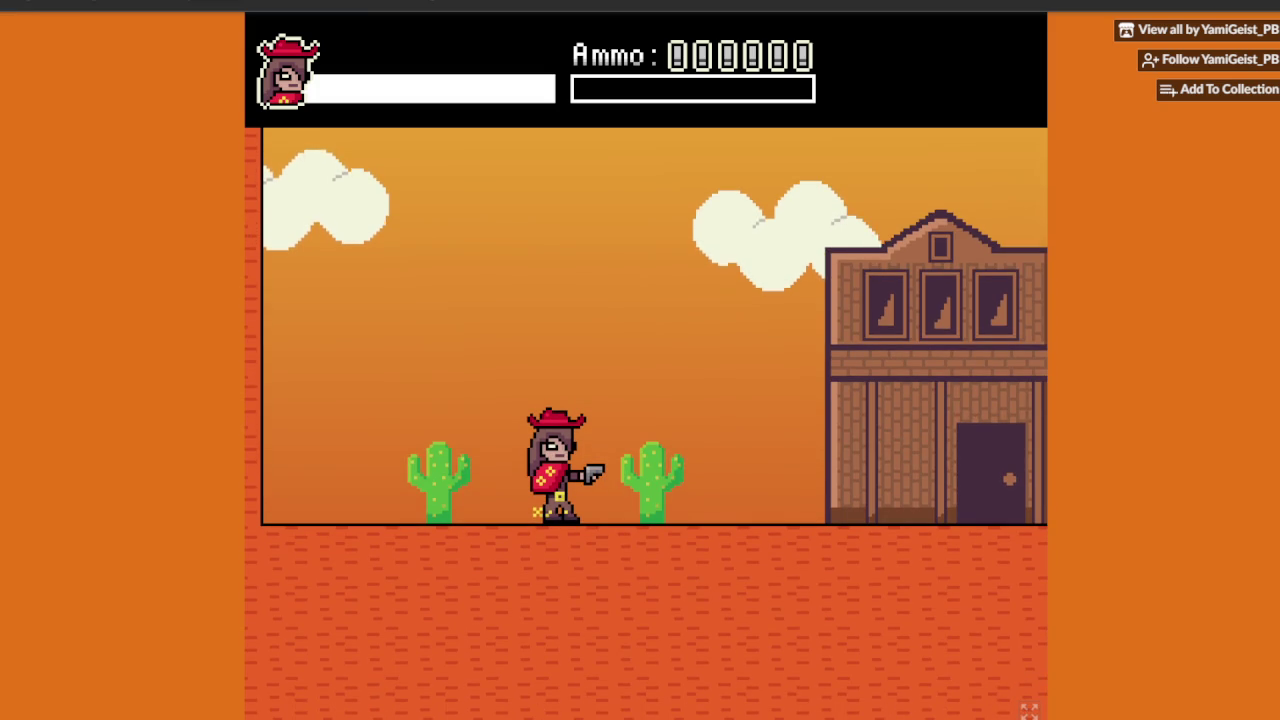
scroll(646, 360, "down", 2)
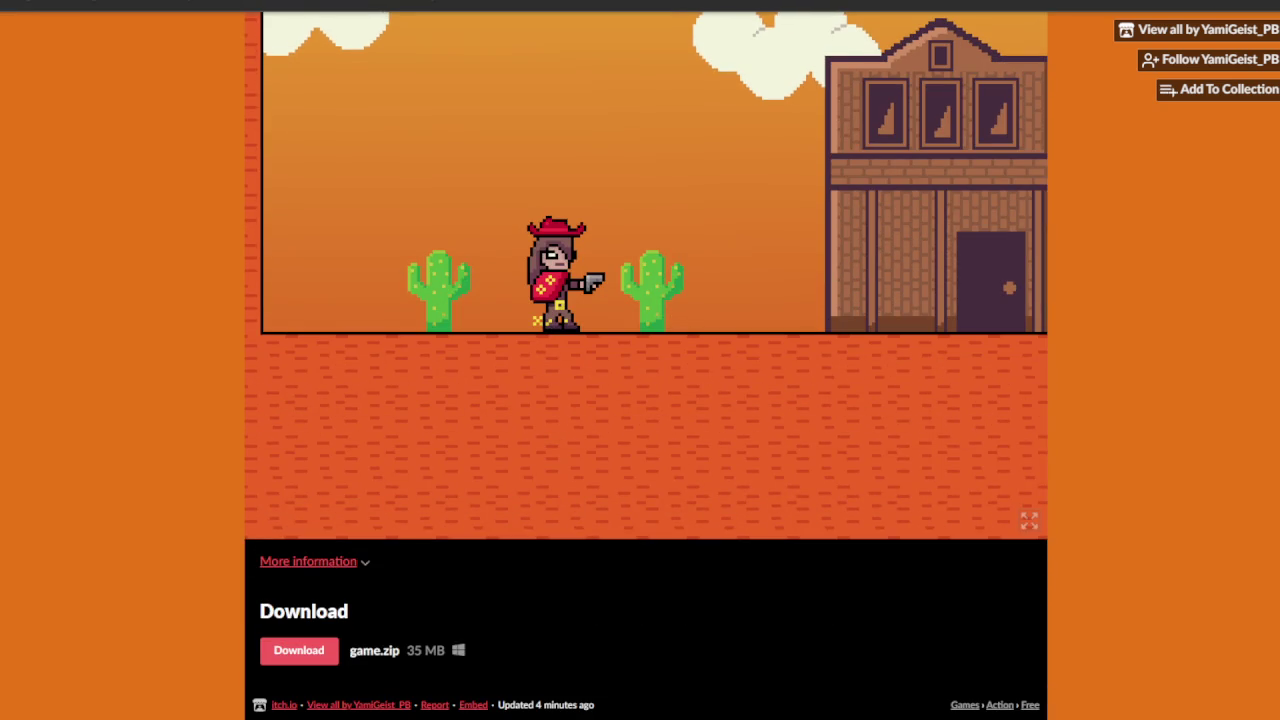
scroll(646, 360, "up", 2)
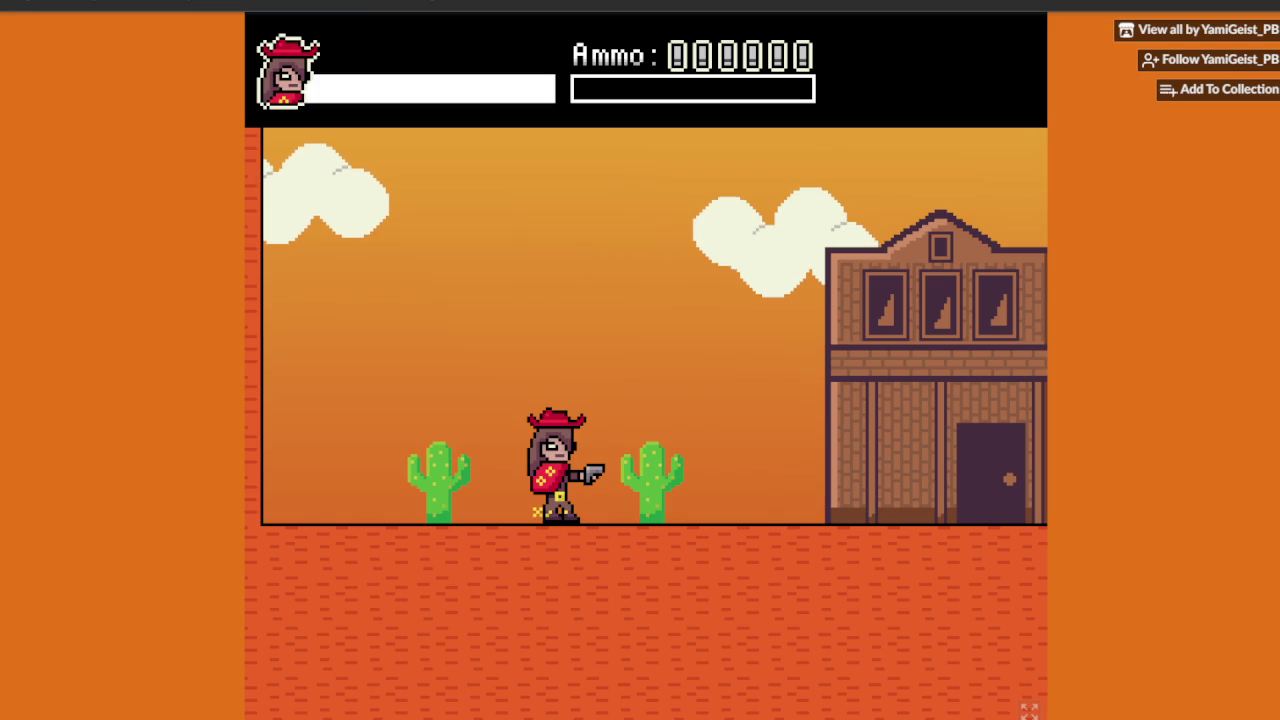
scroll(640, 360, "down", 1)
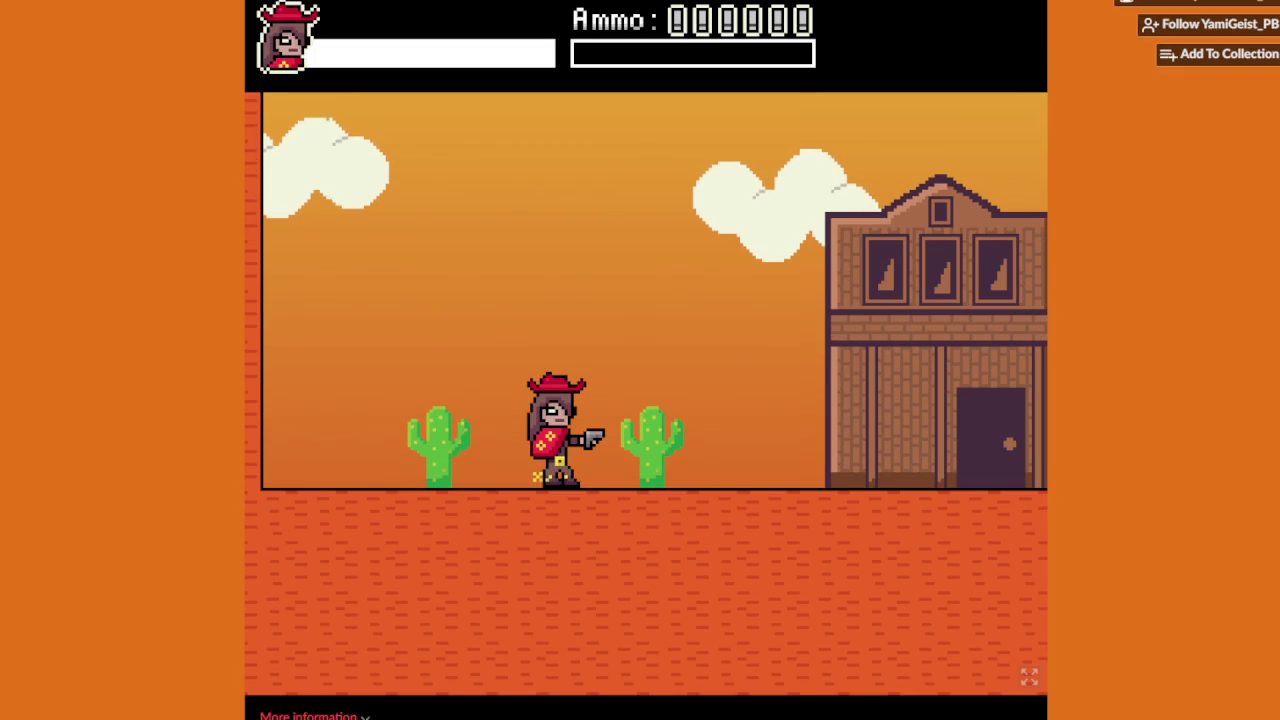
scroll(646, 356, "down", 3)
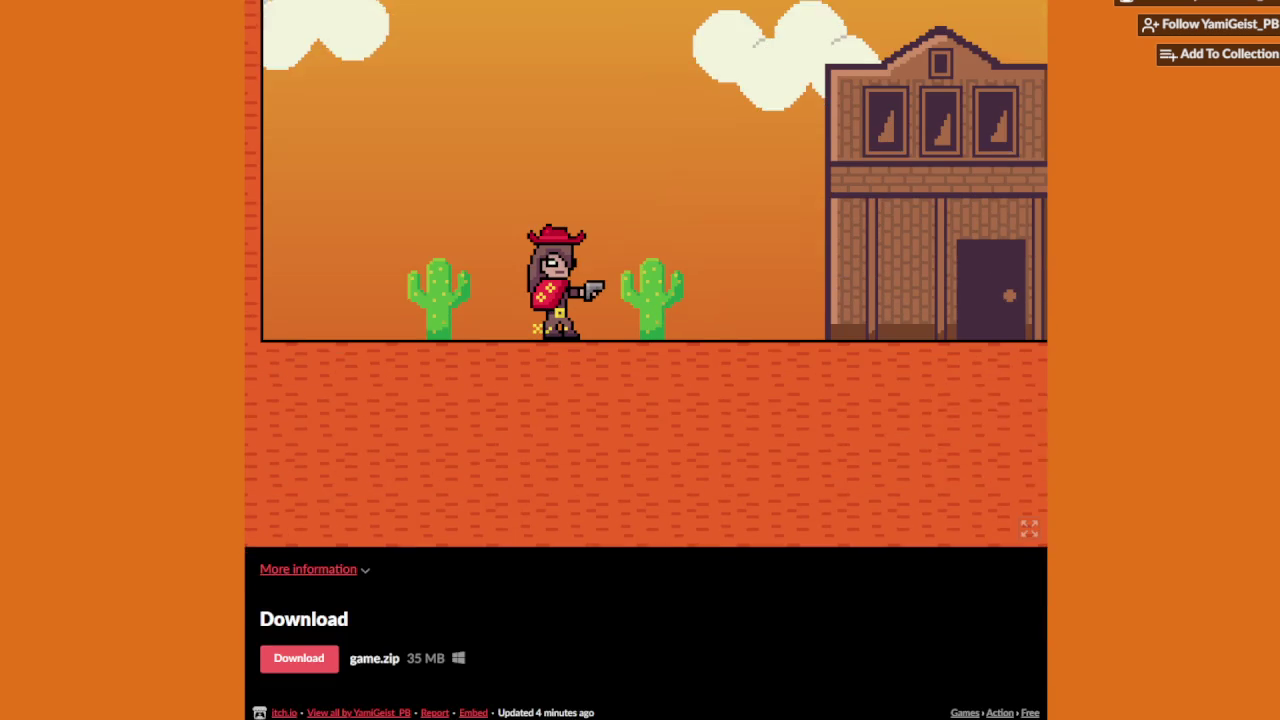
scroll(646, 356, "up", 3)
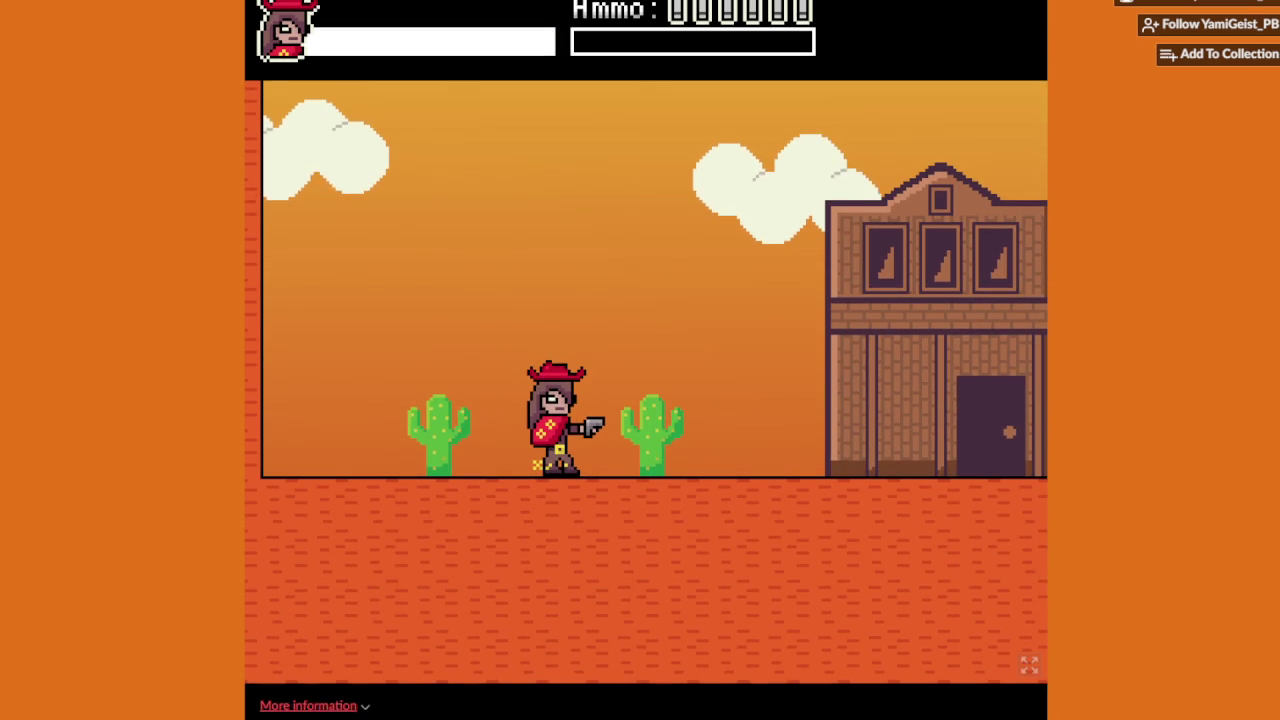
scroll(646, 356, "down", 3)
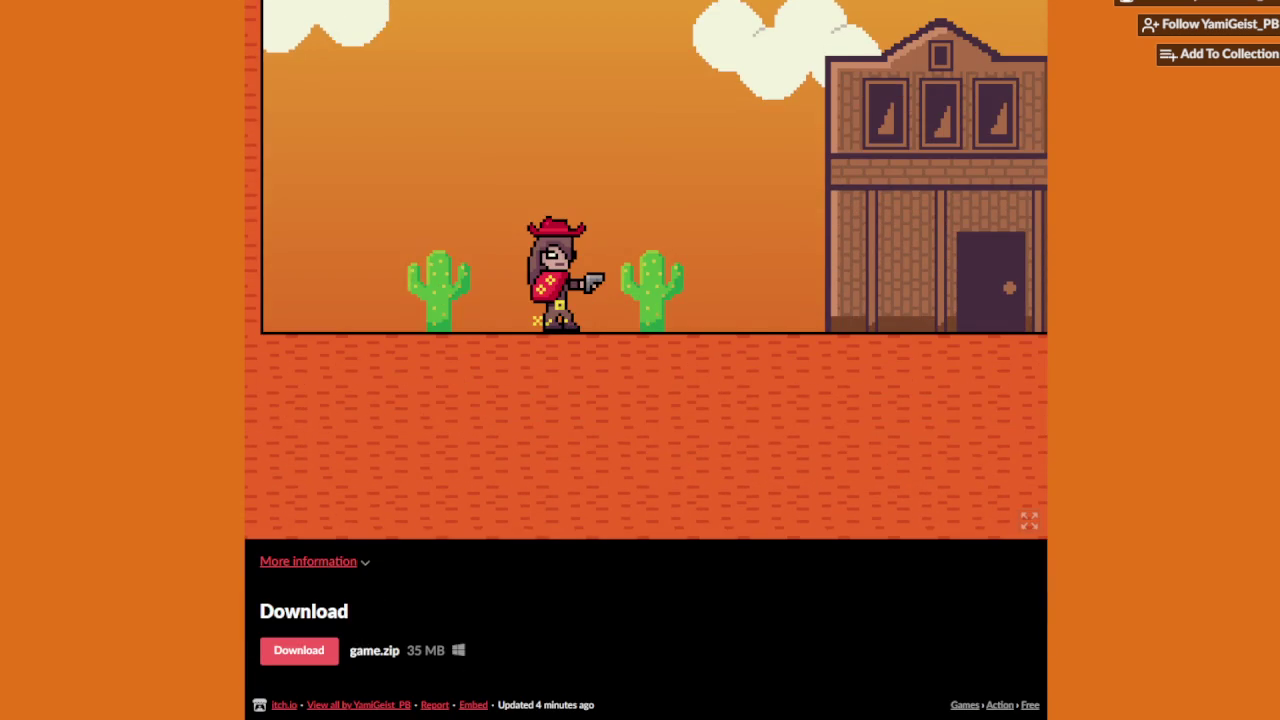
scroll(646, 356, "up", 3)
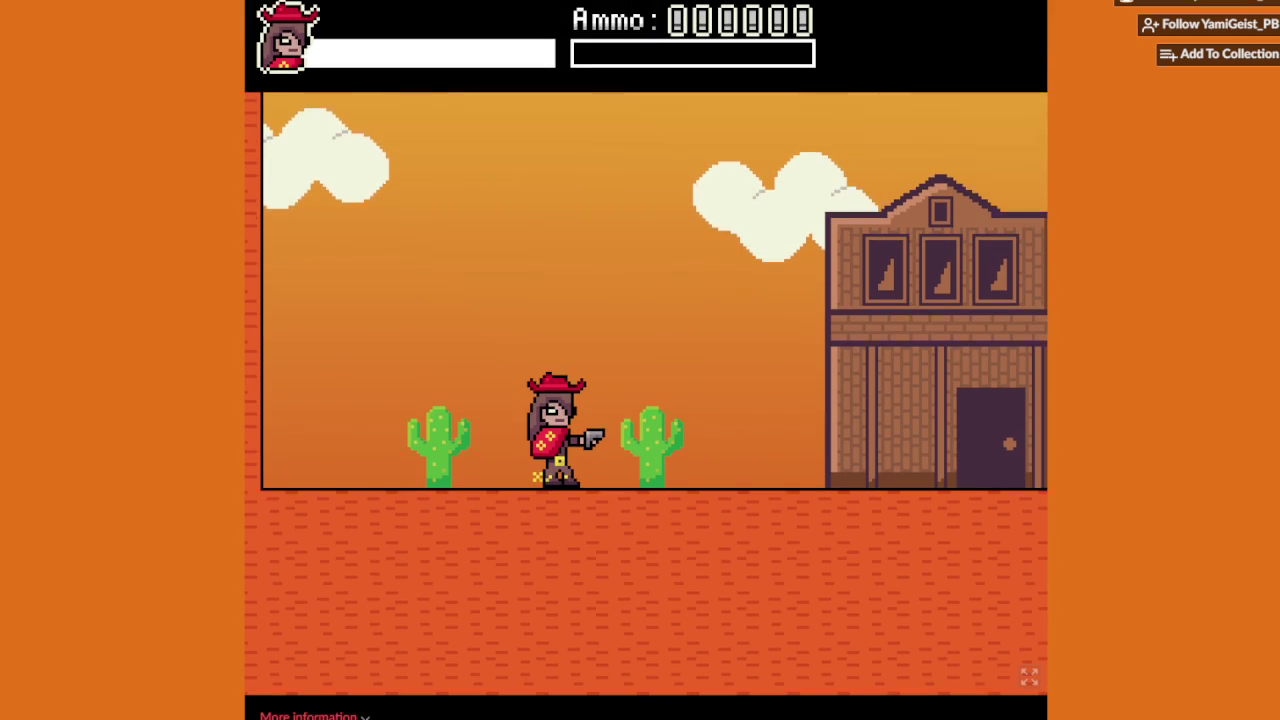
scroll(646, 360, "down", 3)
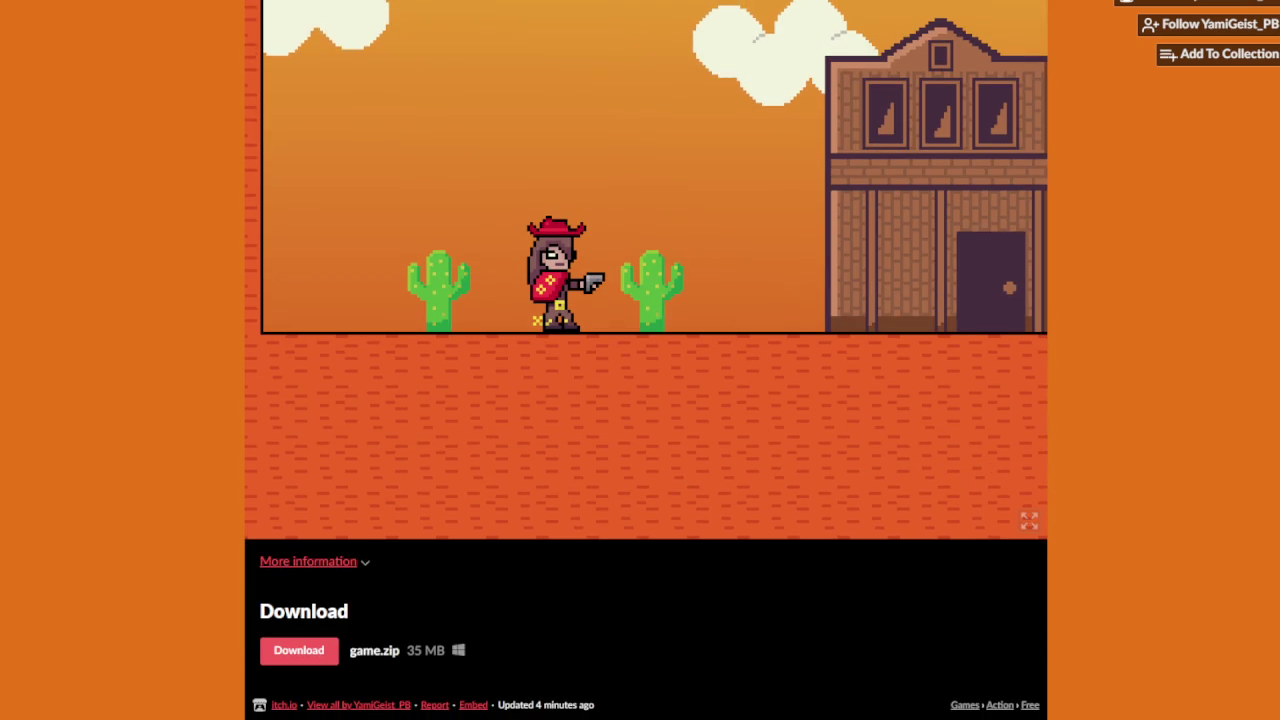
scroll(646, 360, "up", 3)
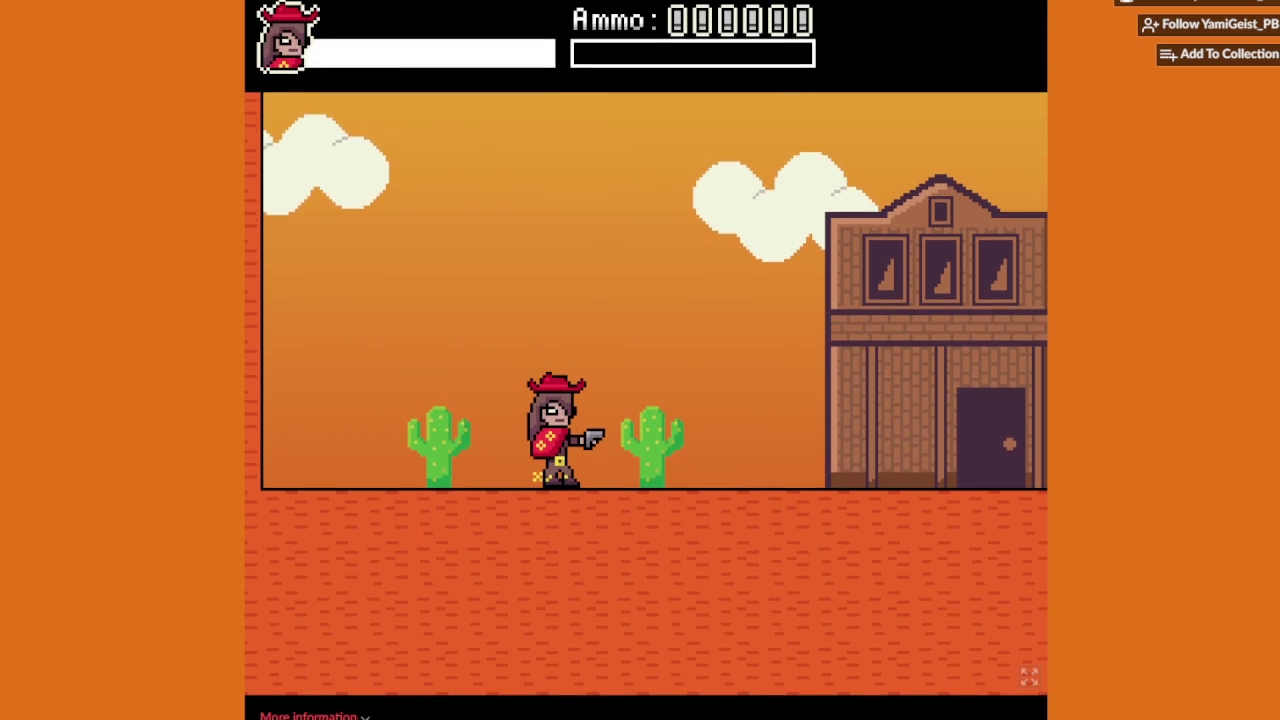
scroll(646, 360, "down", 3)
scroll(646, 360, "up", 3)
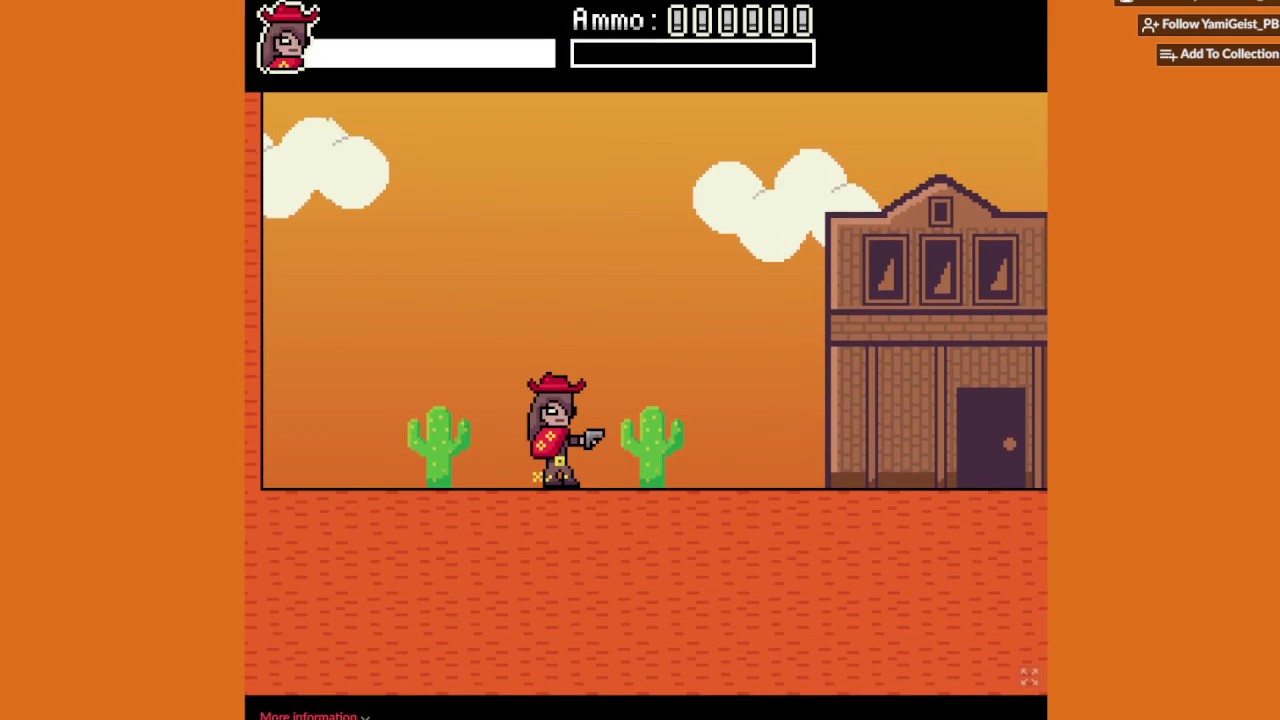
scroll(646, 360, "down", 3)
scroll(646, 360, "up", 3)
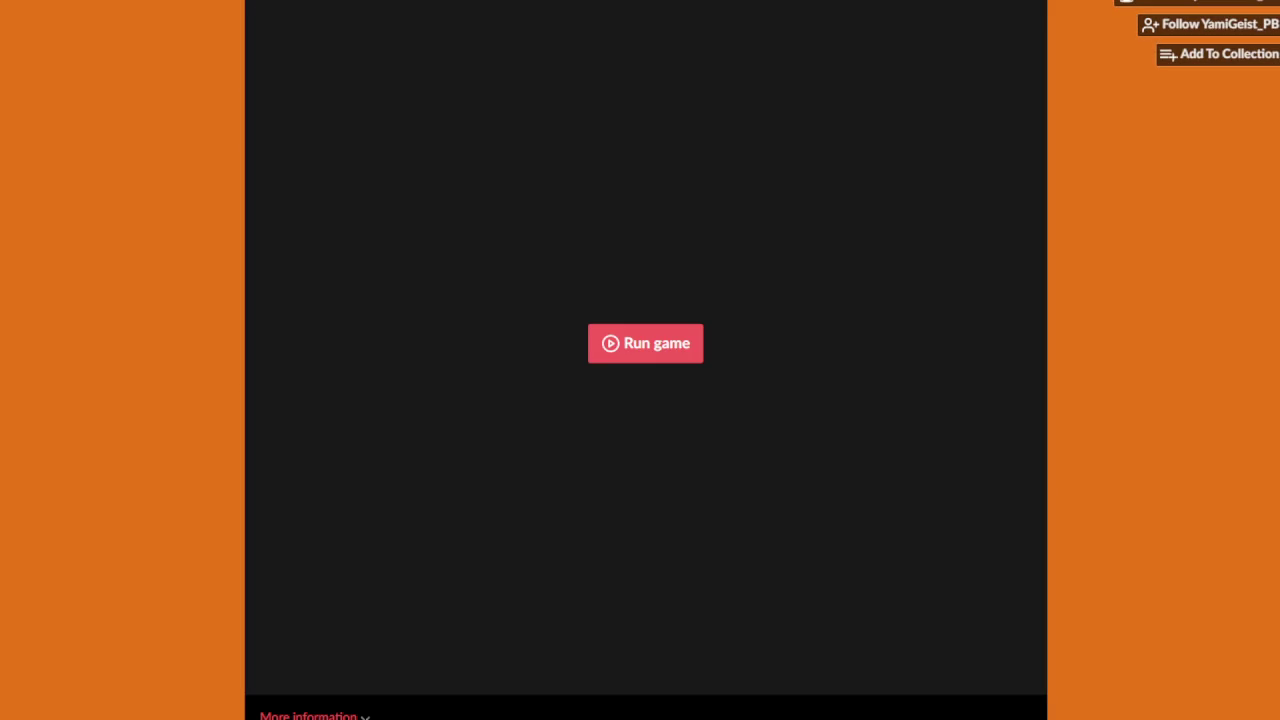
Step: Restart the game, hop by the cactus, and fire and jump in place
left_click(645, 343)
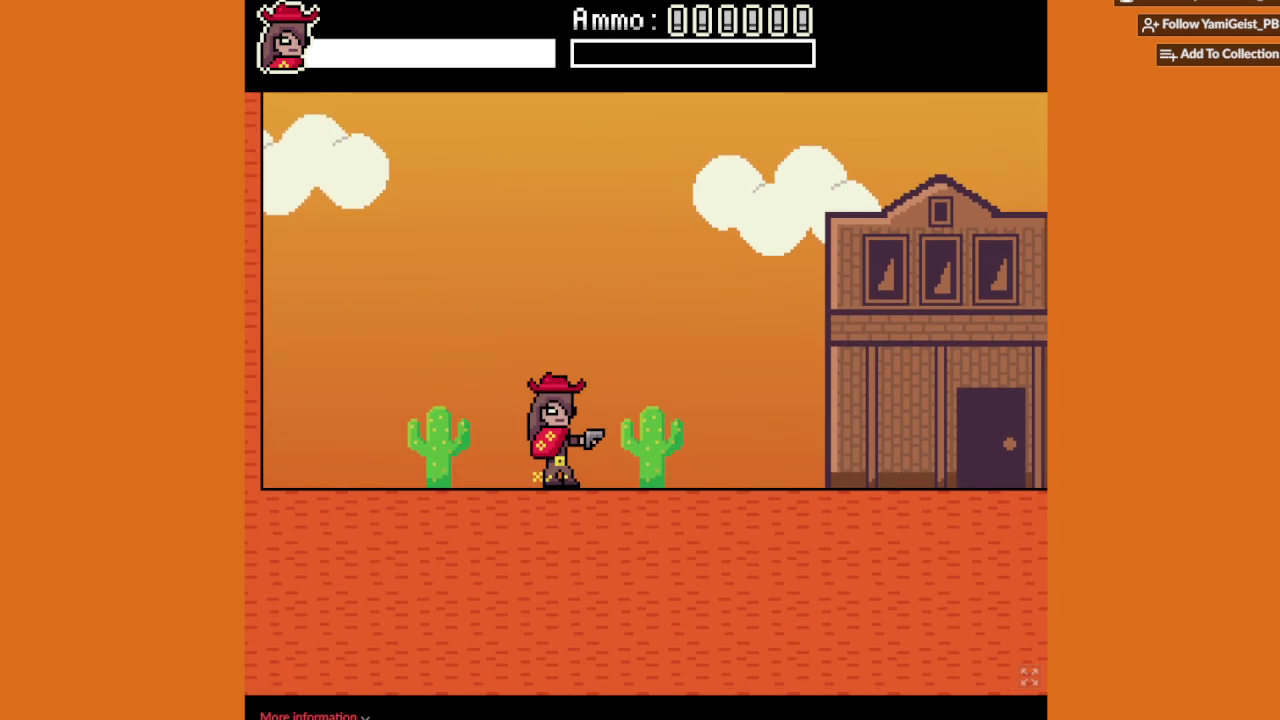
key("Right")
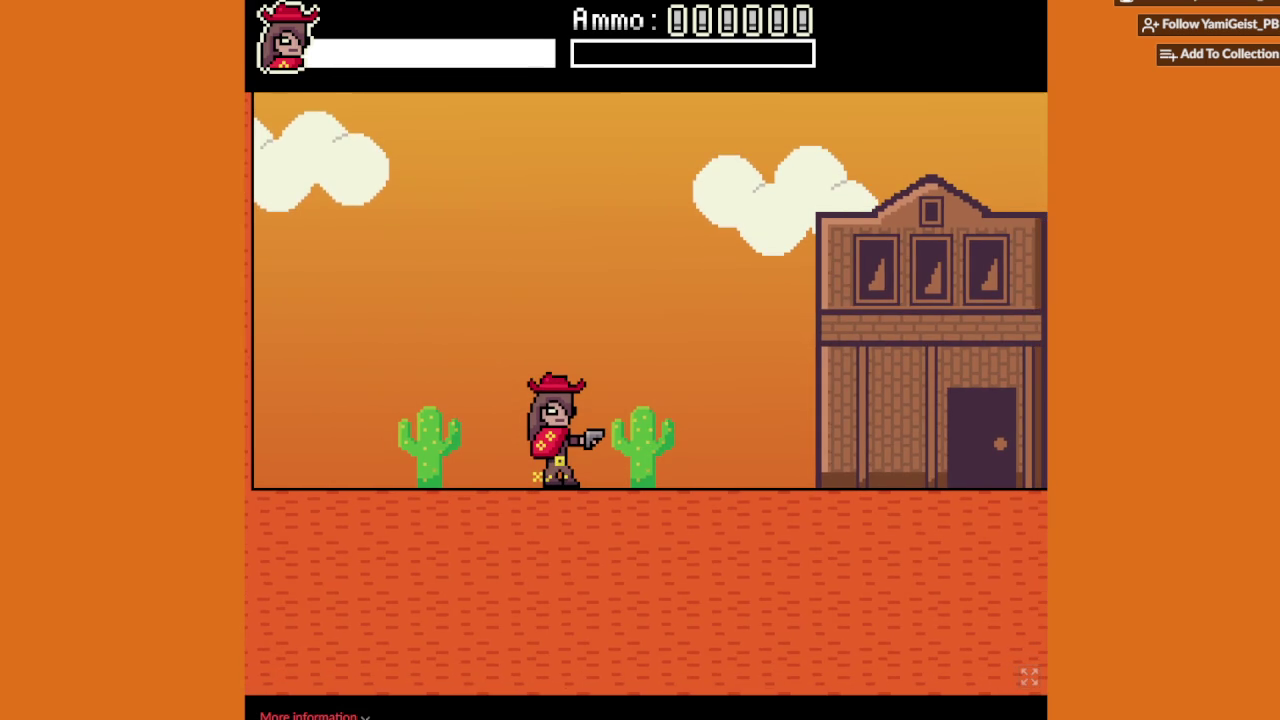
key("Left")
key("space")
key("Right")
key("x")
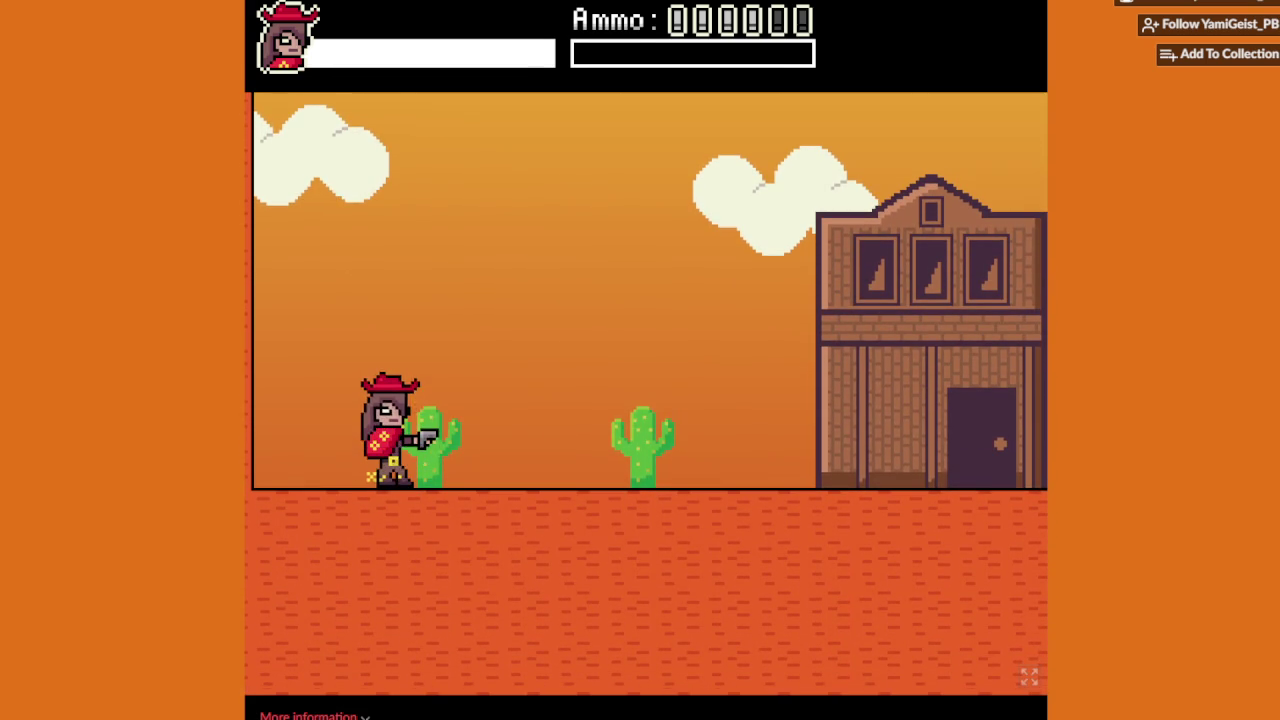
key("space")
key("space")
key("space")
key("x")
key("space")
key("space")
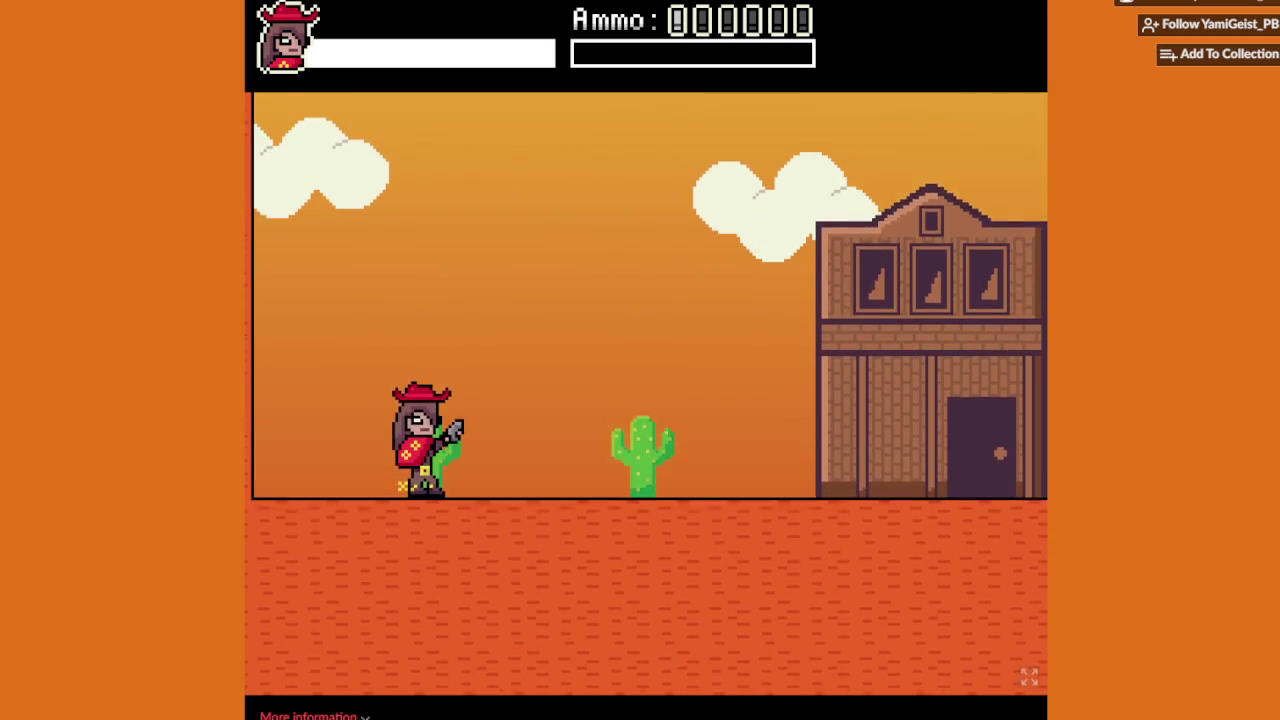
Step: Walk past the saloon over the coffin hilltop and shoot the bandit on flat ground
key("d")
key("d")
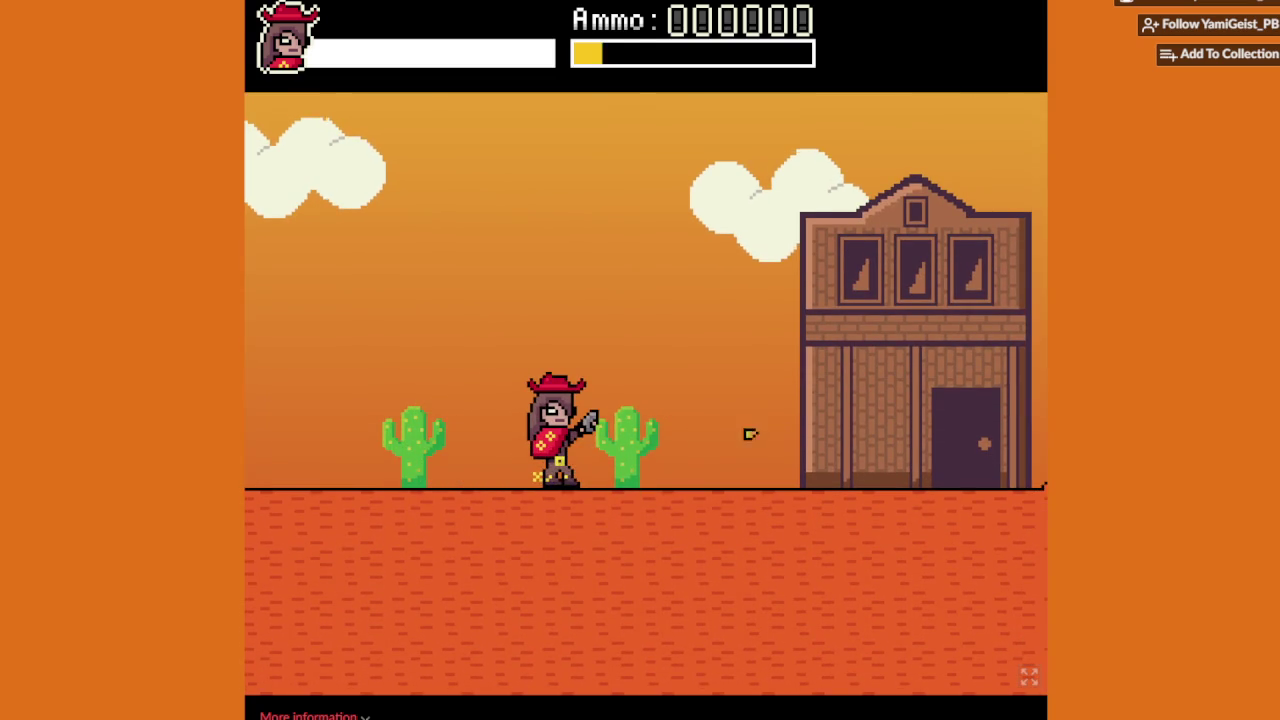
key("d")
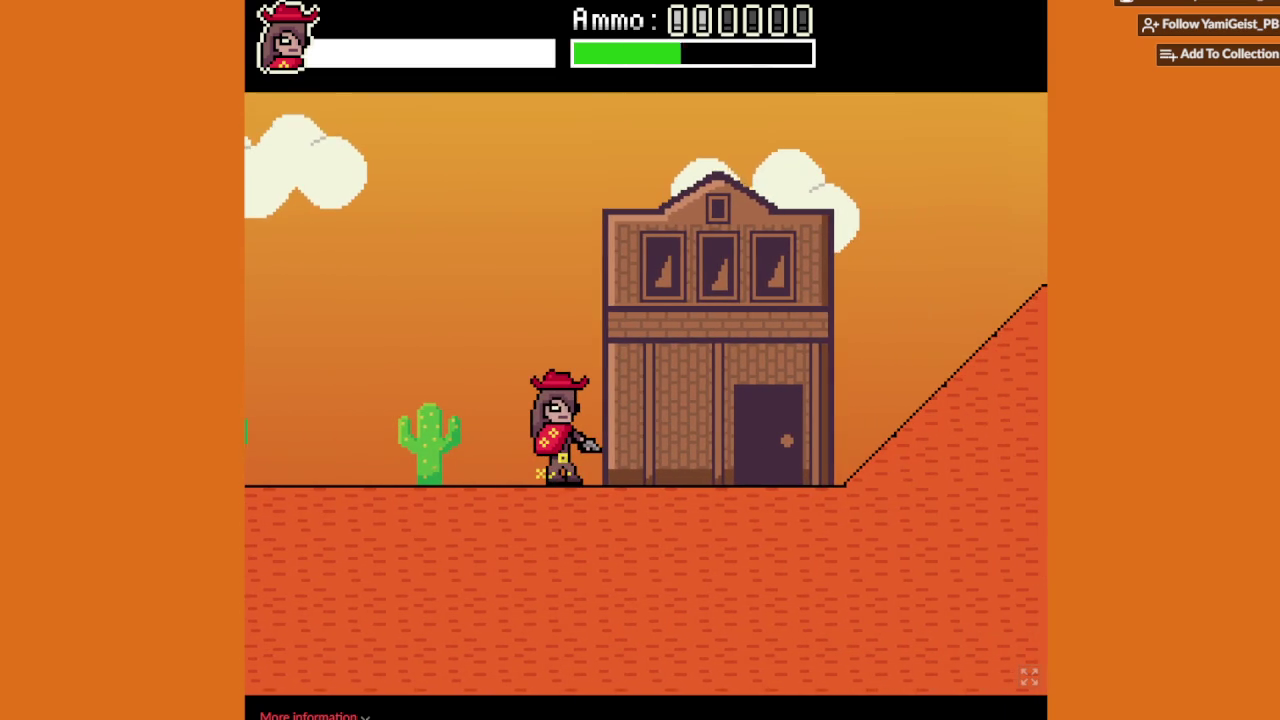
key("d")
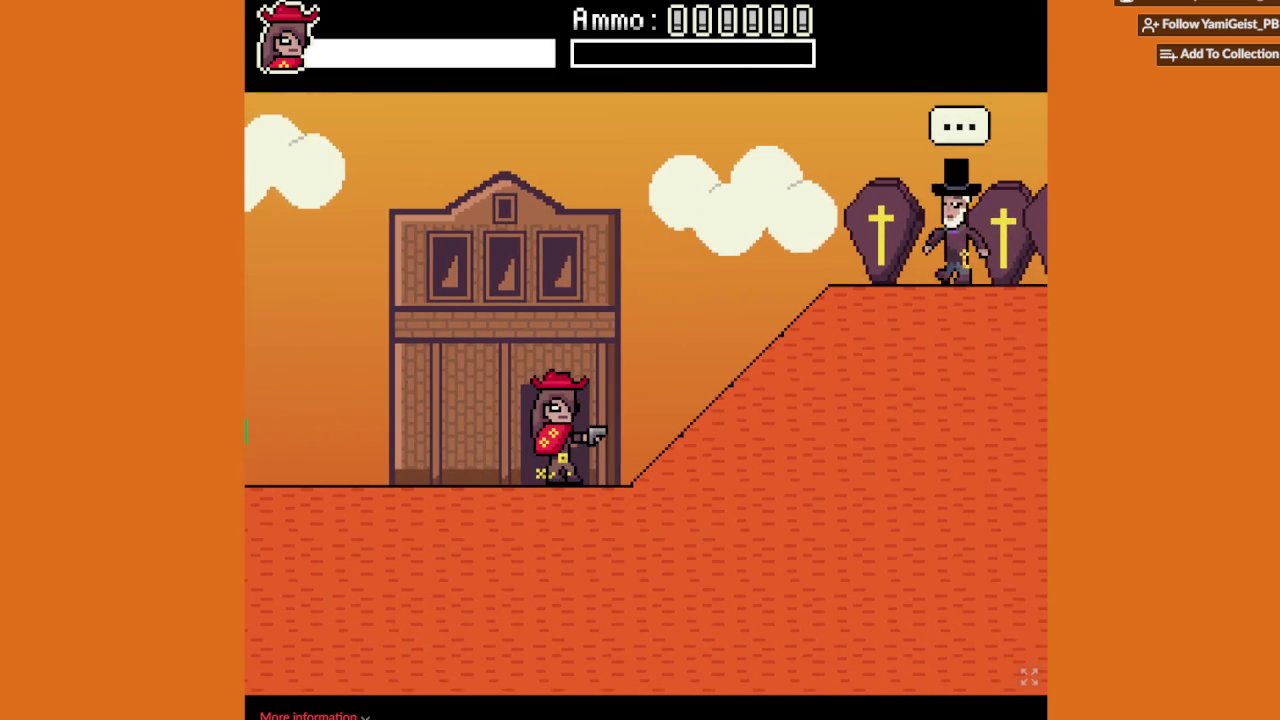
key("d")
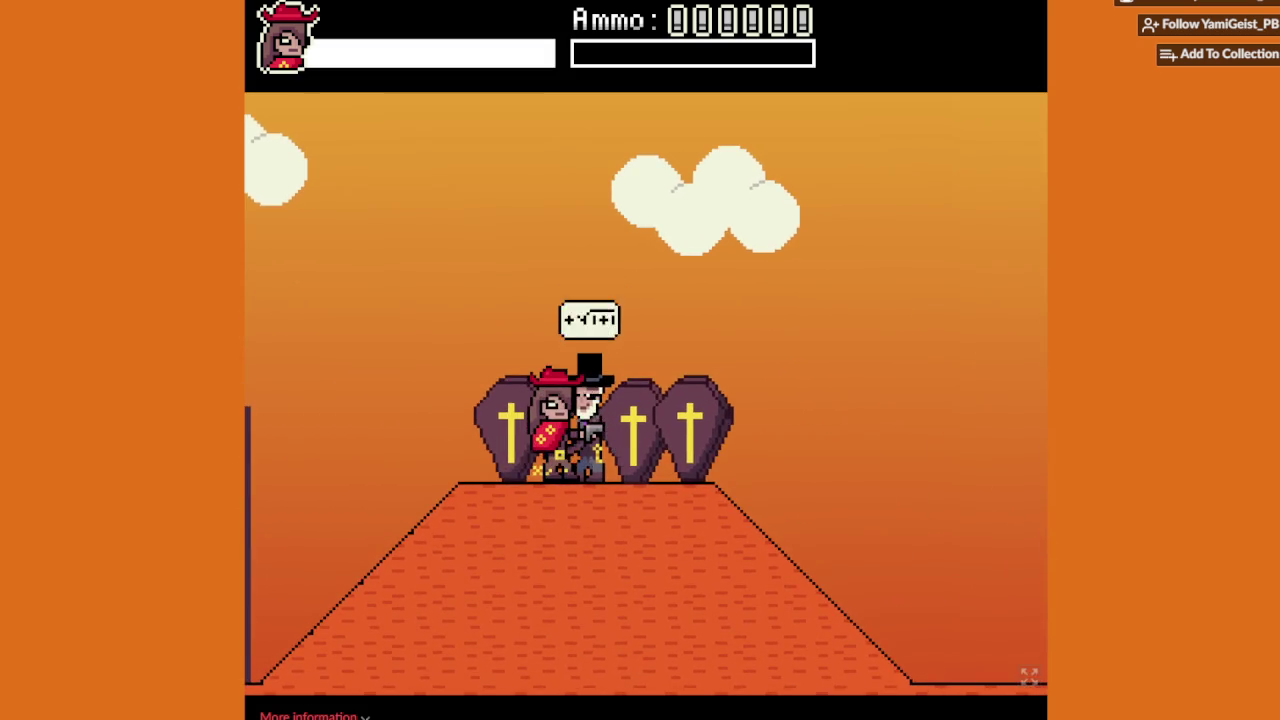
key("d")
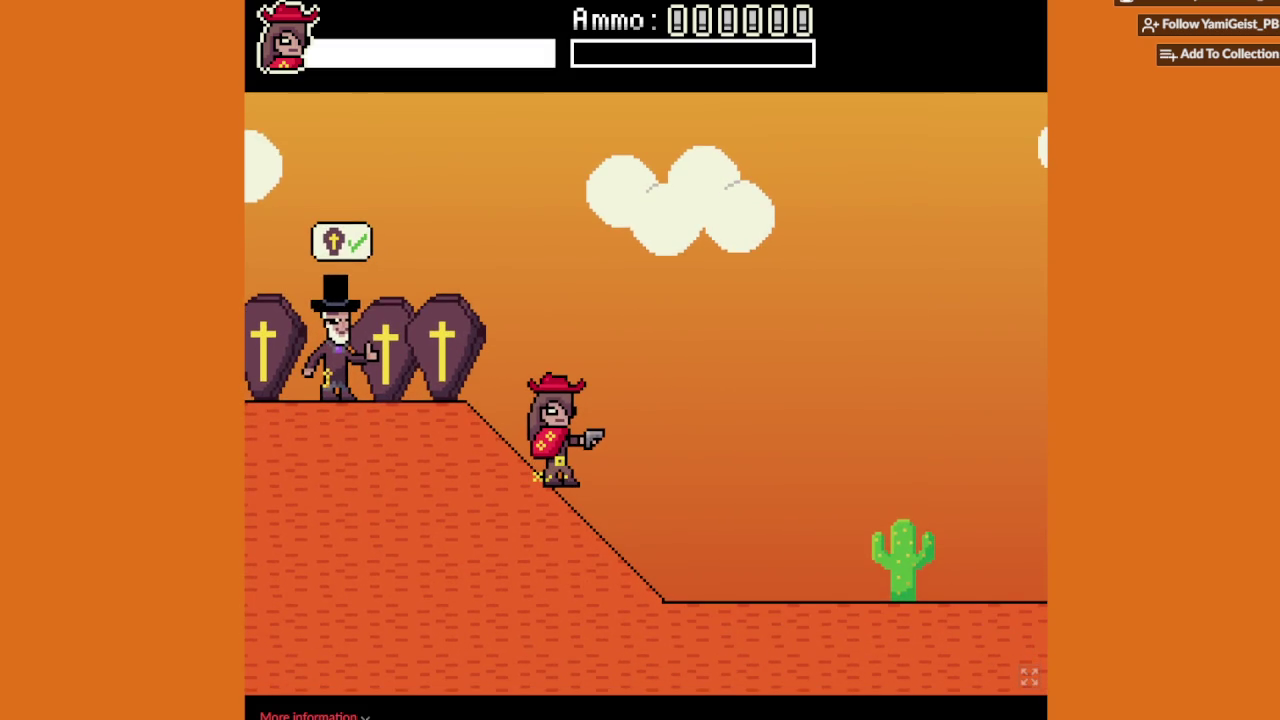
key("d")
key("space")
Step: Head toward the white horse, shoot the incoming bandit, and mount the horse
key("d")
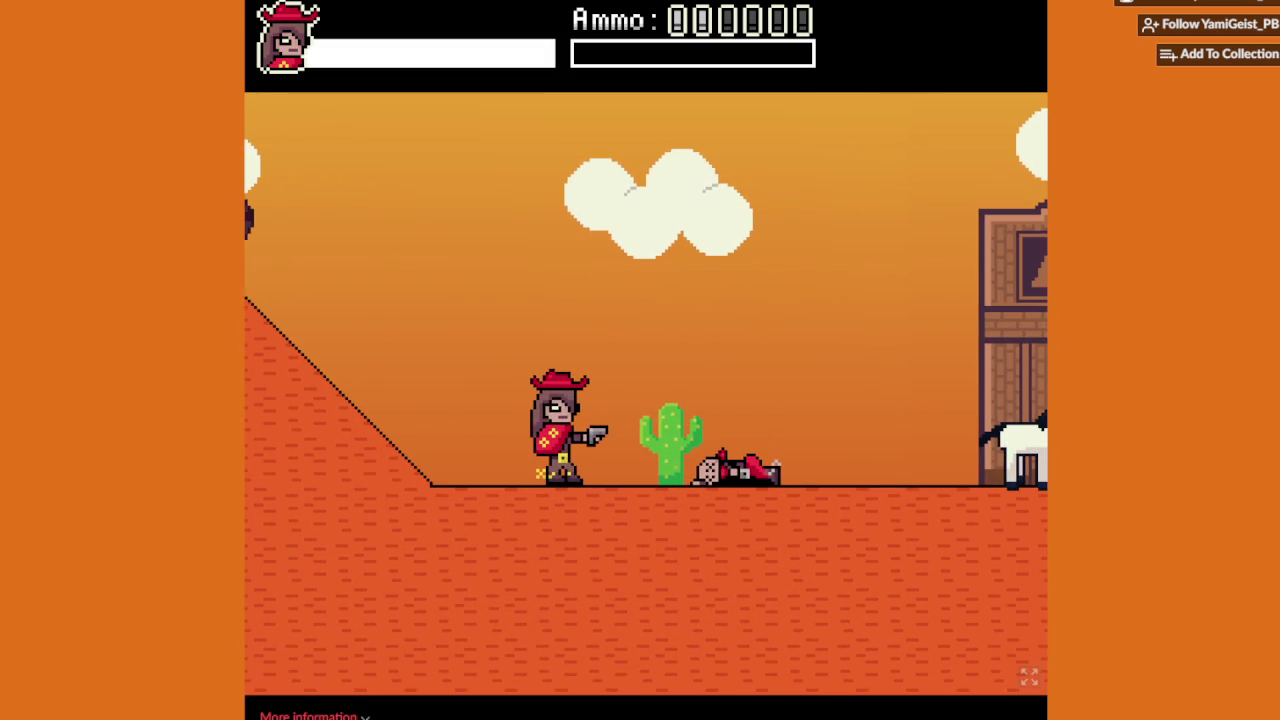
key("d")
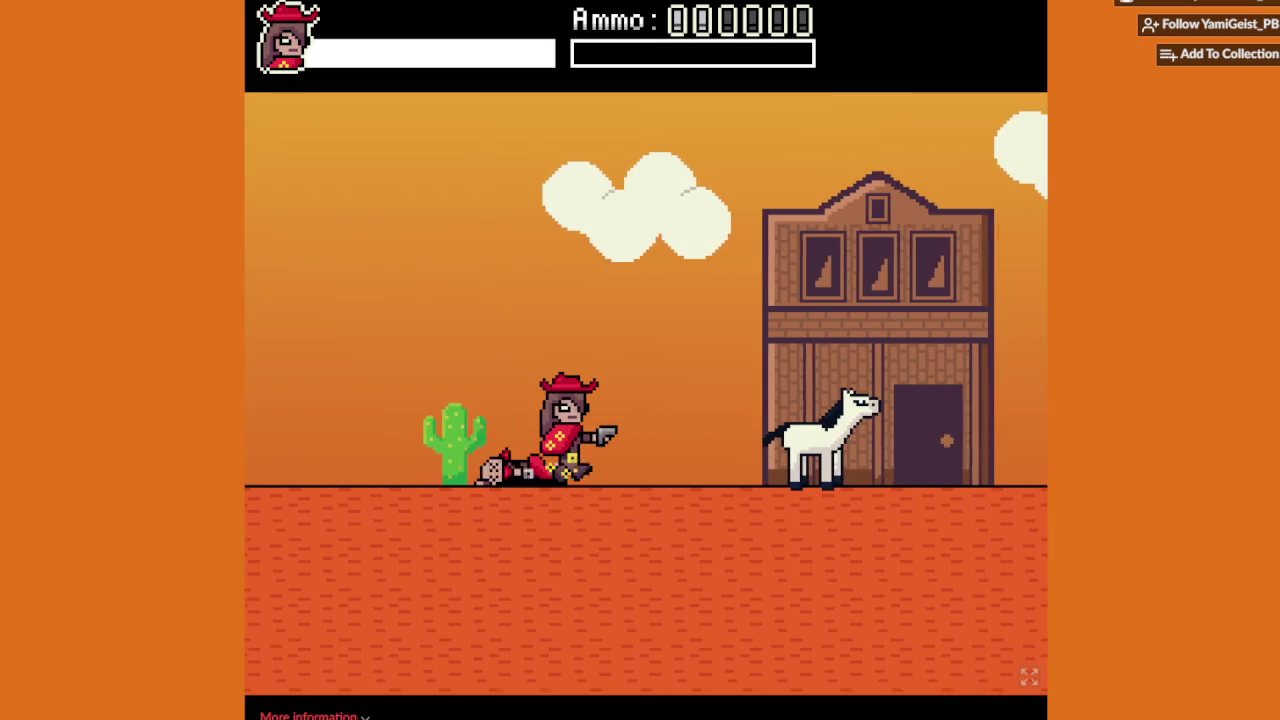
key("d")
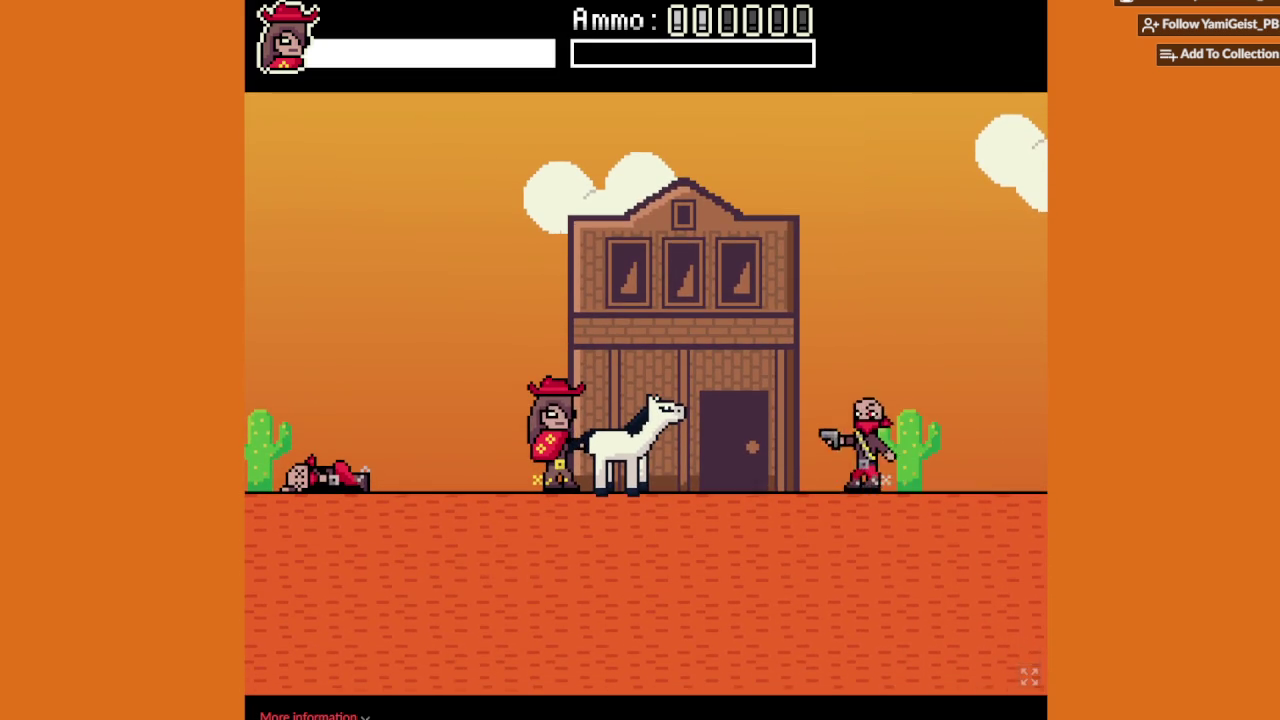
key("space")
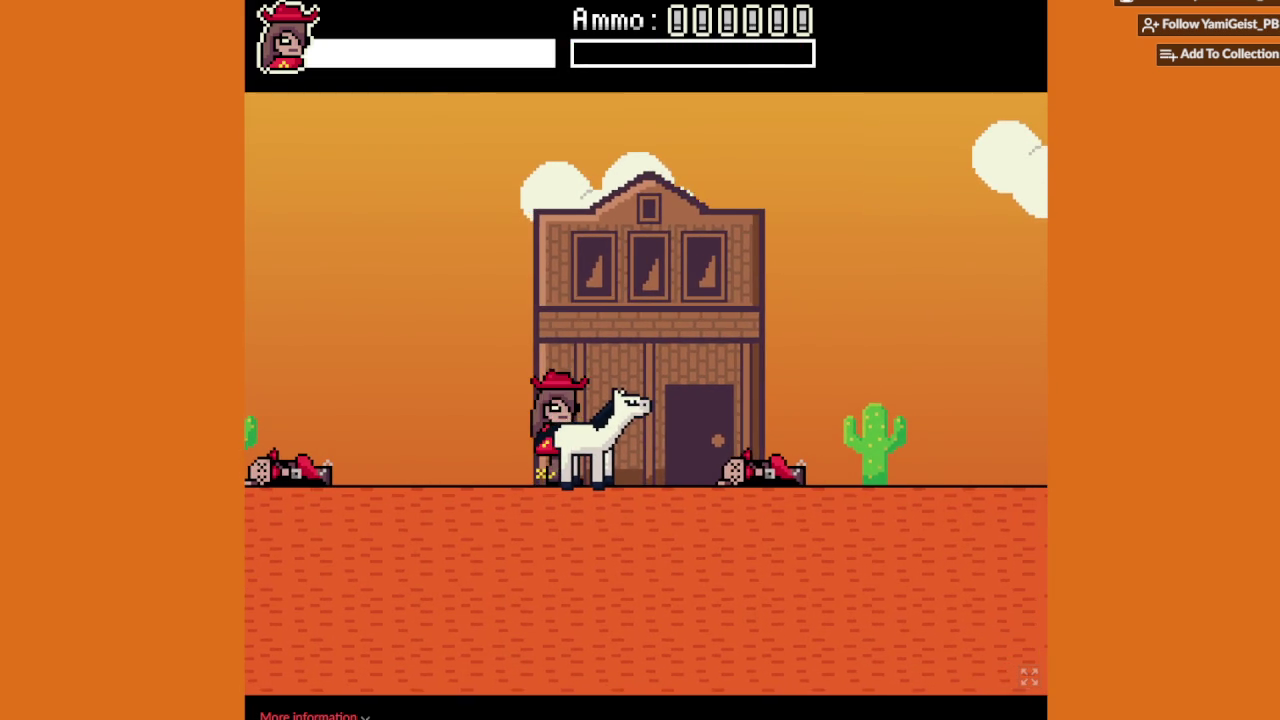
key("w")
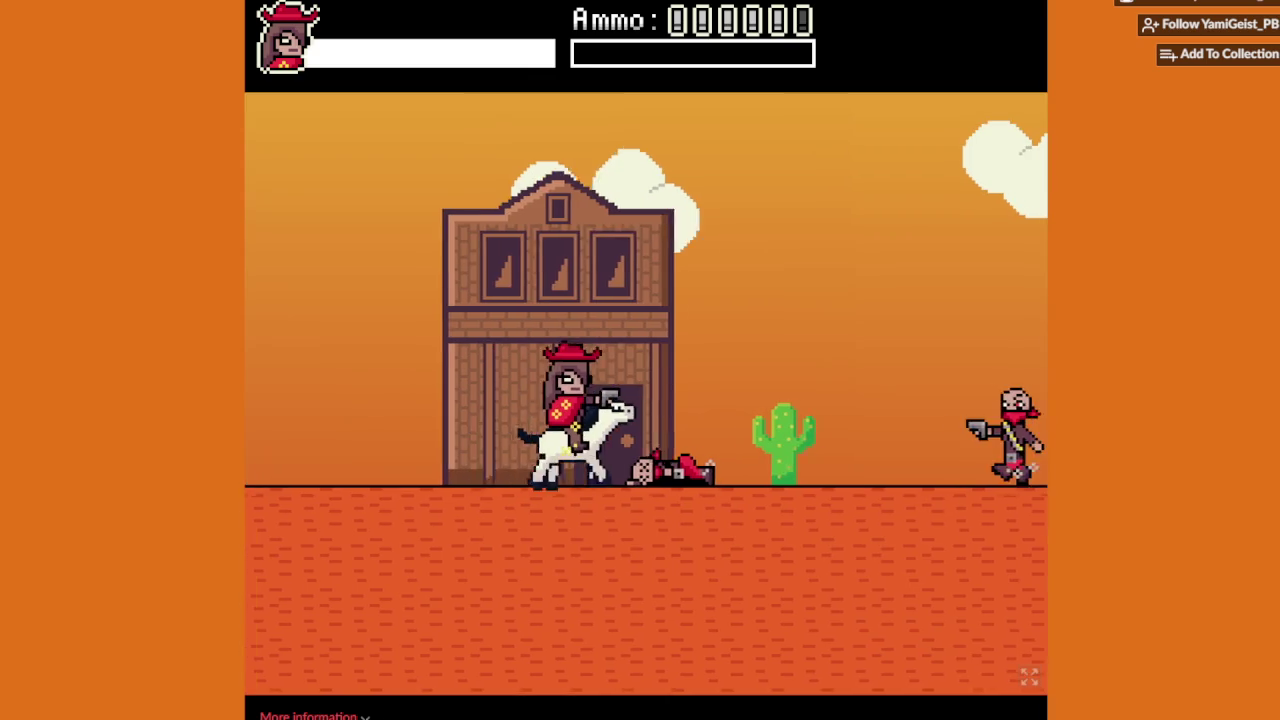
Step: Ride up the hill, dodge the dynamite, leap the cactus, and fire at bandits
key("space")
key("space")
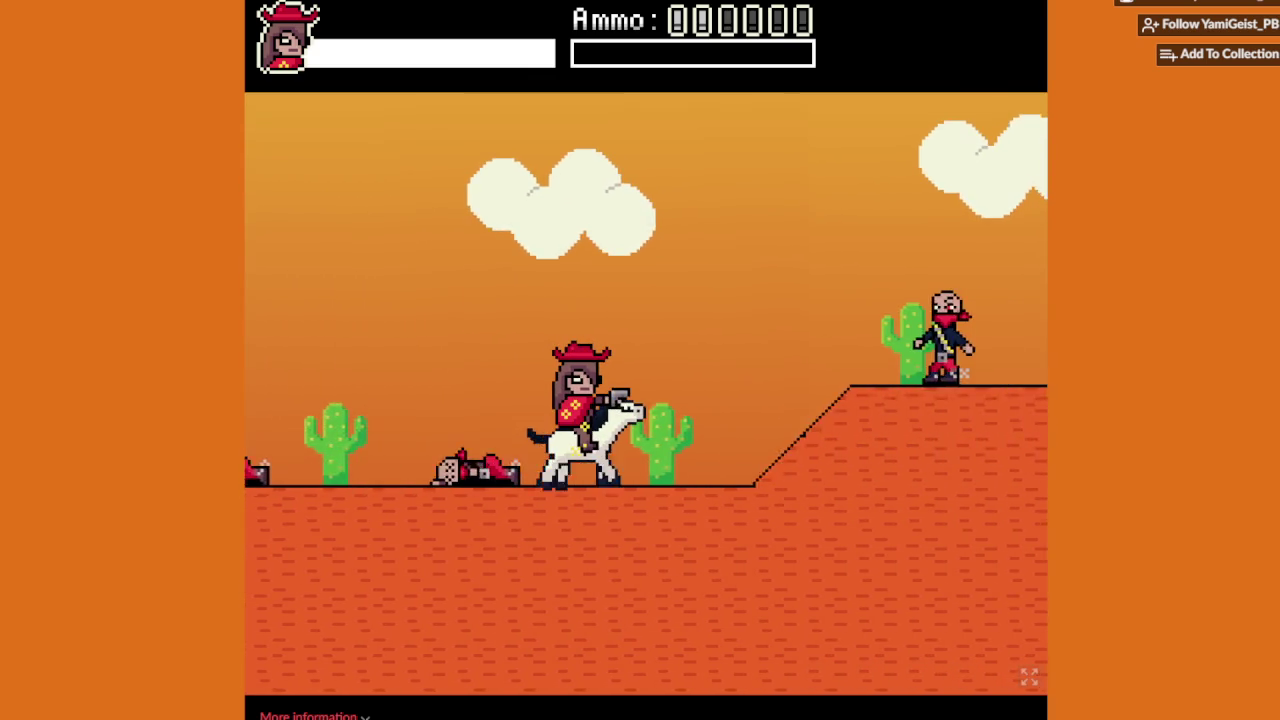
key("space")
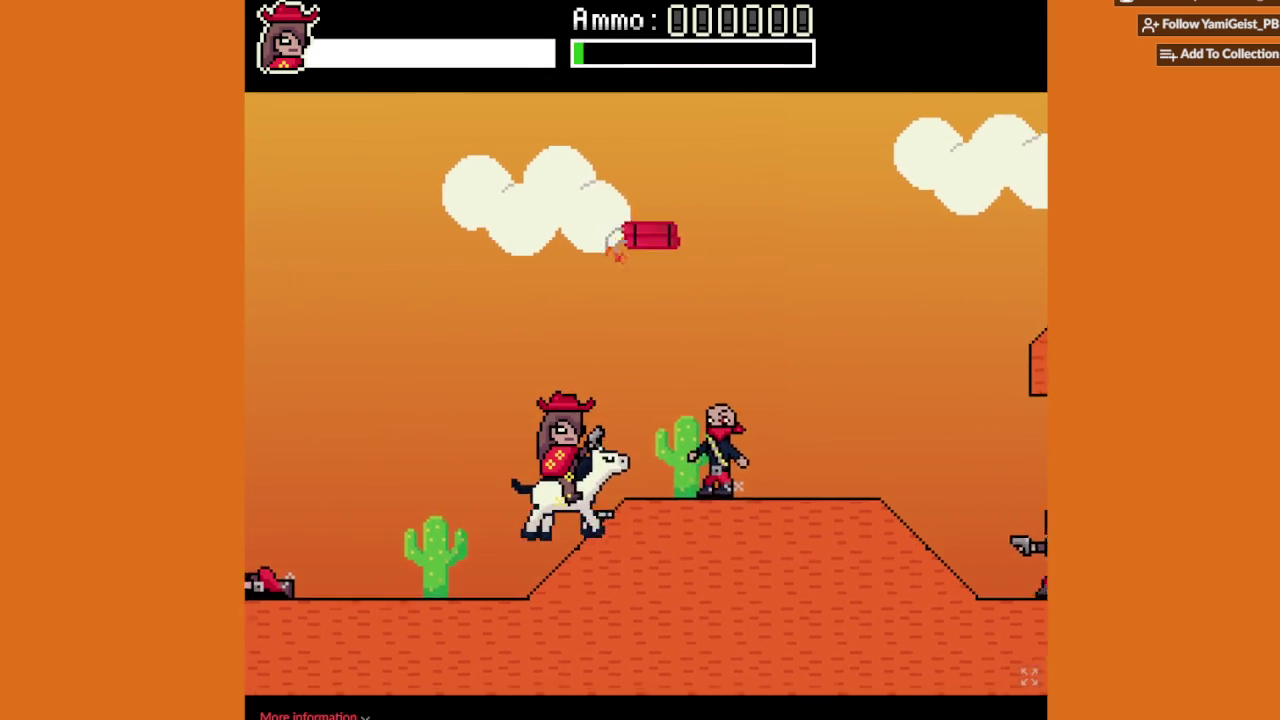
key("space")
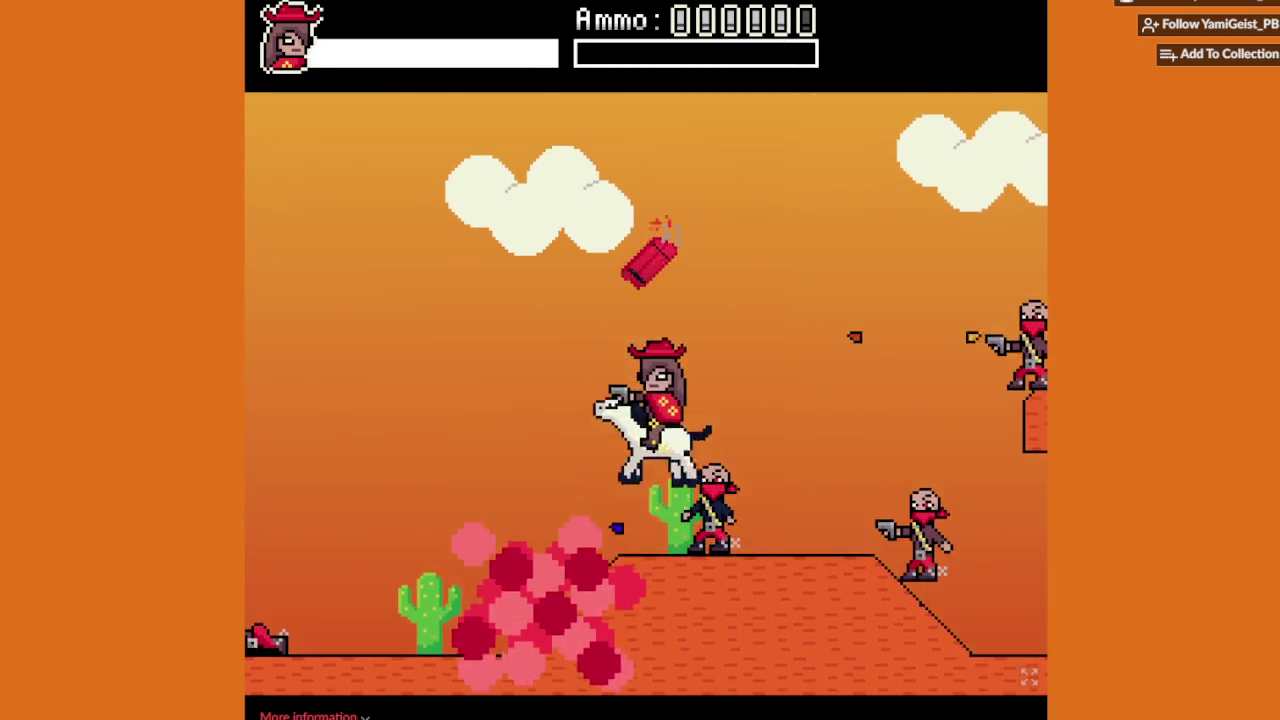
key("space")
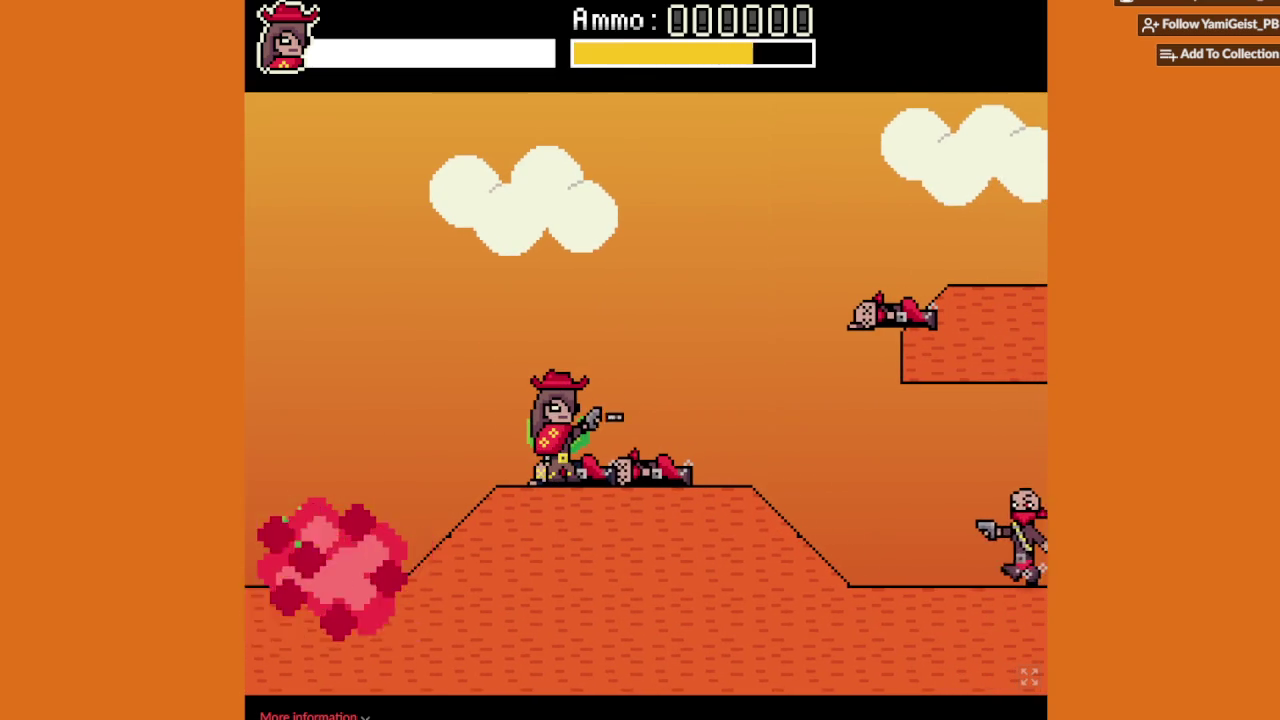
key("space")
key("space")
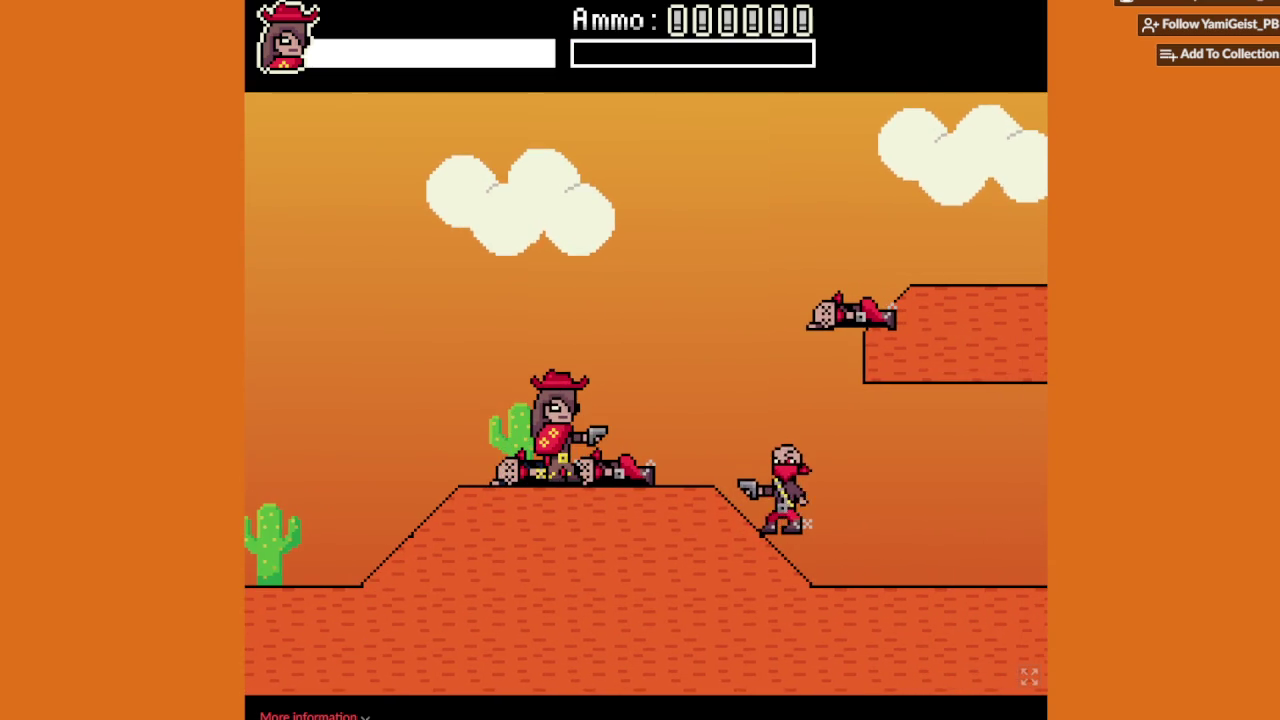
key("space")
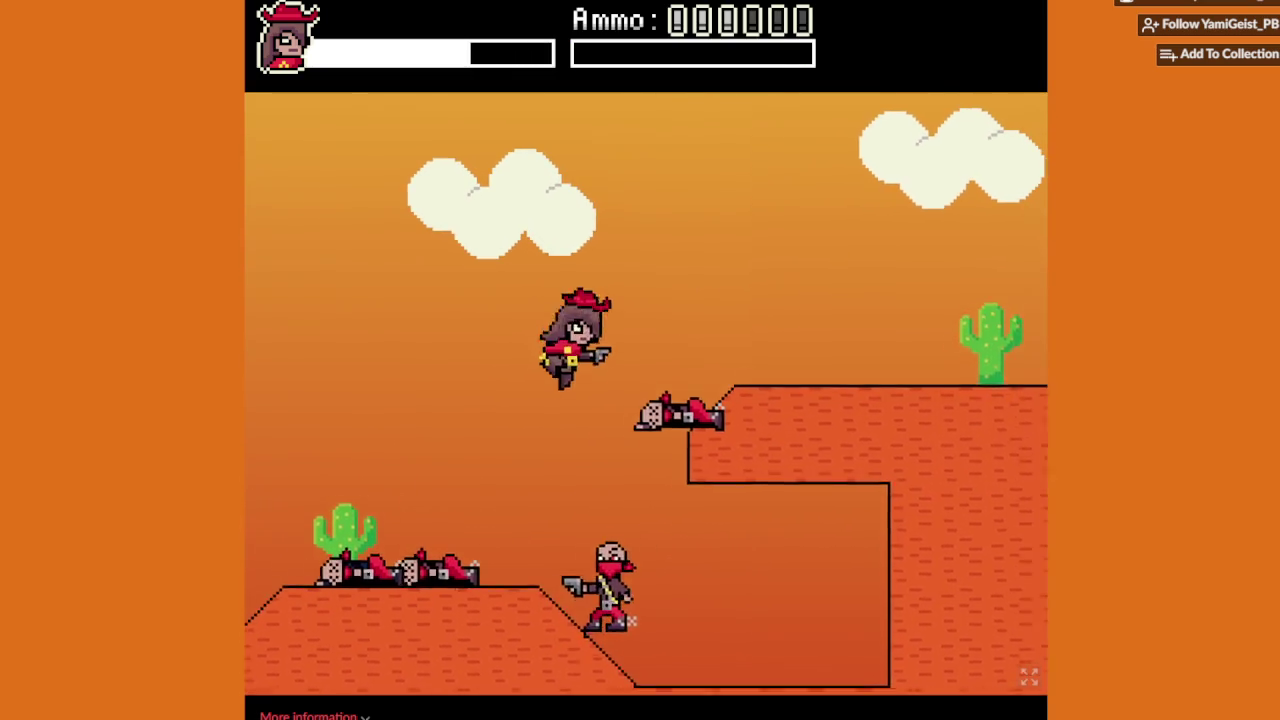
Step: Knock down the nearby bandit, climb out of the pit, and head toward the dynamite bandit
key("Left")
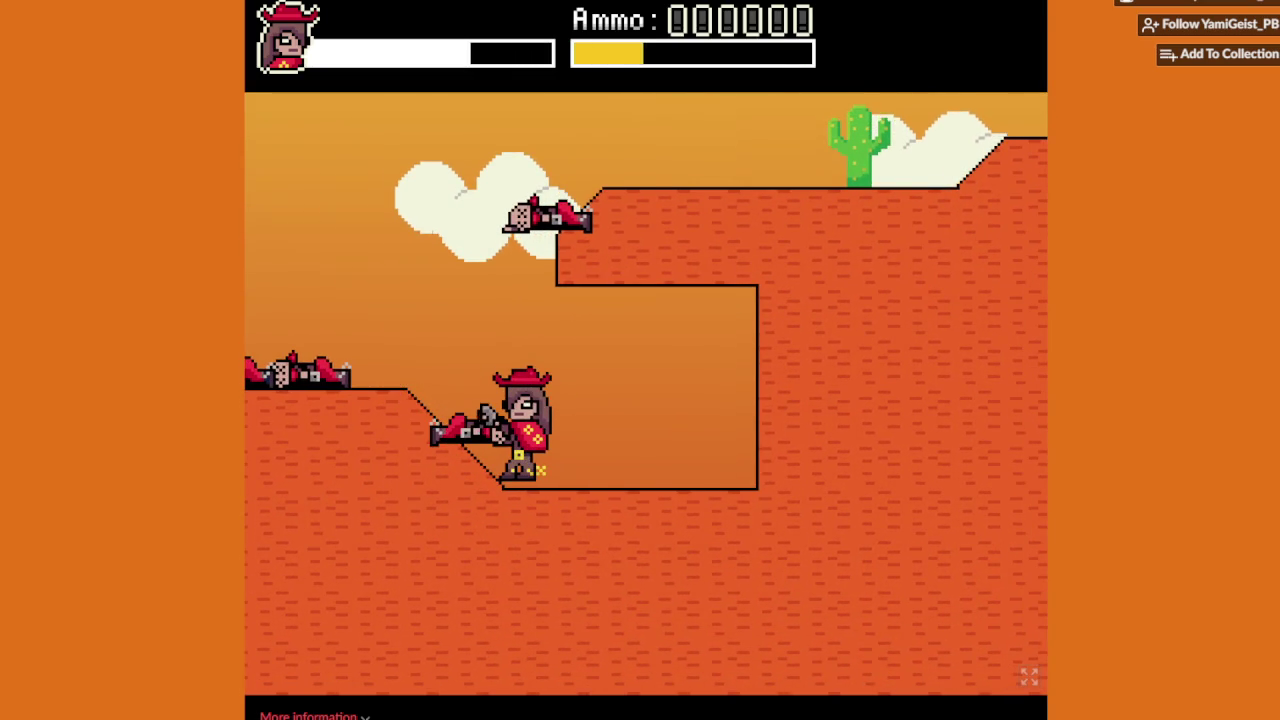
key("Up")
key("space")
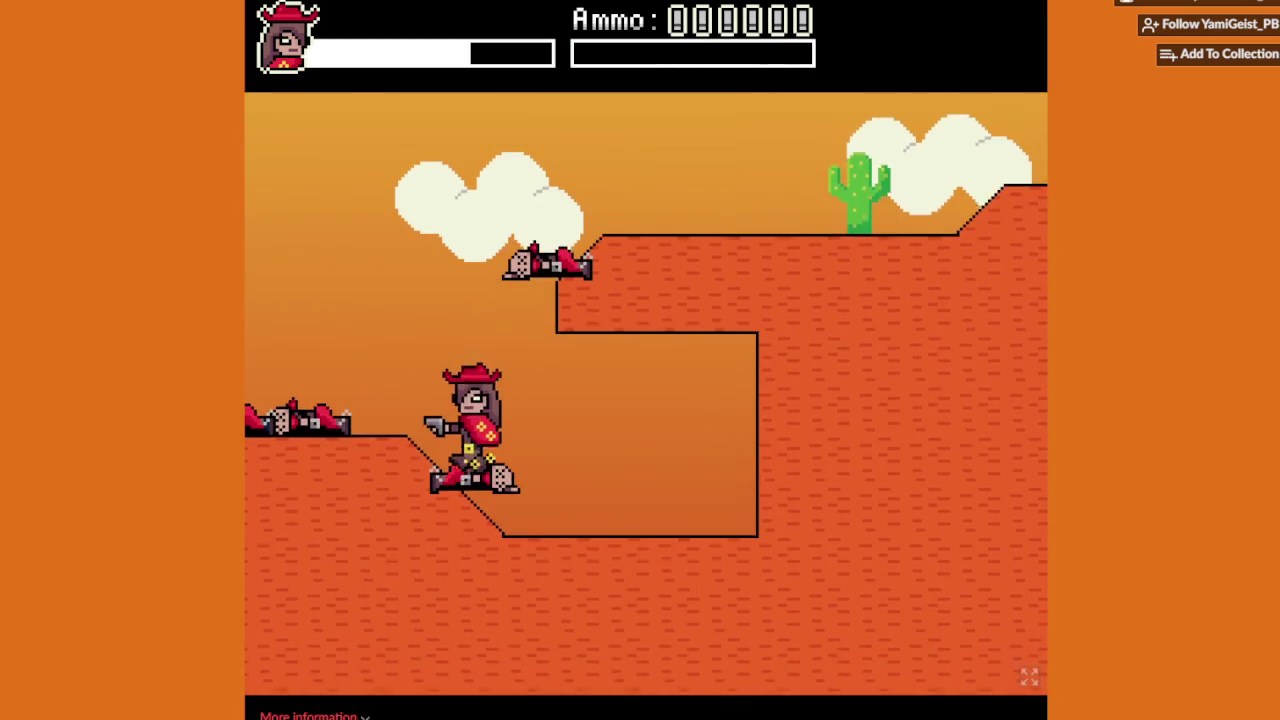
key("Up")
key("Left")
key("Up")
key("Right")
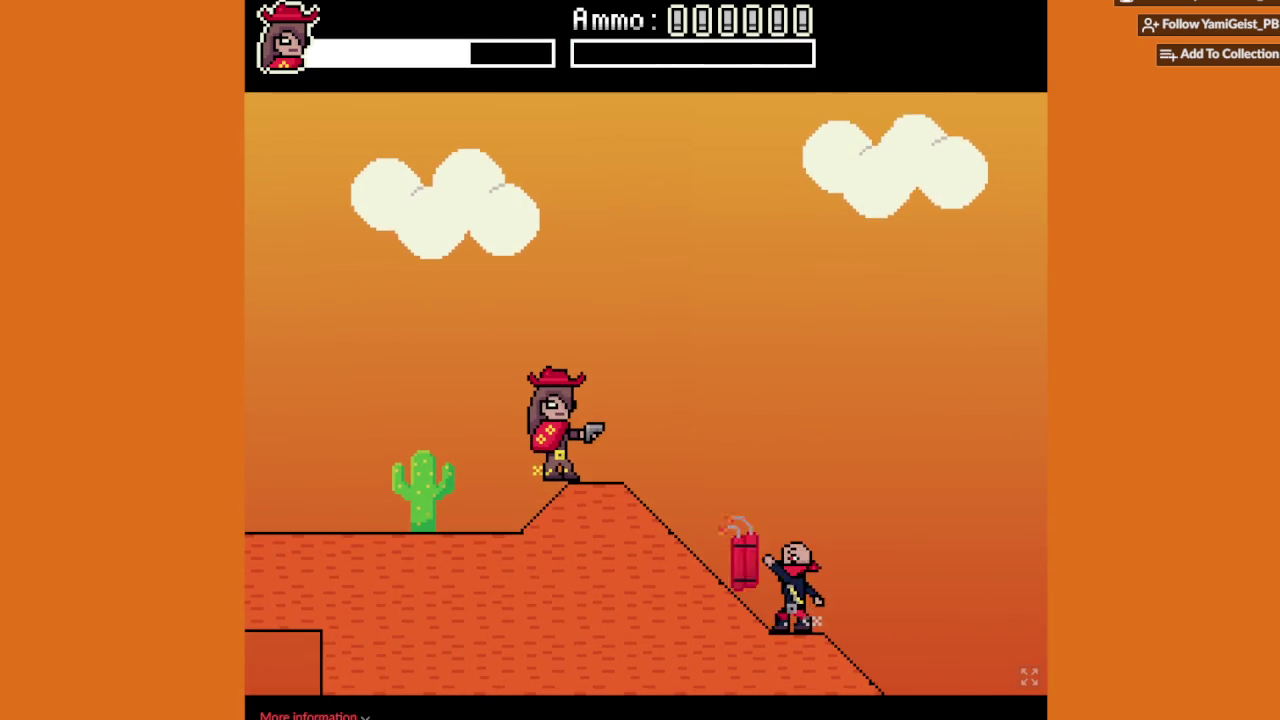
key("Right")
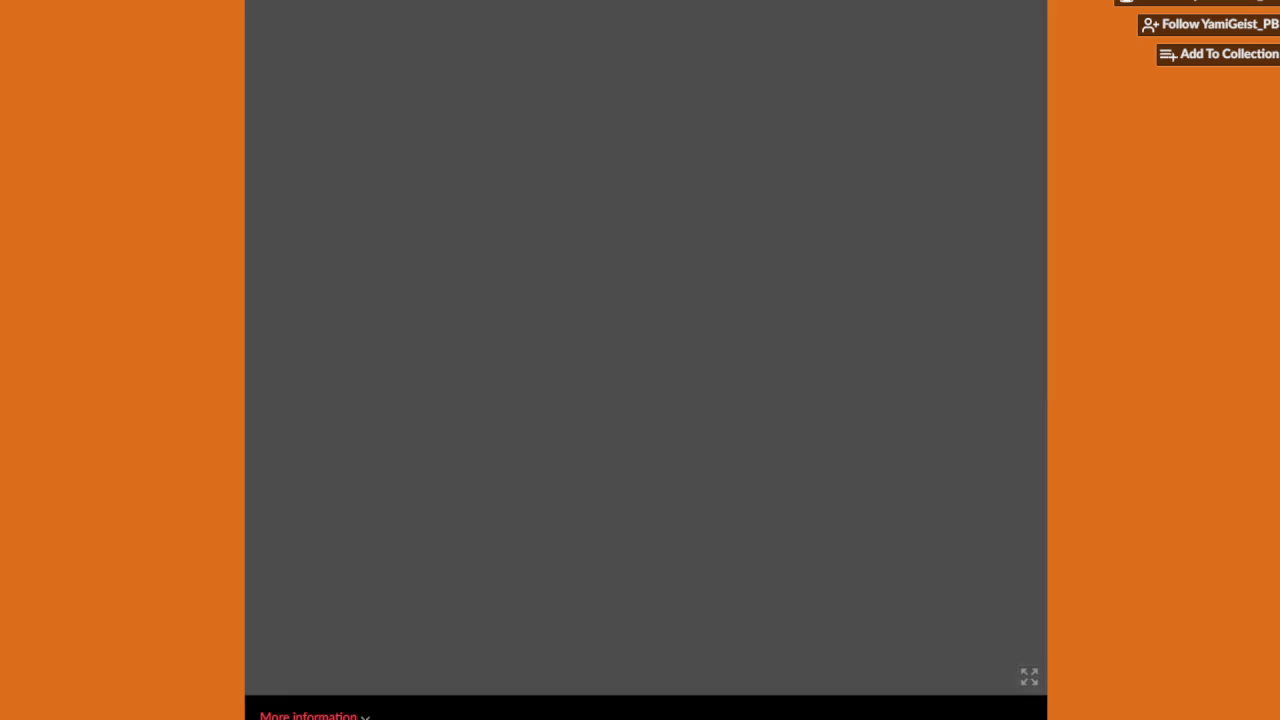
Step: Shoot a bandit, mount the white horse, kill another, then retreat from the dynamite
key("Right")
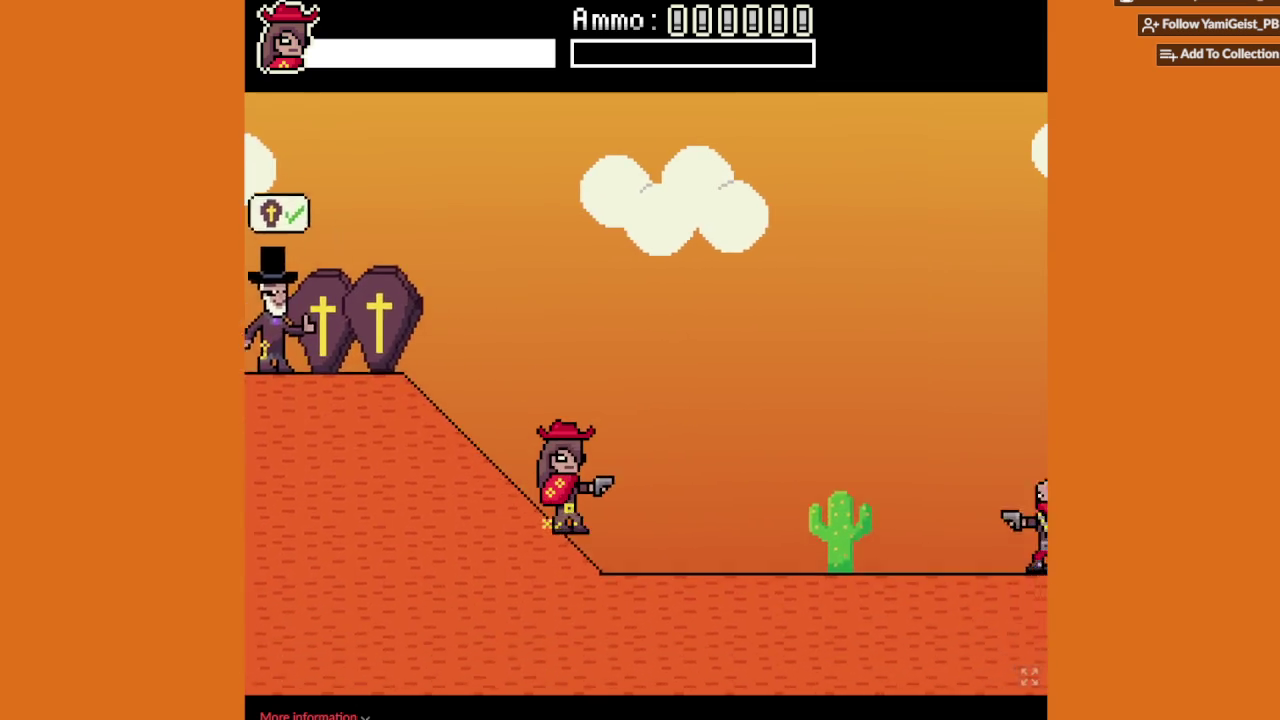
key("Right")
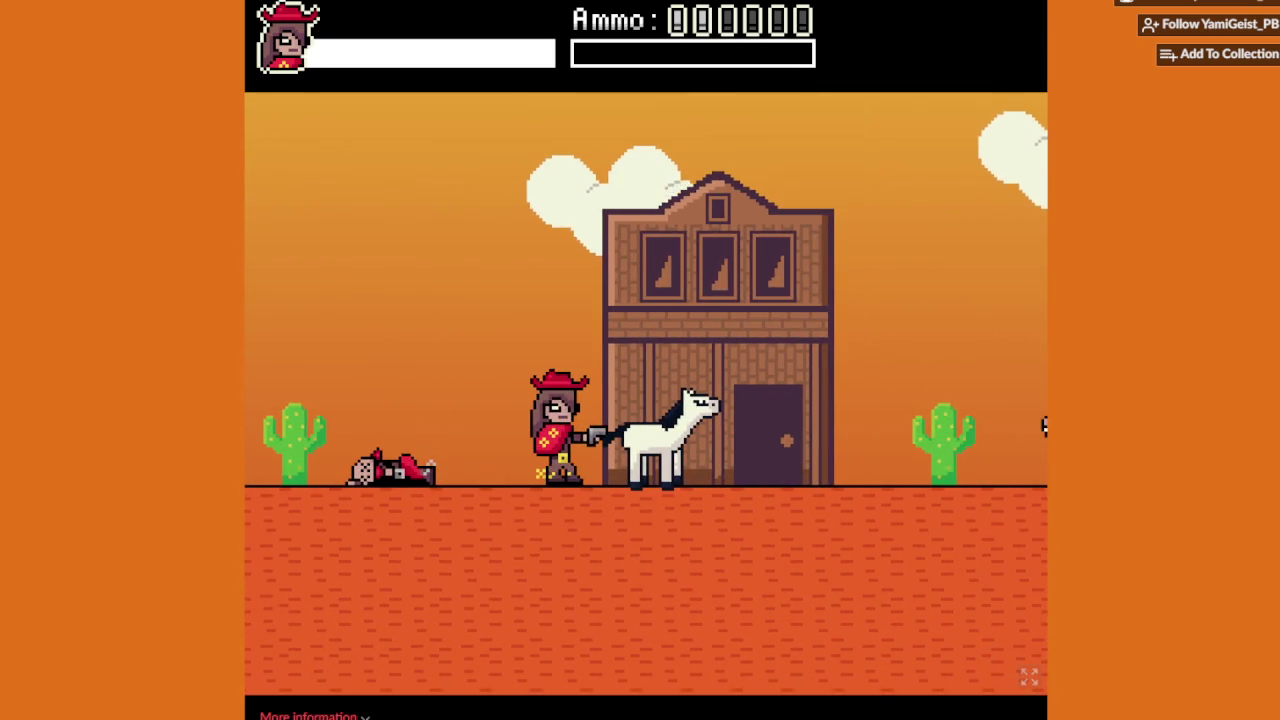
key("Up")
key("Right")
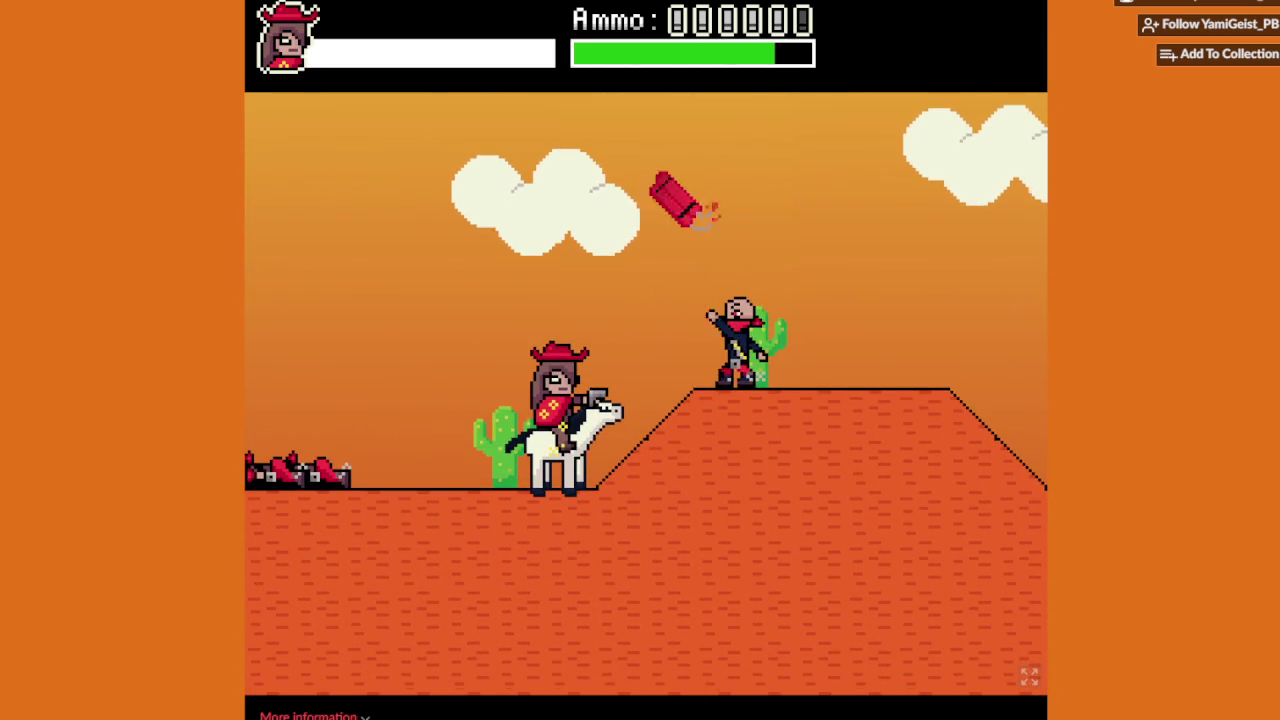
key("Left")
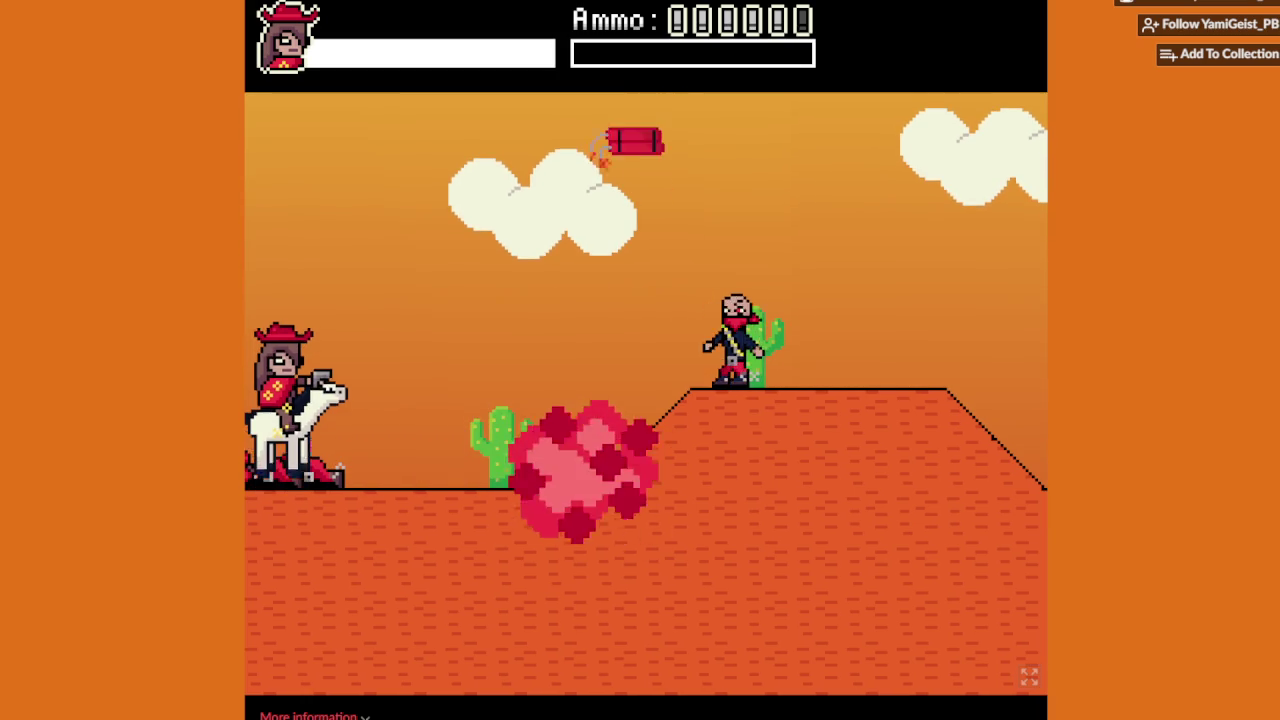
key("Up")
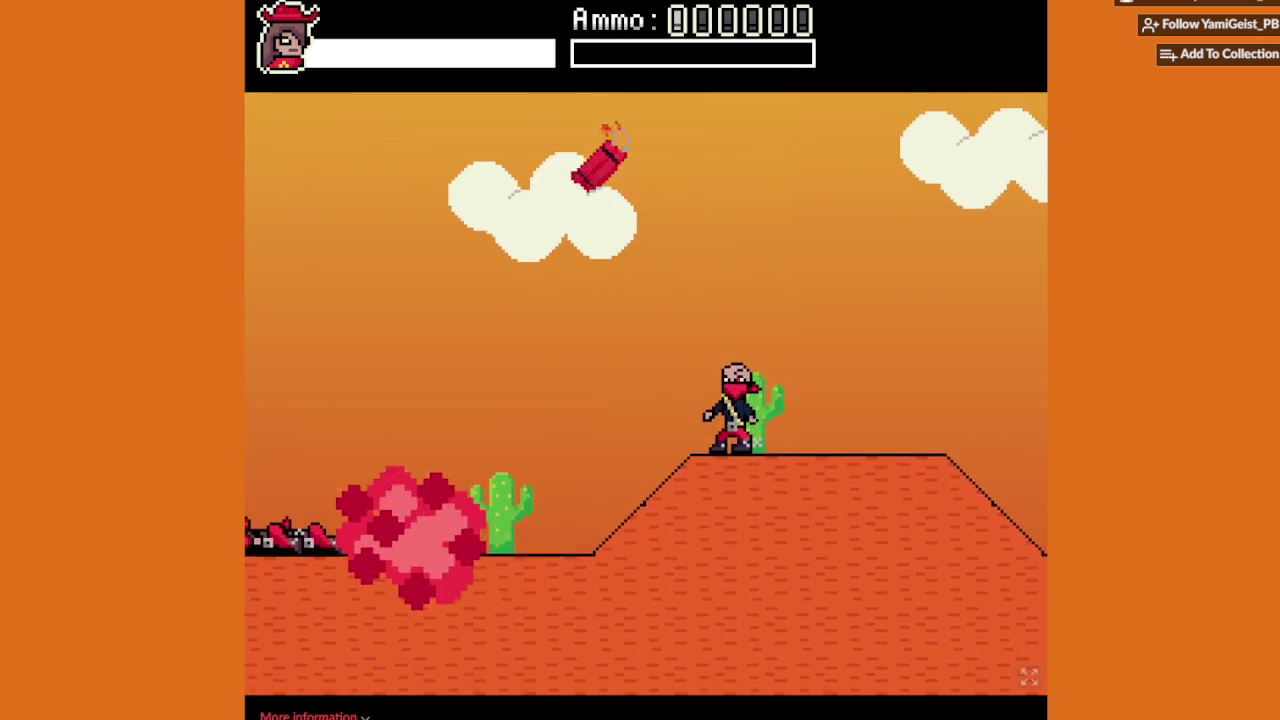
Step: Cross the hilltop past the explosion, shoot a bandit below, and jump onto the left ledge
key("Right")
key("Right")
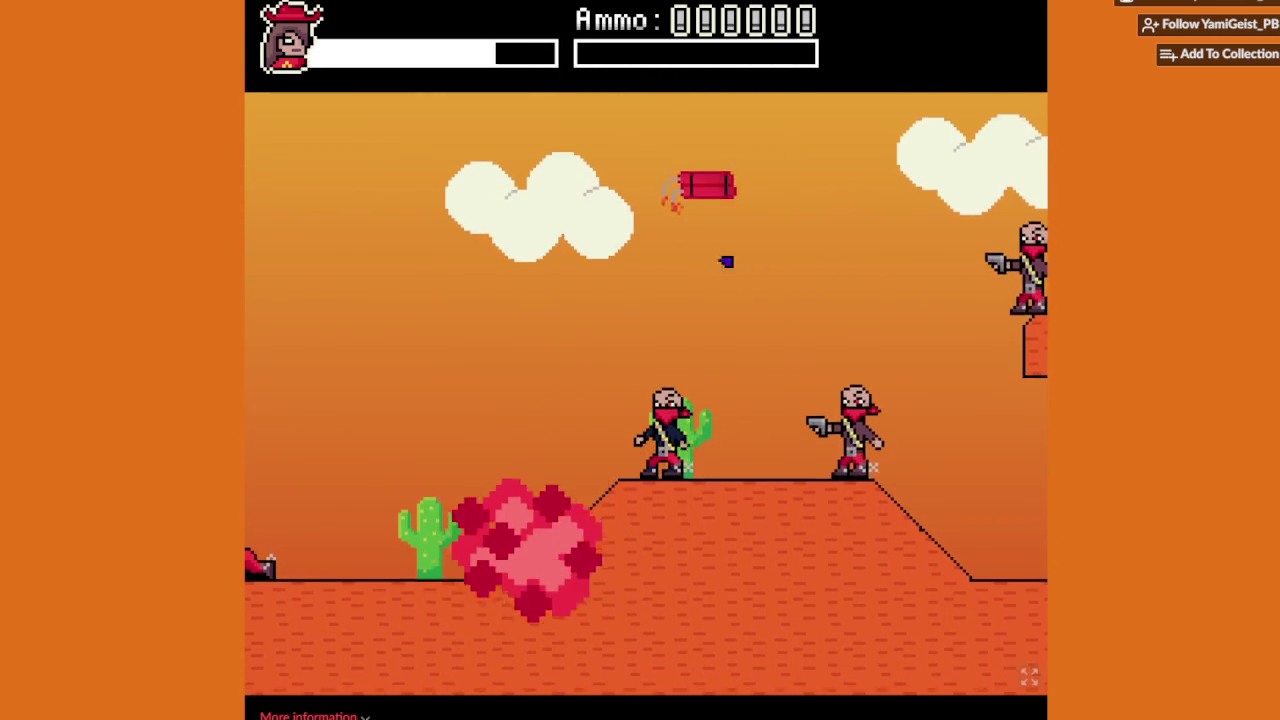
key("Right")
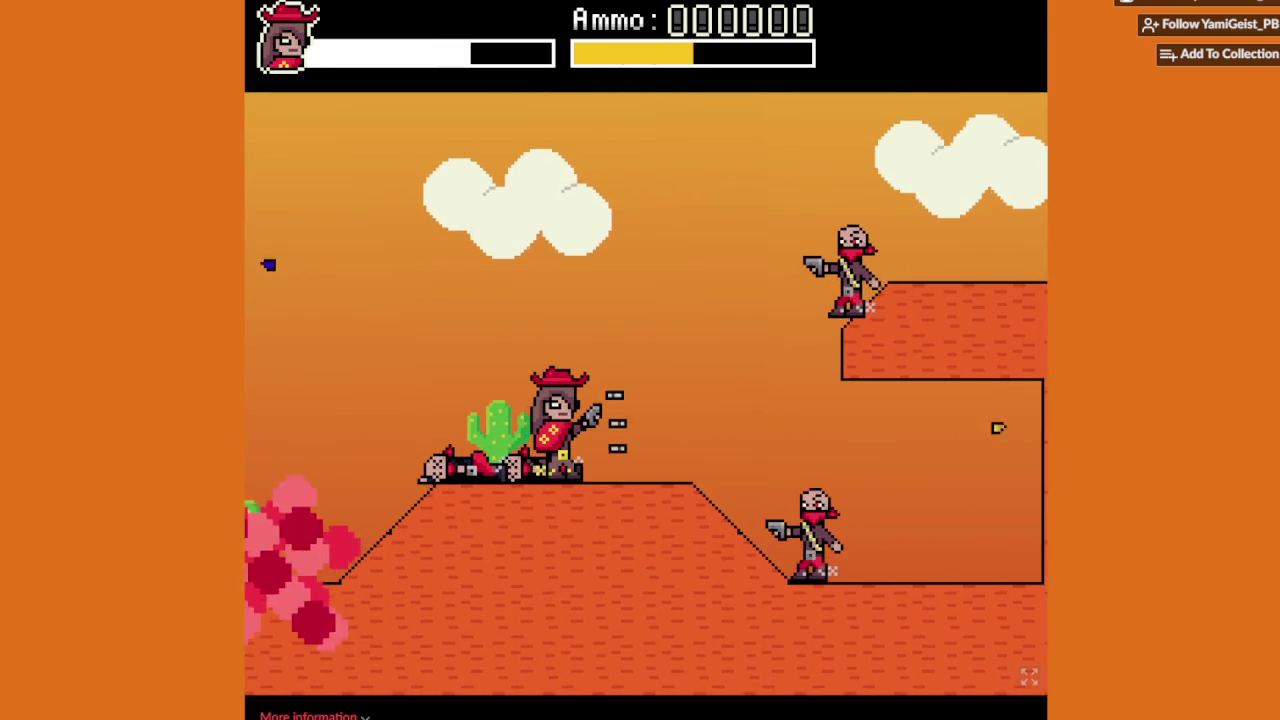
key("Right")
key("Right")
key("Left")
key("x")
key("Left")
key("z")
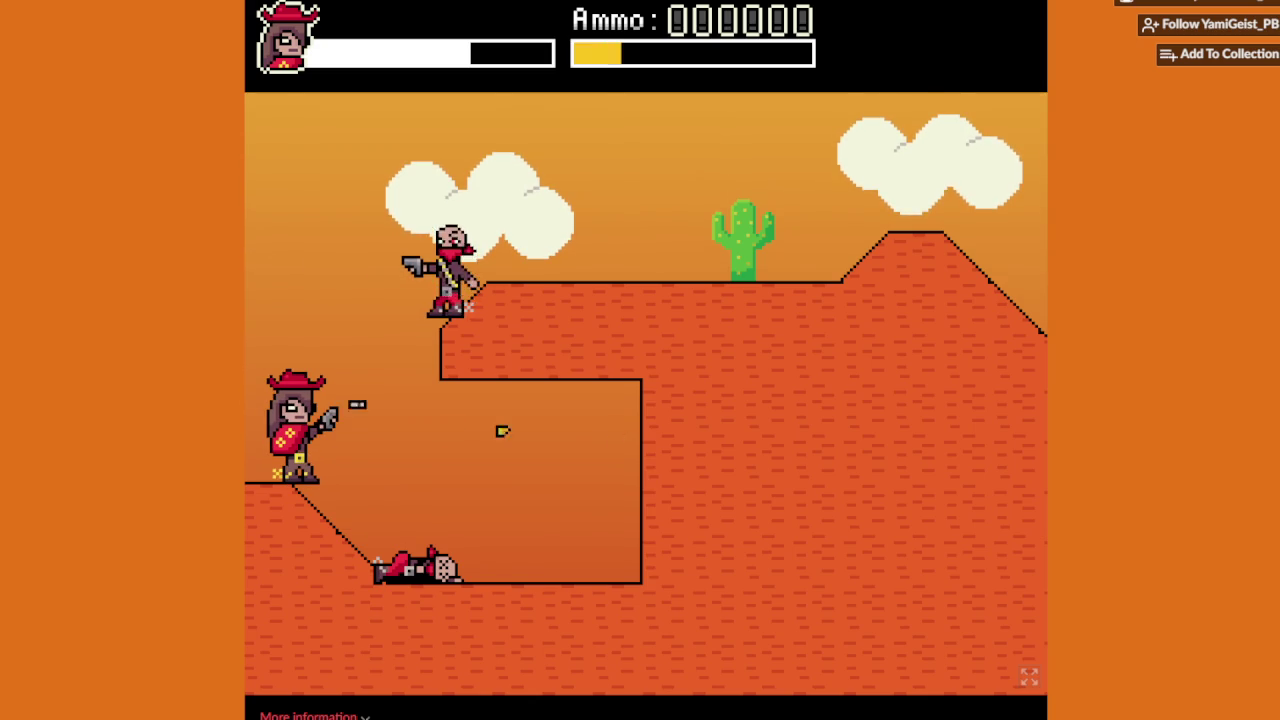
Step: Go down into the pit, climb back out, and fire at the upper-ledge bandit
key("Right")
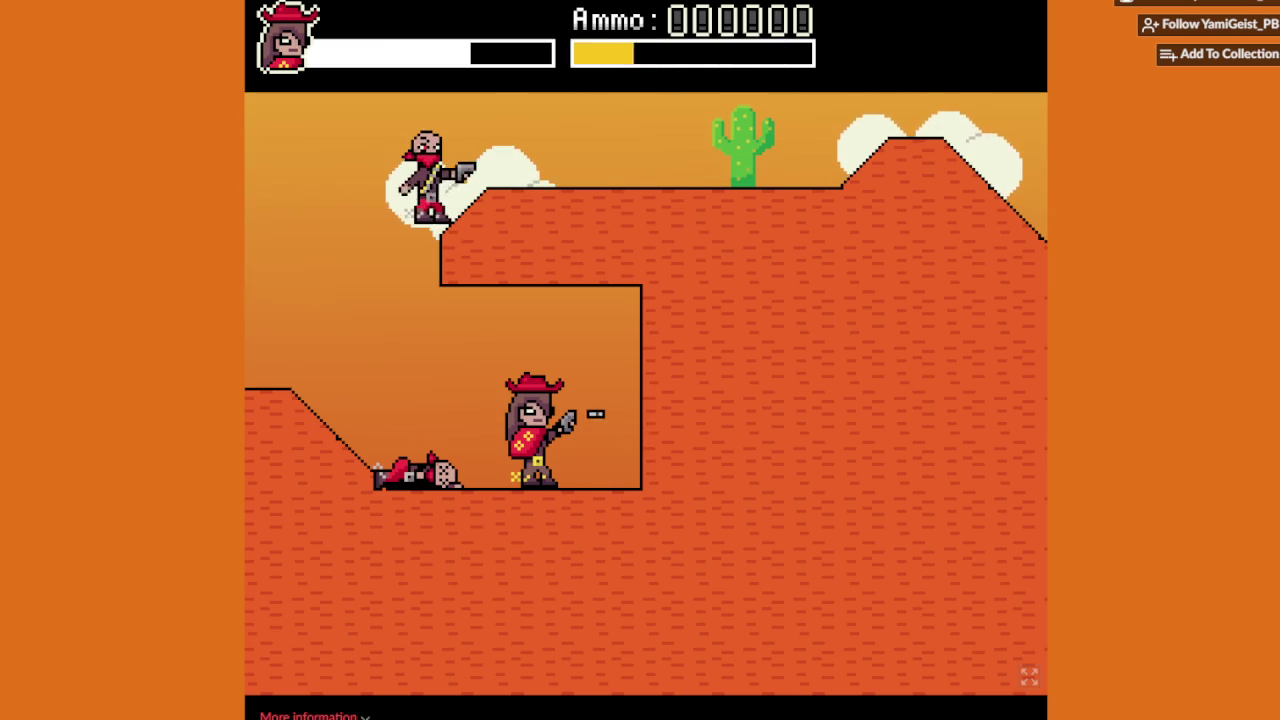
key("Left")
key("Right")
key("Left")
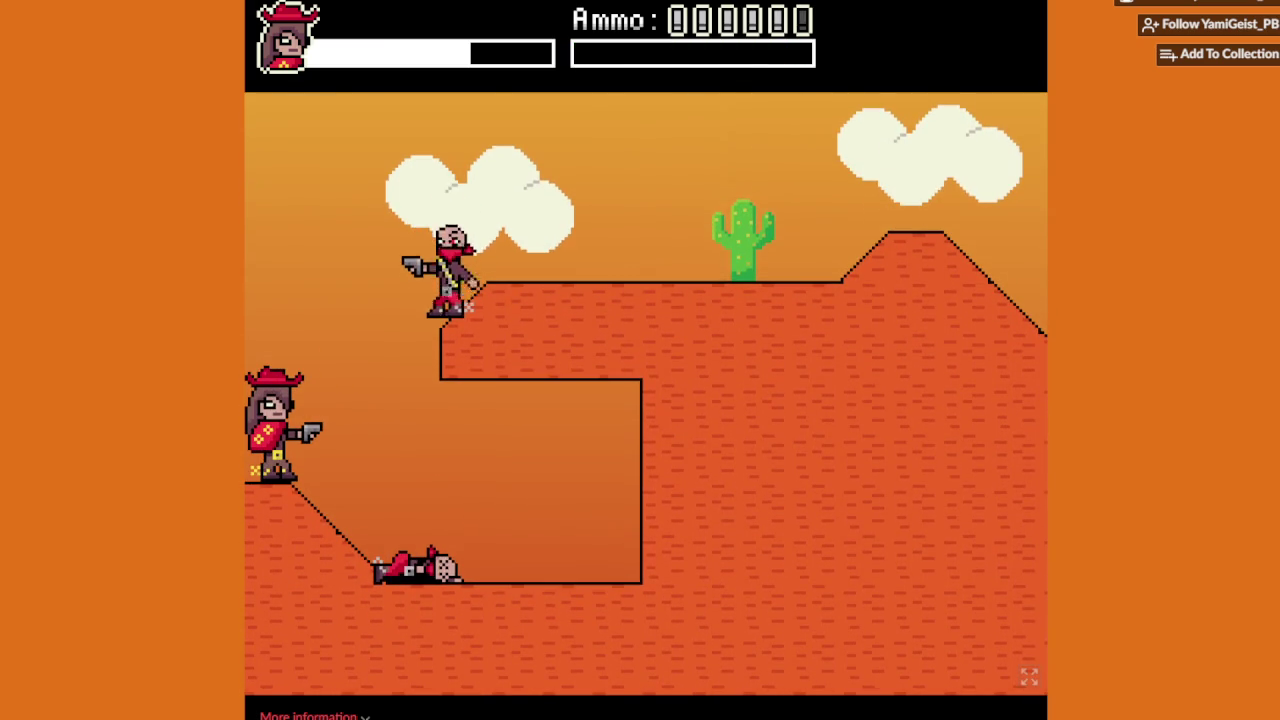
key("Up")
key("x")
Step: Kill the upper-ledge bandit, jump onto his ledge, and push down the slope firing
key("x")
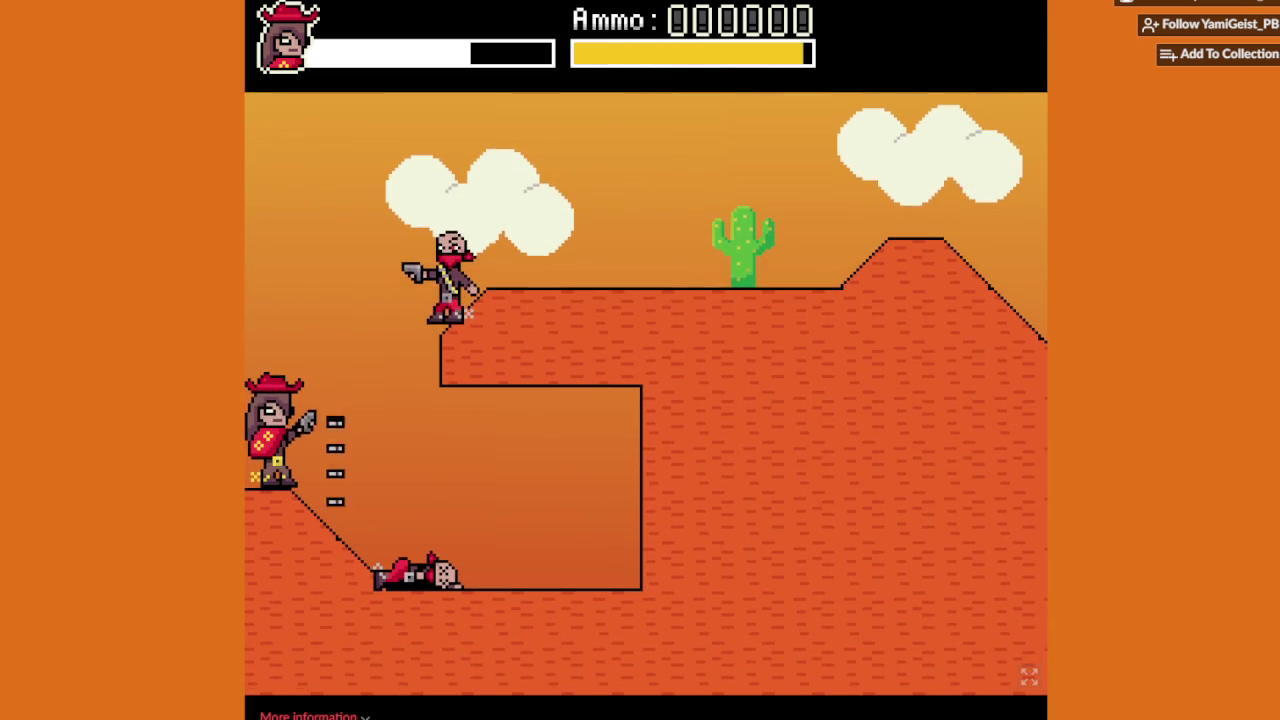
key("Up")
key("x")
key("Up")
key("Right")
key("x")
key("Right")
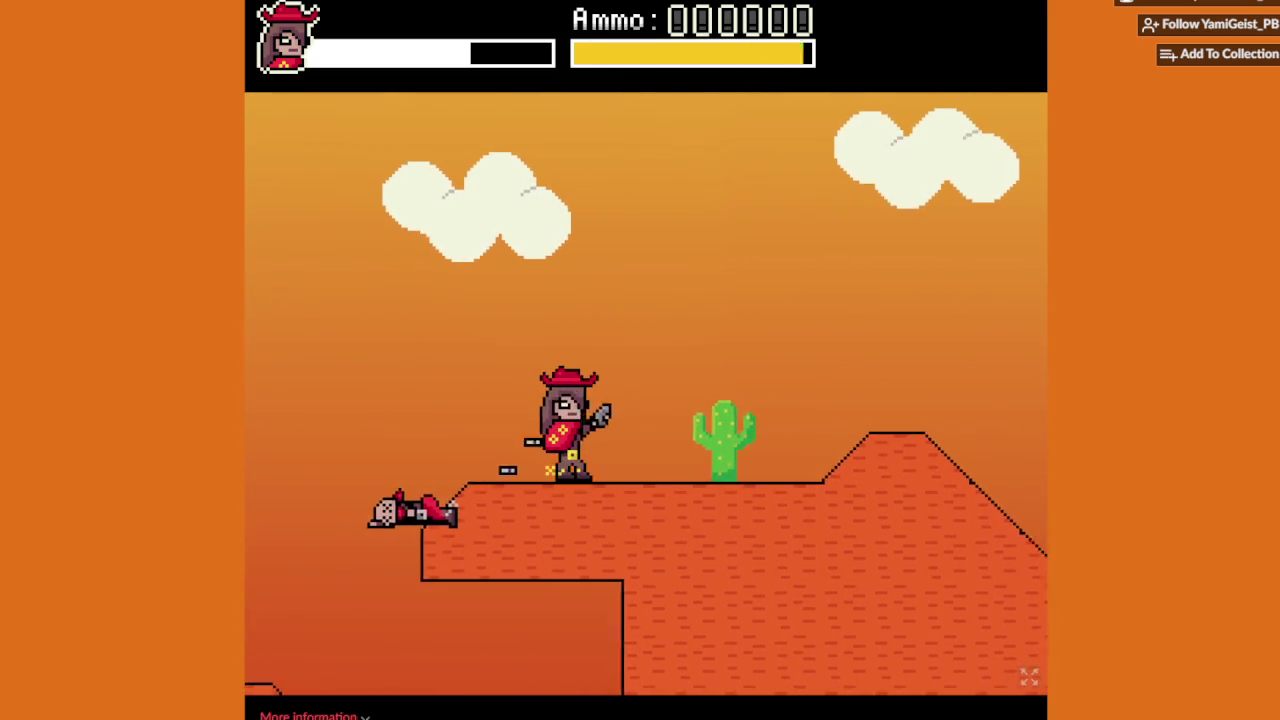
key("Right")
key("x")
key("x")
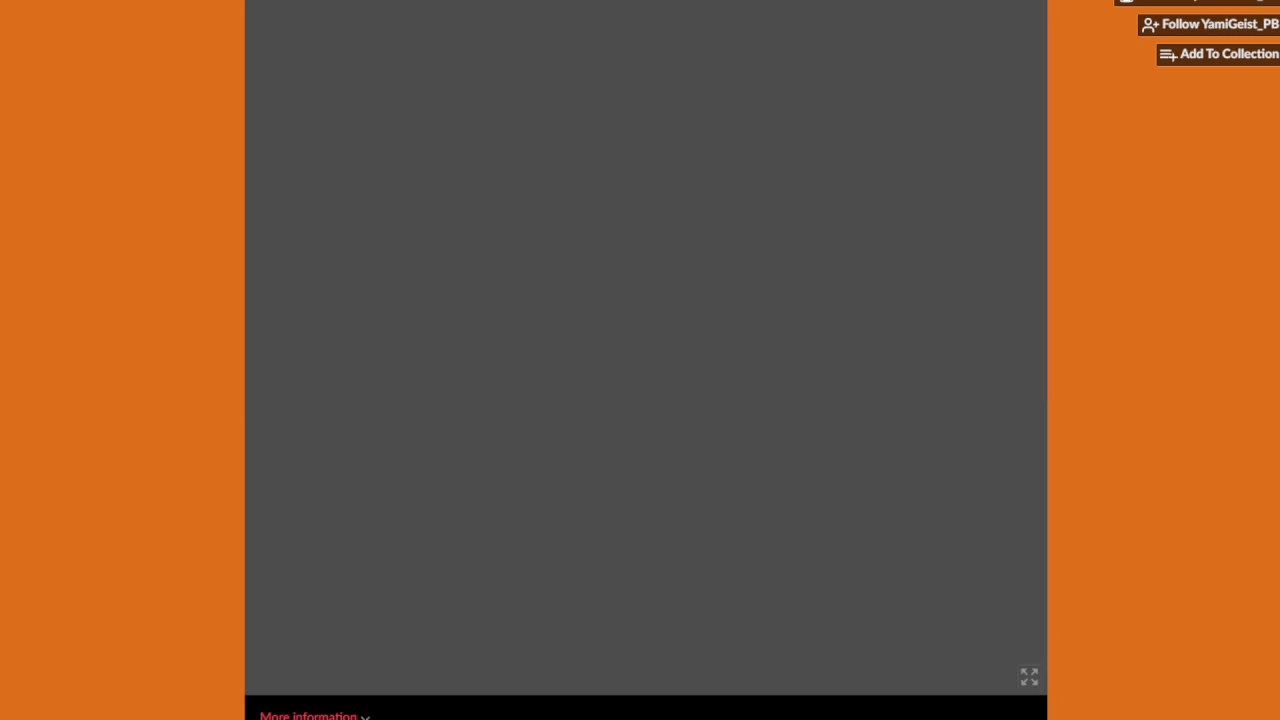
Step: Run from the coffins past the saloon, shooting bandits, and climb onto the hilltop
key("Right")
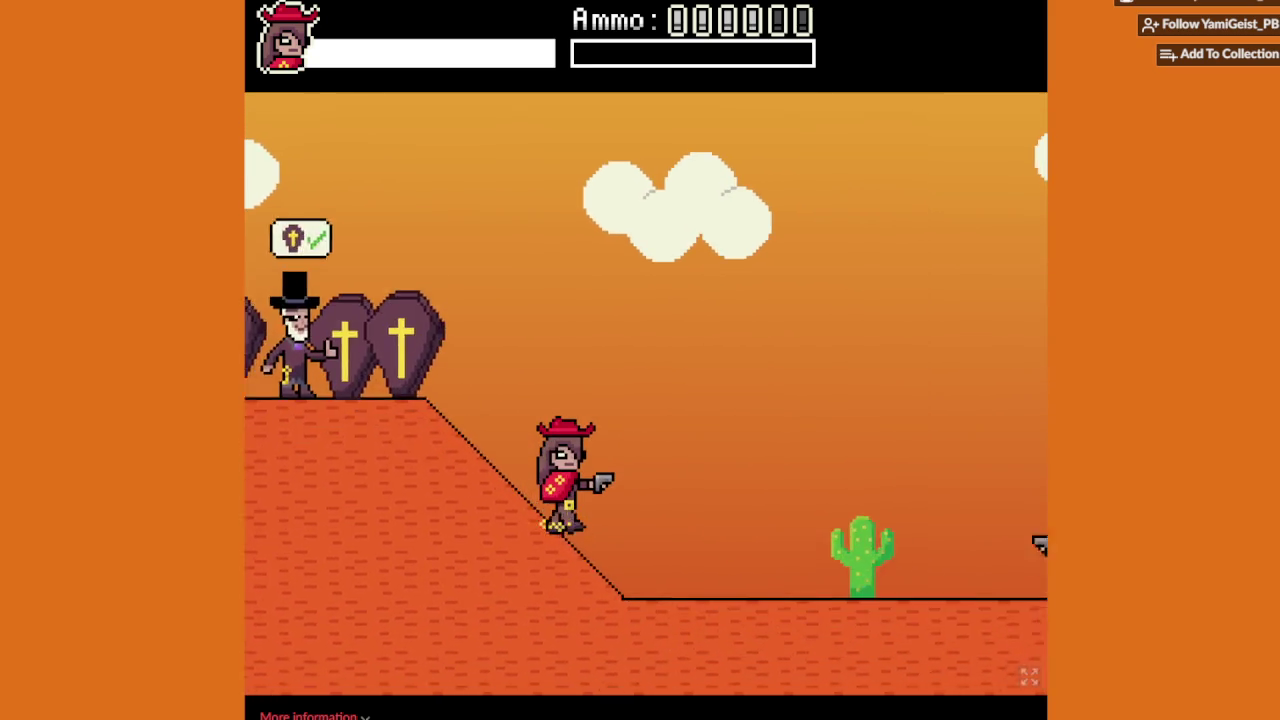
key("x")
key("Right")
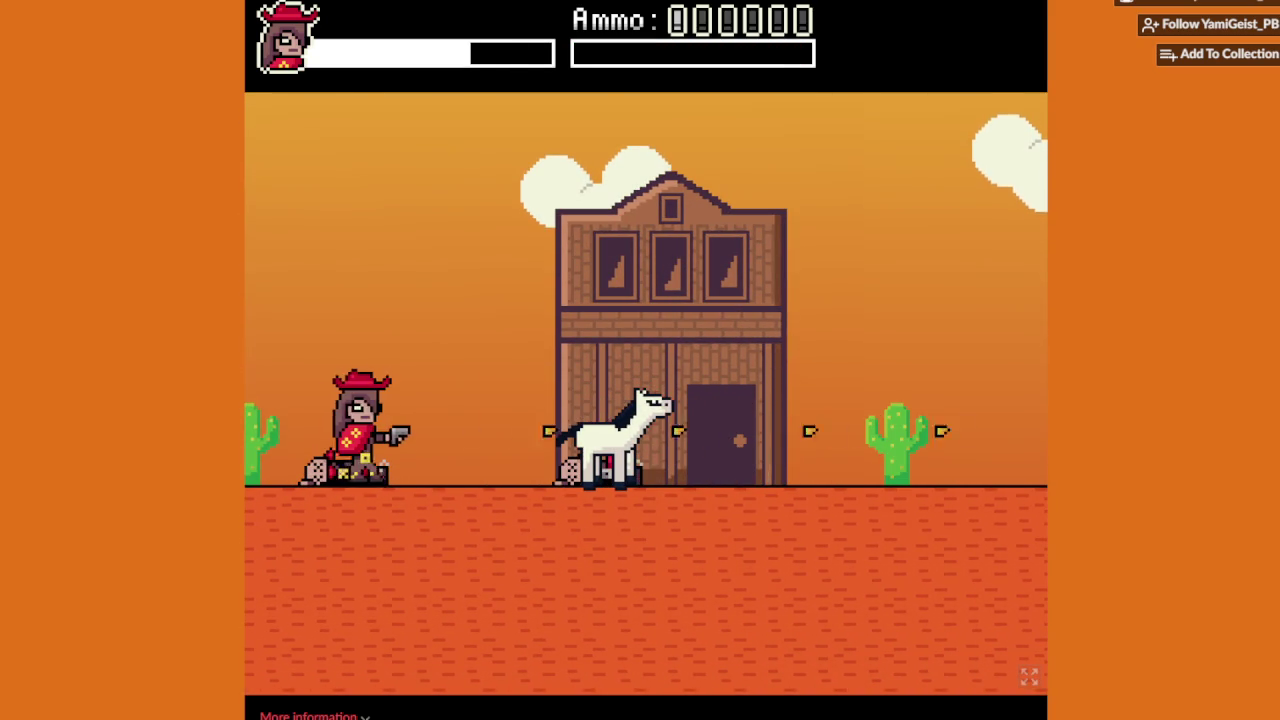
key("Right")
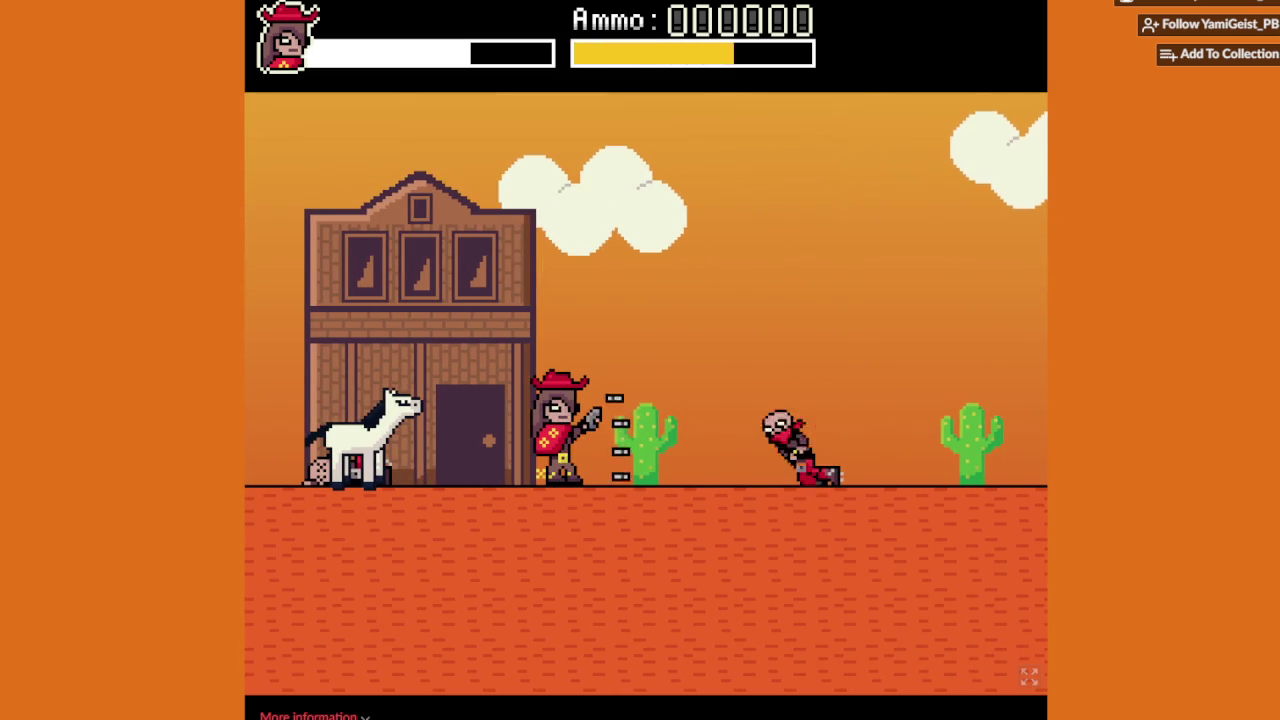
key("Right")
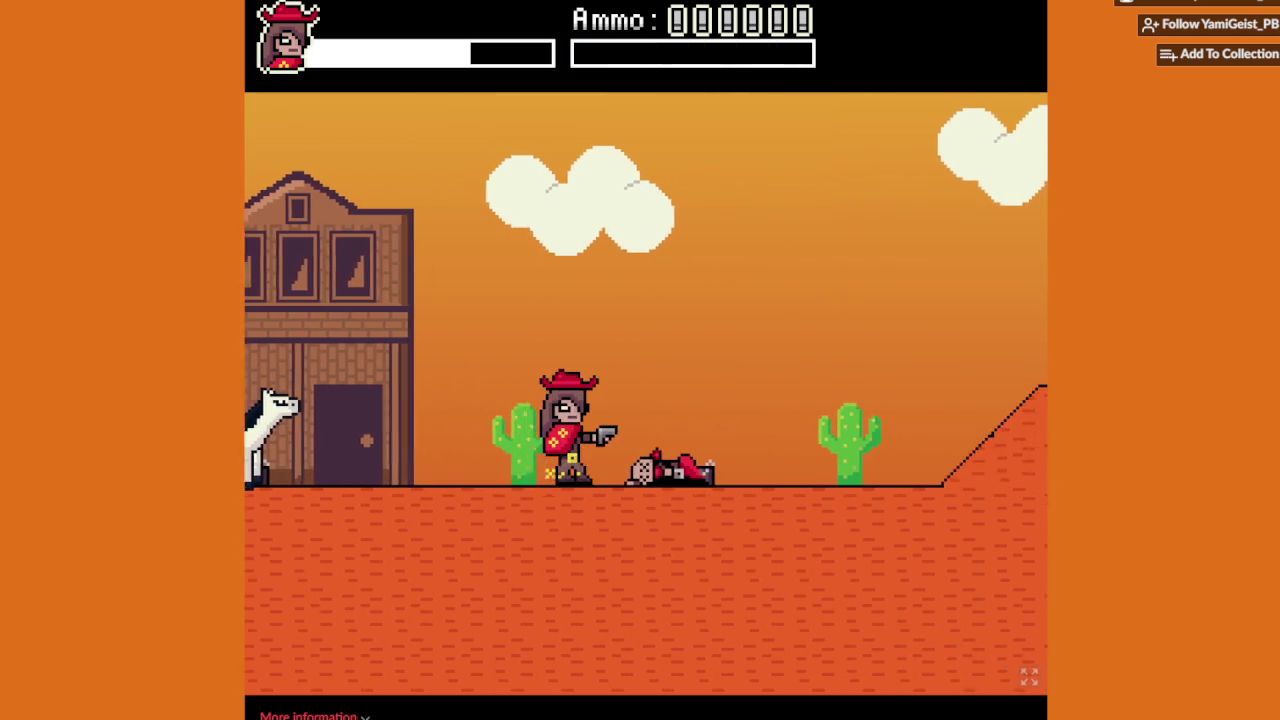
key("Right")
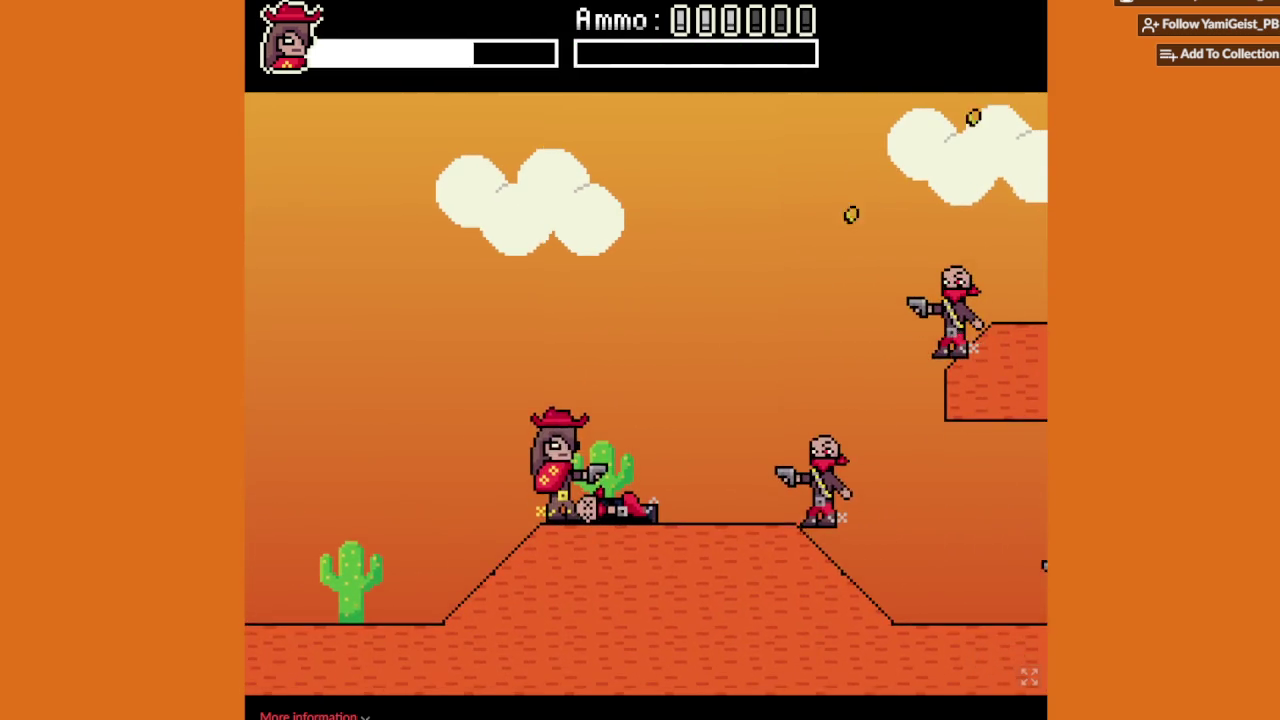
Step: Trade fire with the hilltop bandits, backing off and charging until one falls
key("Left")
key("Right")
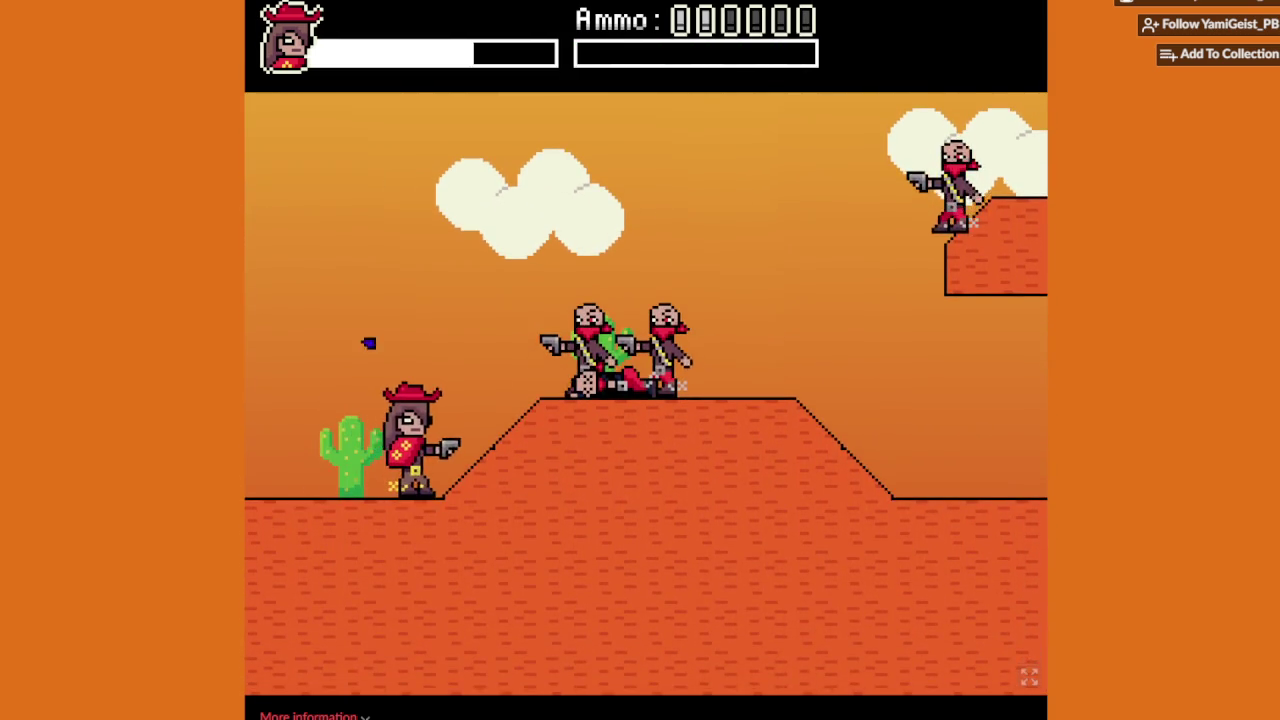
key("x")
key("Left")
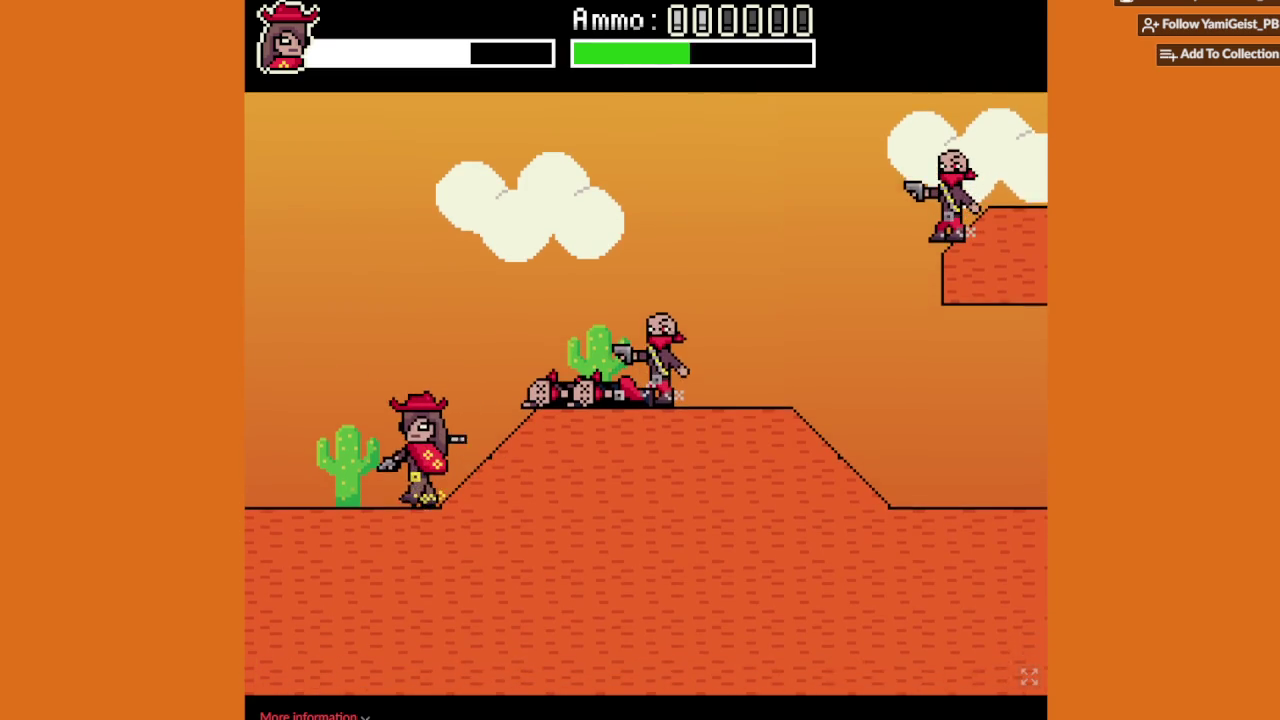
key("Right")
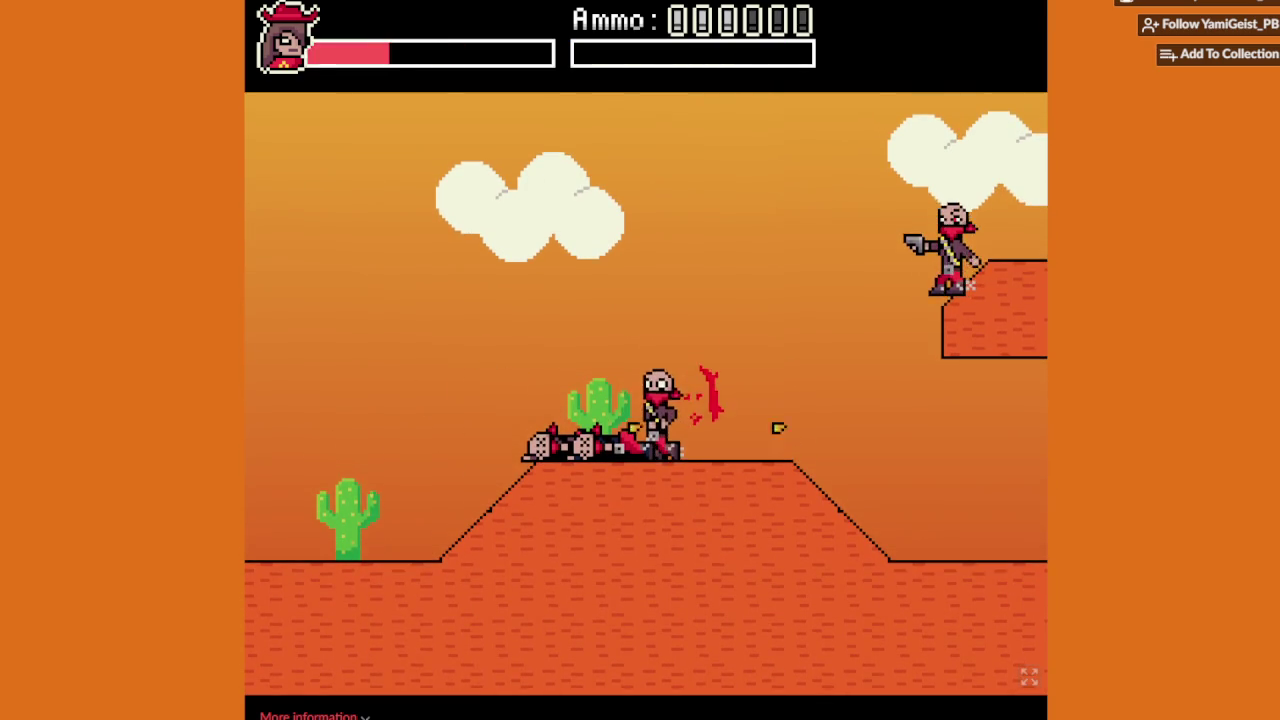
key("x")
key("Up")
key("x")
Step: Jump onto the ledge, run downhill shooting a bandit, and fire at two more approaching
key("Right")
key("Up")
key("Up")
key("Right")
key("Up")
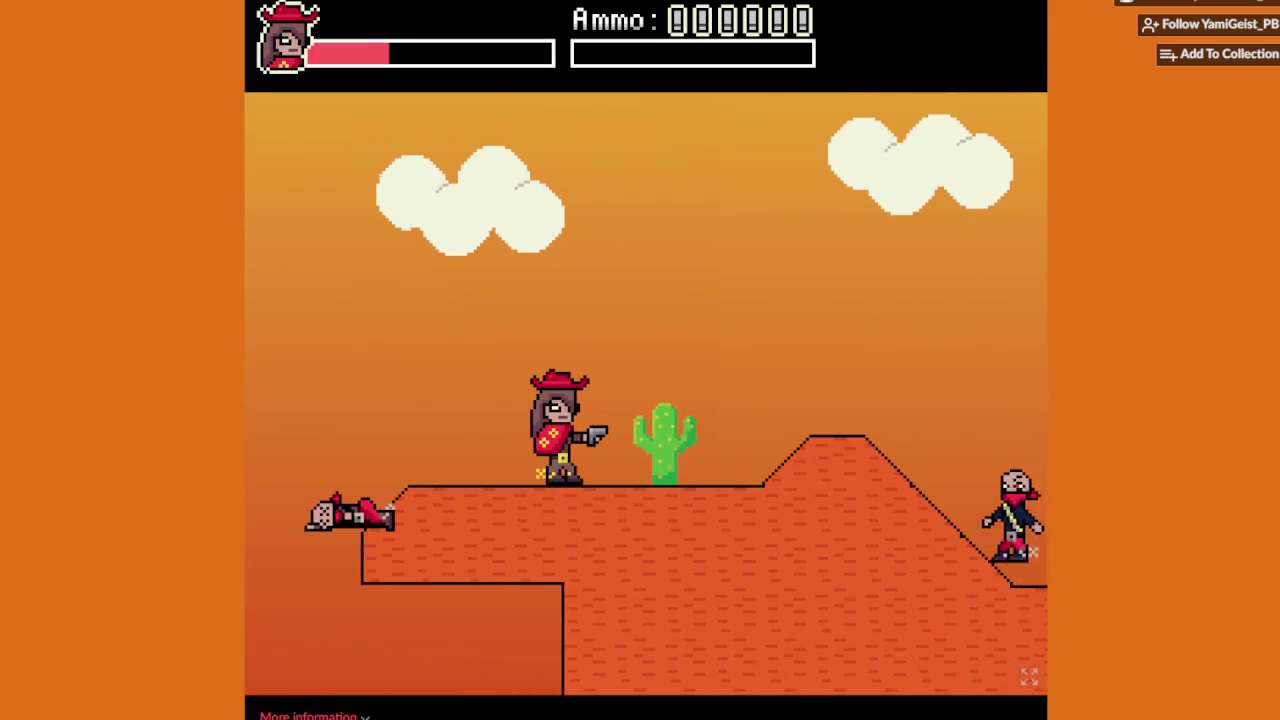
key("Right")
key("x")
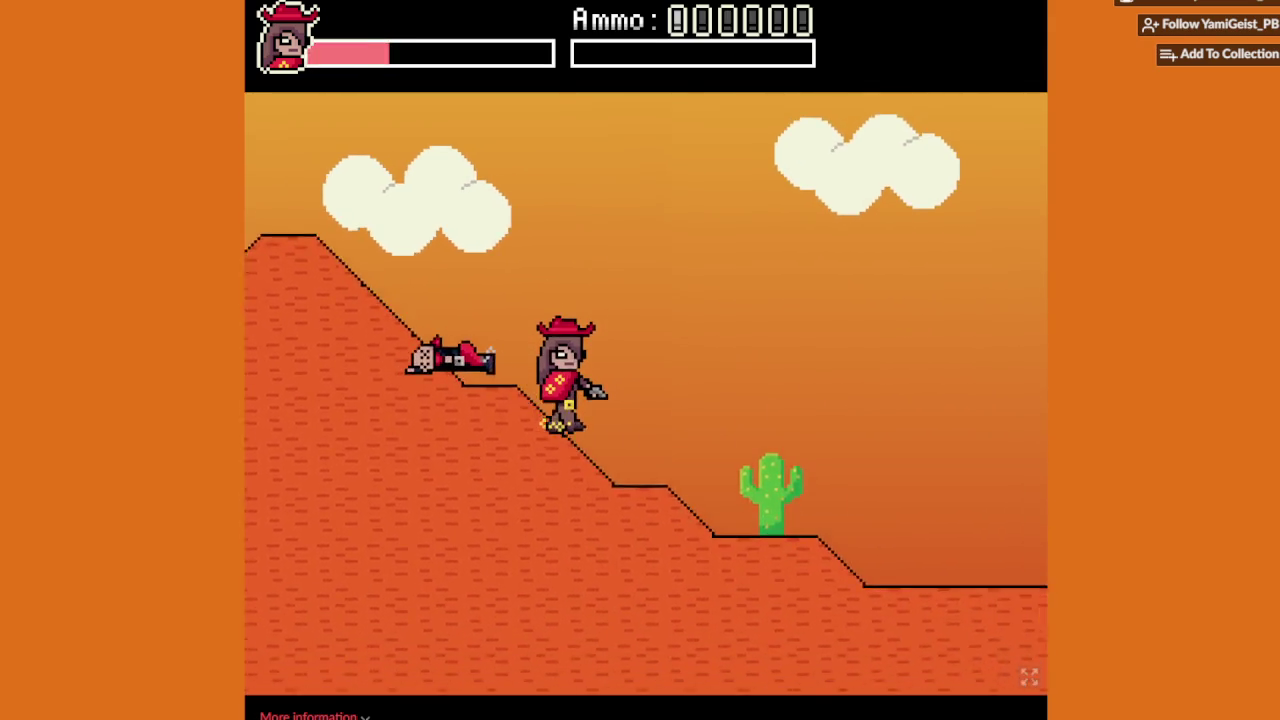
key("Right")
key("x")
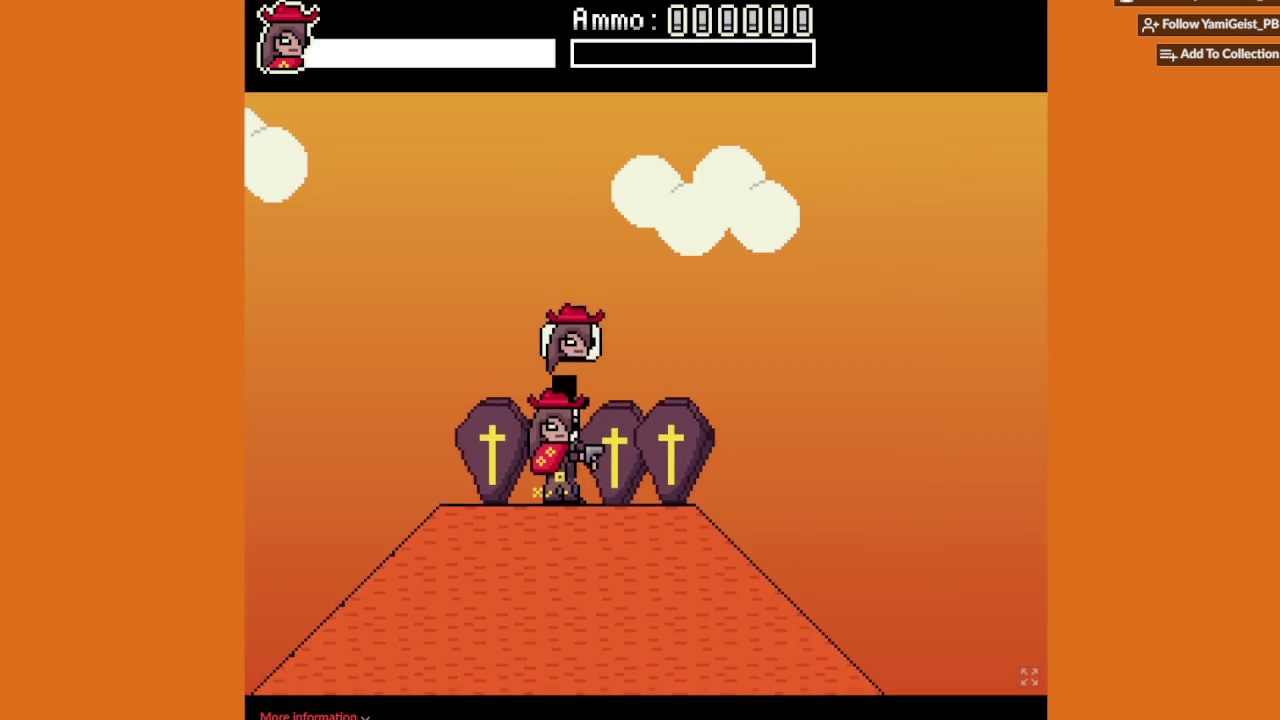
Step: Run from the coffins past the saloon and fight back onto the cactus hilltop
key("Right")
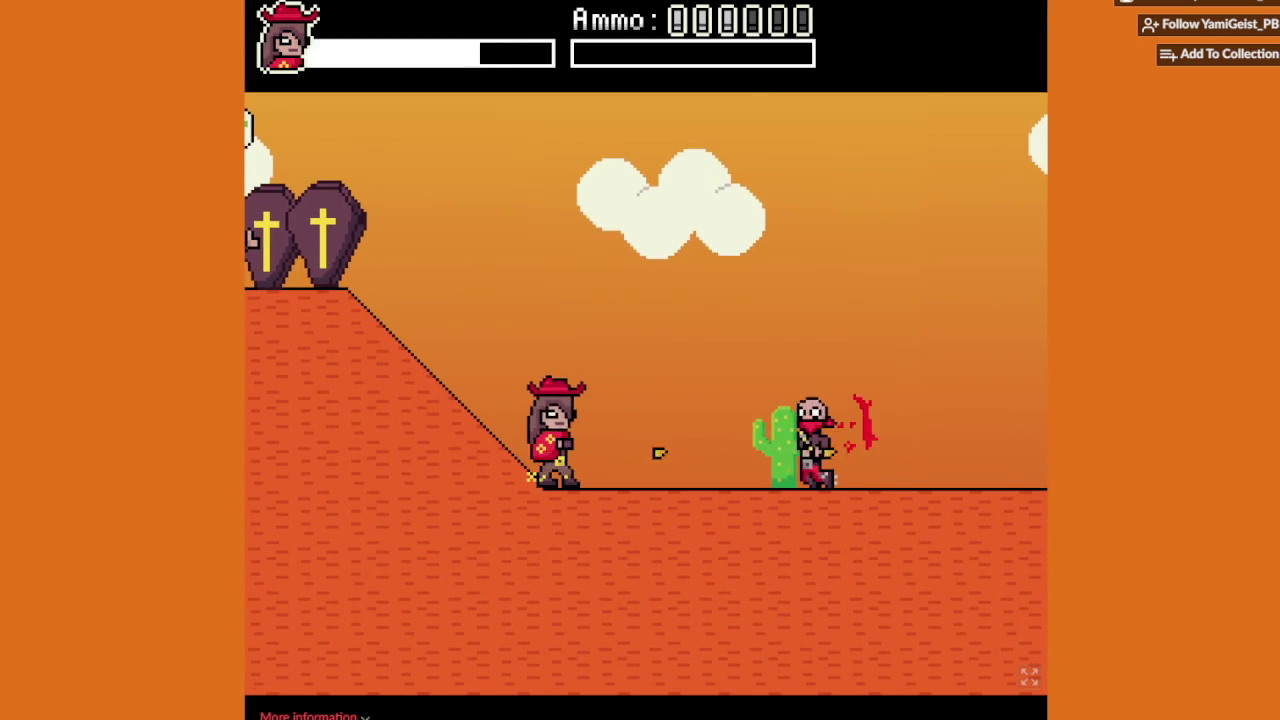
key("Right")
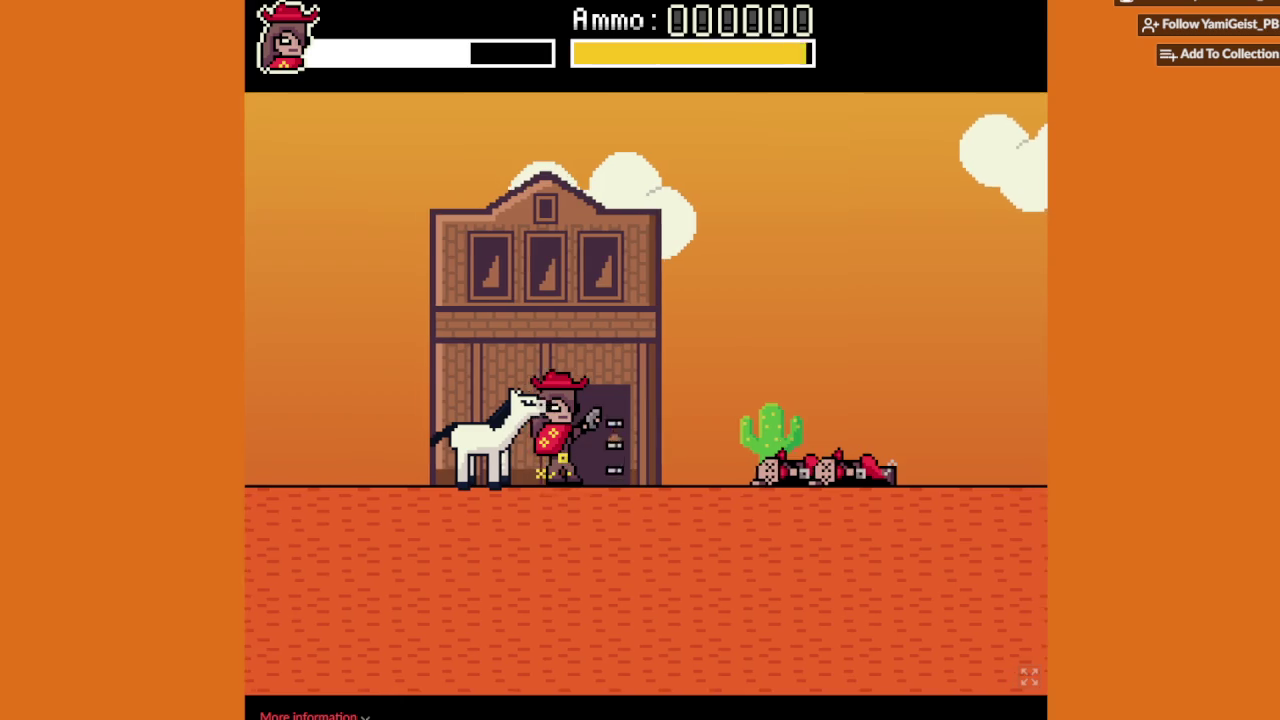
key("Right")
key("Right")
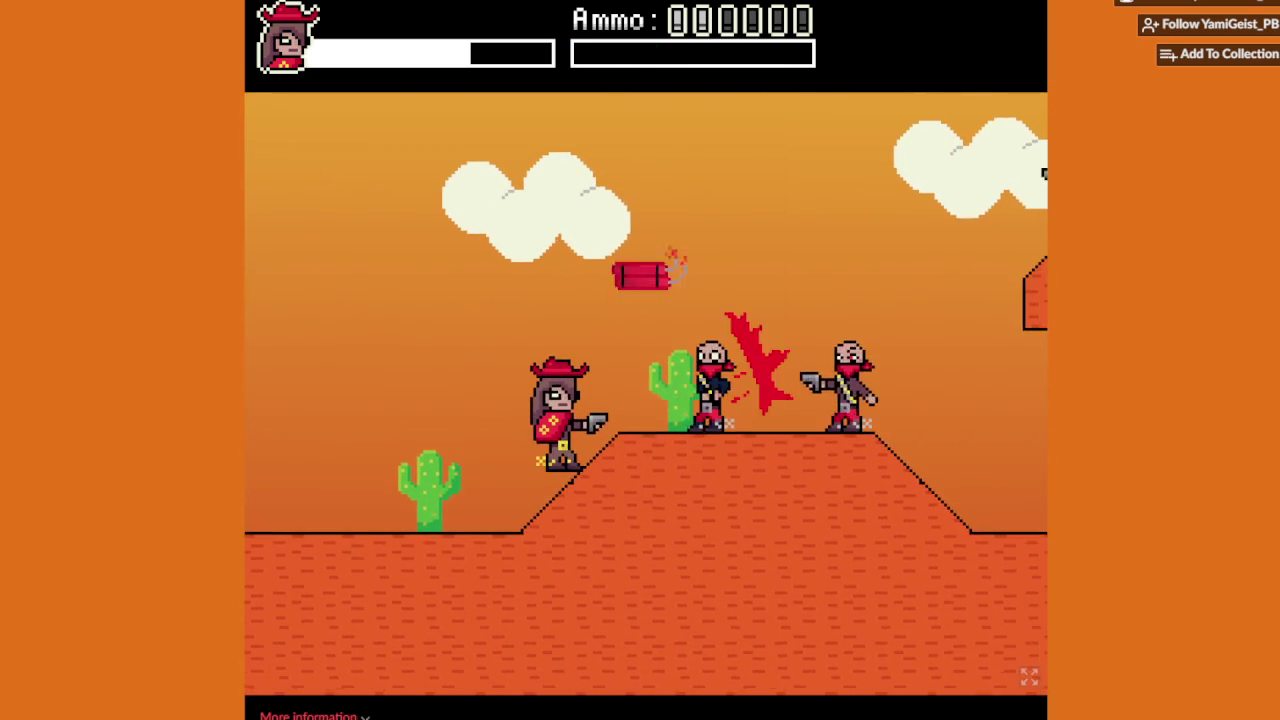
key("Left")
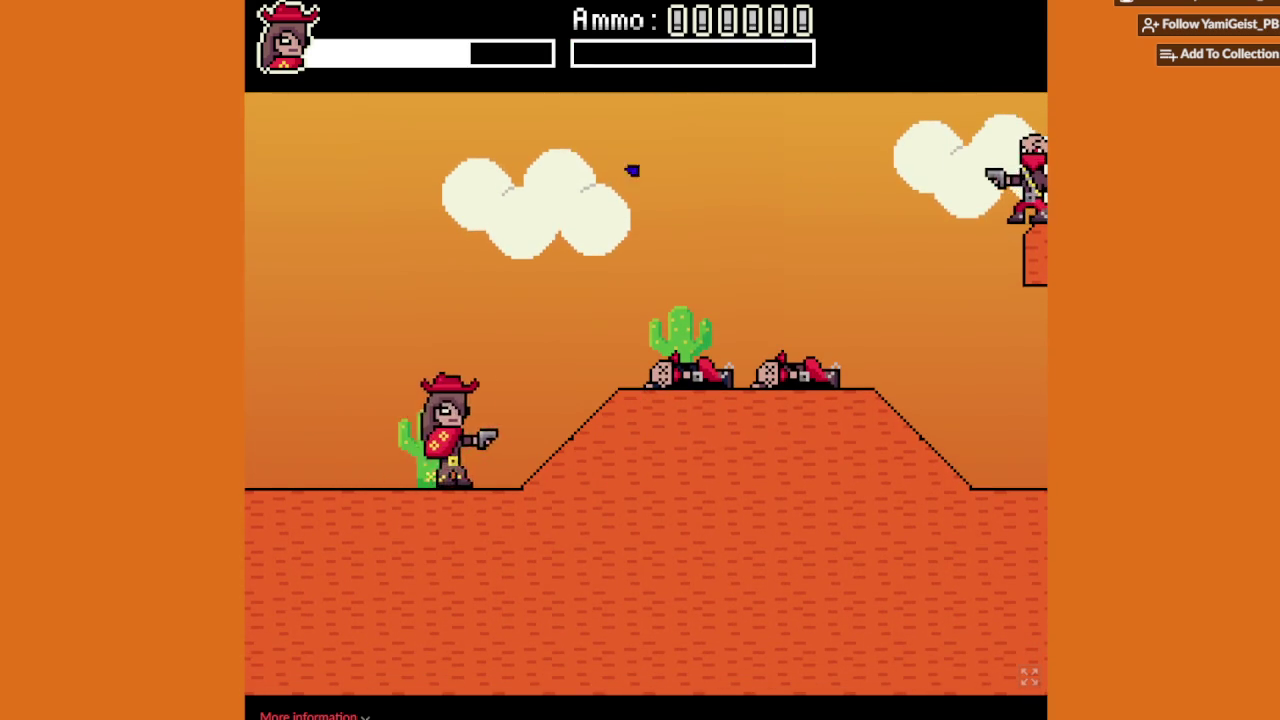
key("Right")
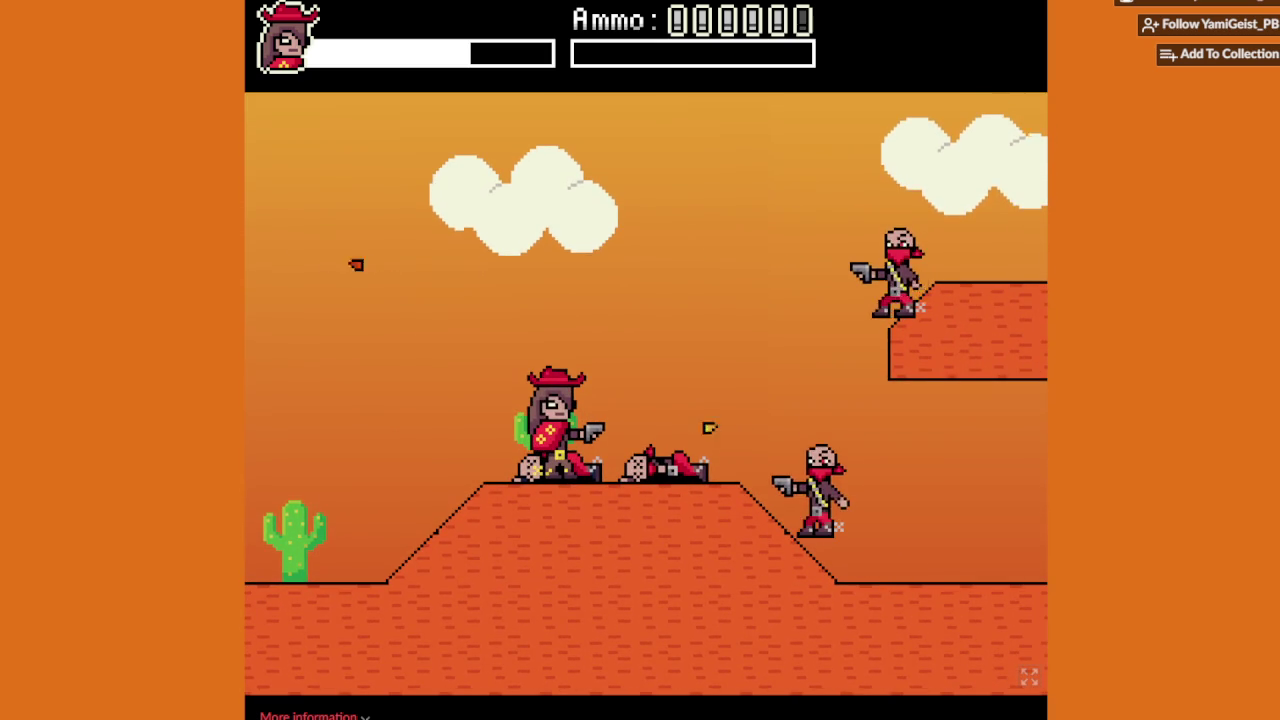
key("Right")
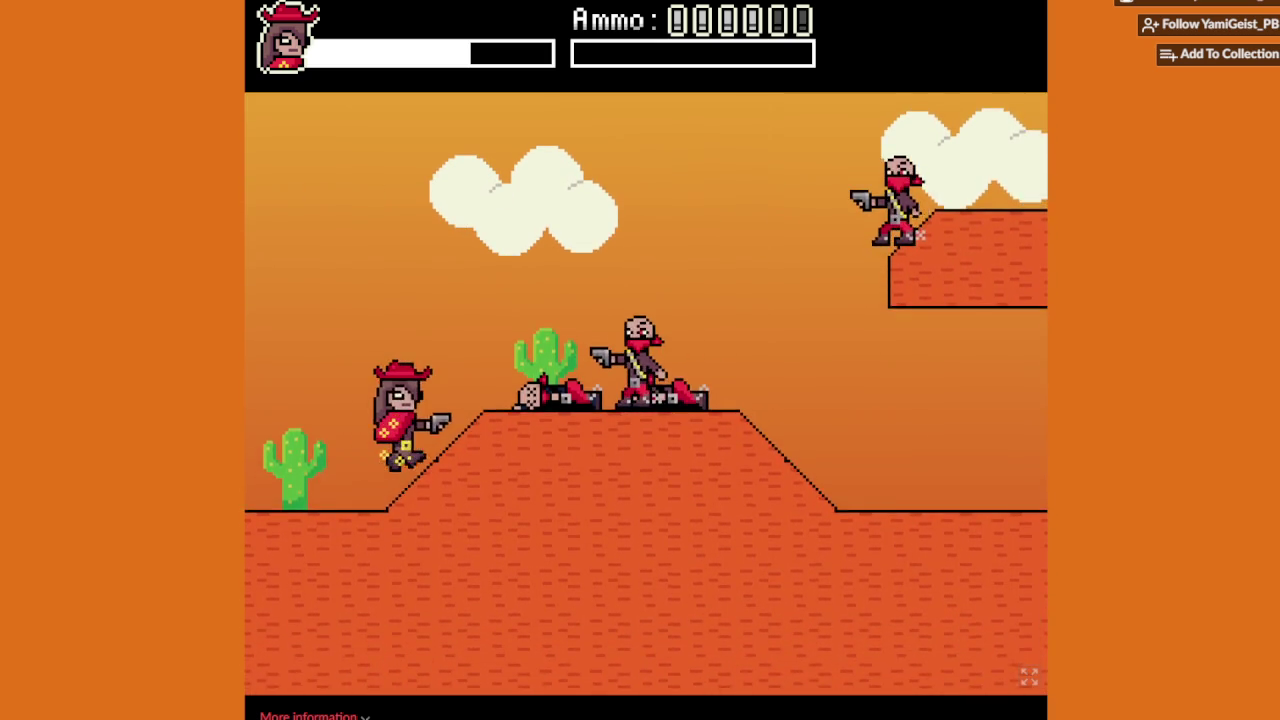
key("Up")
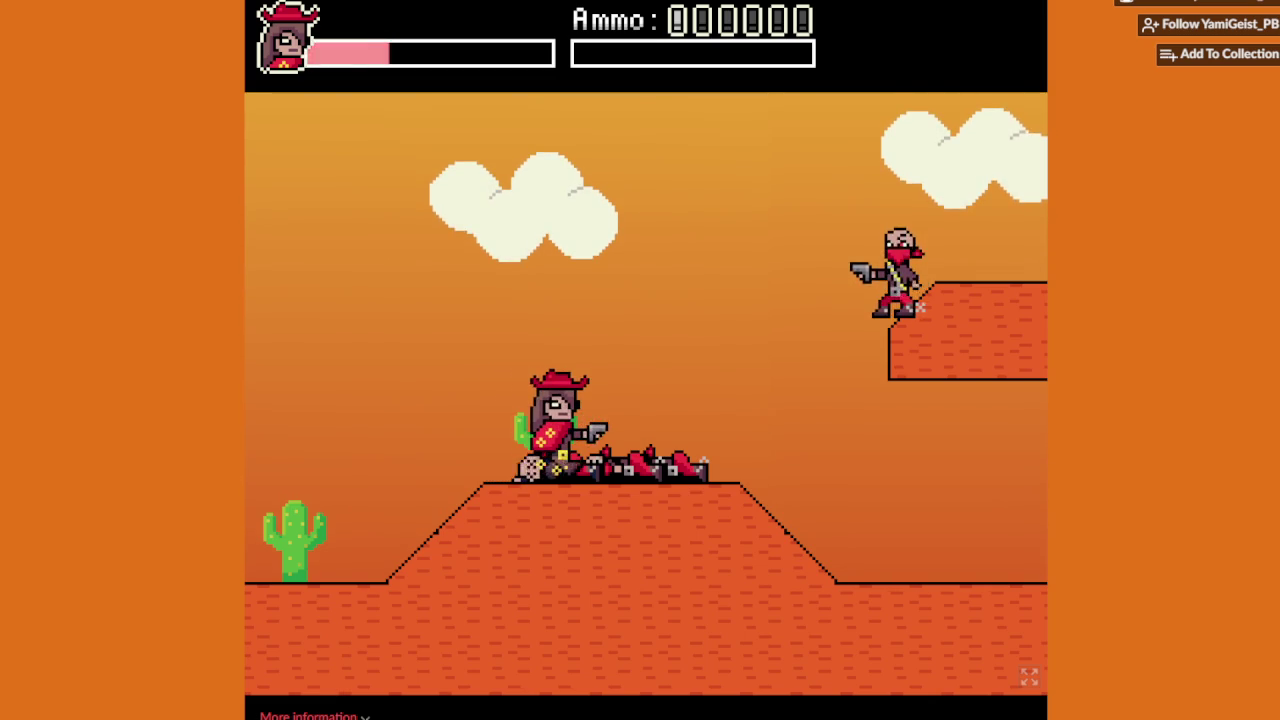
Step: Jump and shoot the ledge gunman, then land on his ledge heading right
key("Right")
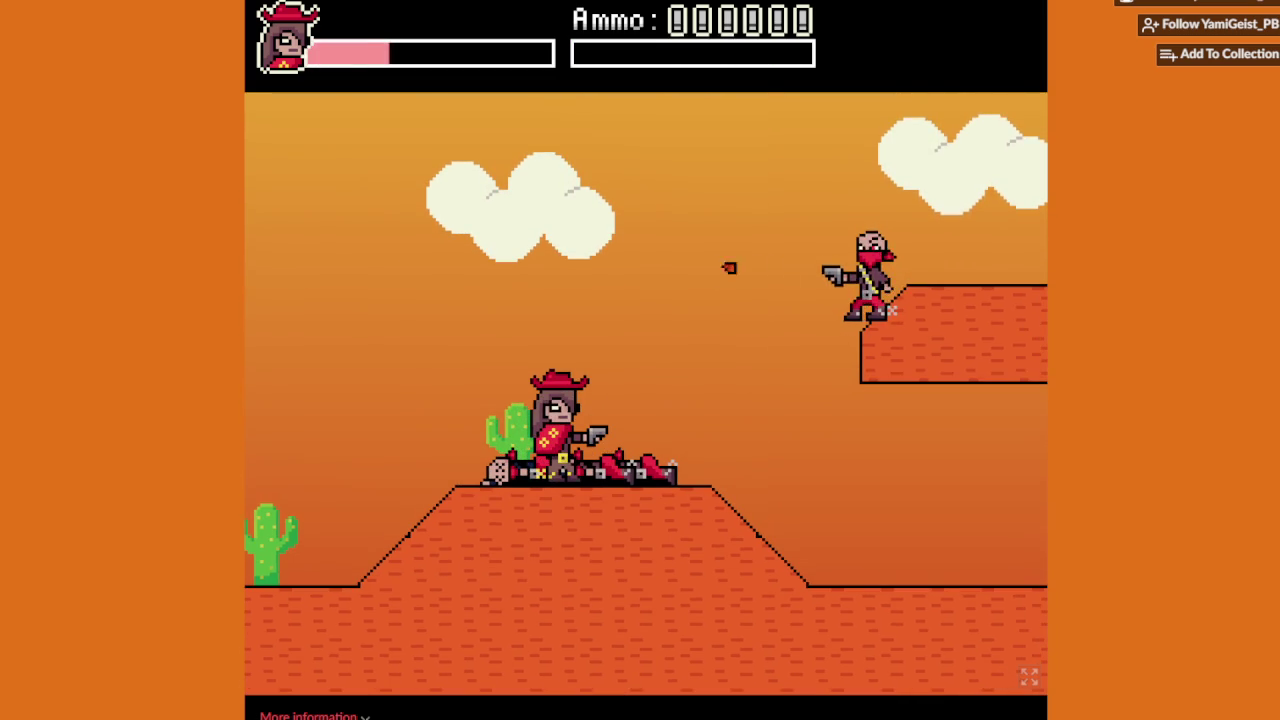
key("Up")
key("x")
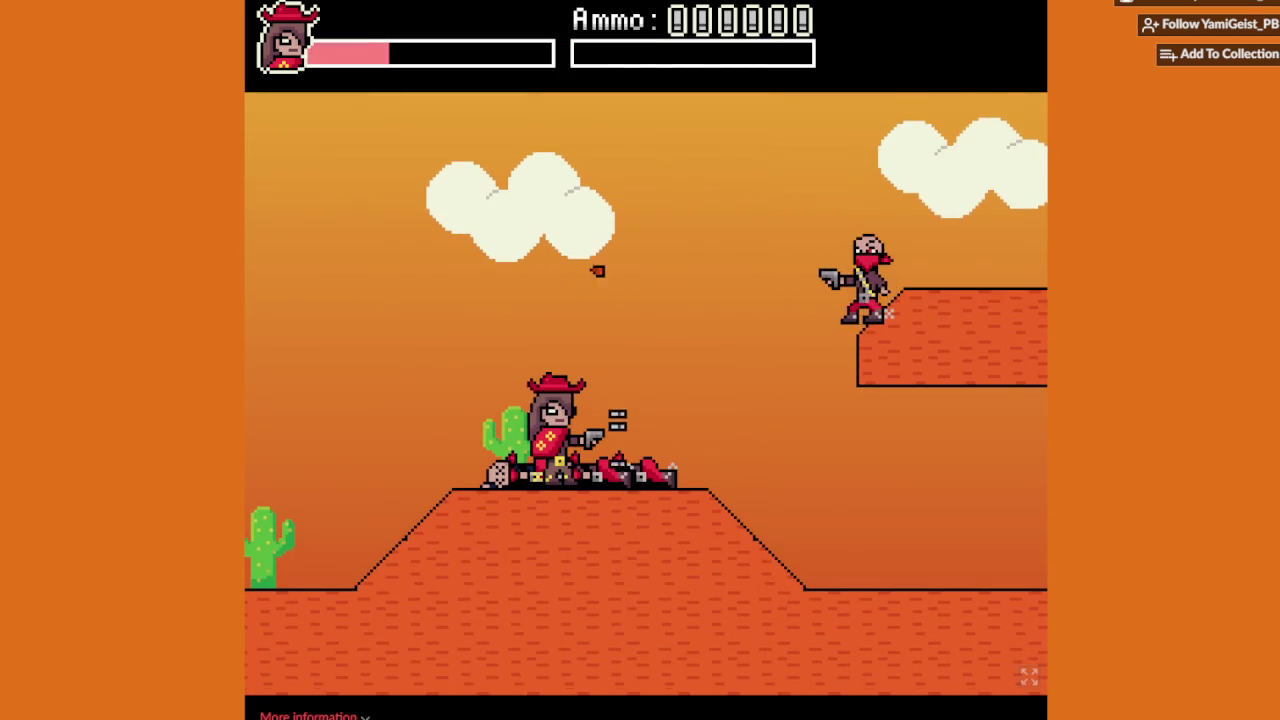
key("Up")
key("x")
key("Right")
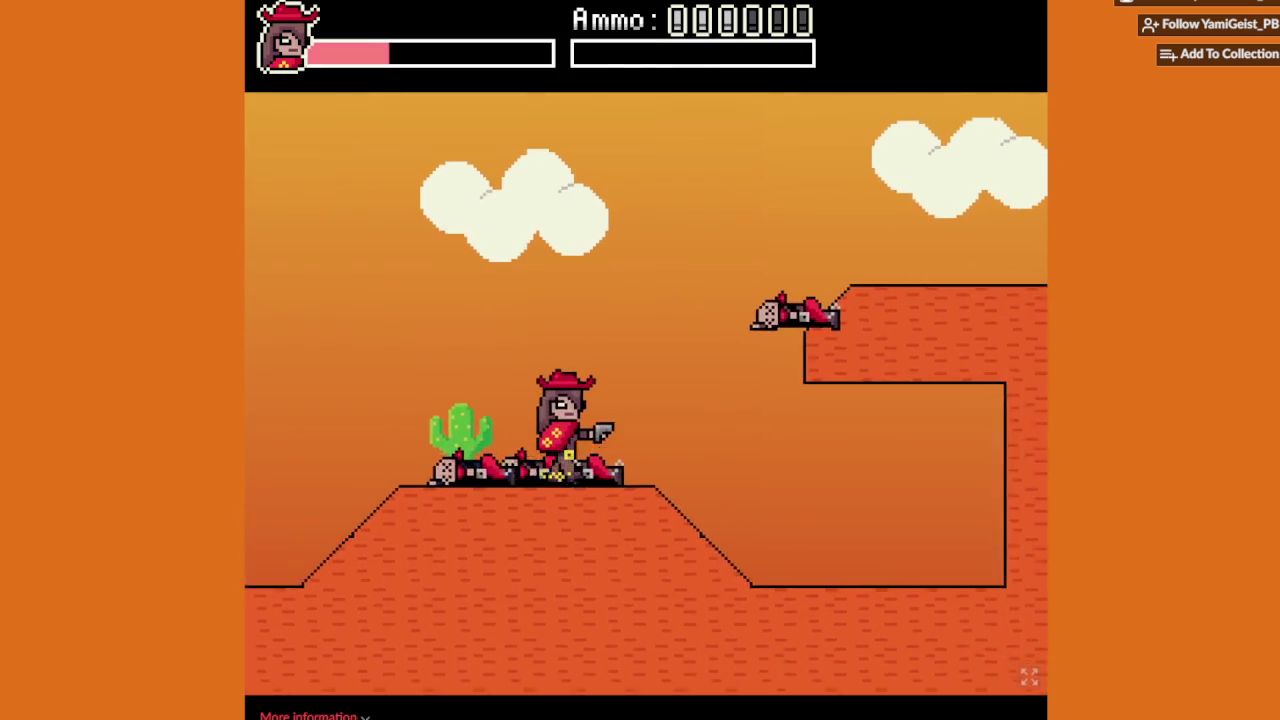
key("Up")
key("Right")
Step: Shoot the gunmen at the bottom of the hill and walk past the dead bandit
key("Right")
key("x")
key("x")
key("Right")
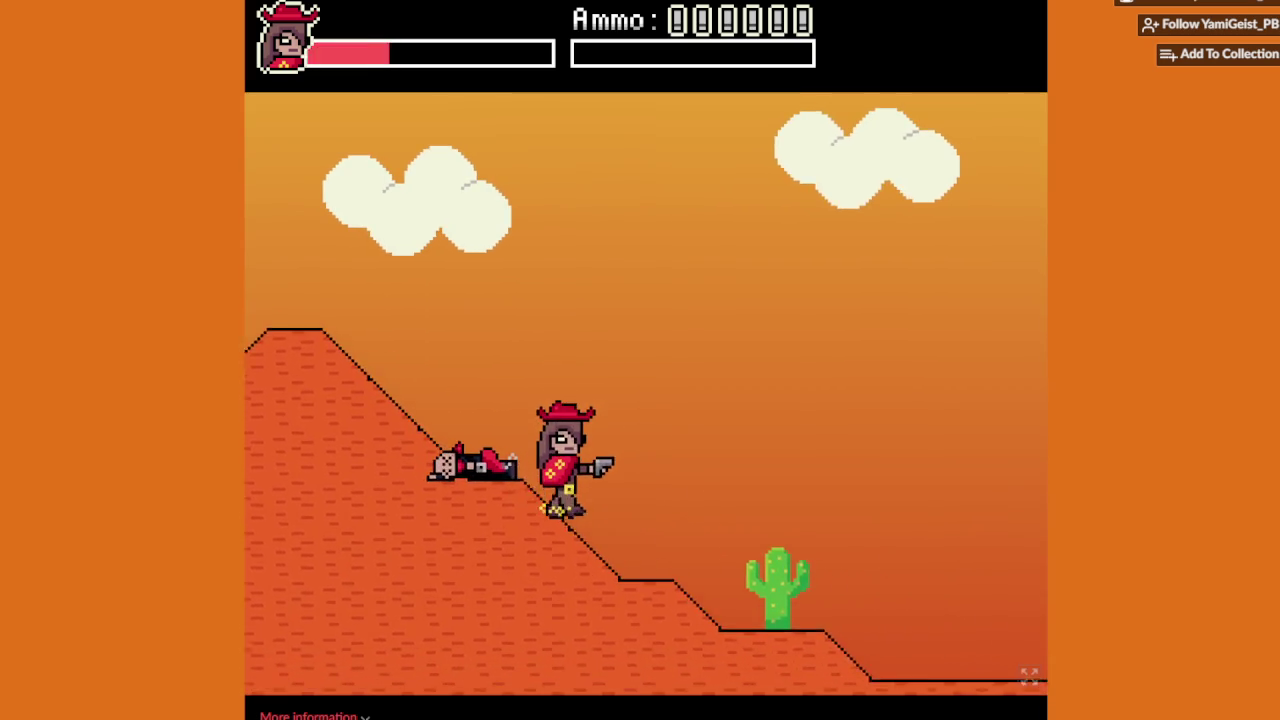
key("Right")
key("Right")
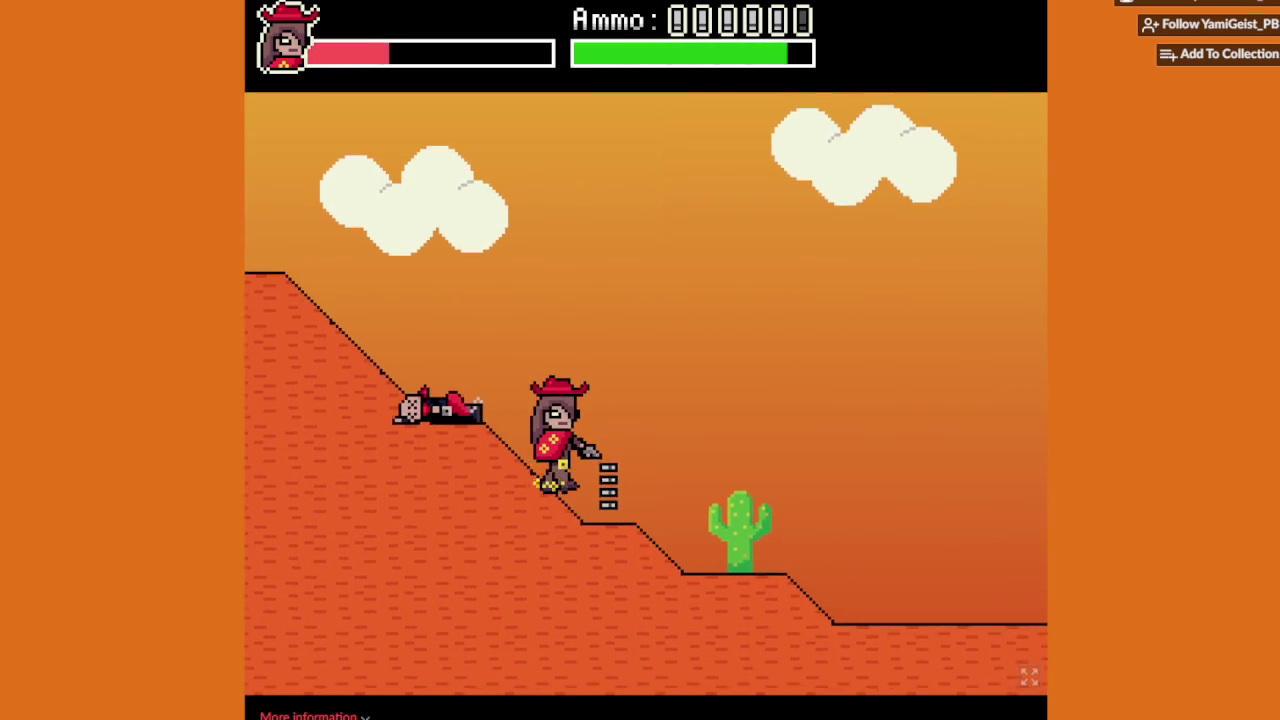
key("x")
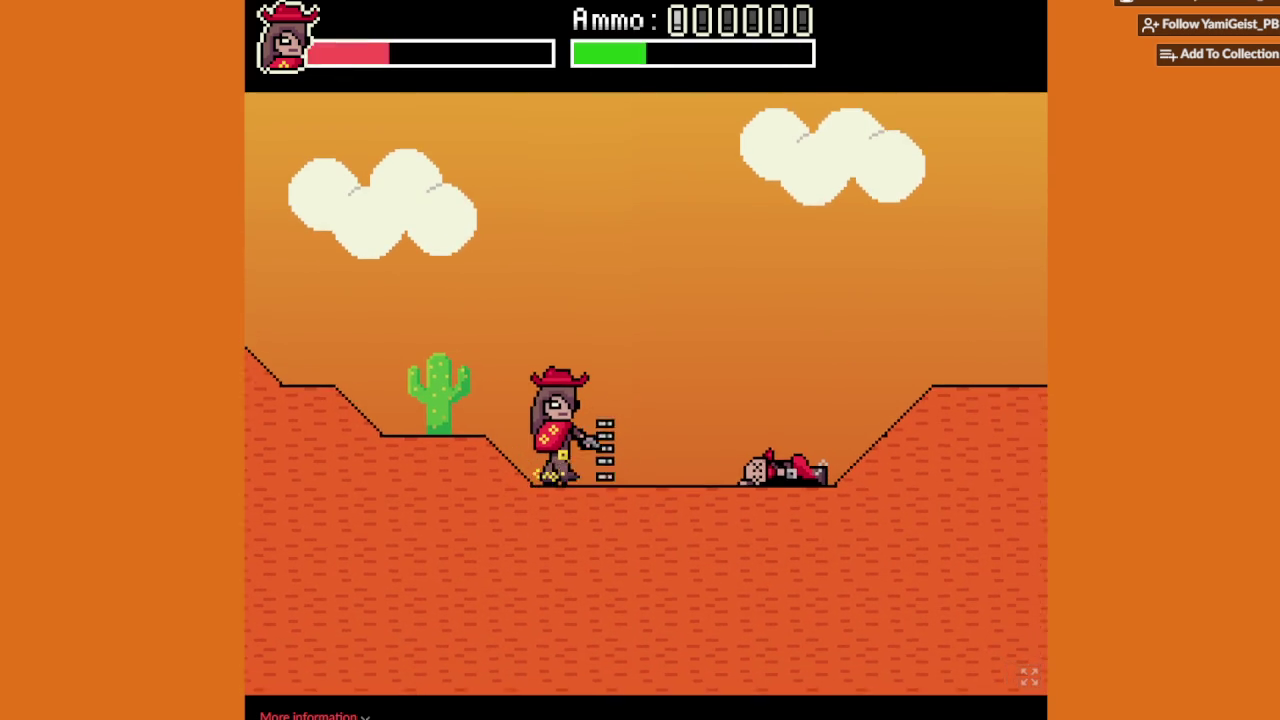
key("Right")
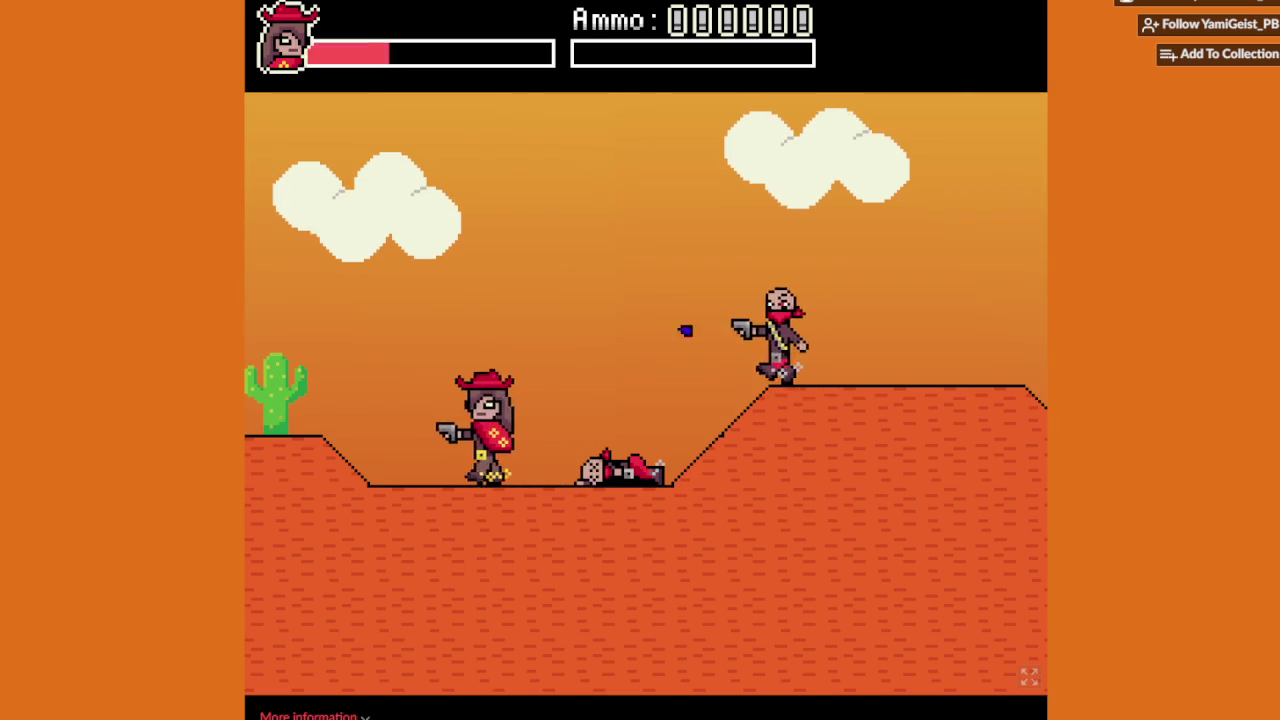
key("Right")
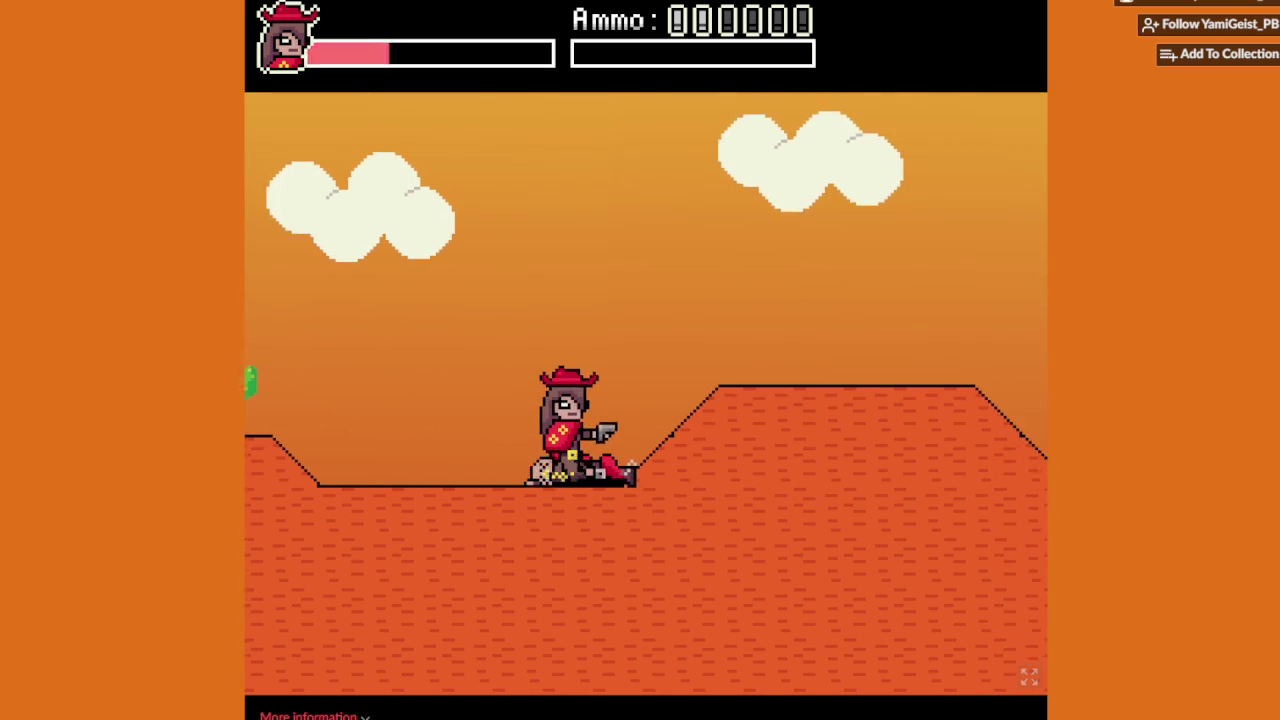
Step: Climb the next hill and fire at the gunman by the cactus while backing away
key("z")
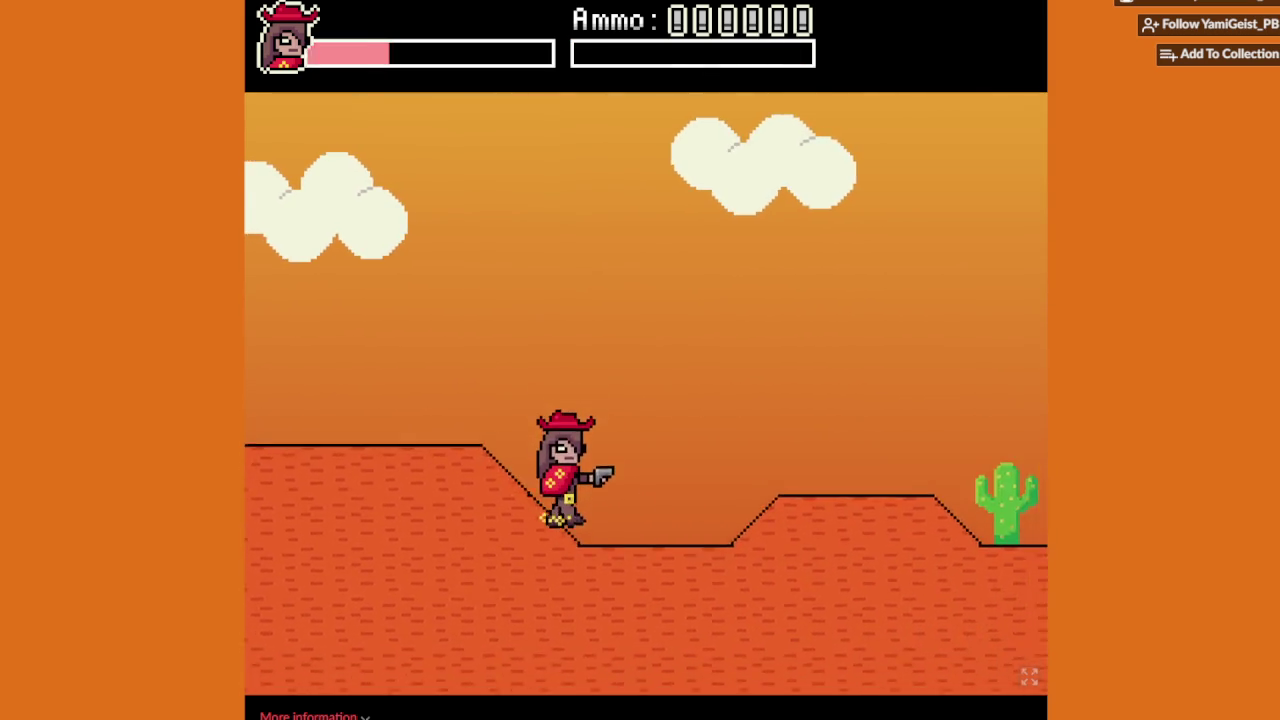
key("Right")
key("z")
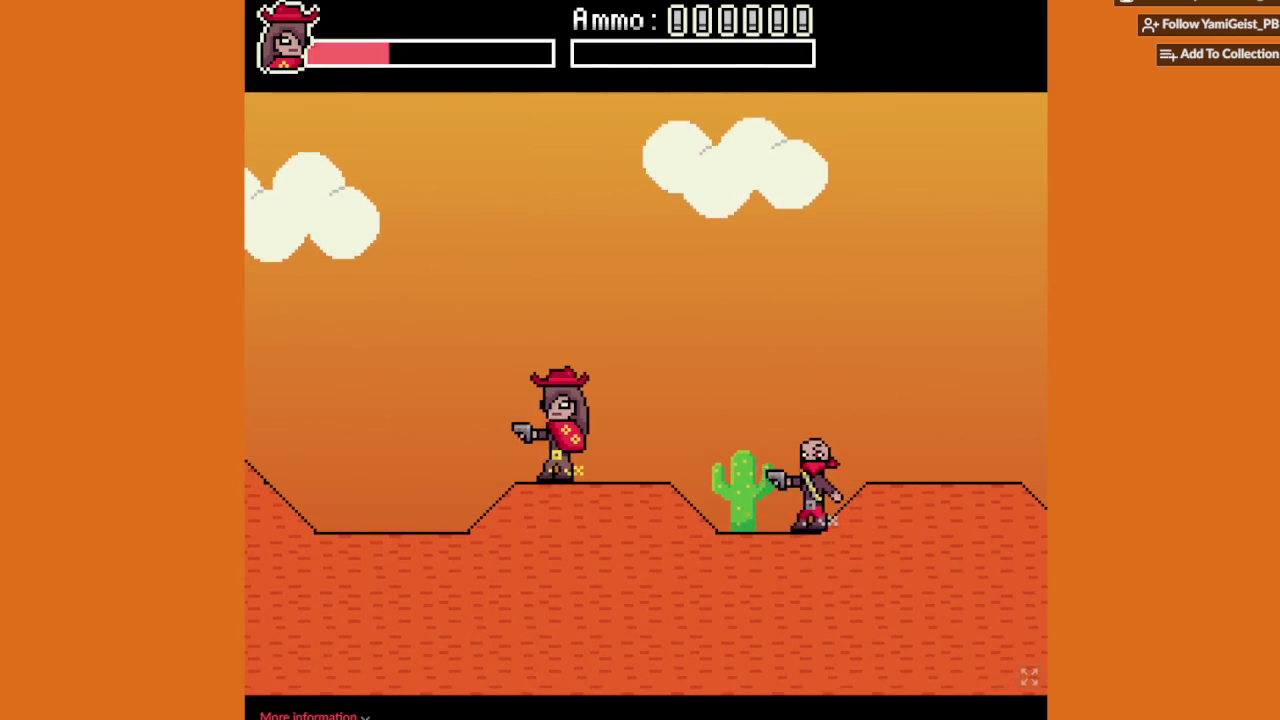
key("Left")
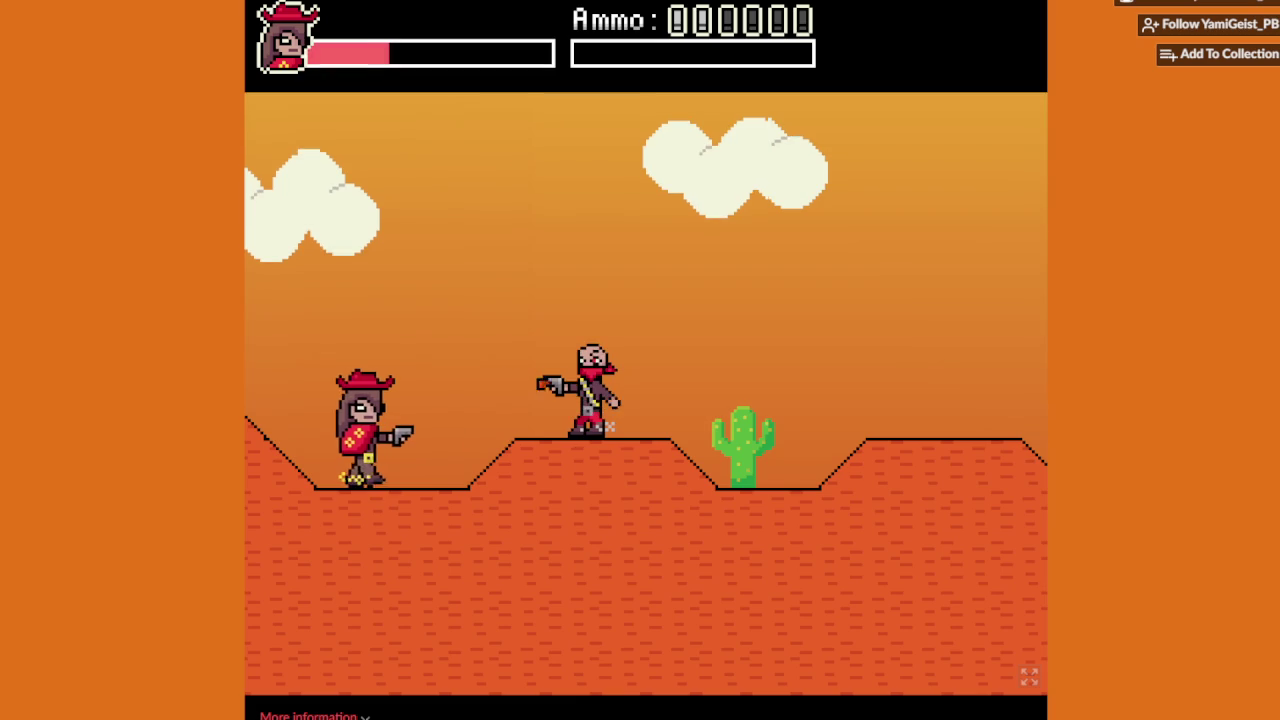
key("z")
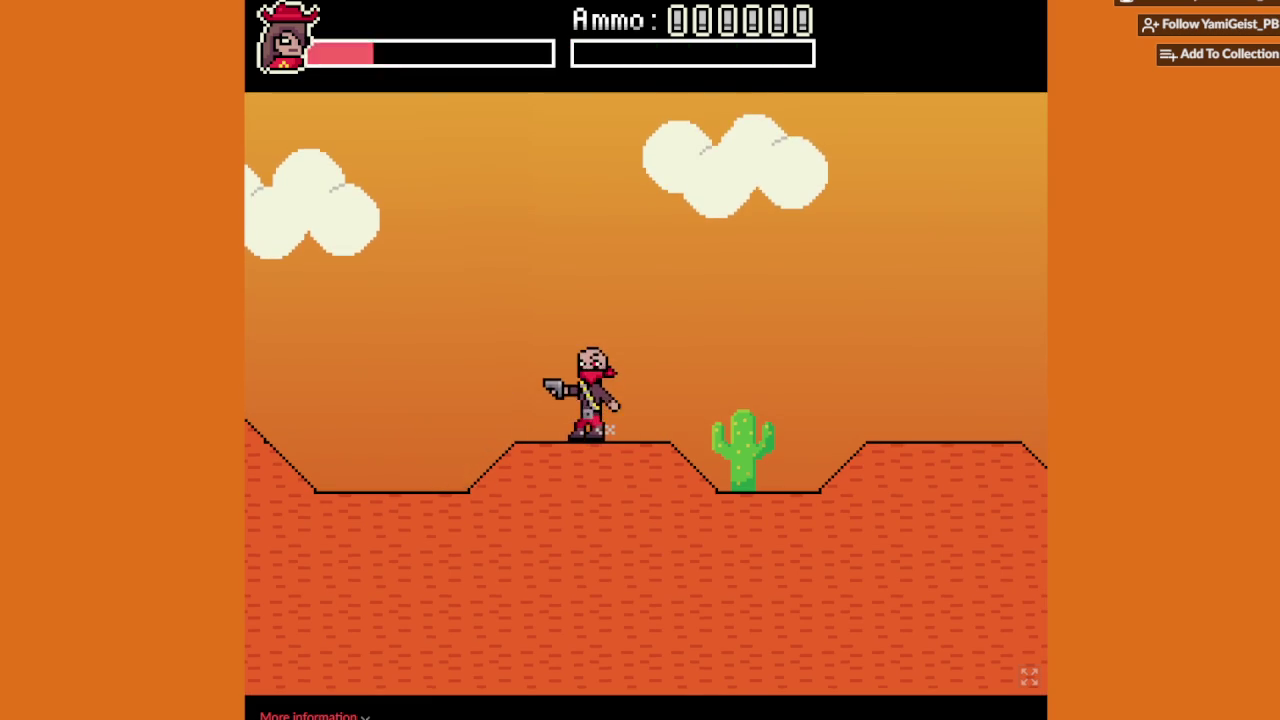
Step: After respawning, pass the saloon and take the cactus hilltop, downing a bandit
key("Right")
key("Right")
key("Right")
key("z")
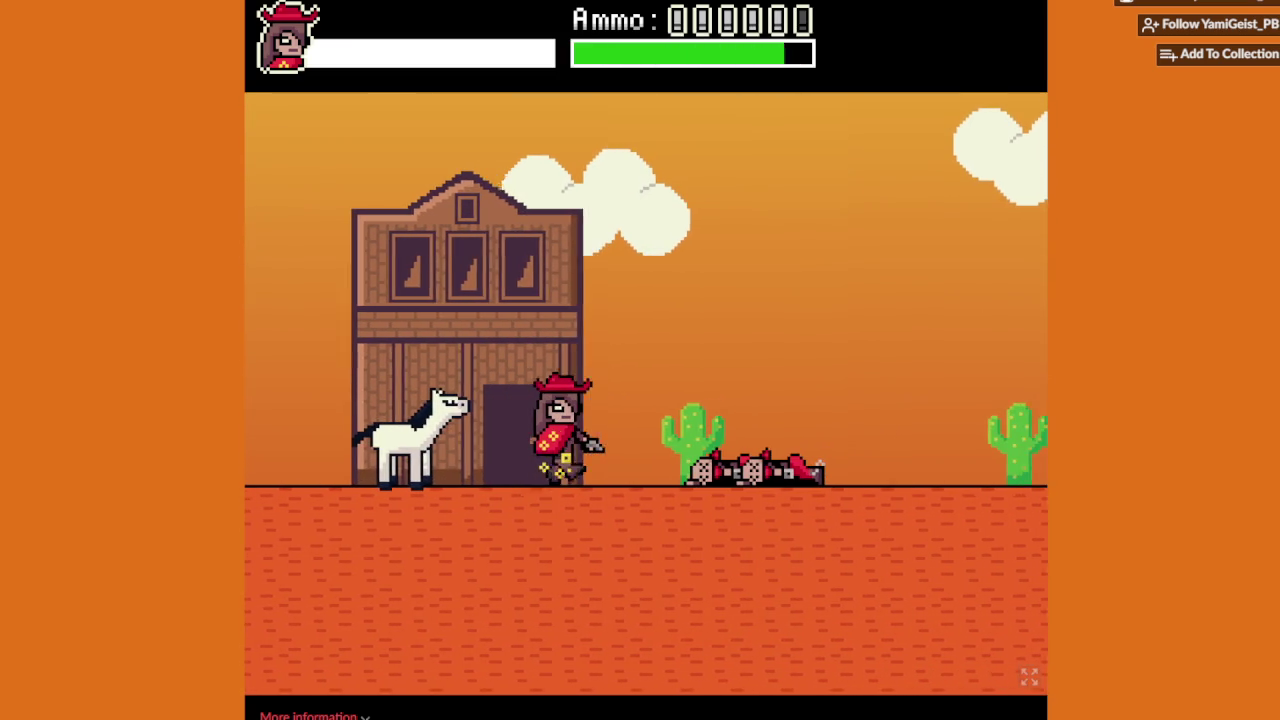
key("Right")
key("Right")
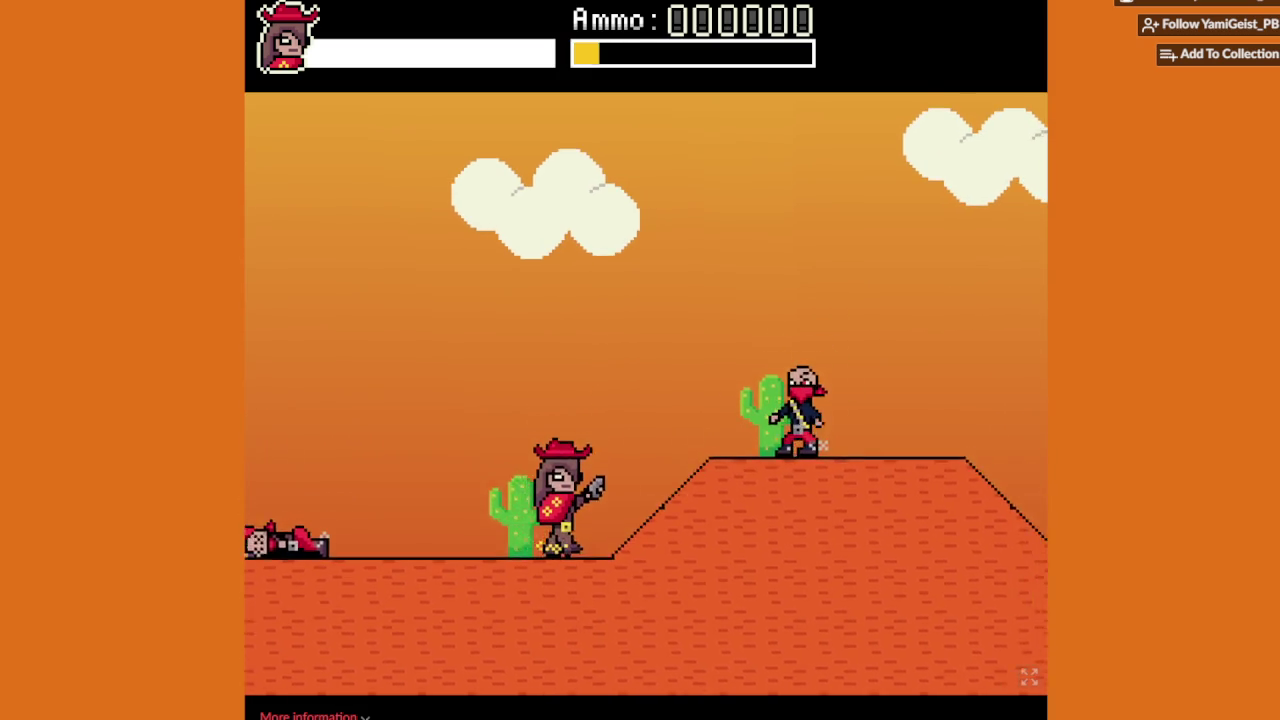
key("Left")
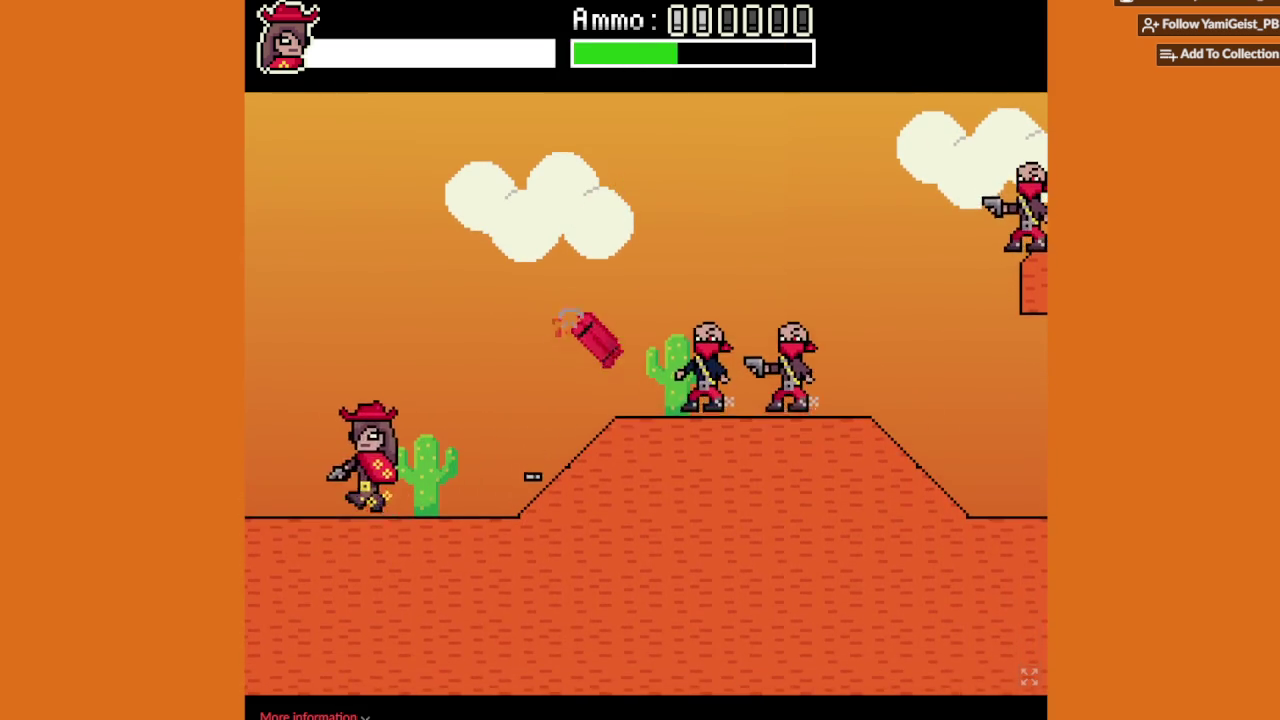
key("x")
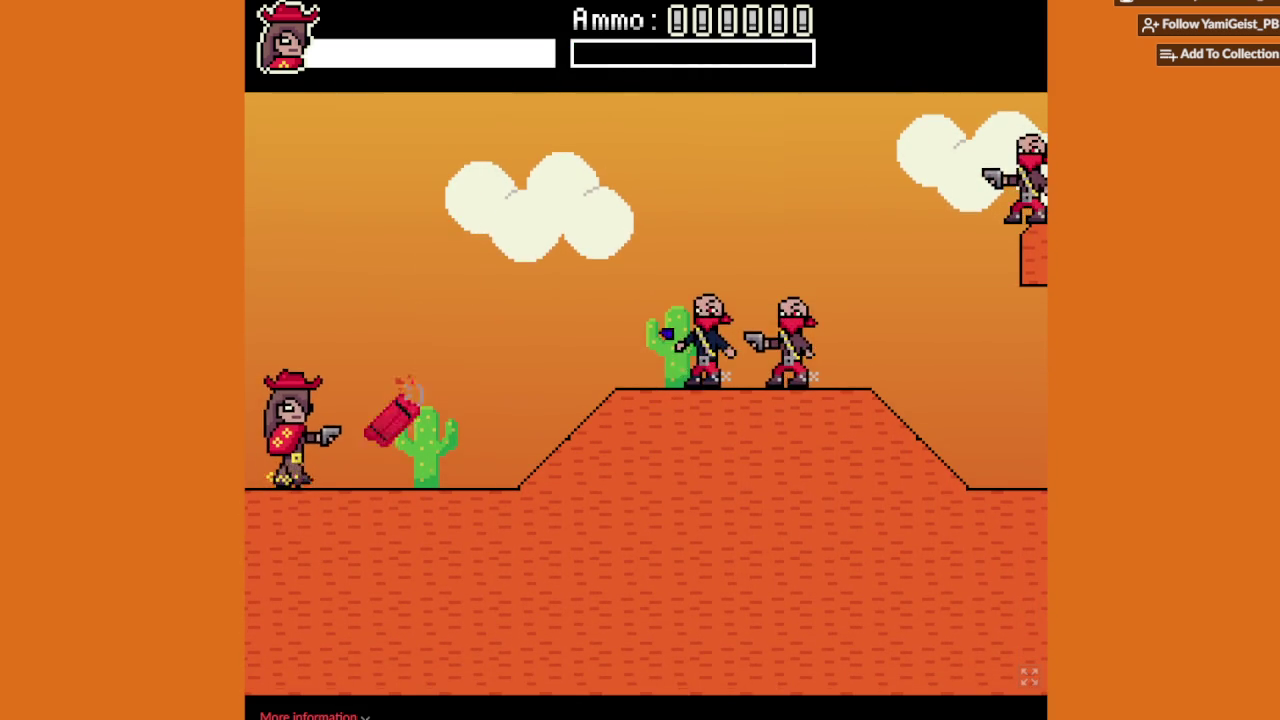
key("Right")
key("Right")
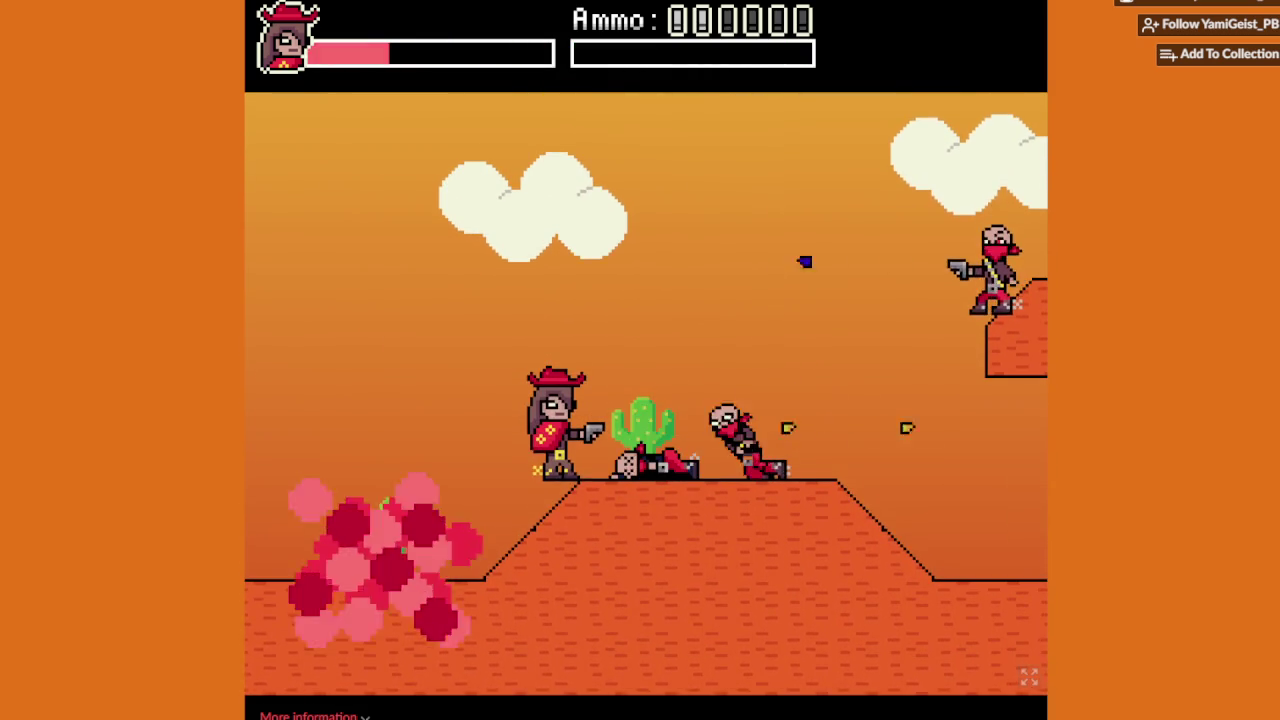
key("Right")
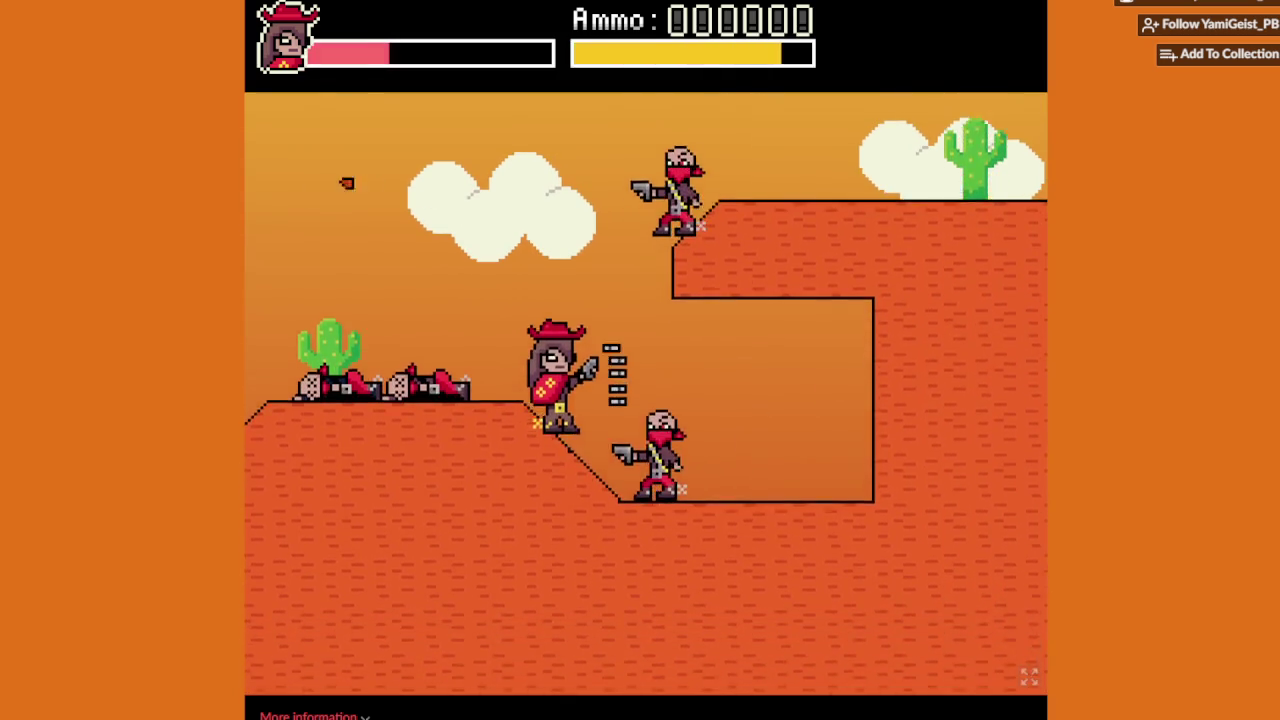
Step: Shoot the upper-ledge bandit, climb out of the pit onto his ledge, and move on
key("Left")
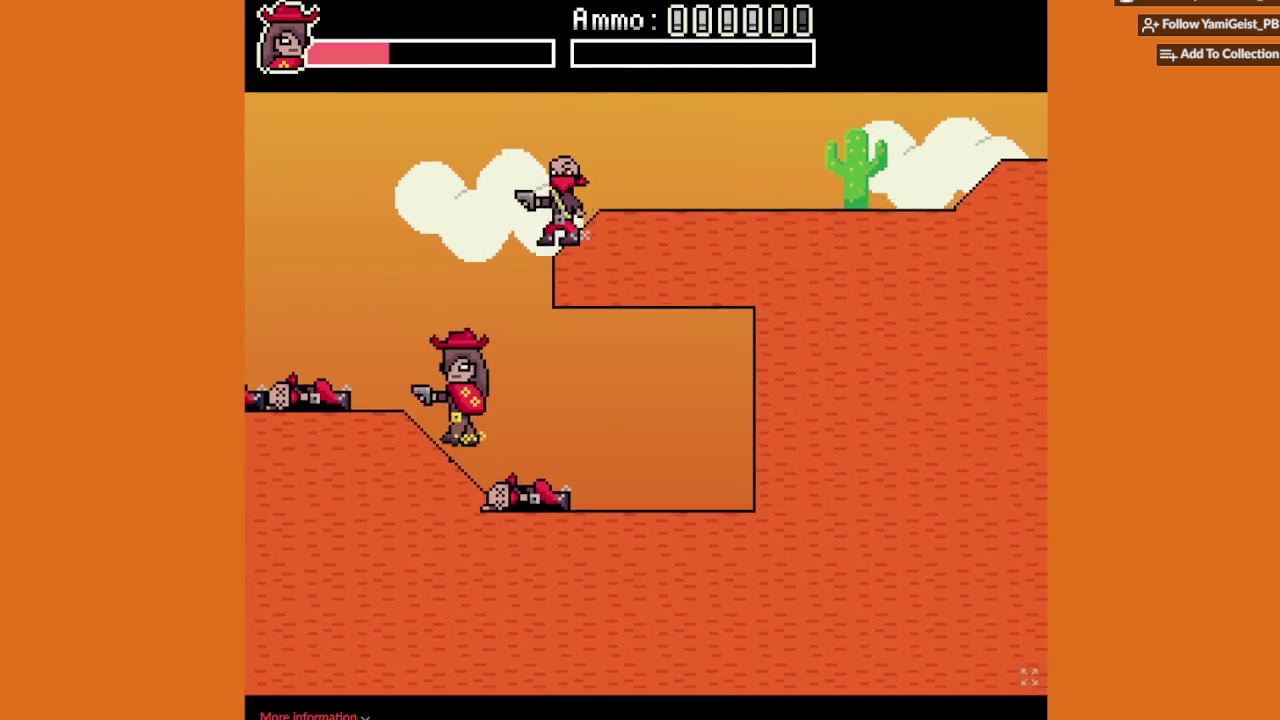
key("Up")
key("x")
key("Up")
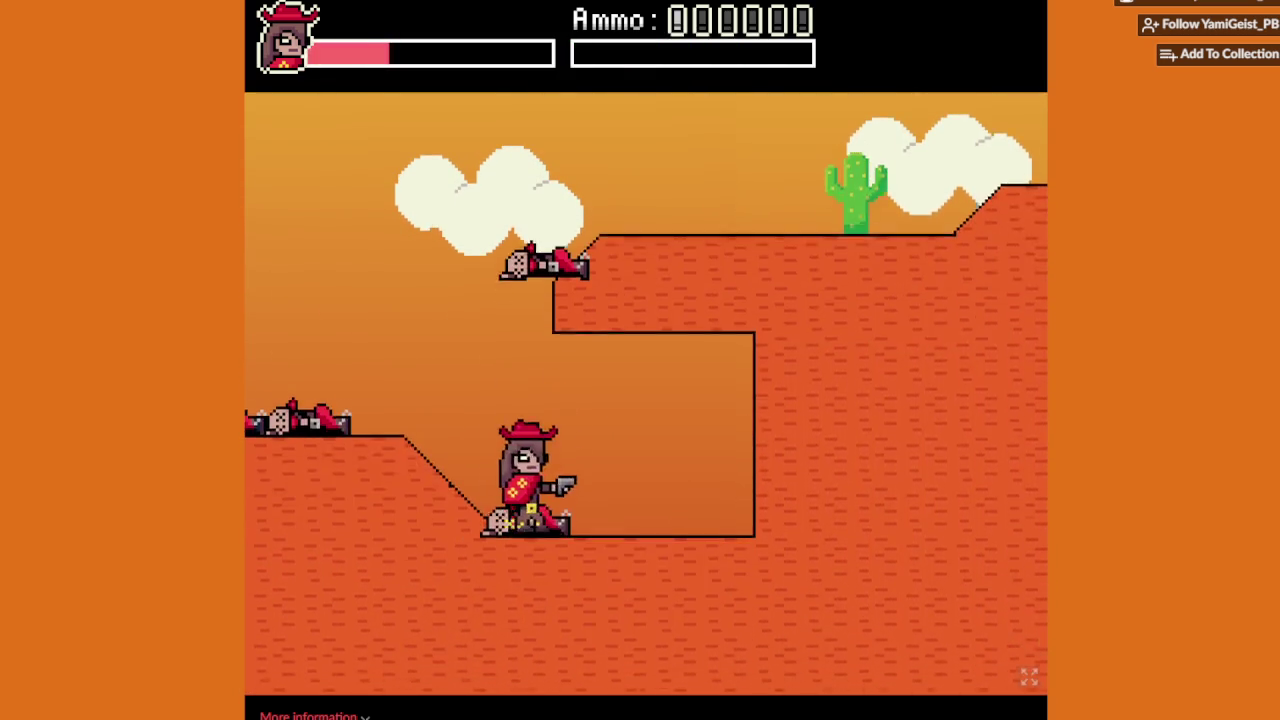
key("Up")
key("Right")
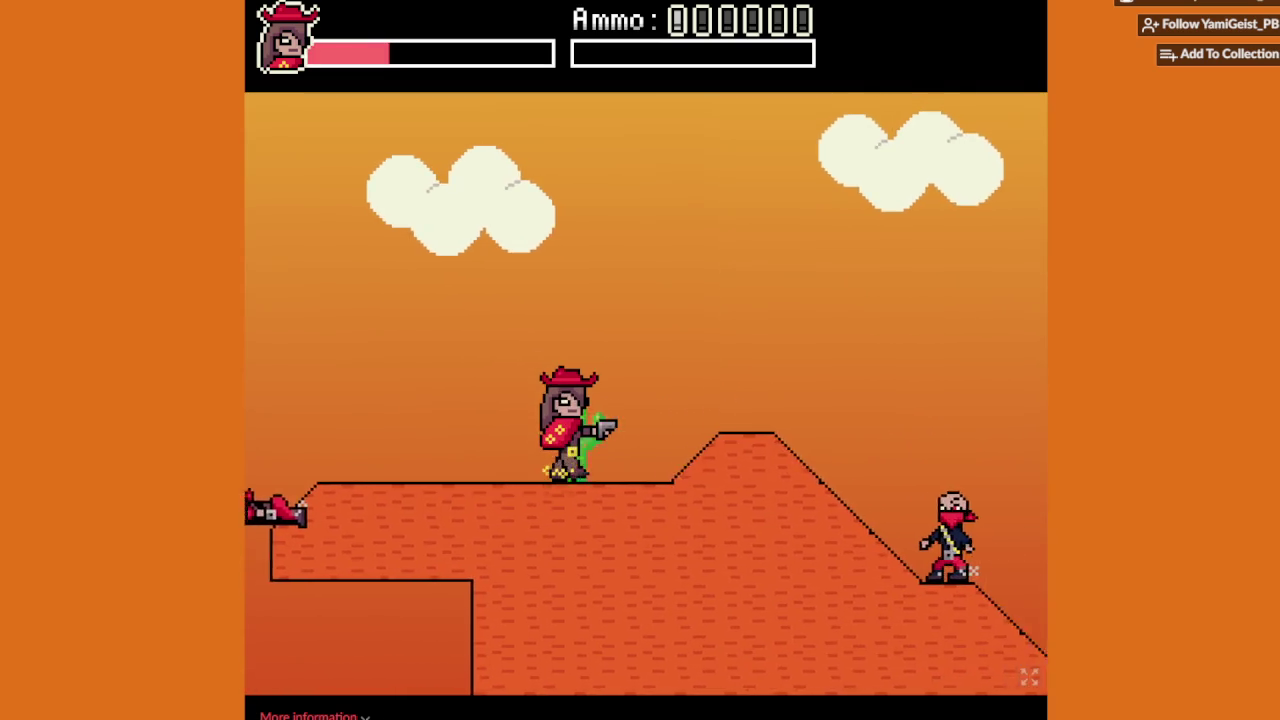
Step: Descend the slope, shoot the next bandit, and head toward the saloon
key("Right")
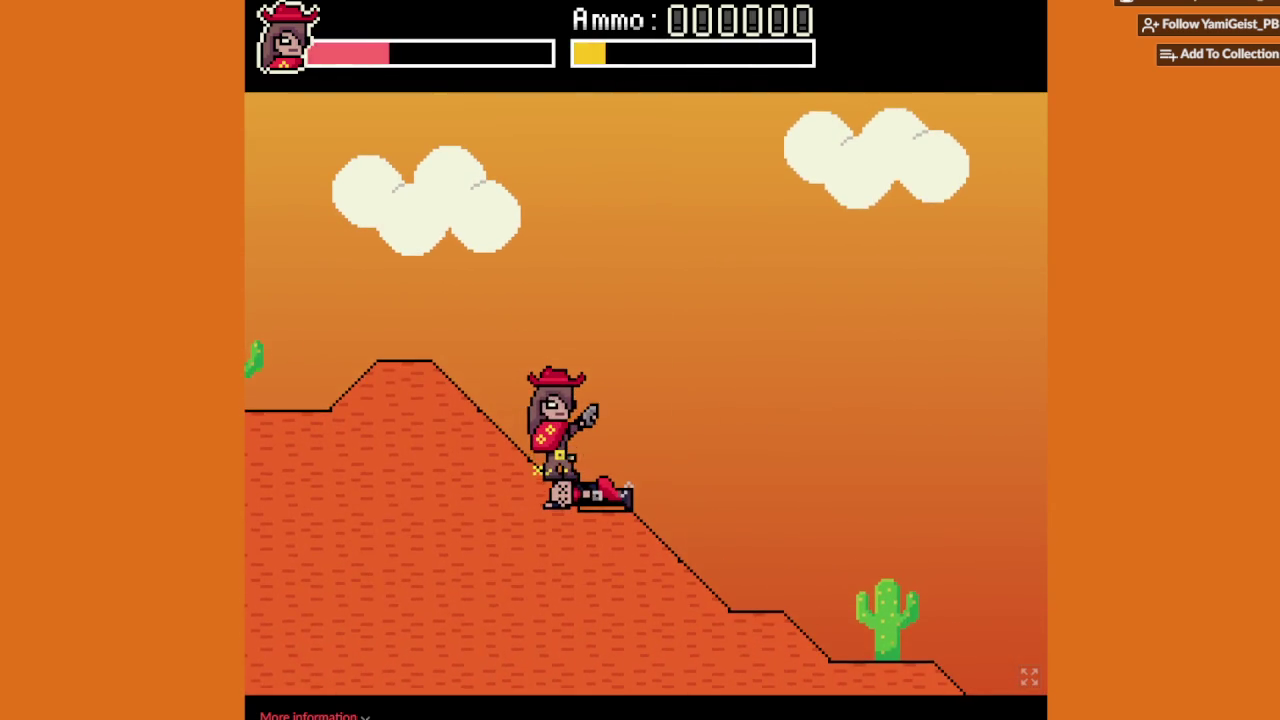
key("Right")
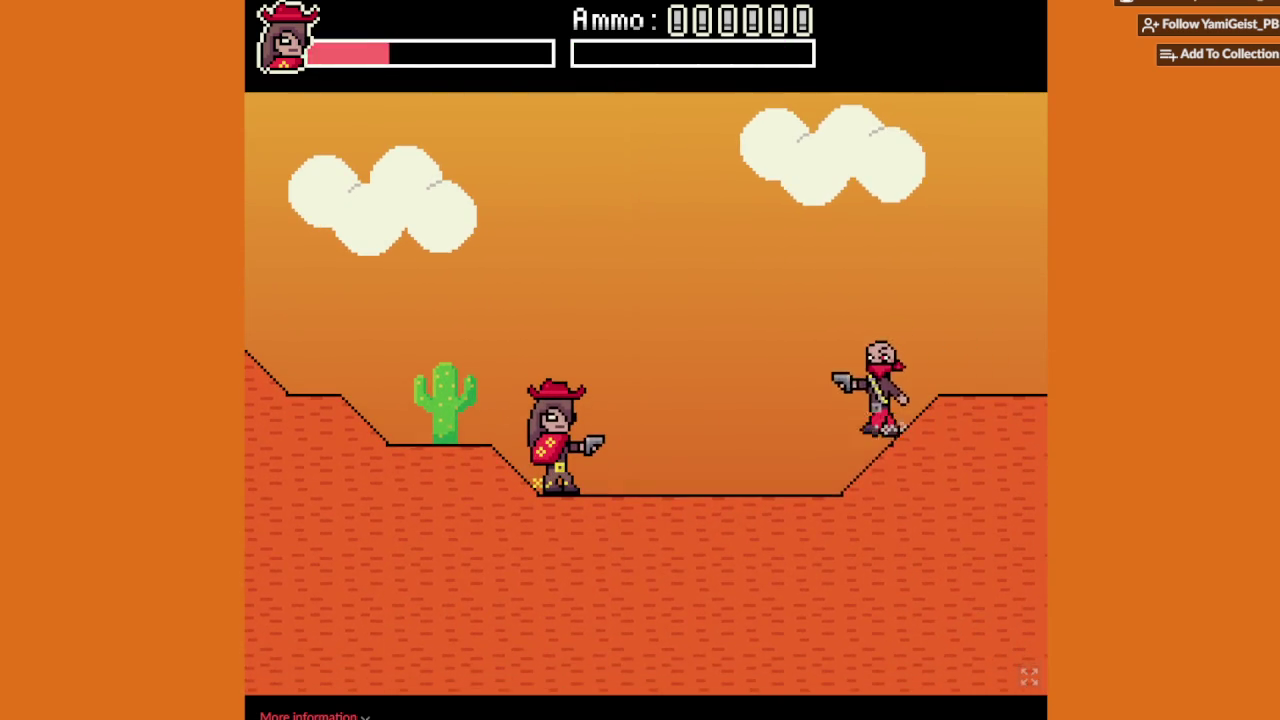
key("Right")
key("Left")
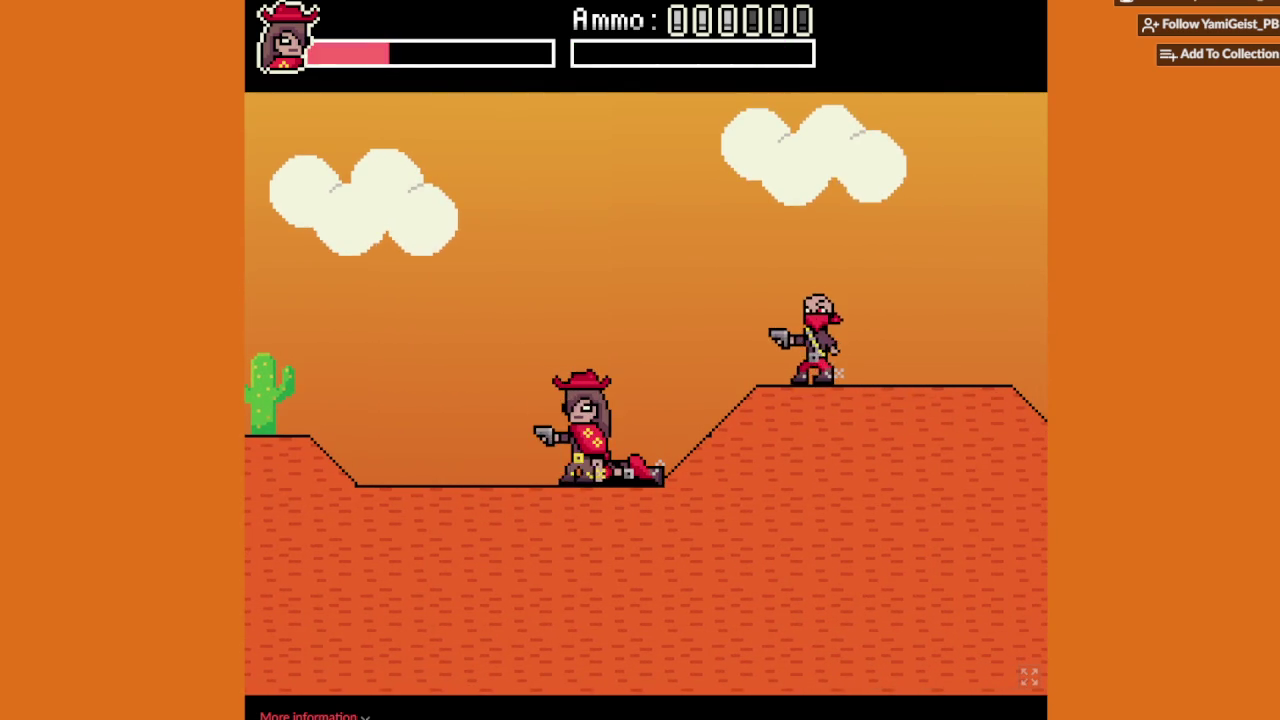
key("Left")
key("Right")
key("Right")
key("Right")
key("x")
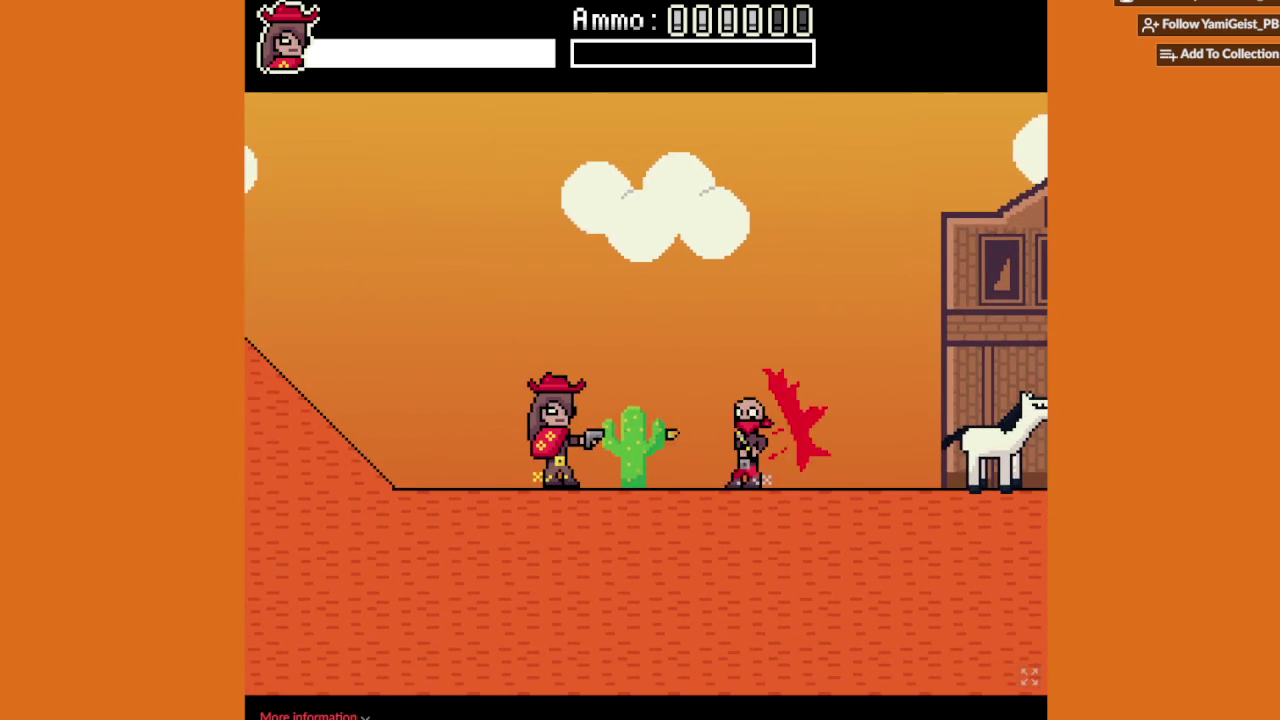
key("Right")
key("Right")
Step: Shoot the two approaching bandits, mount the white horse and ride left past the saloon
key("x")
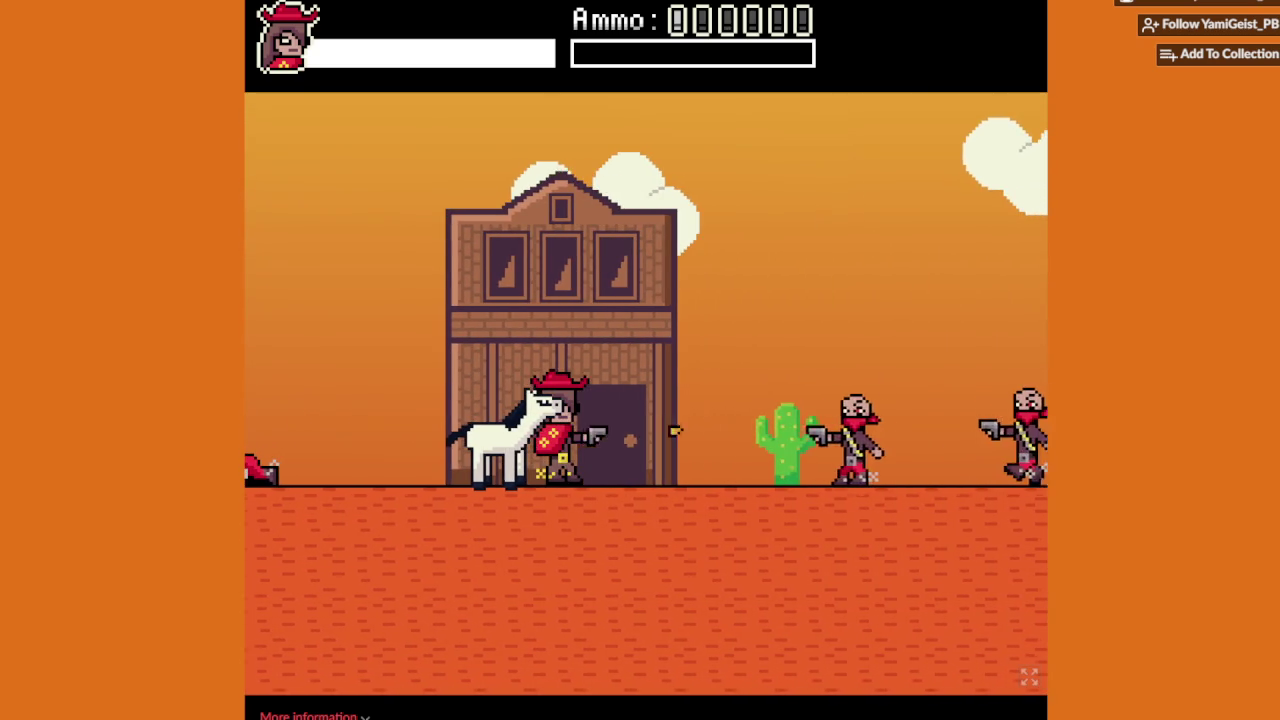
key("x")
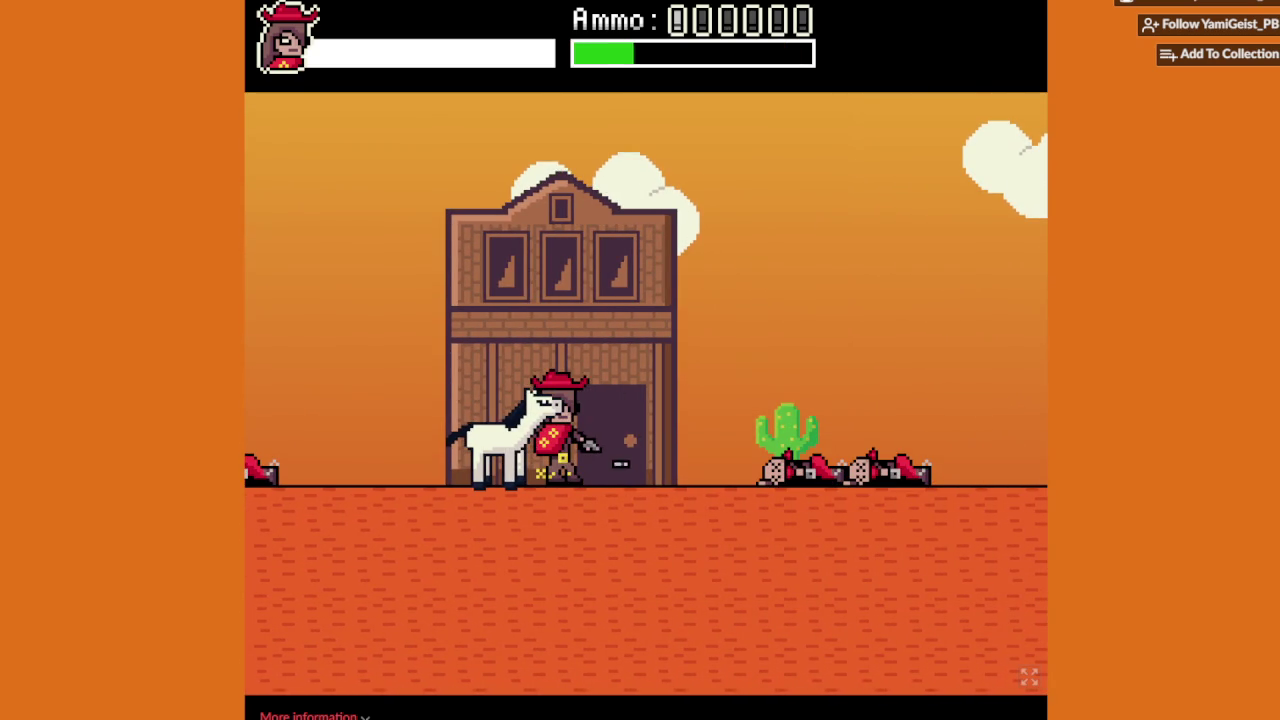
key("z")
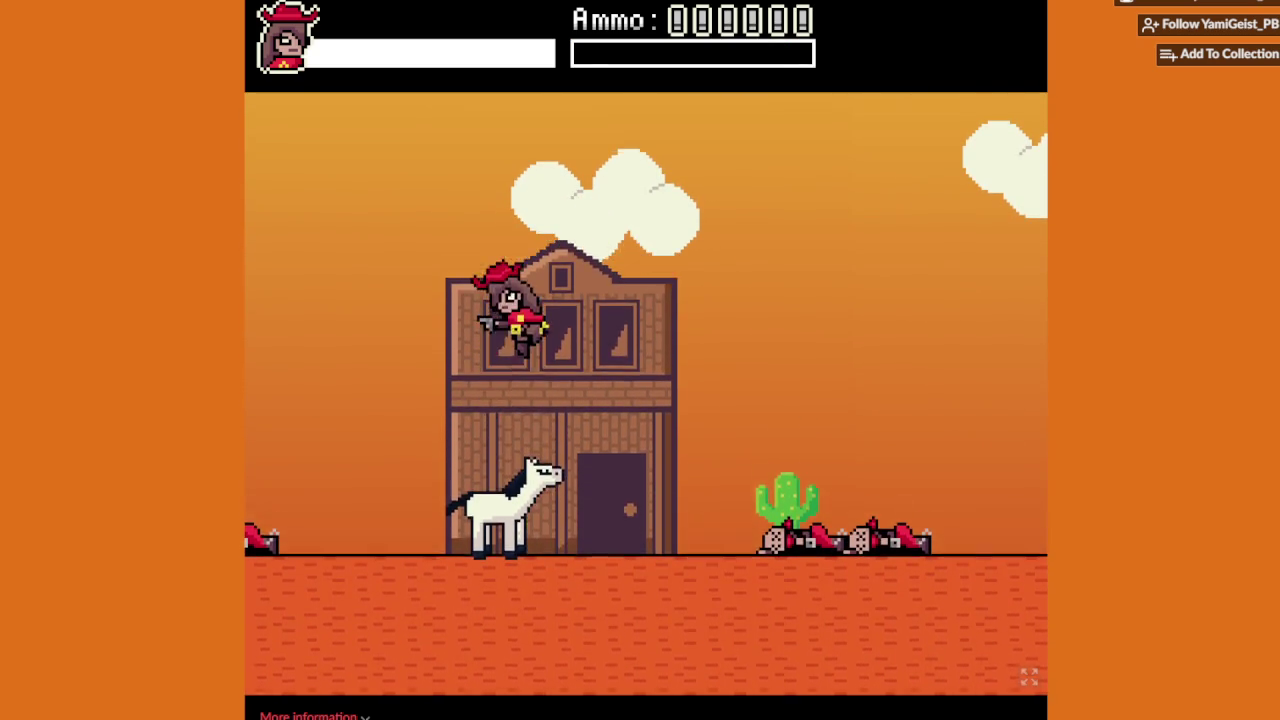
key("Left")
key("z")
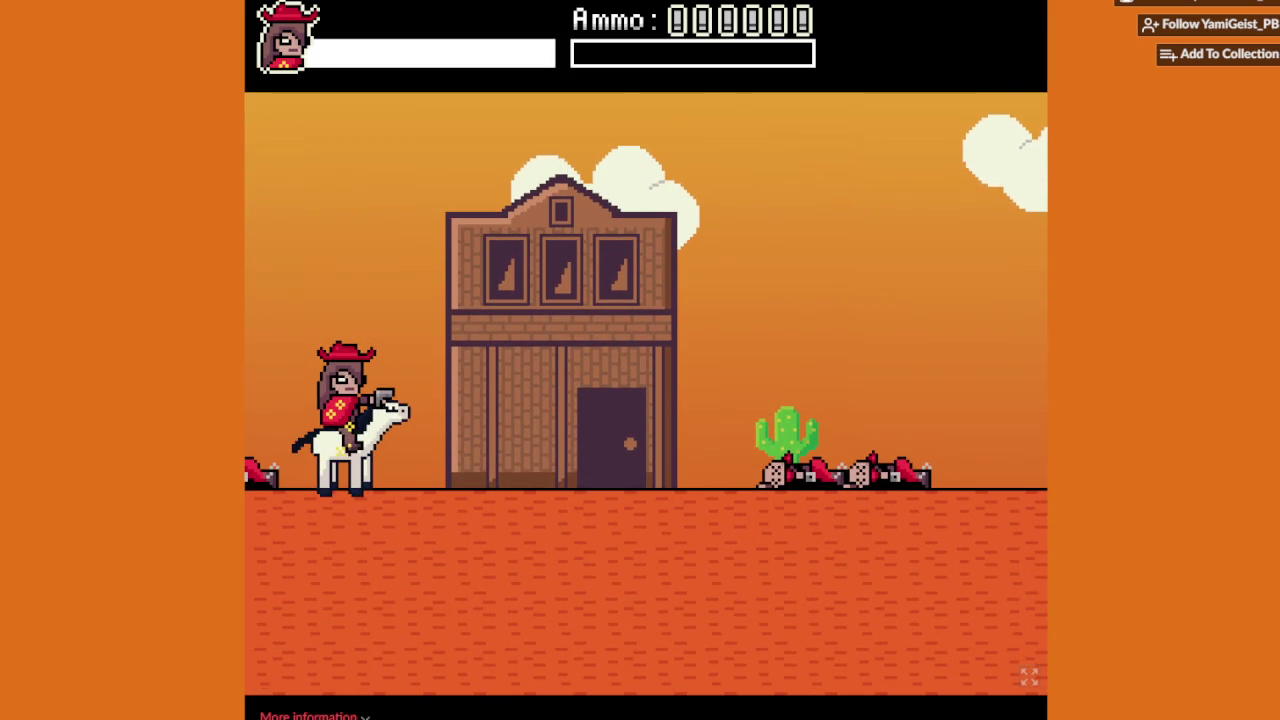
Step: Ride back past the saloon, up the hill, and shoot the bandit on the right ledge
key("Right")
key("Left")
key("Right")
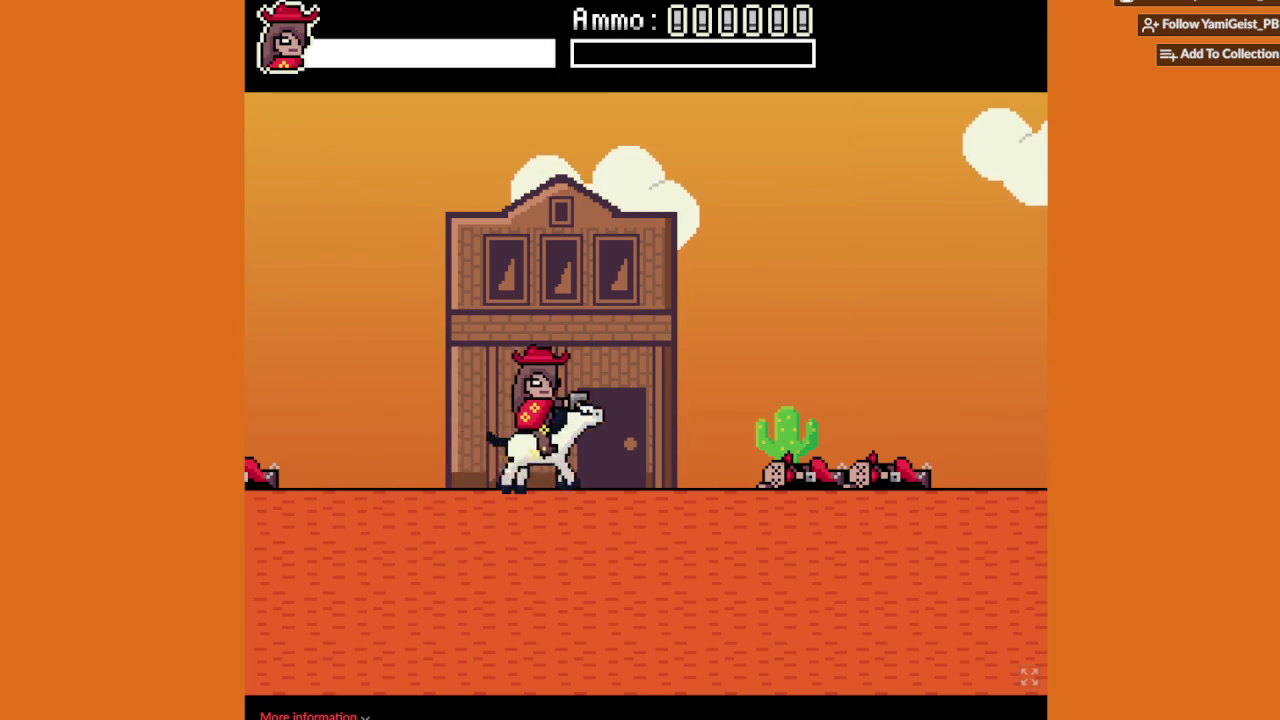
key("Right")
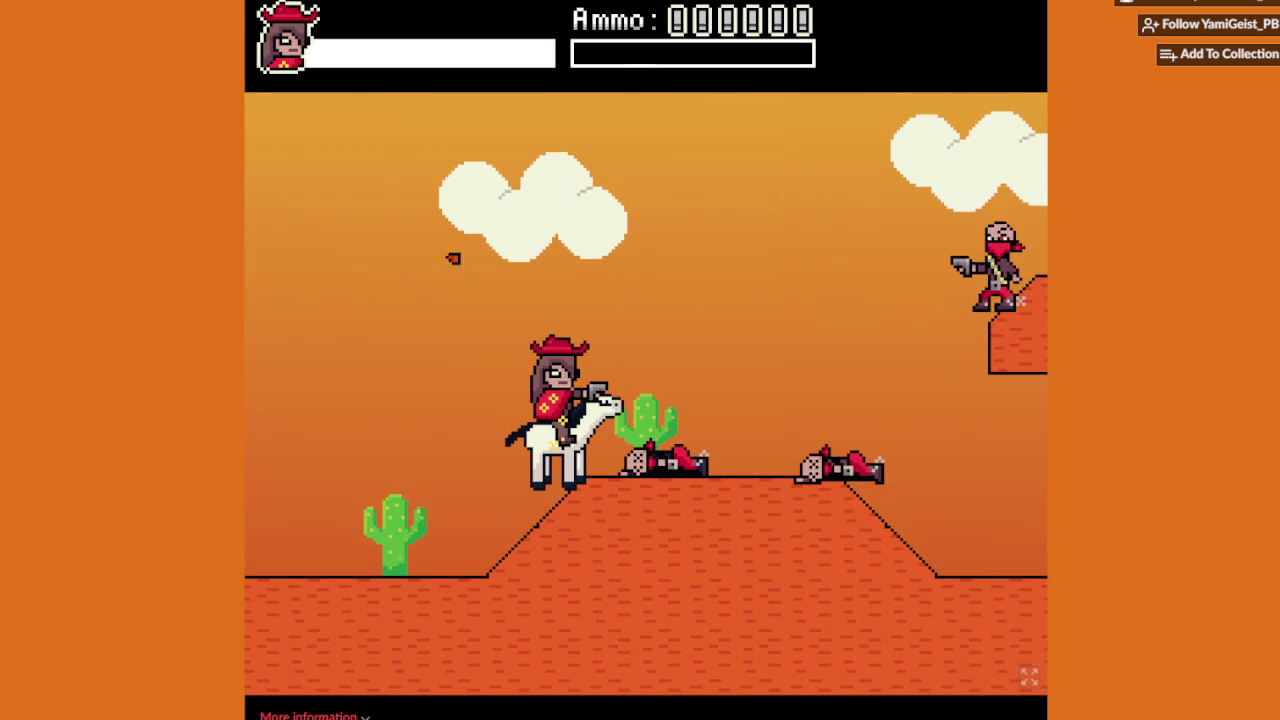
key("Up")
key("x")
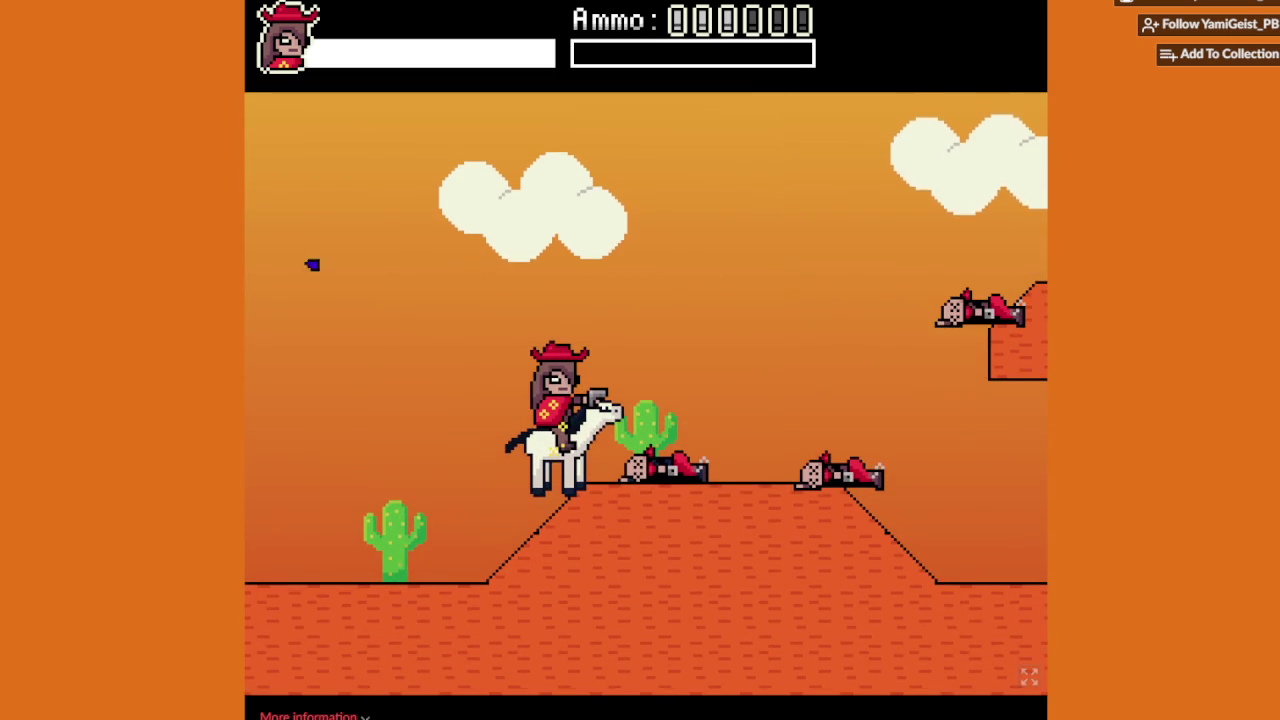
Step: Gallop onto higher ground, throw dynamite at the bandit behind, then charge the new bandits
key("Up")
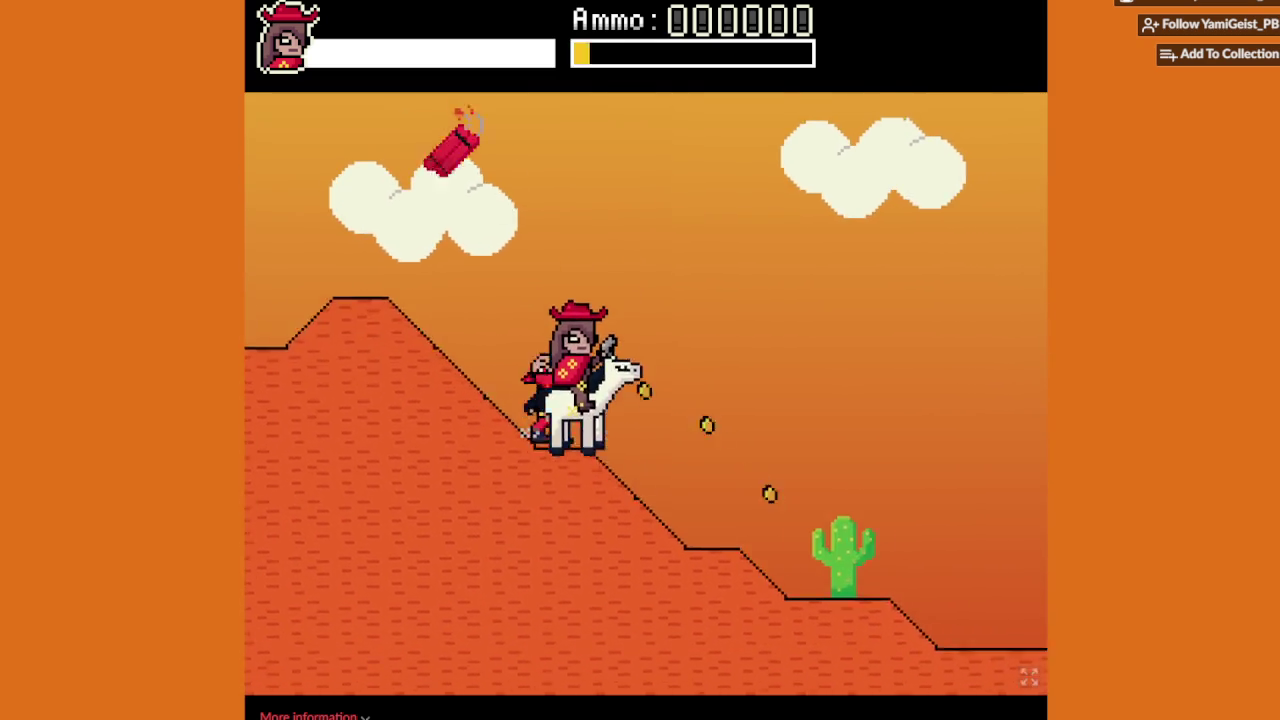
key("Left")
key("space")
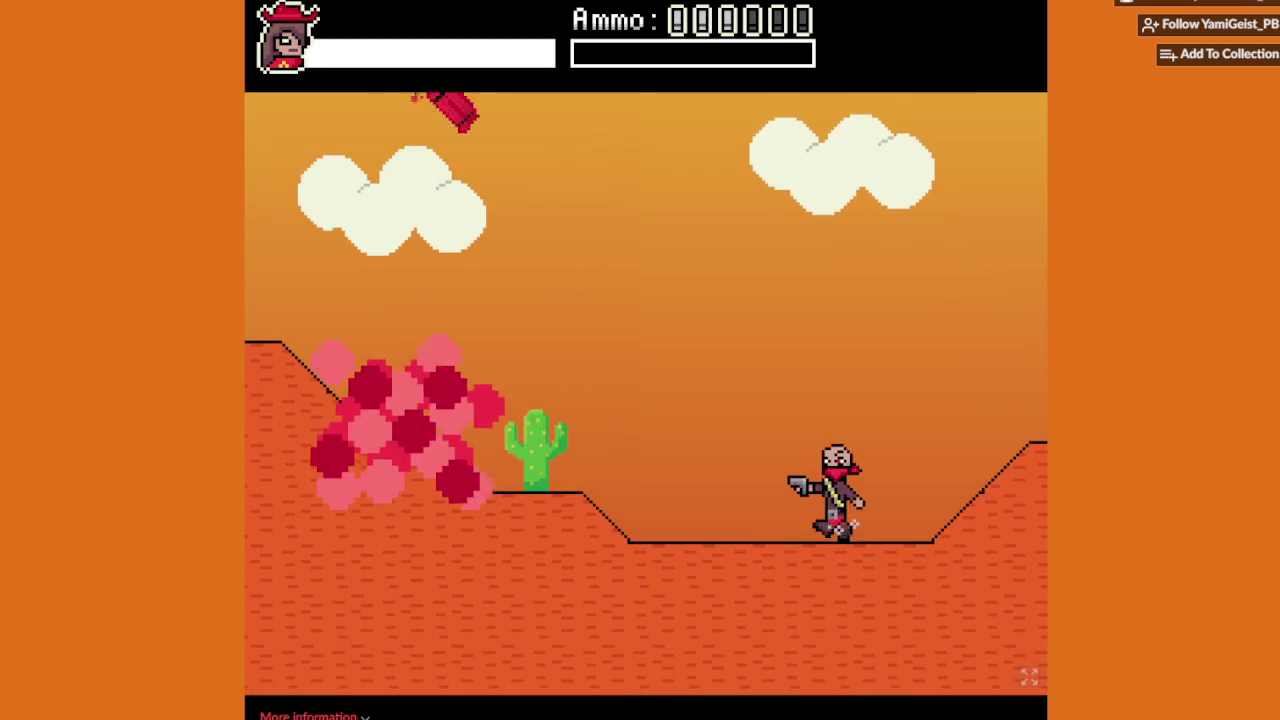
key("Right")
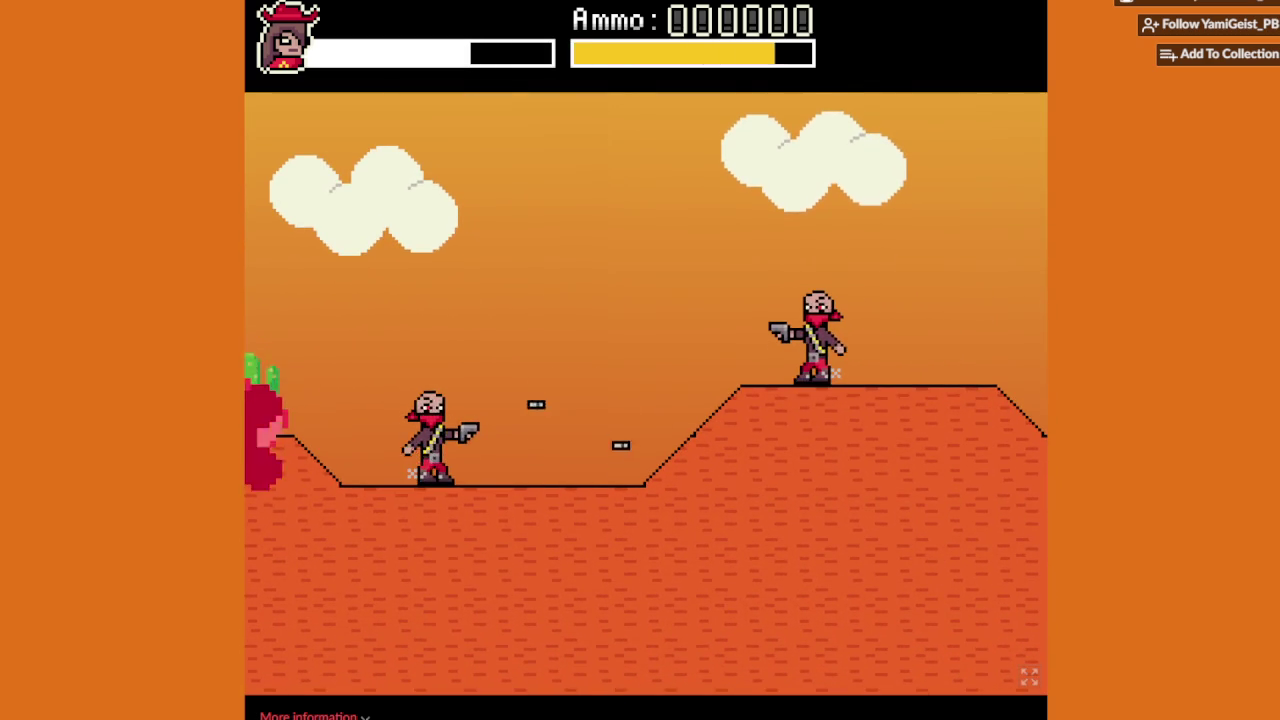
key("Left")
key("space")
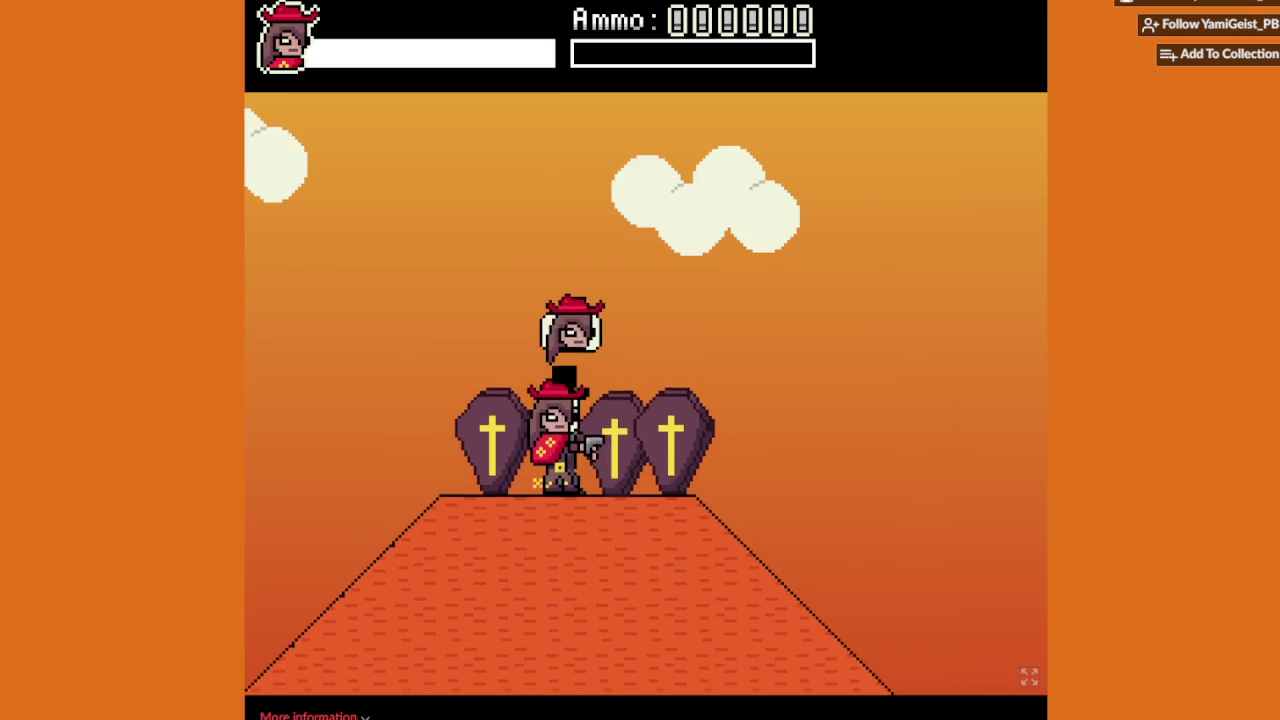
Step: Walk down from the coffin hill, shoot the approaching bandit and return to the horse
key("Right")
key("space")
key("Right")
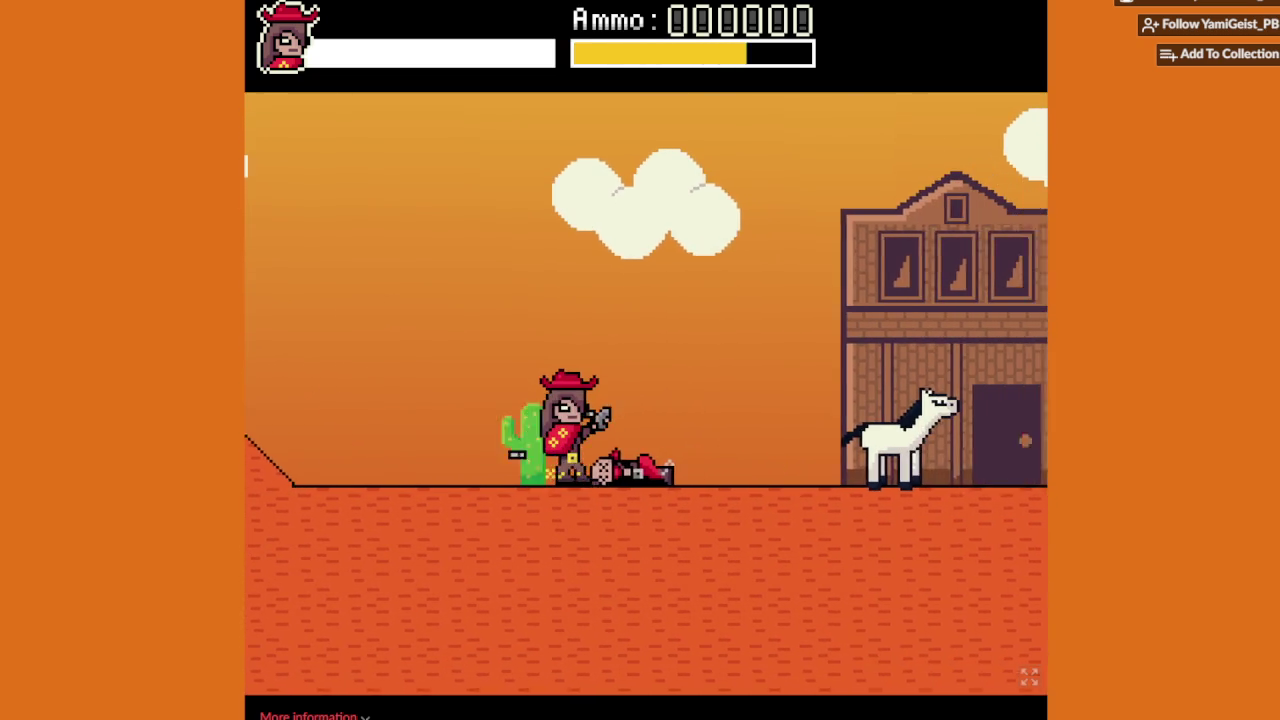
key("Right")
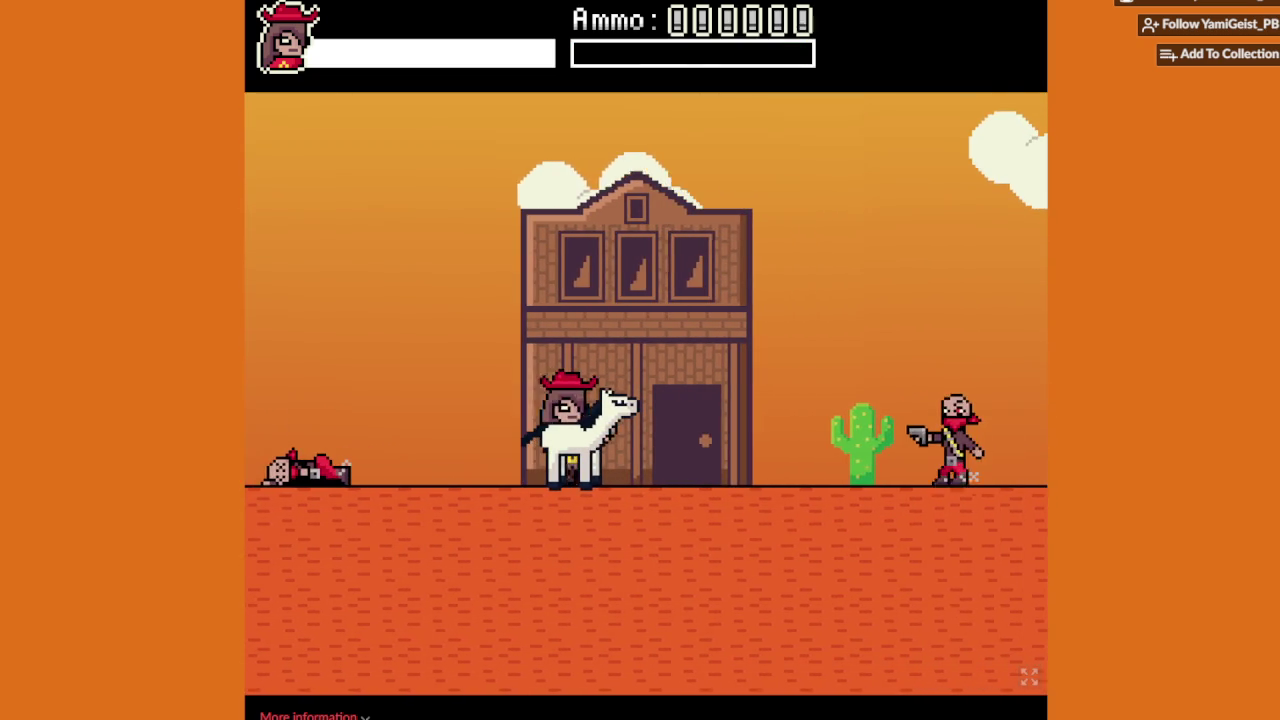
Step: Walk right up the hill and jump-shoot the bandit on the cliff
key("Right")
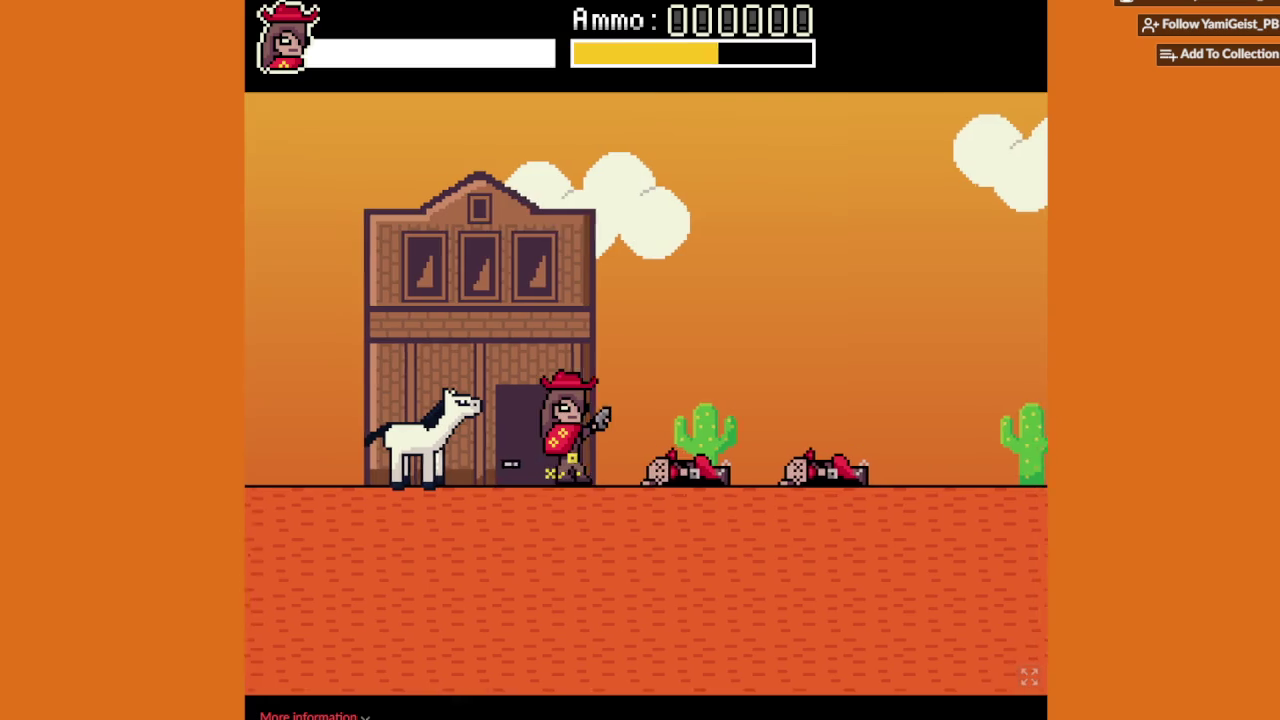
key("Right")
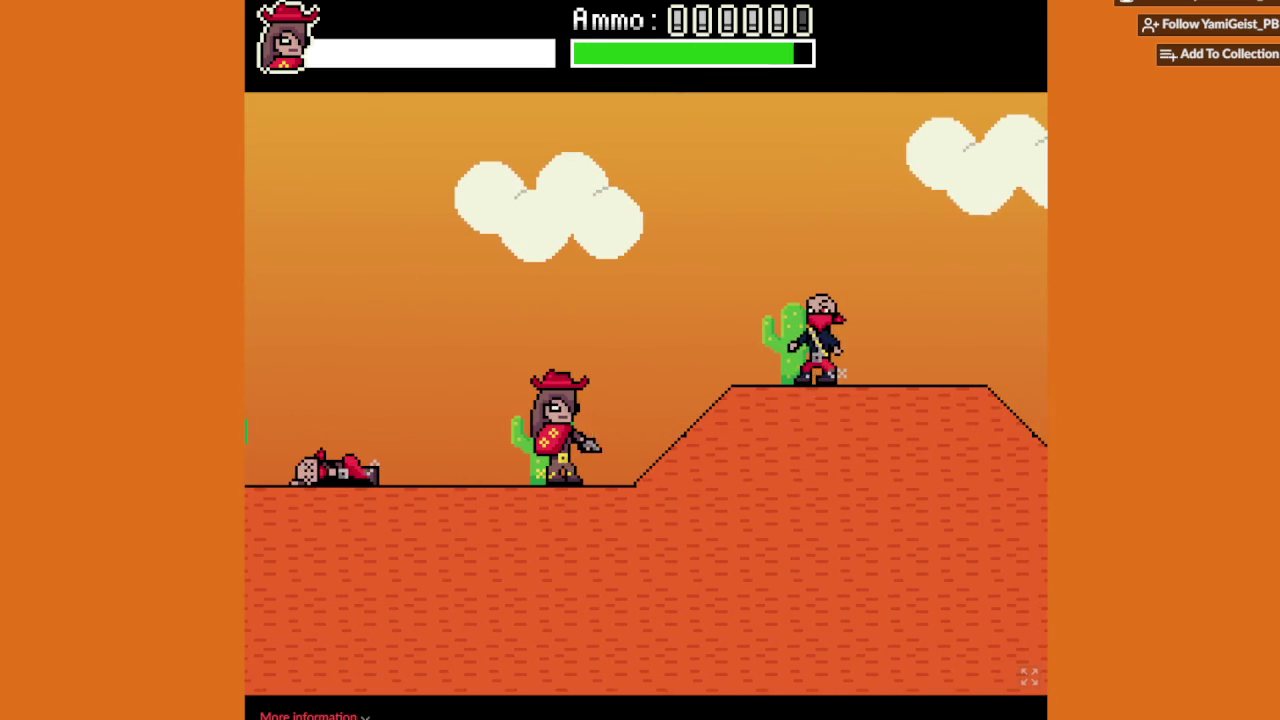
key("Right")
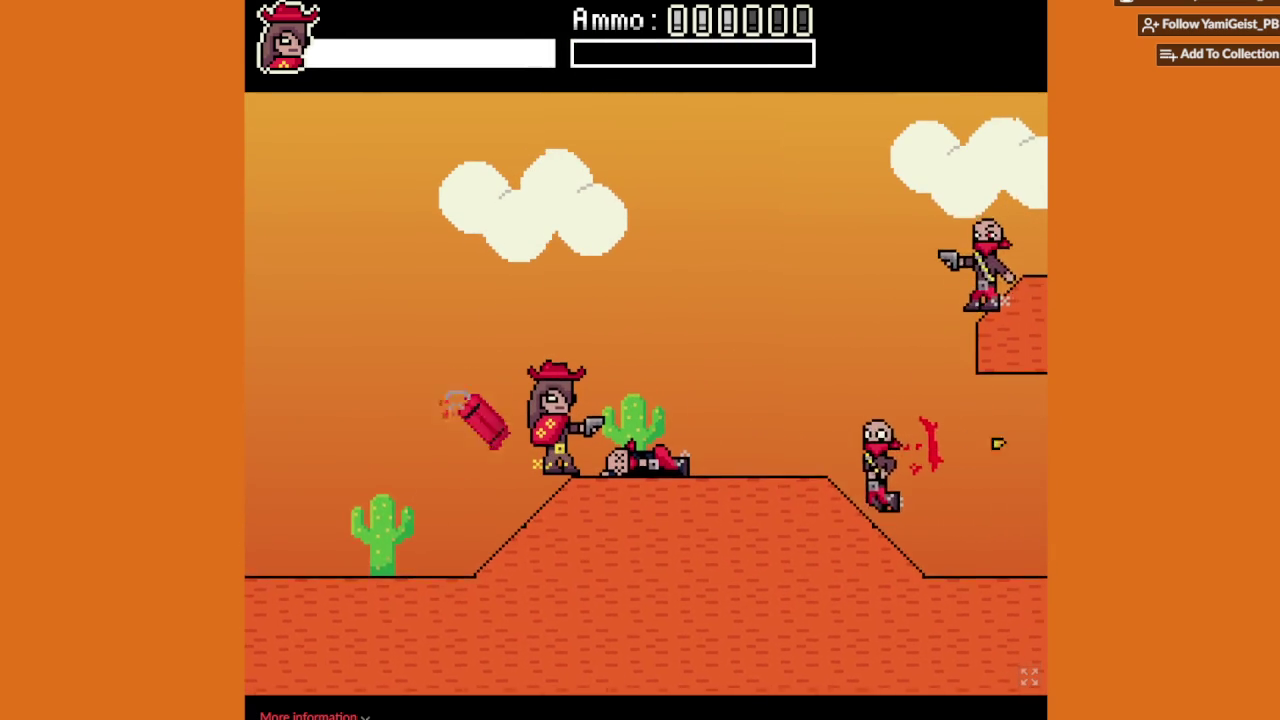
key("Right")
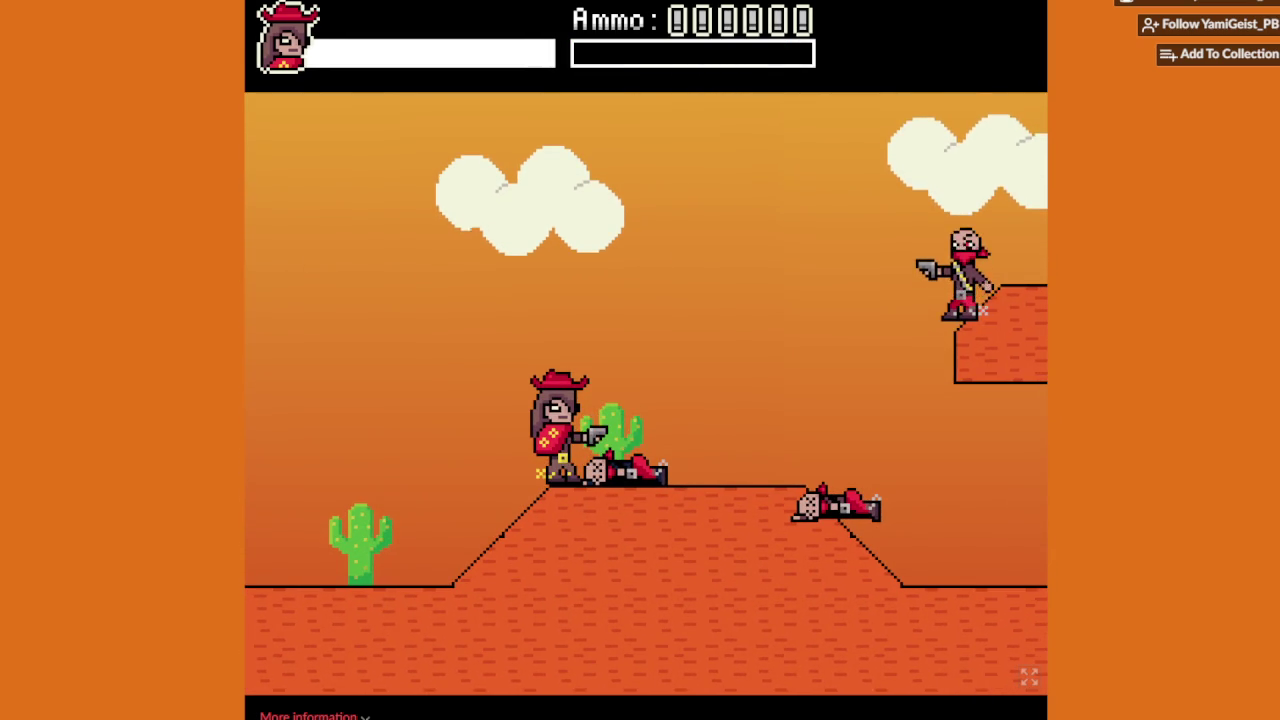
key("Up")
key("Up")
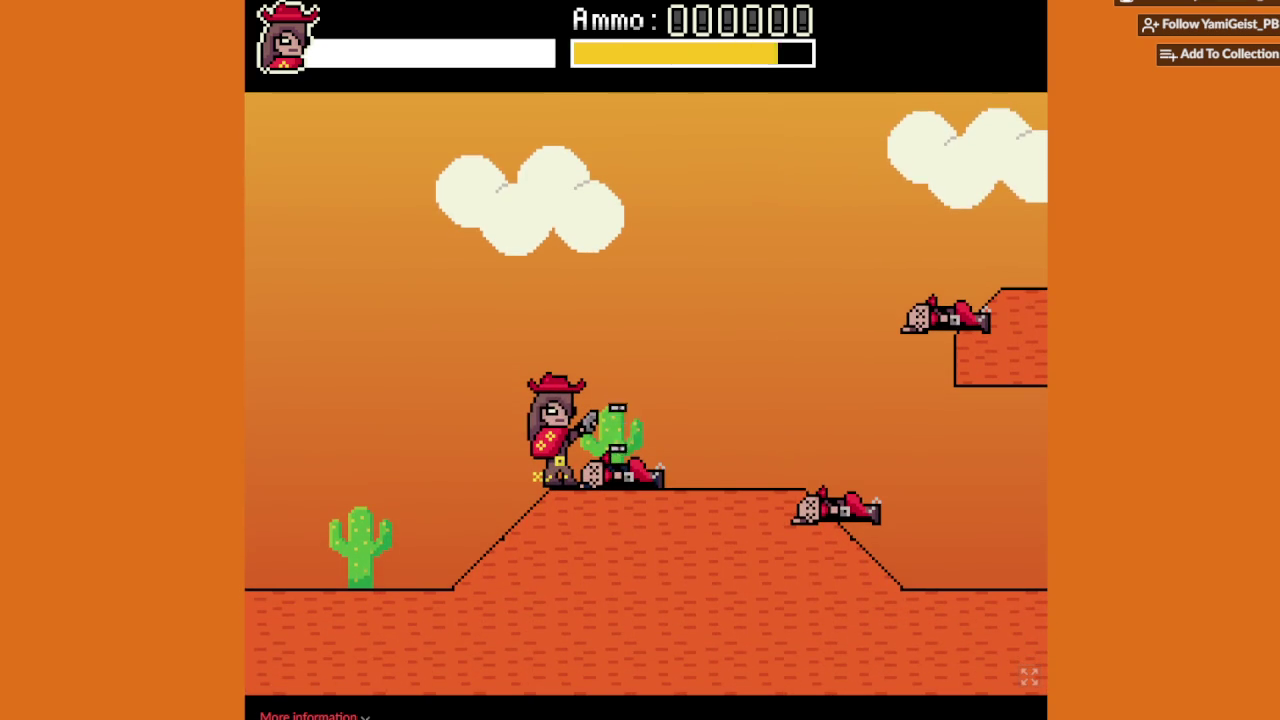
Step: Shoot the bandit in the pit, climb to the upper ledge and head down the slope past the cactus
key("Right")
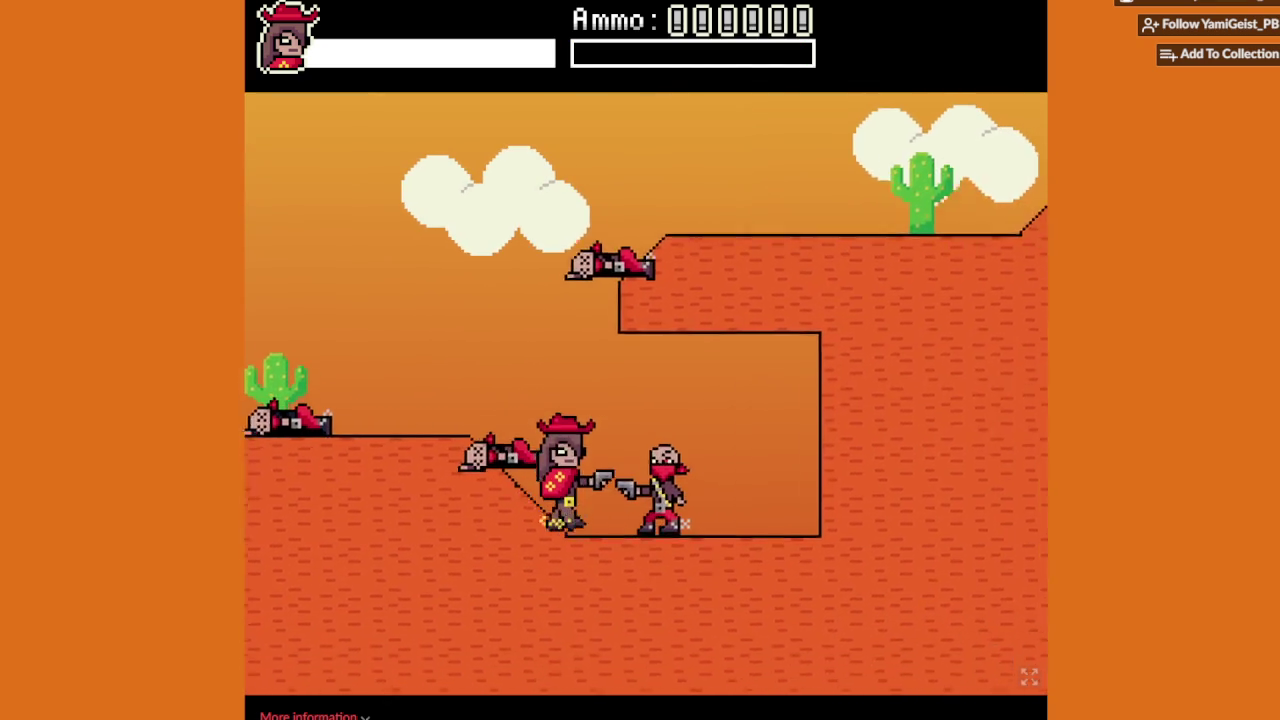
key("x")
key("Left")
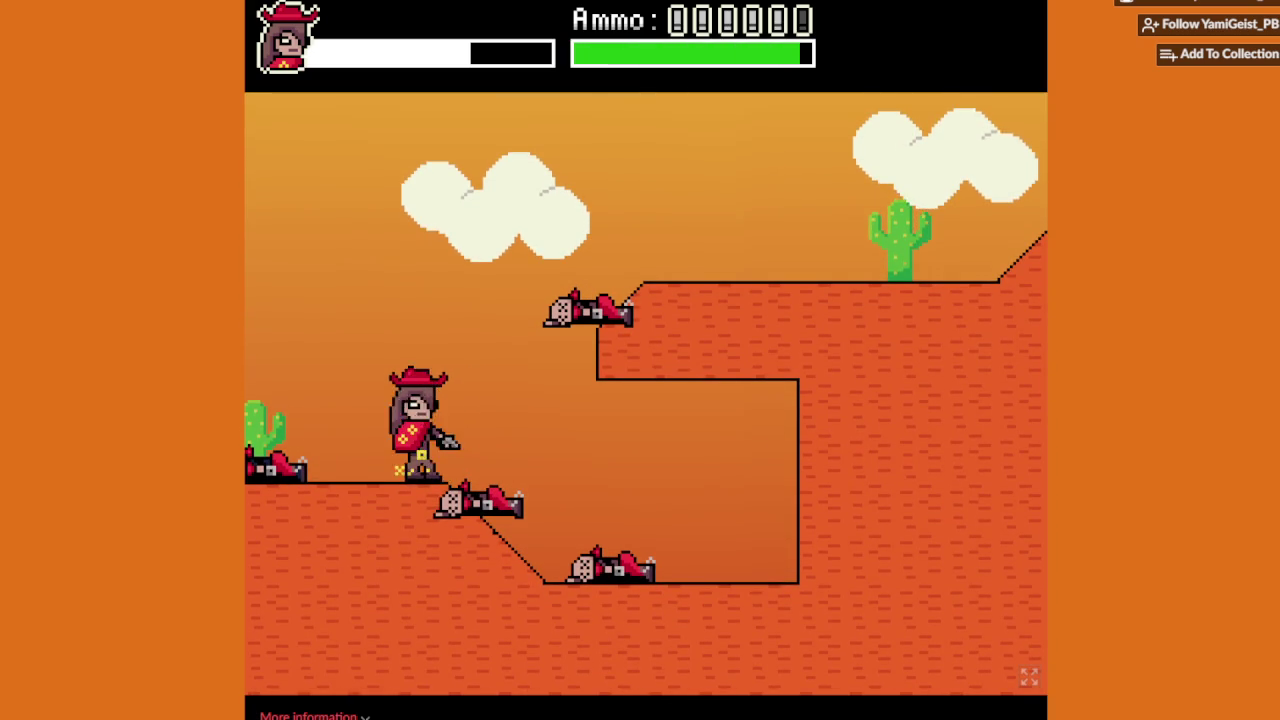
key("Right")
key("z")
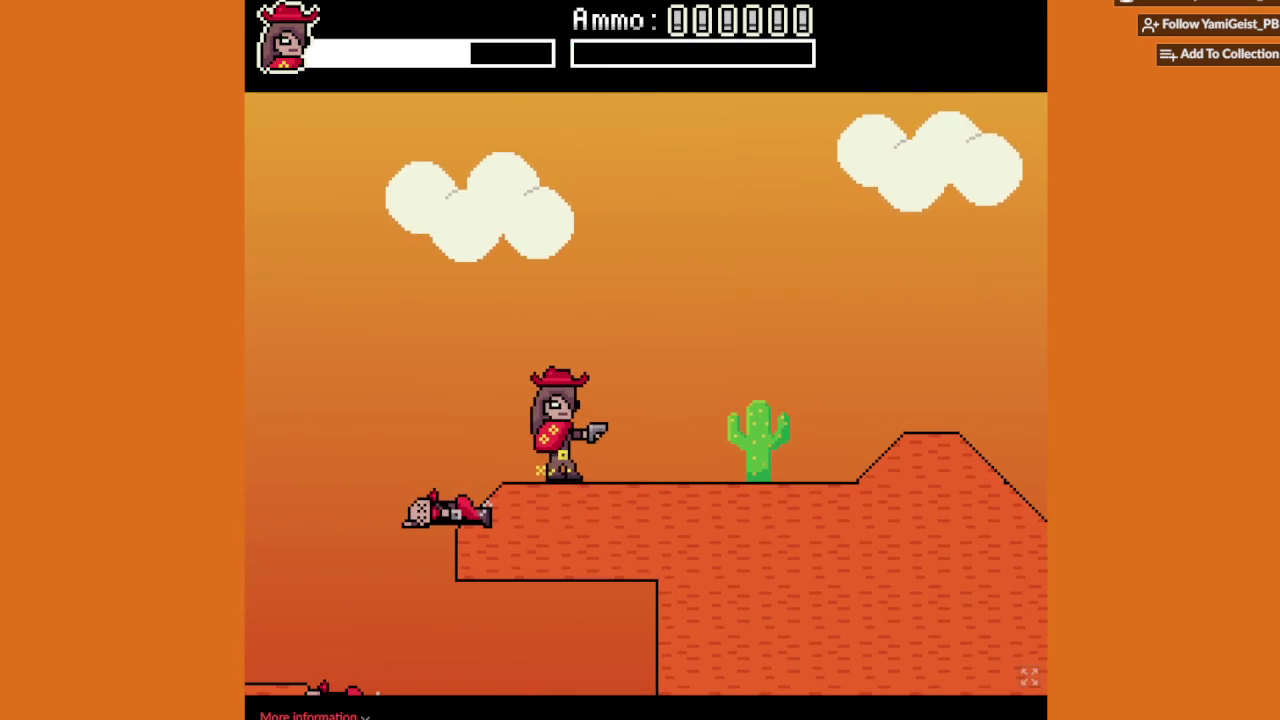
key("Right")
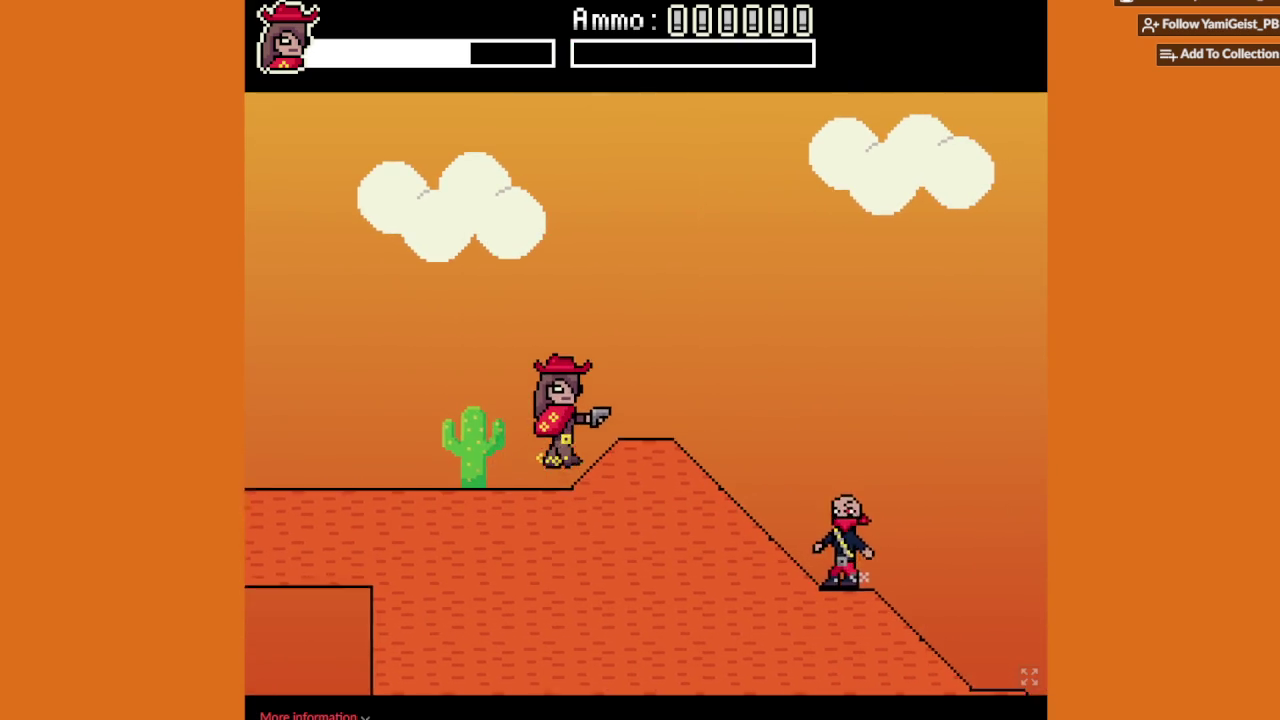
key("Right")
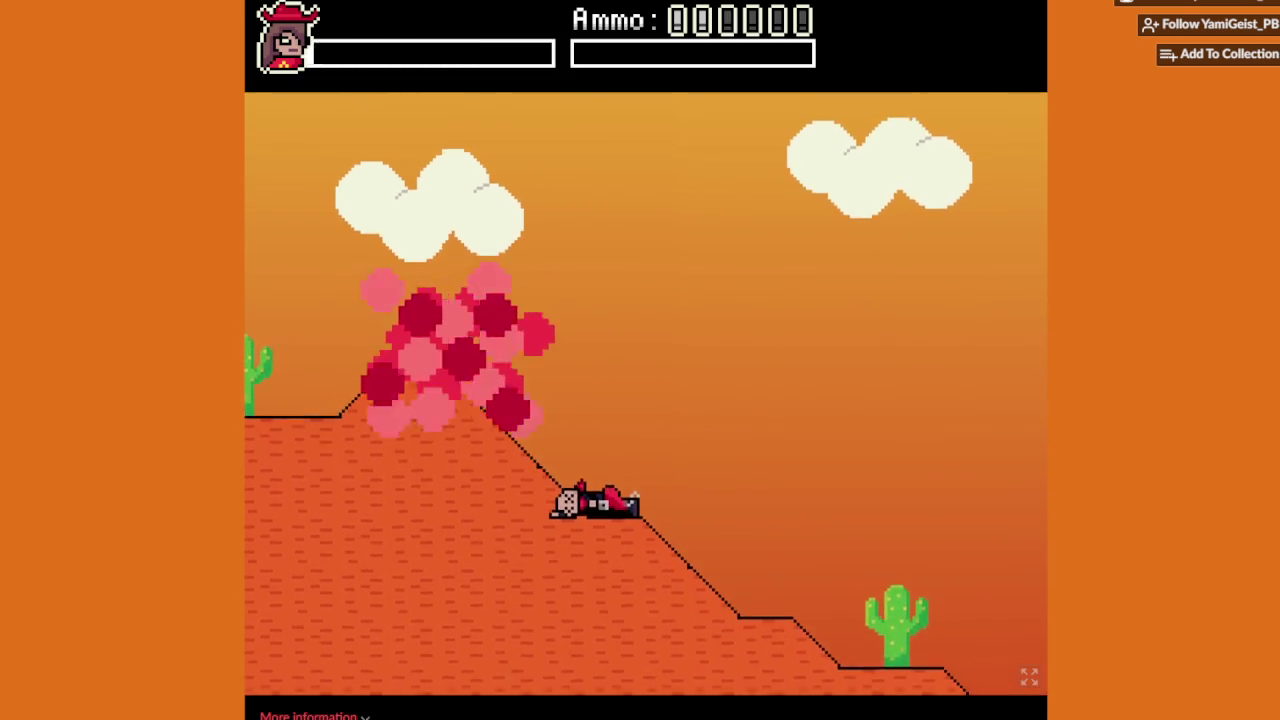
Step: Run off the coffin plateau, shooting the cactus bandit and two more near the horse and building
key("Right")
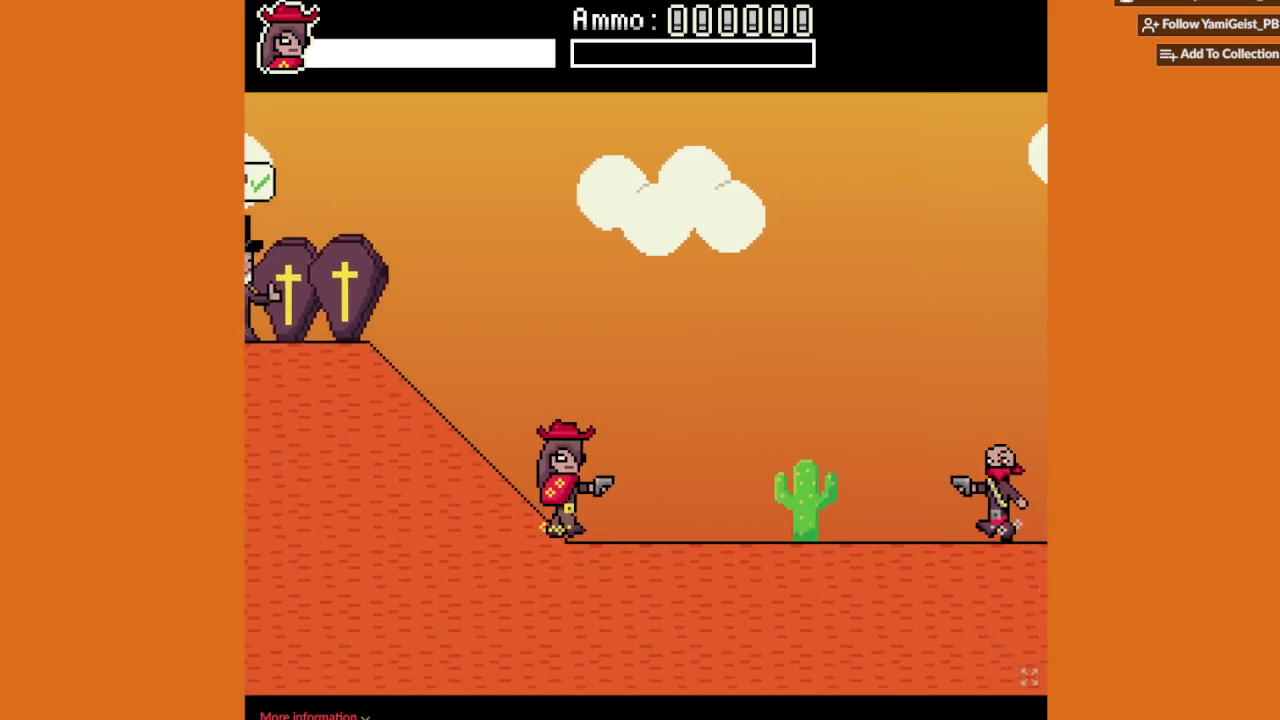
key("Right")
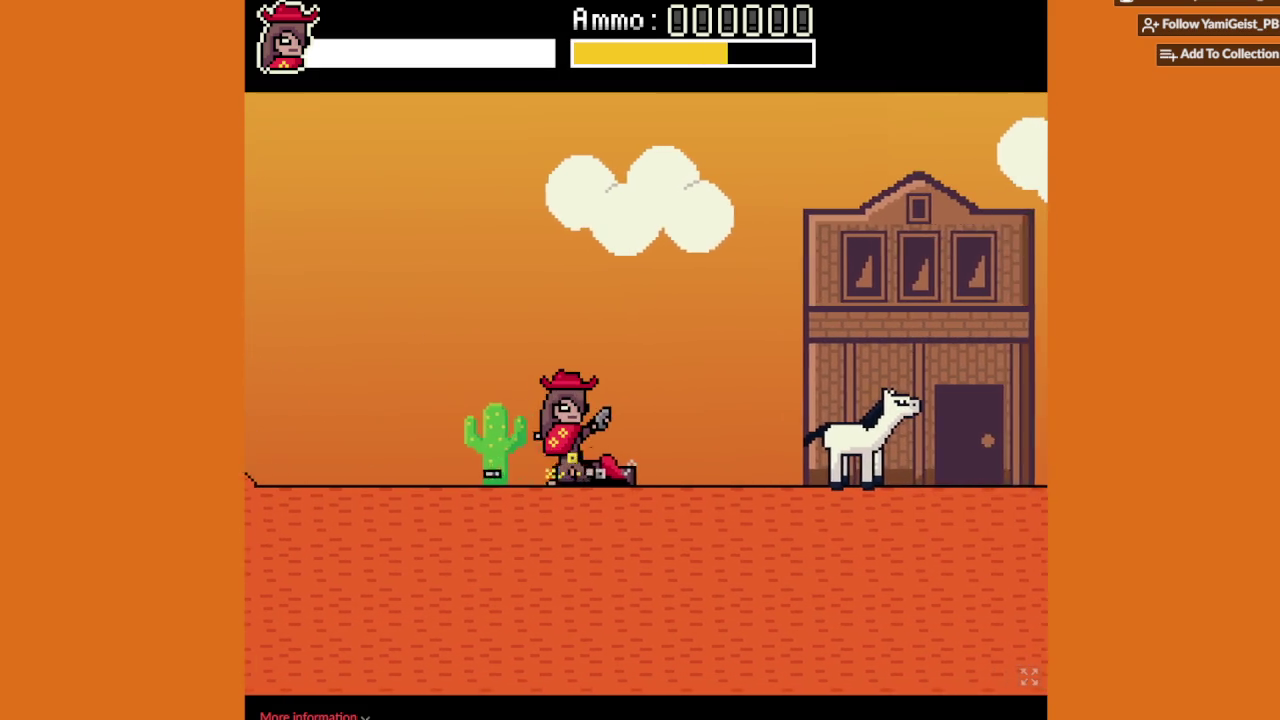
key("Right")
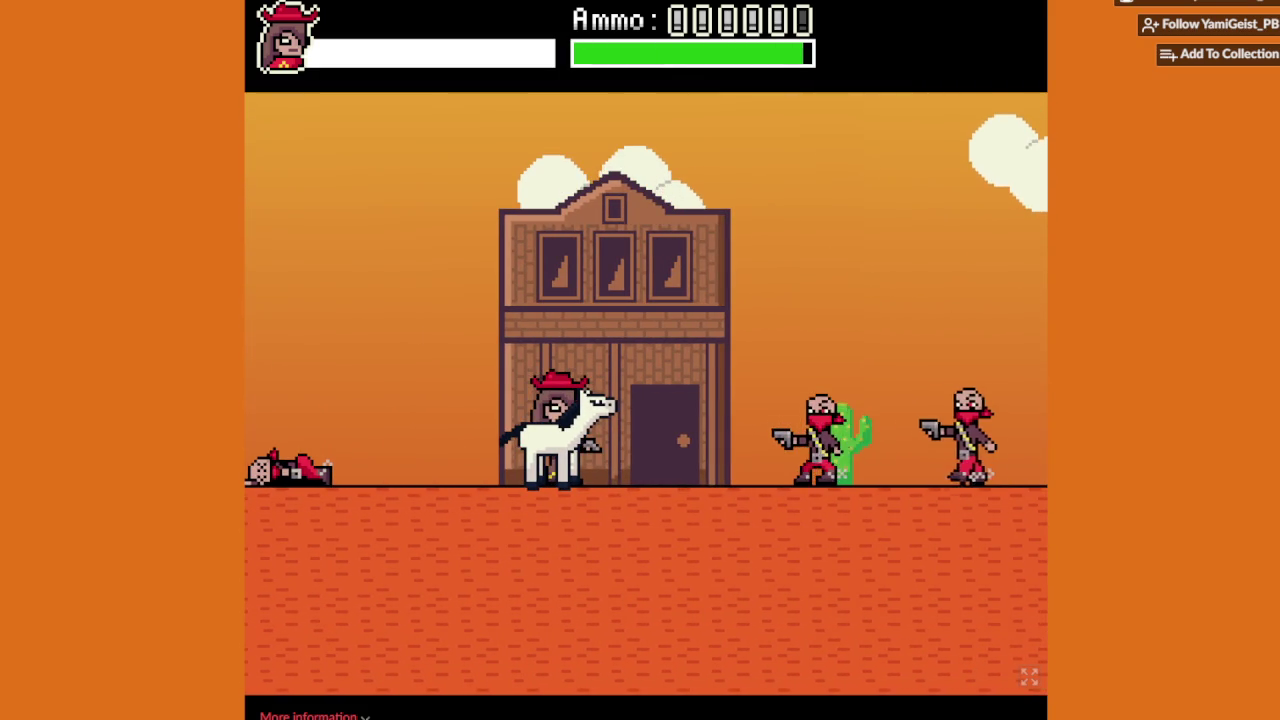
key("Right")
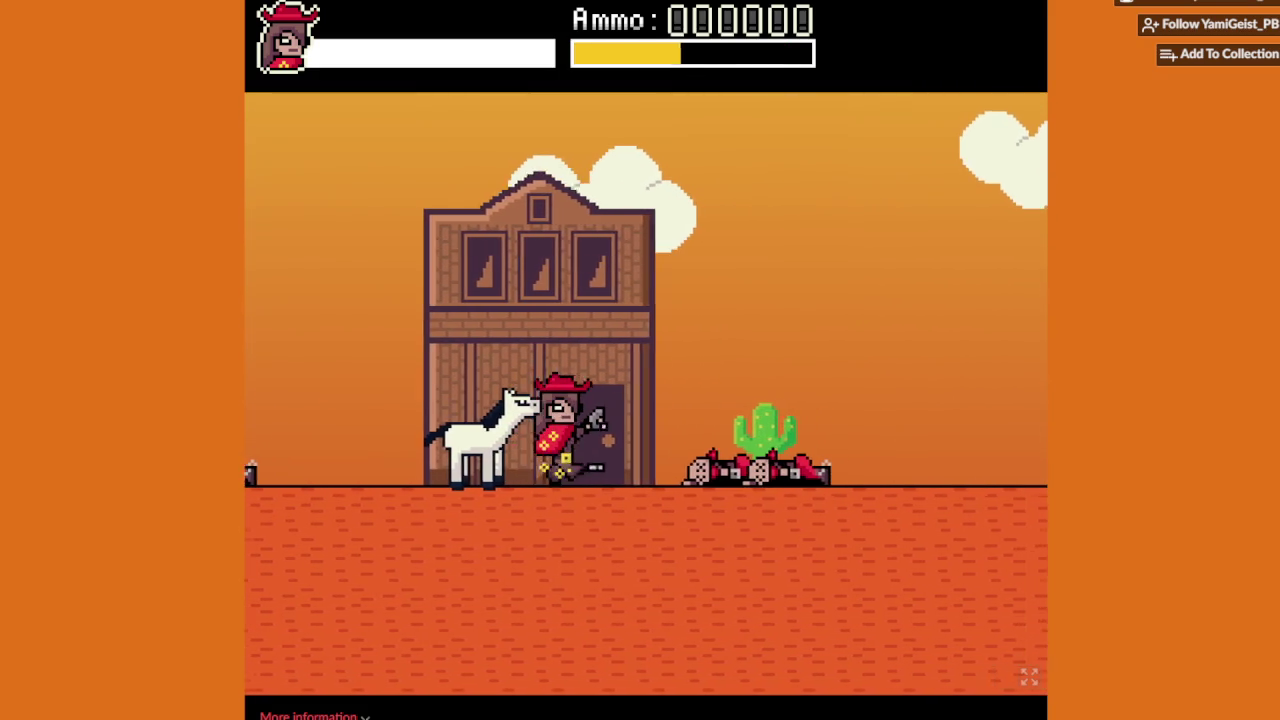
key("Right")
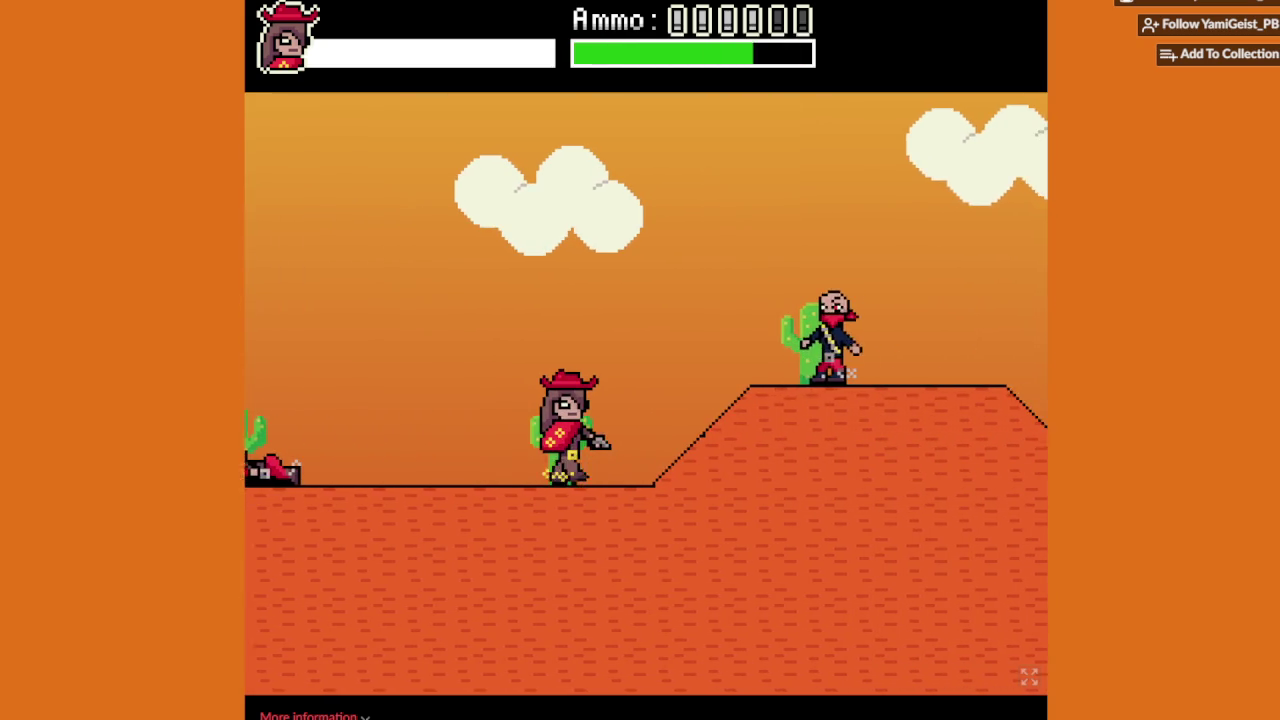
Step: Climb the hill, jump-shoot the bandit on the cliff and drop off into the dip
key("Right")
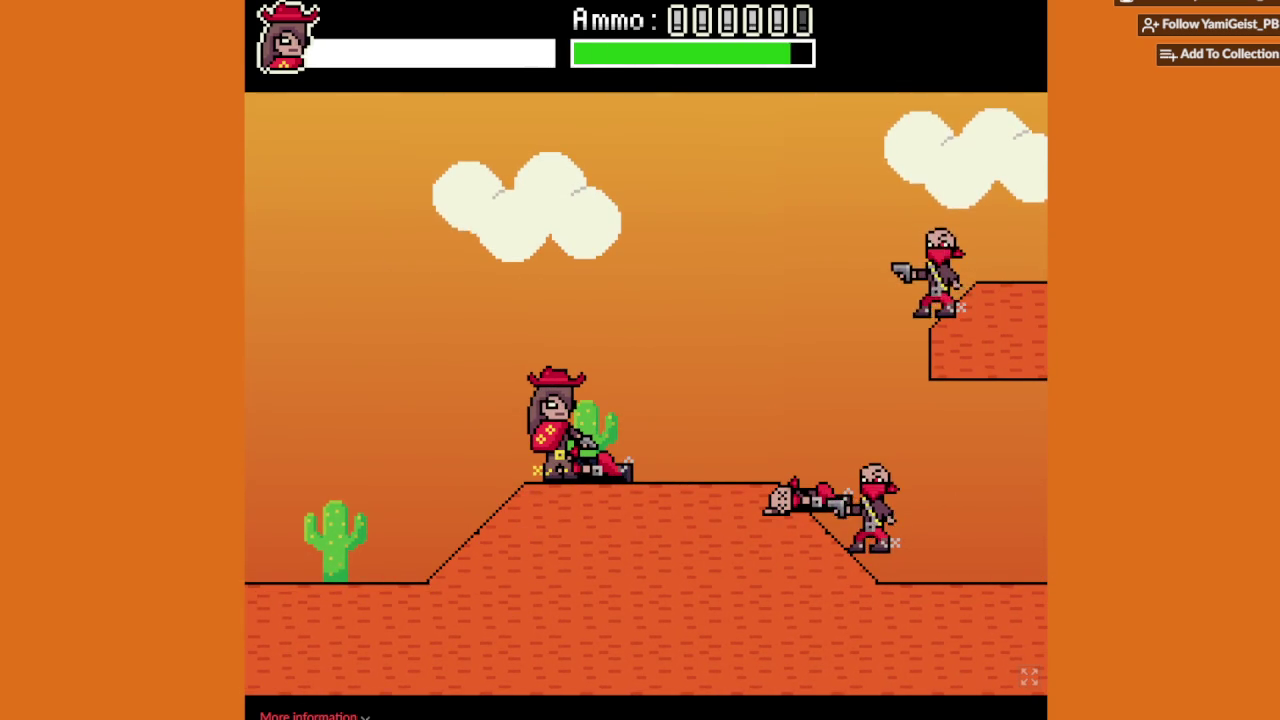
key("Up")
key("x")
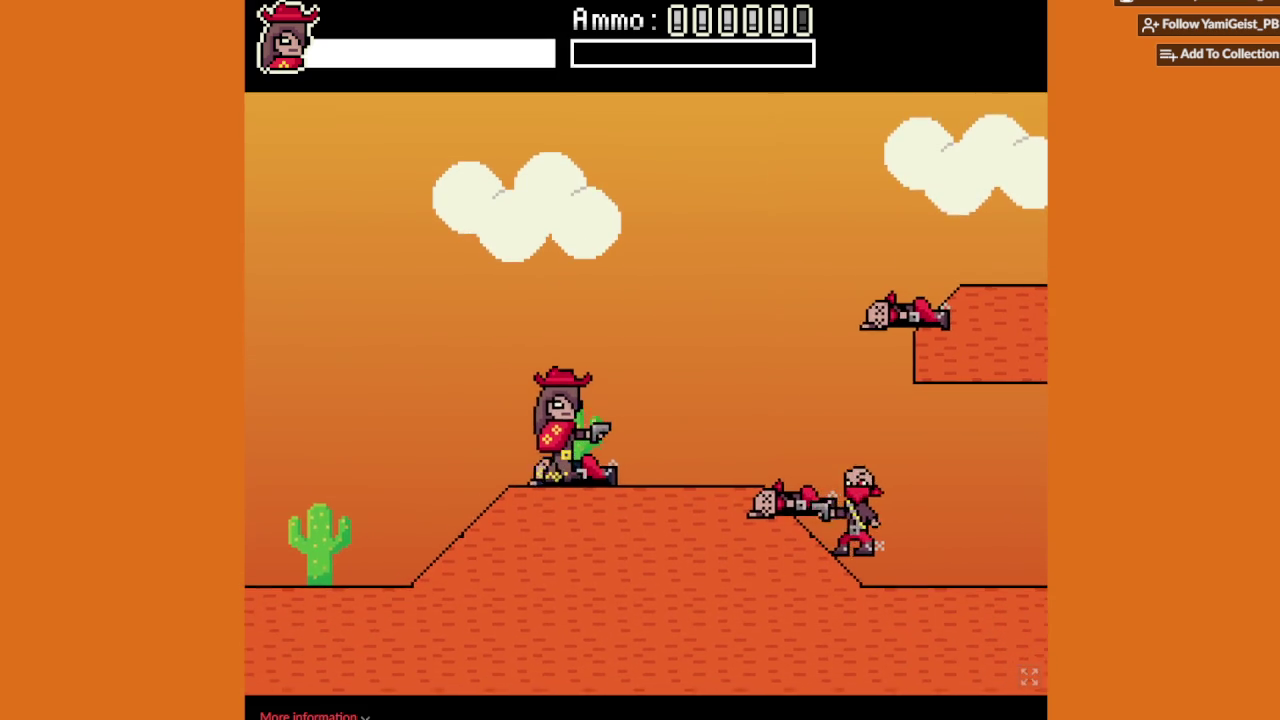
key("Right")
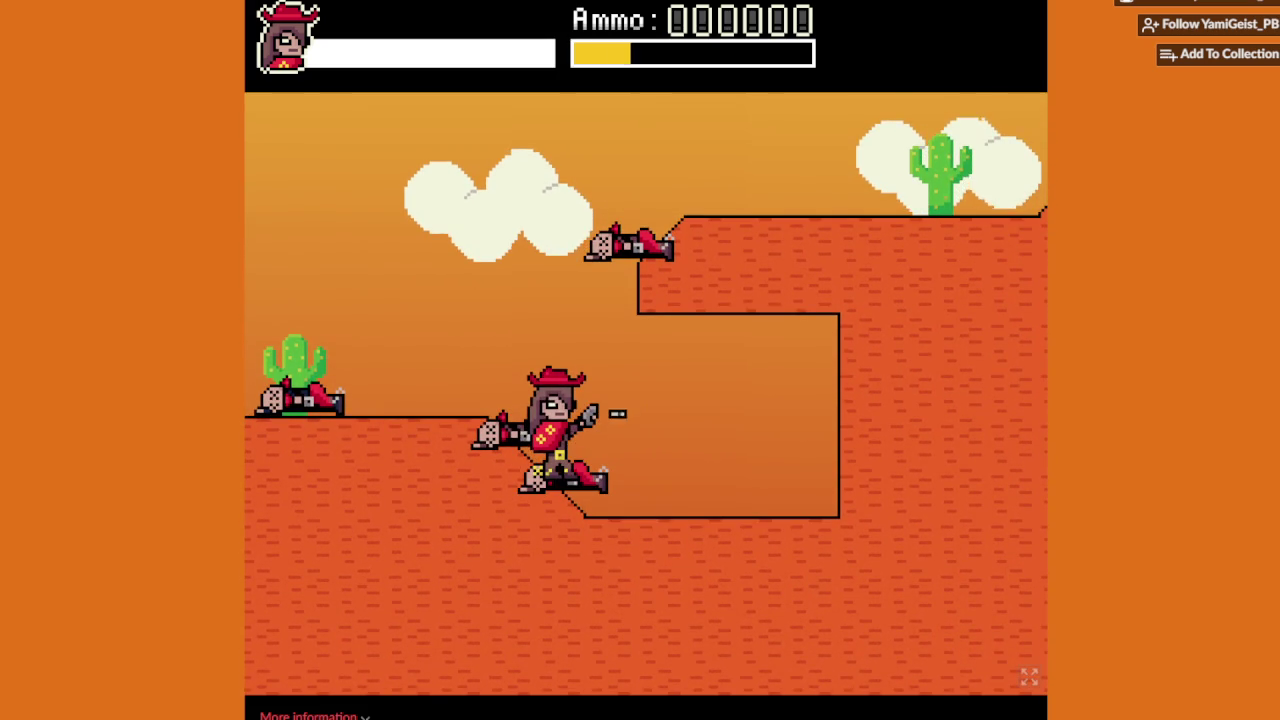
Step: Jump back up out of the dip and walk onto the hilltop
key("Left")
key("Up")
key("Right")
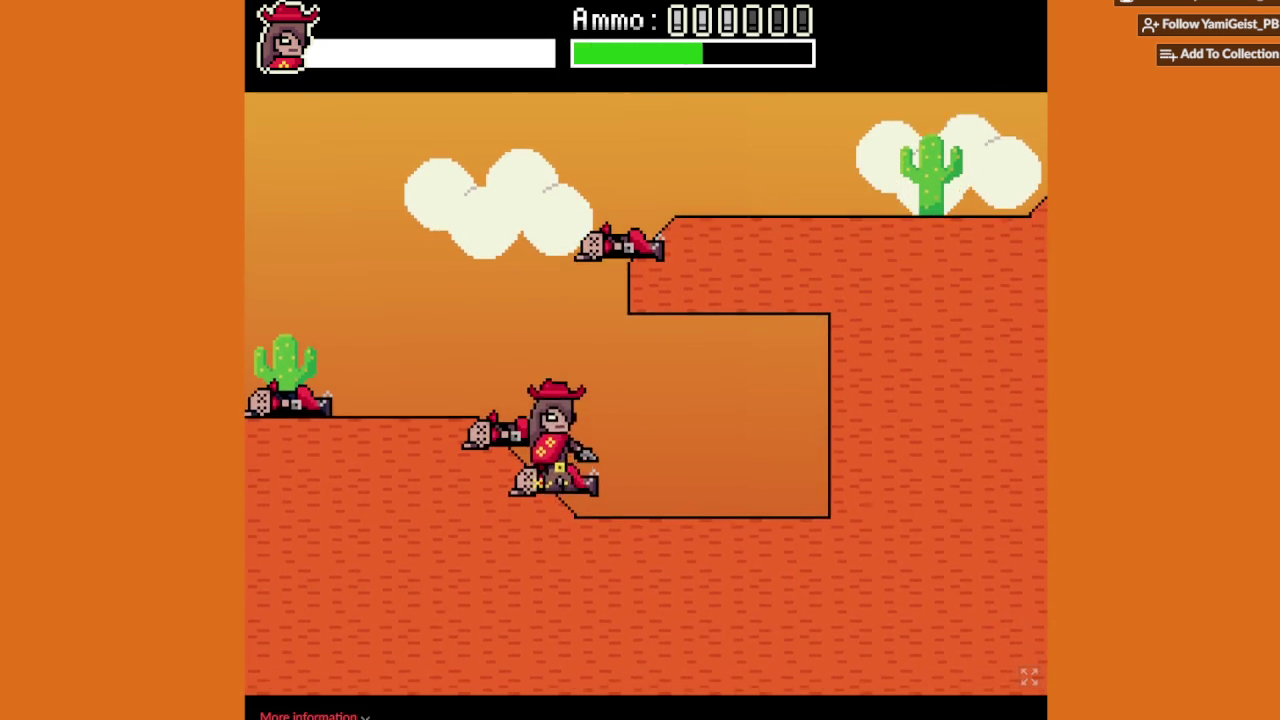
key("Left")
key("Up")
key("Right")
key("Right")
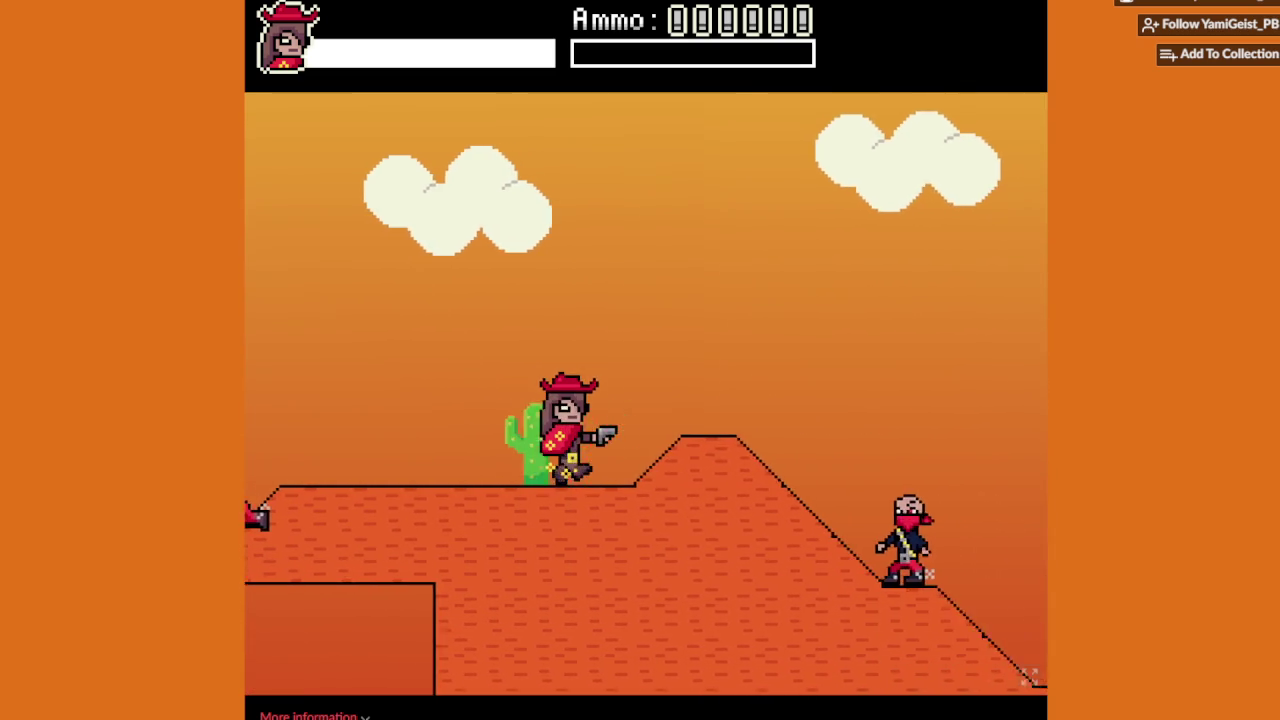
key("Right")
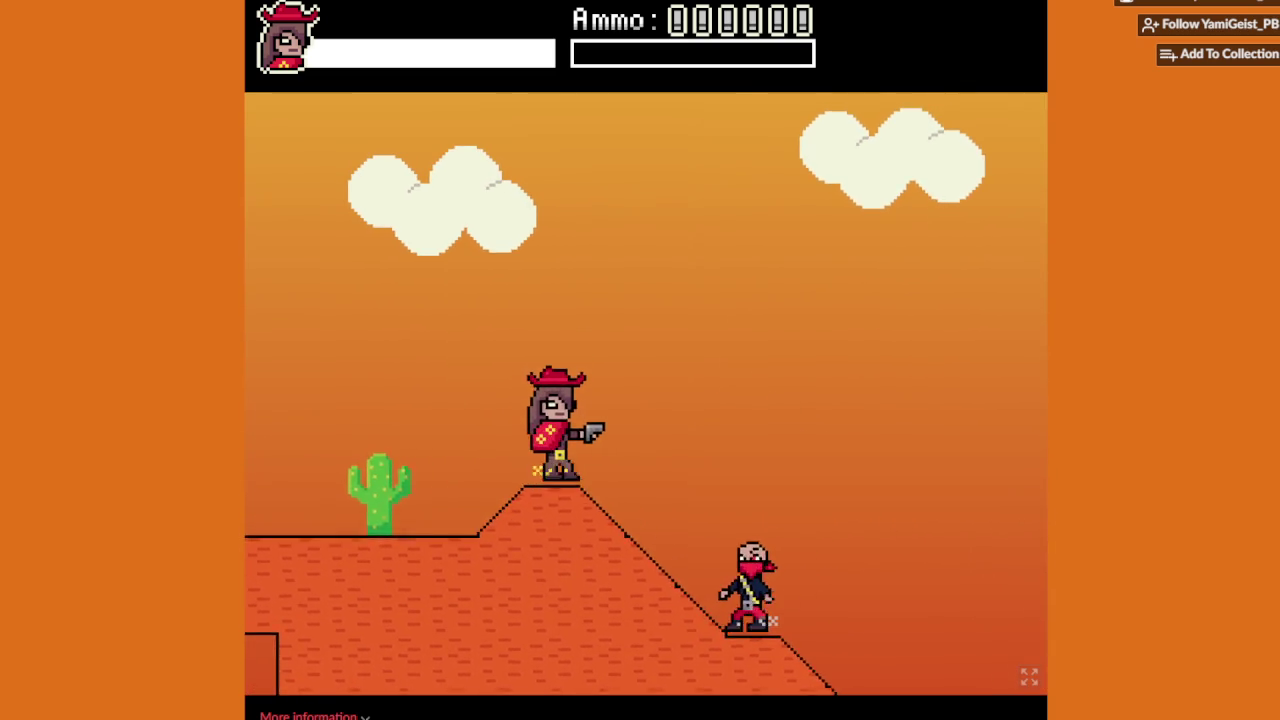
Step: Shoot the bandit down the slope and the one ahead, then walk along the valley floor
key("Right")
key("x")
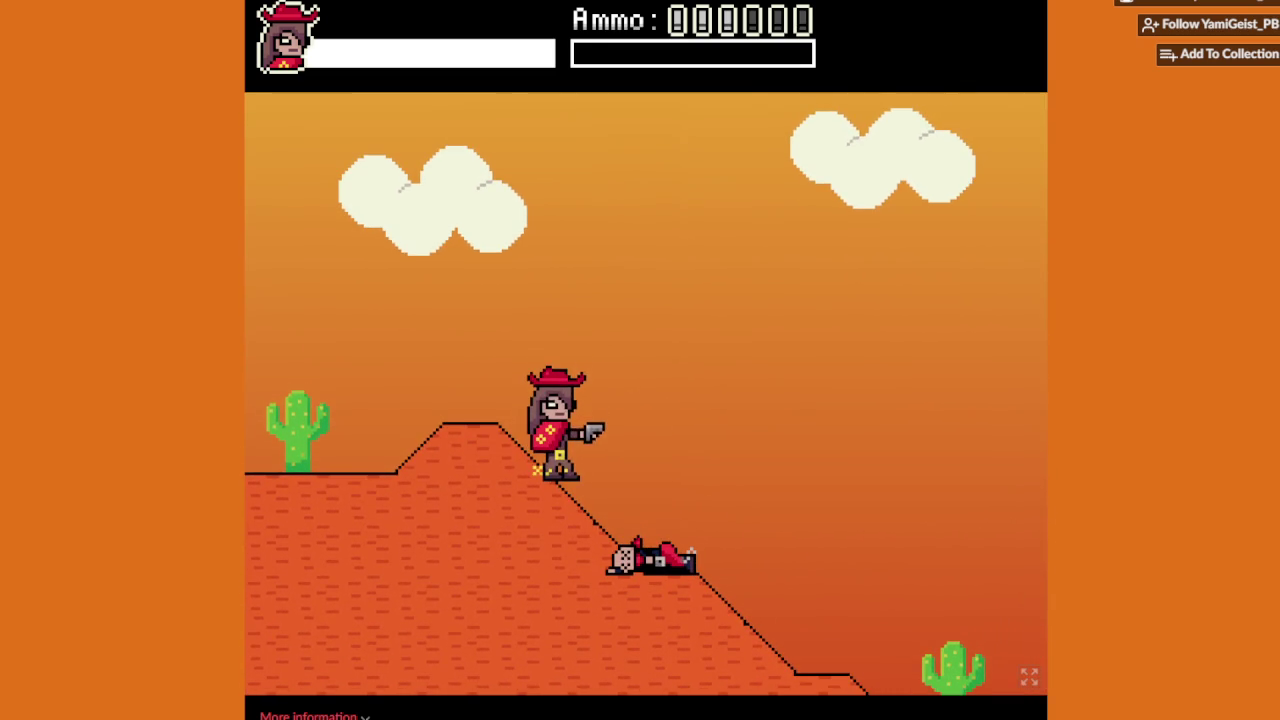
key("Right")
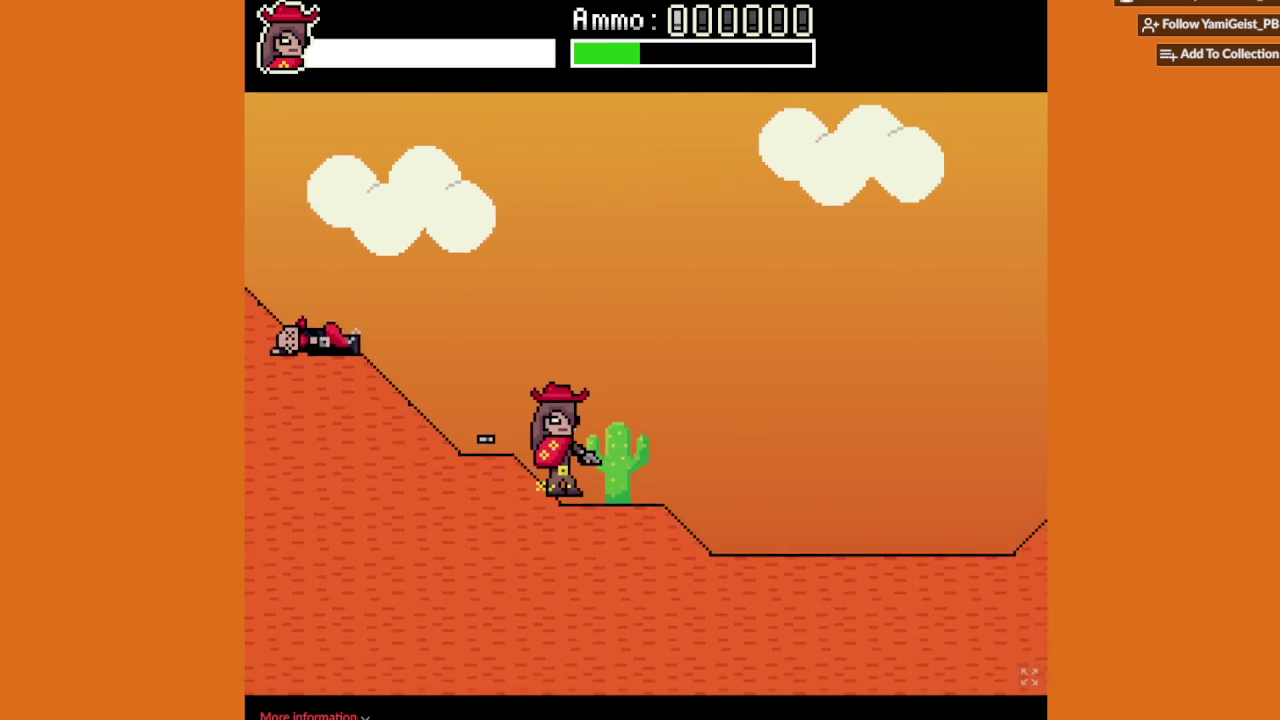
key("Right")
key("x")
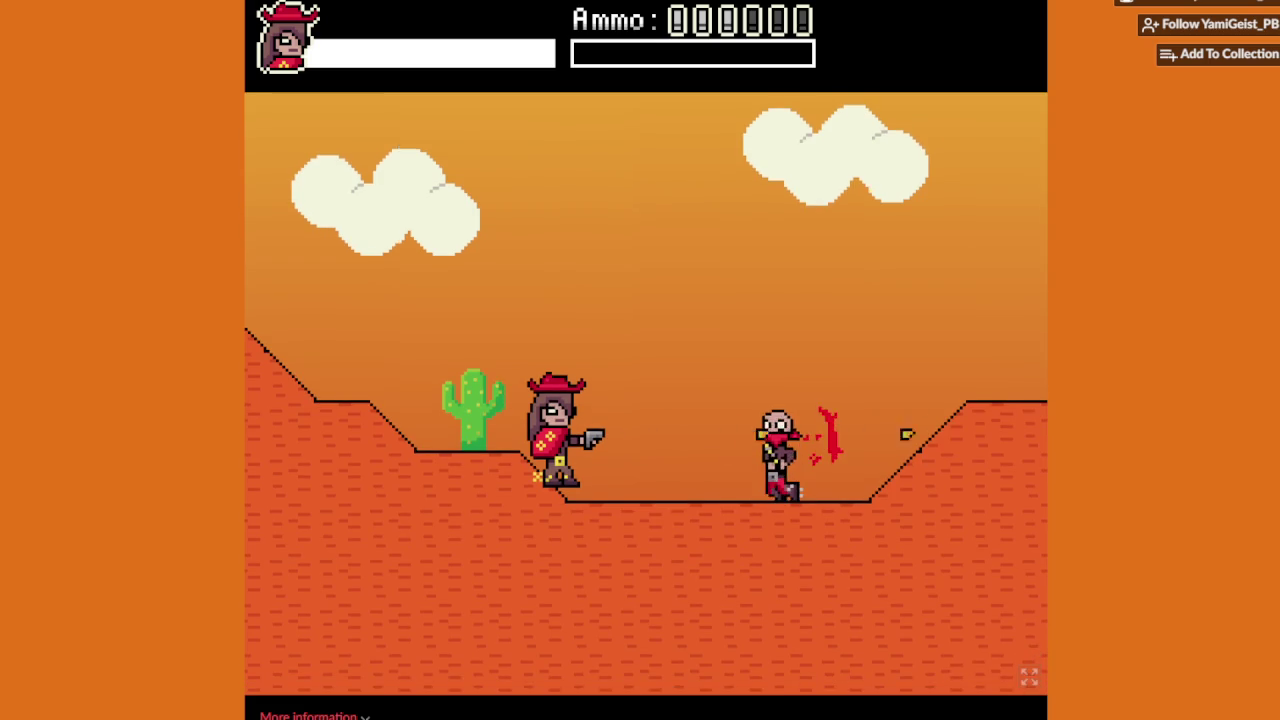
key("Right")
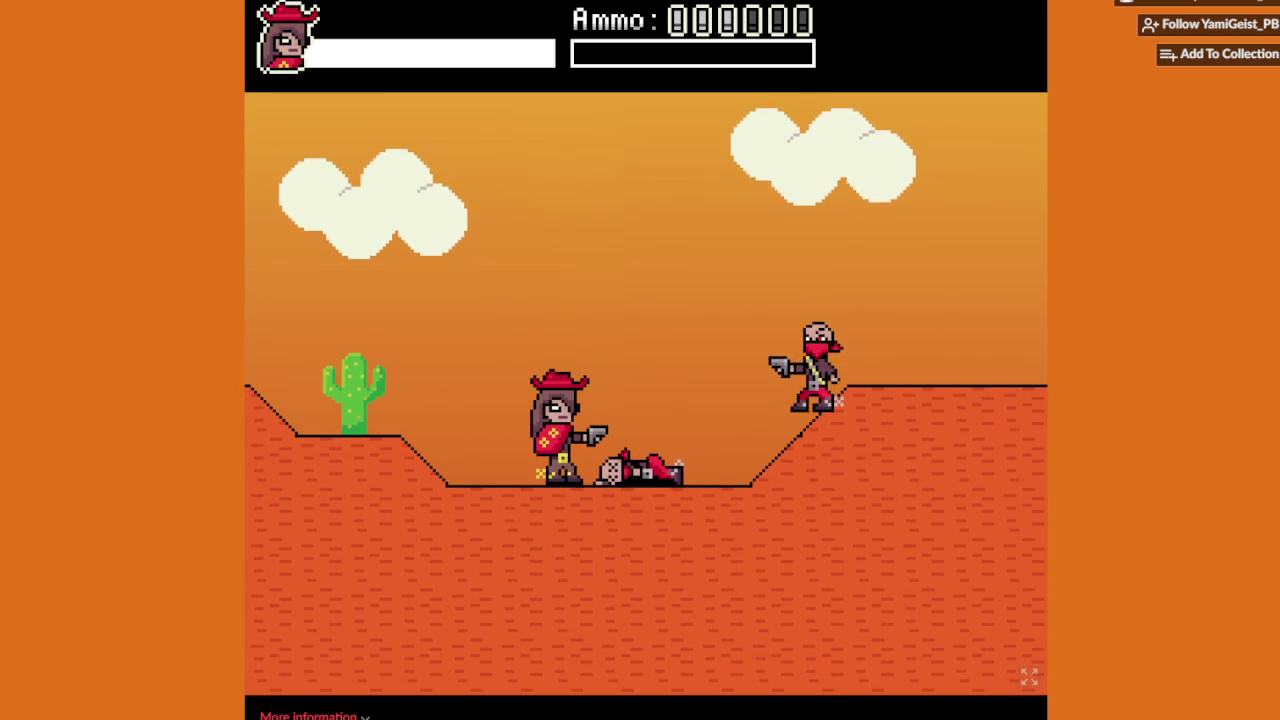
key("Right")
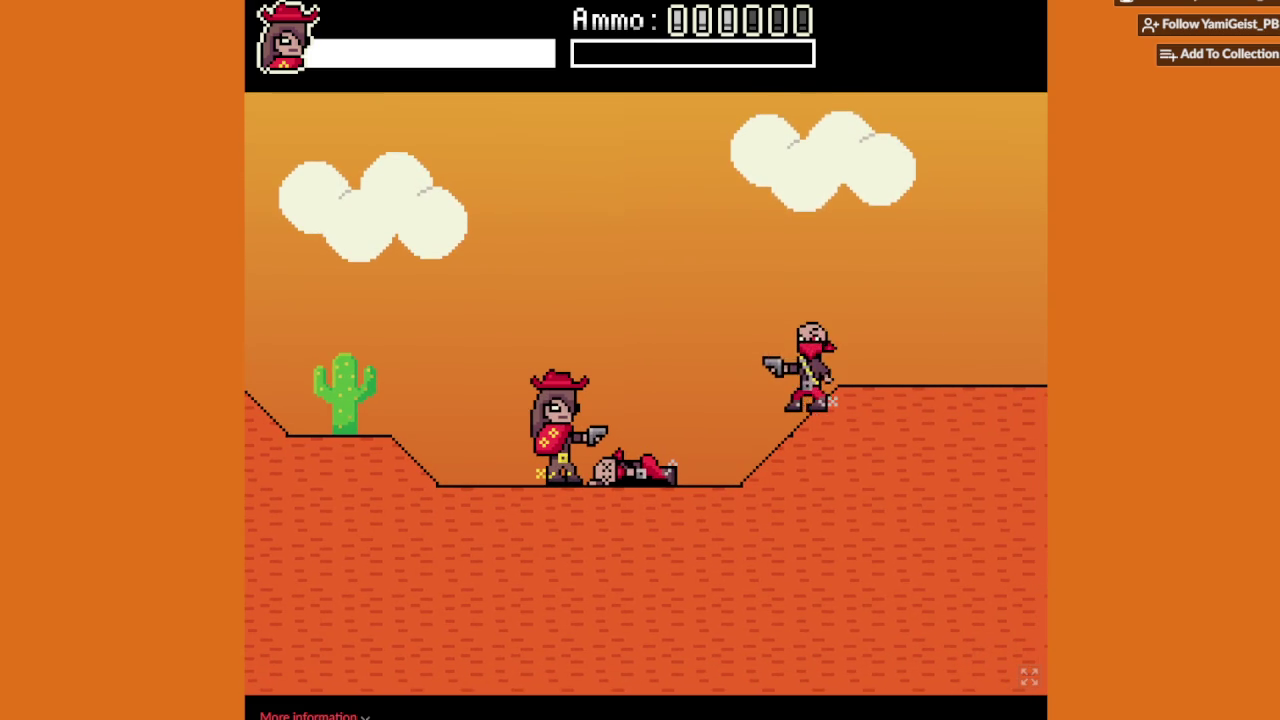
Step: Jump-shoot the bandit on the rise, fire at a new bandit, then back away left
key("Up")
key("x")
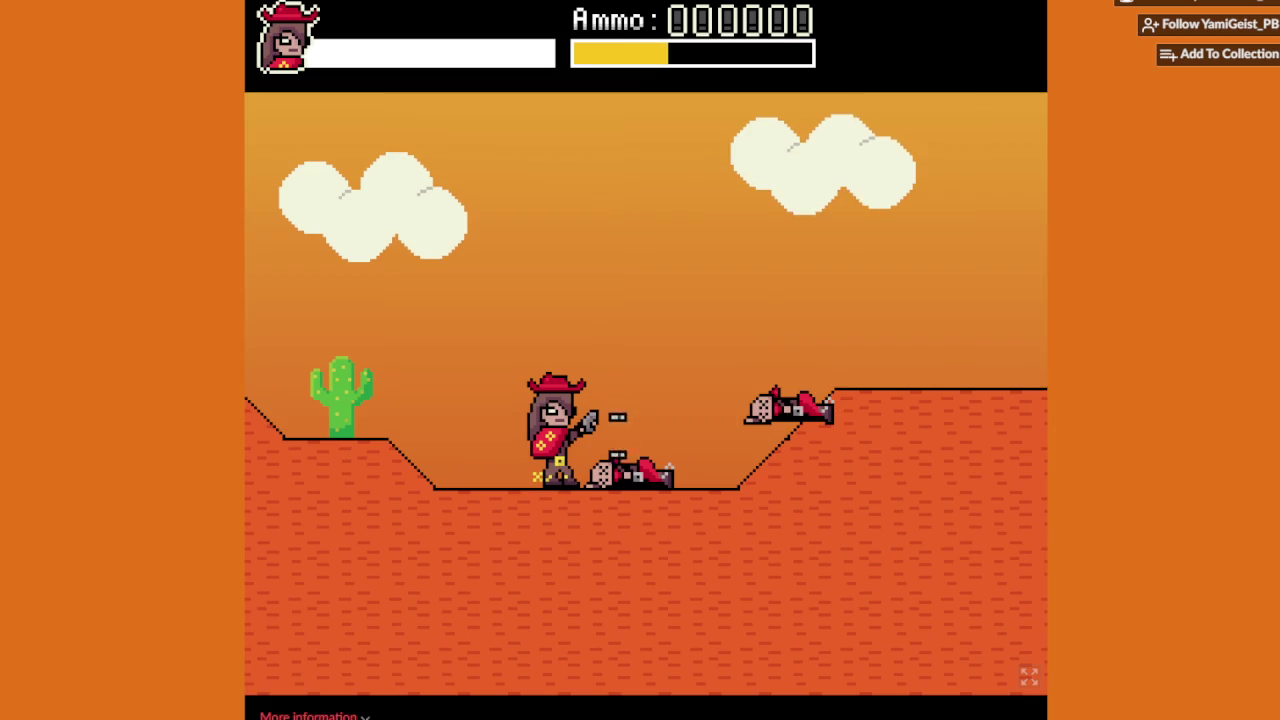
key("Right")
key("x")
key("Right")
key("x")
key("Left")
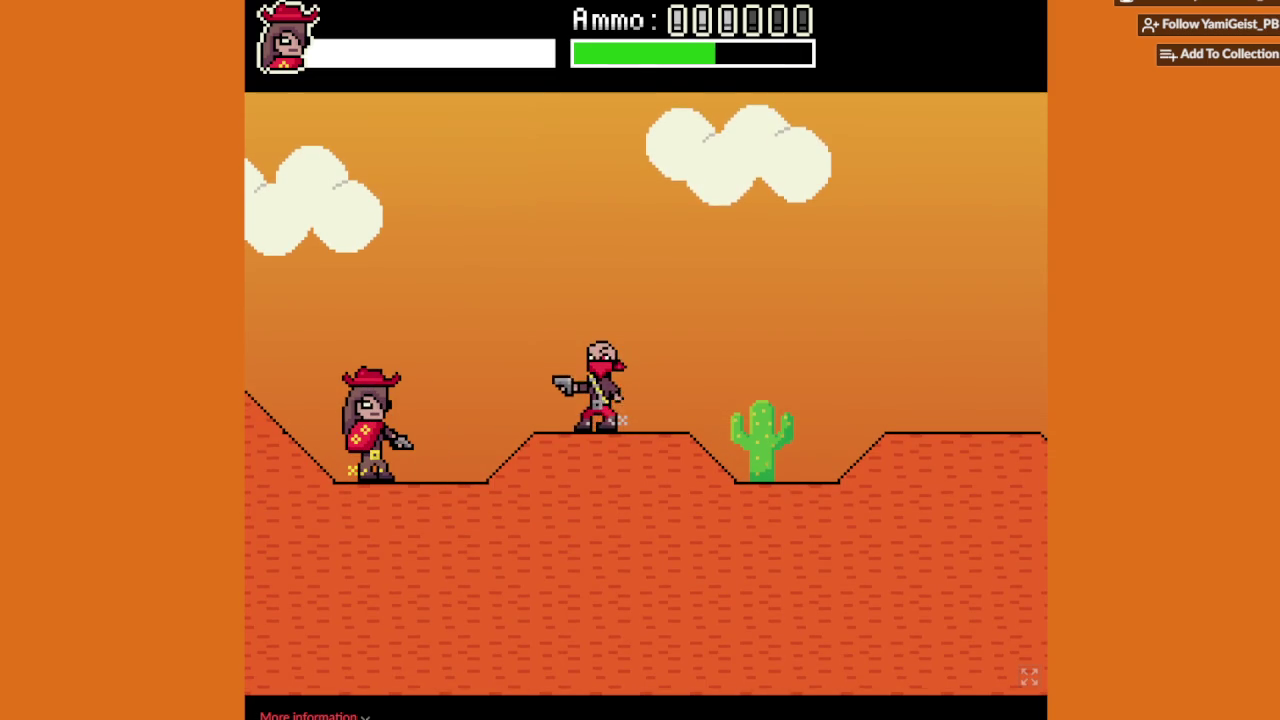
key("Up")
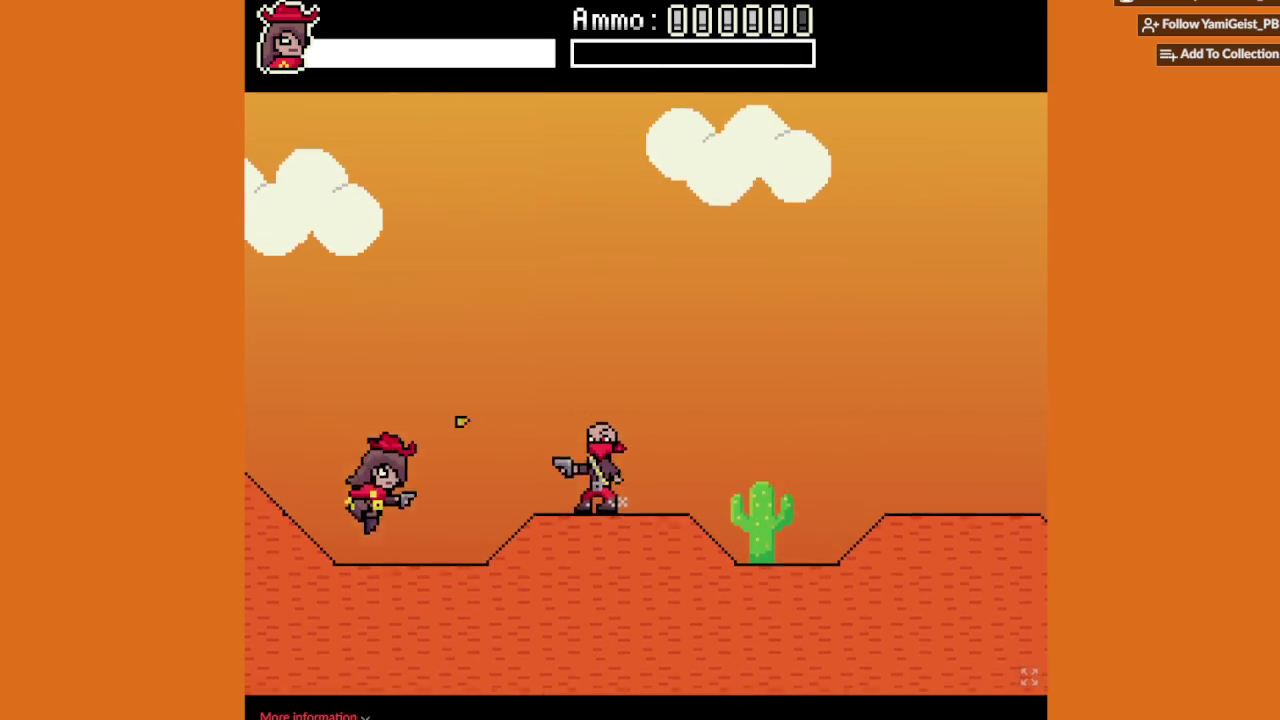
Step: Walk right over the hills, jump the undertaker's coffins and shoot the two bandits beyond
key("Right")
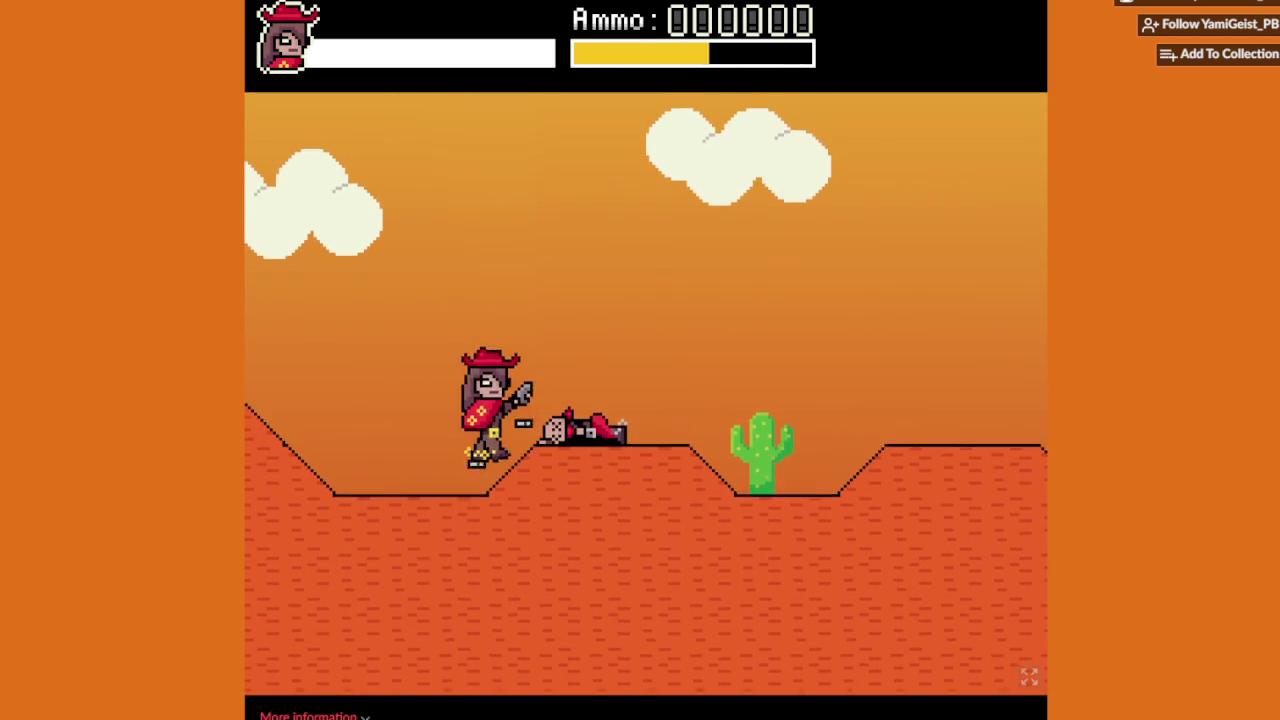
key("Up")
key("Right")
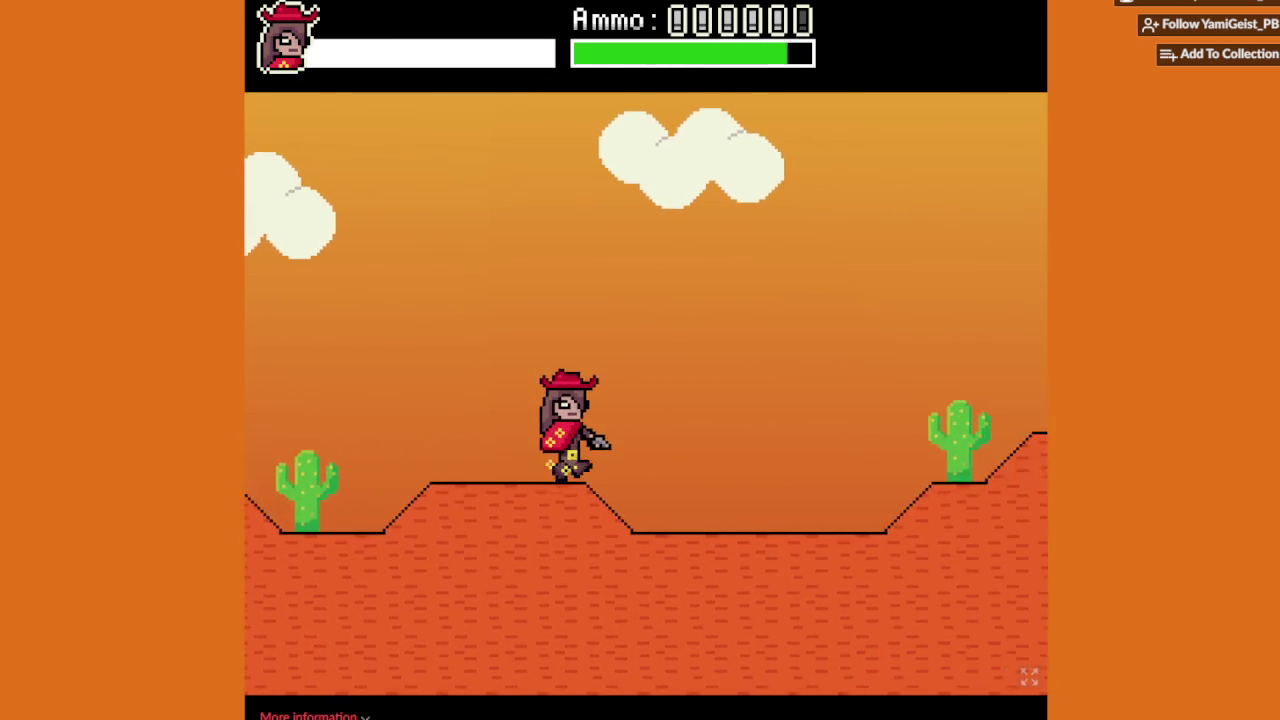
key("Right")
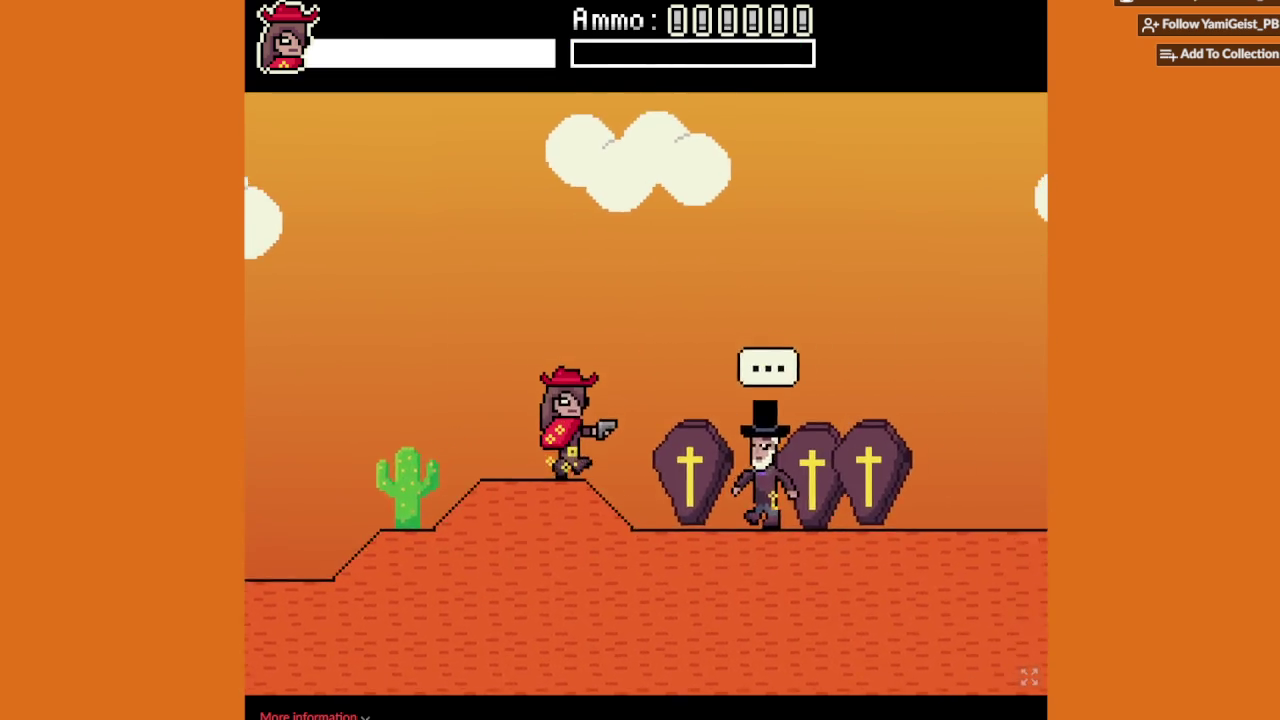
key("Up")
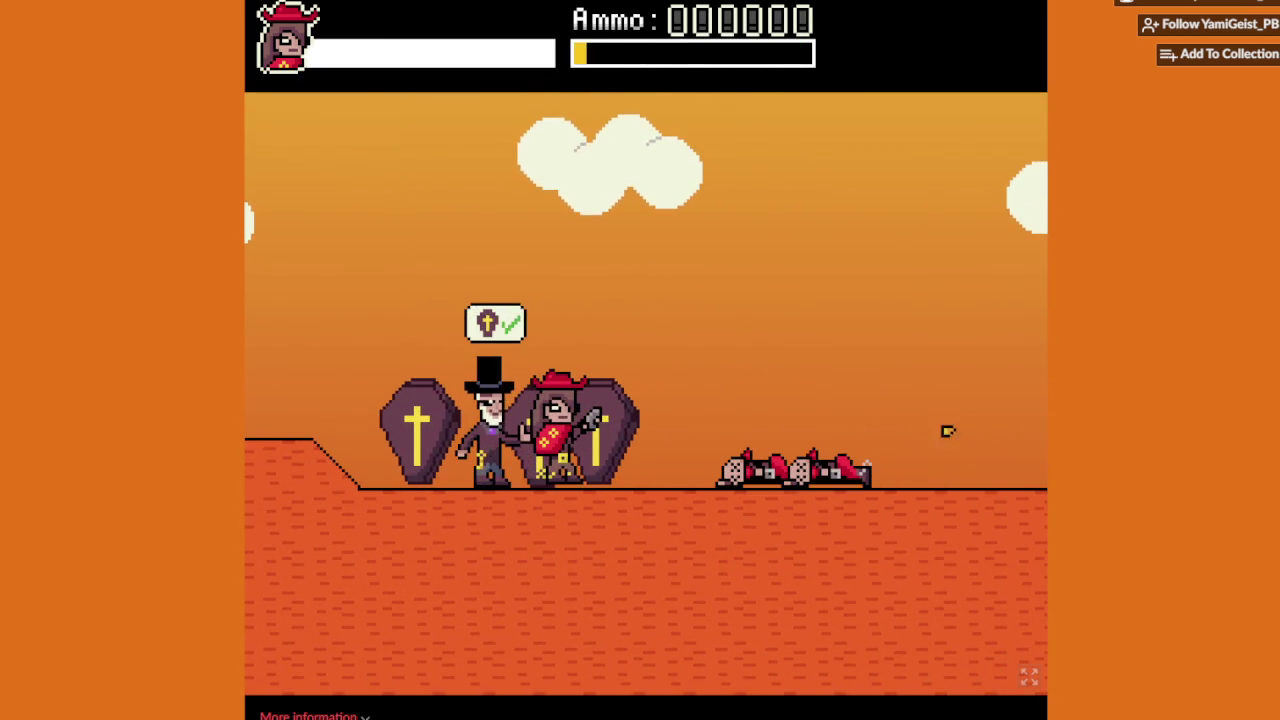
key("Right")
Step: Cross the hills shooting bandits onto the bridge, then fall into the cave after its blast
key("Right")
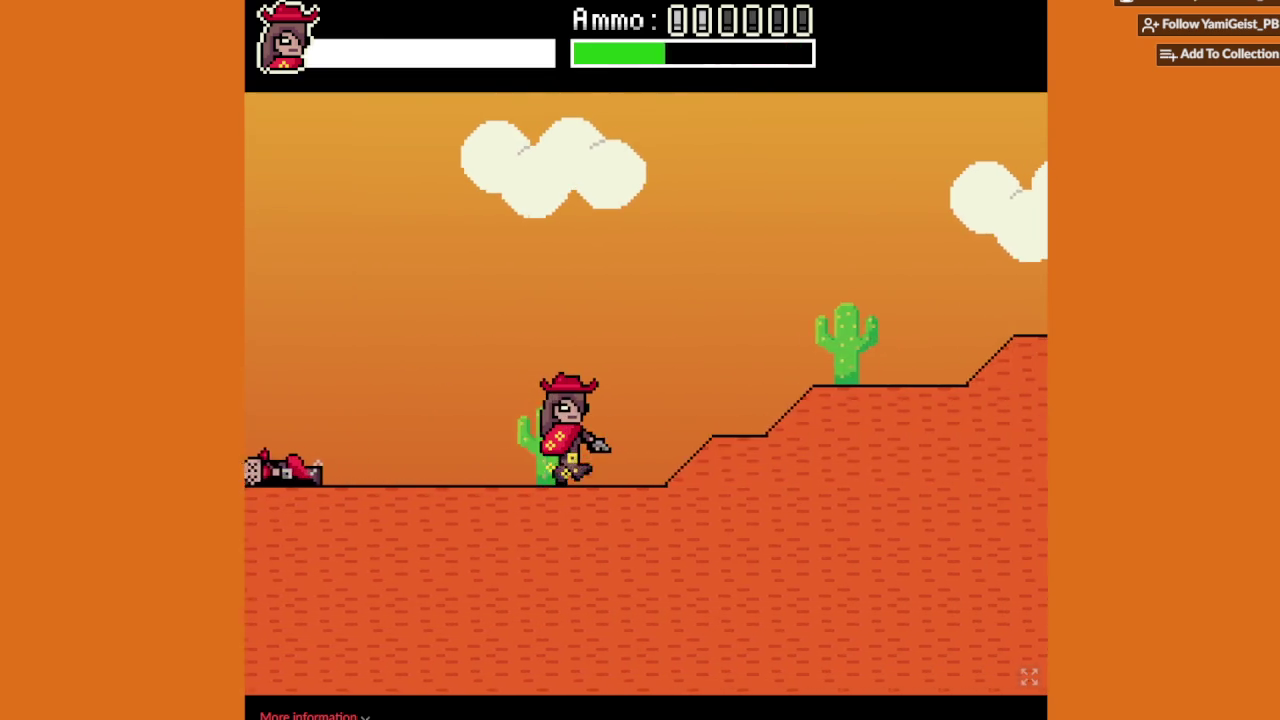
key("Right")
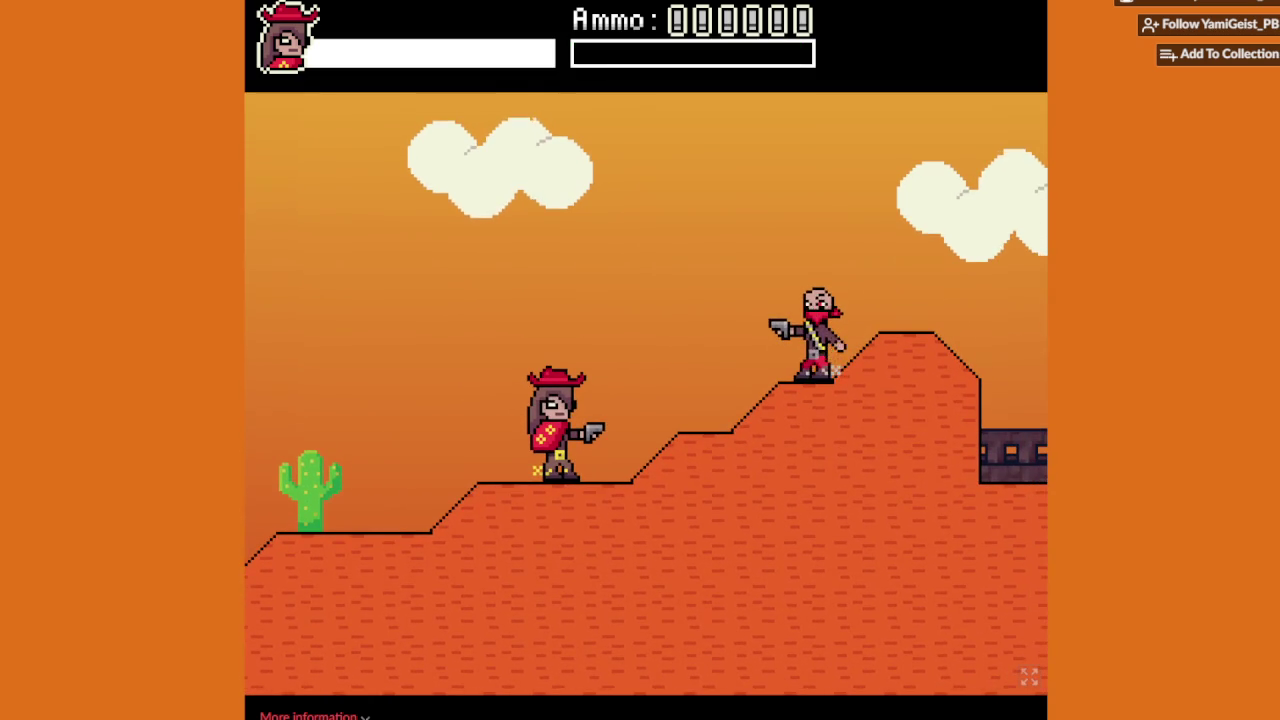
key("Right")
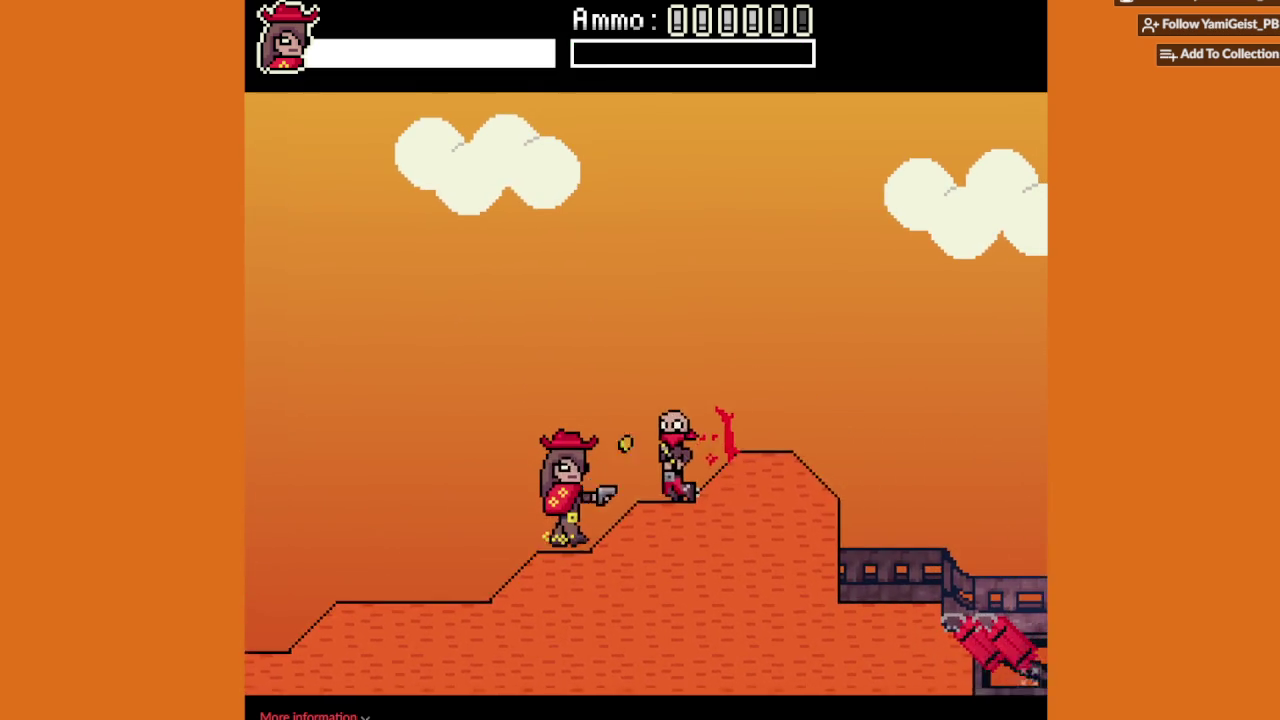
key("Right")
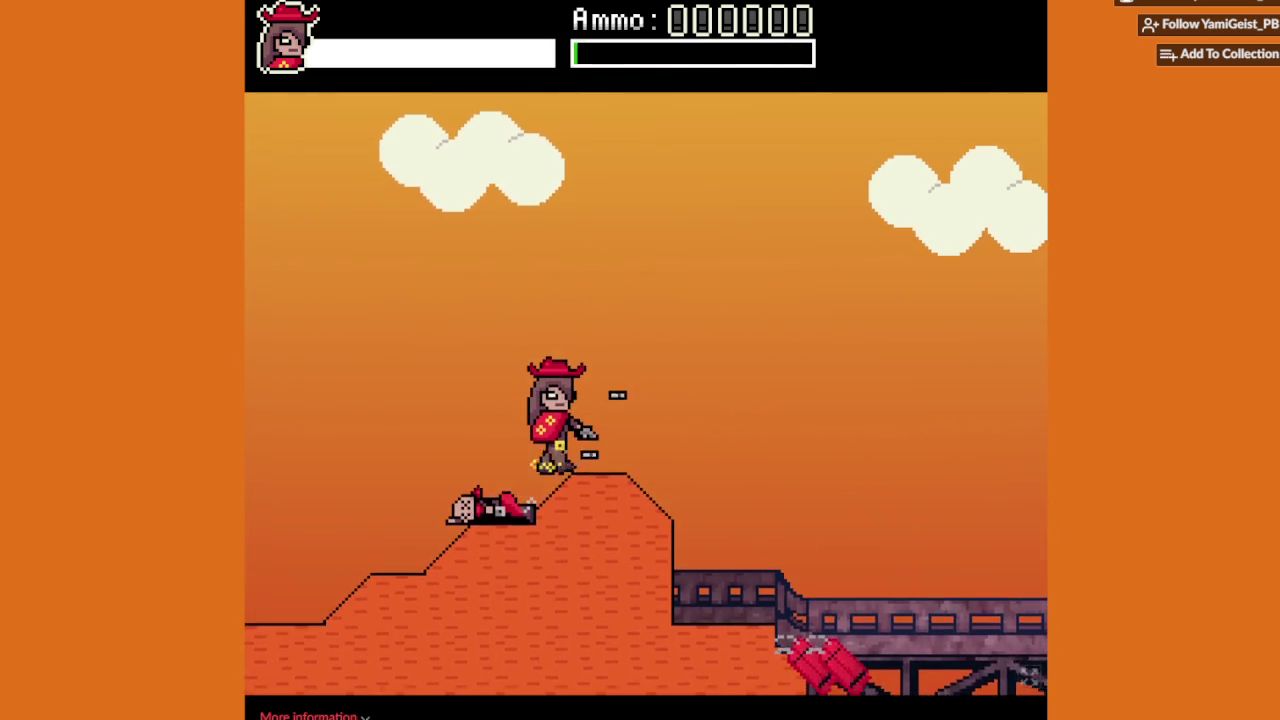
key("Right")
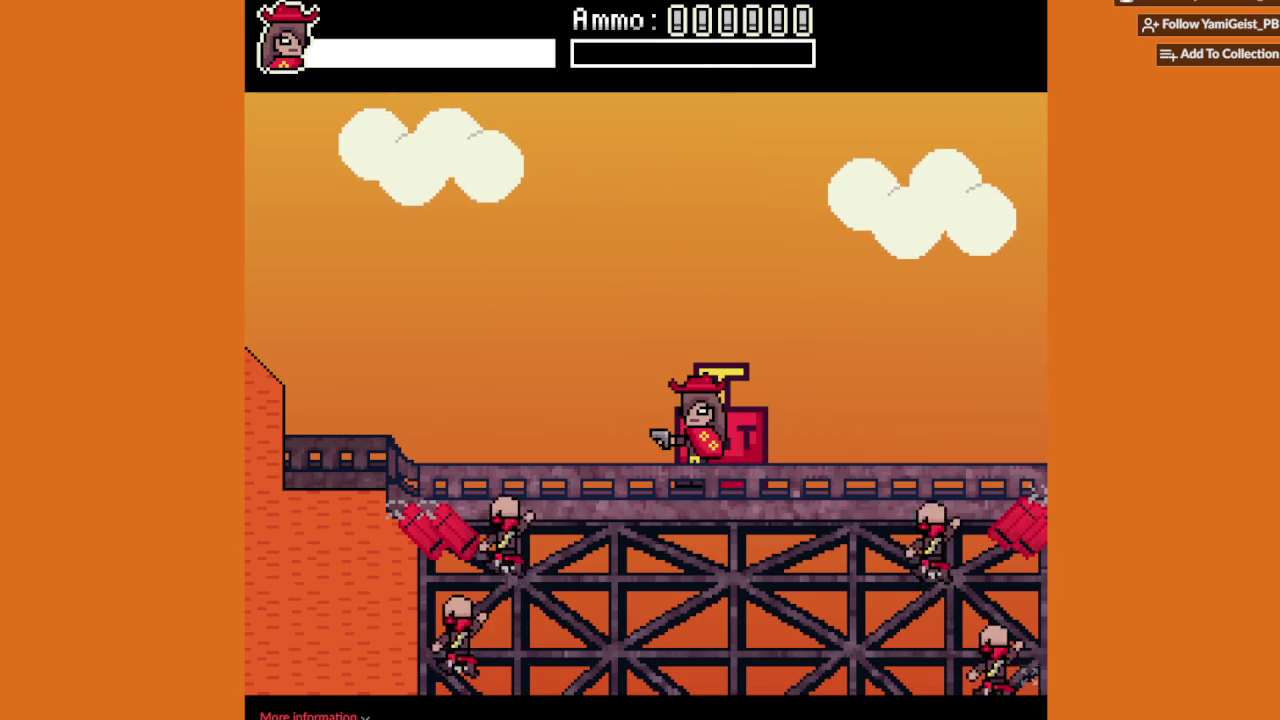
key("Right")
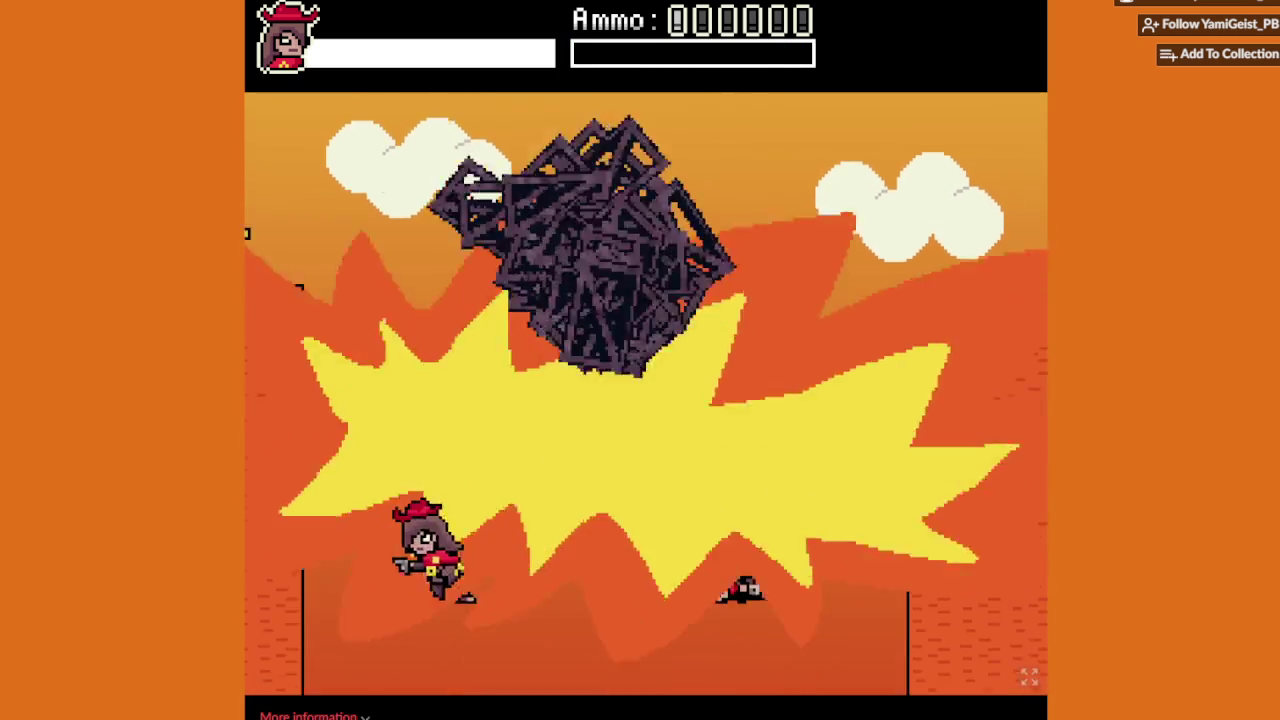
key("Right")
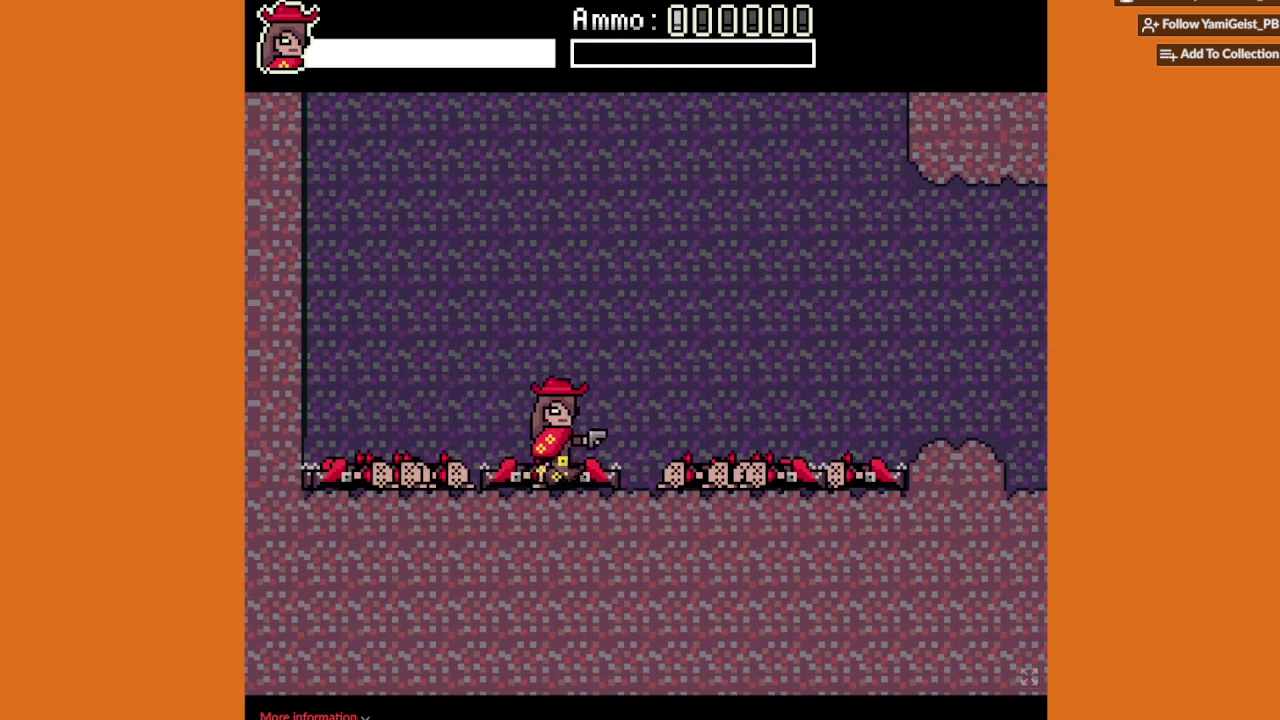
Step: Move deeper into the cave, dodging and hopping toward the scorpion, then leap past it
key("Right")
key("Right")
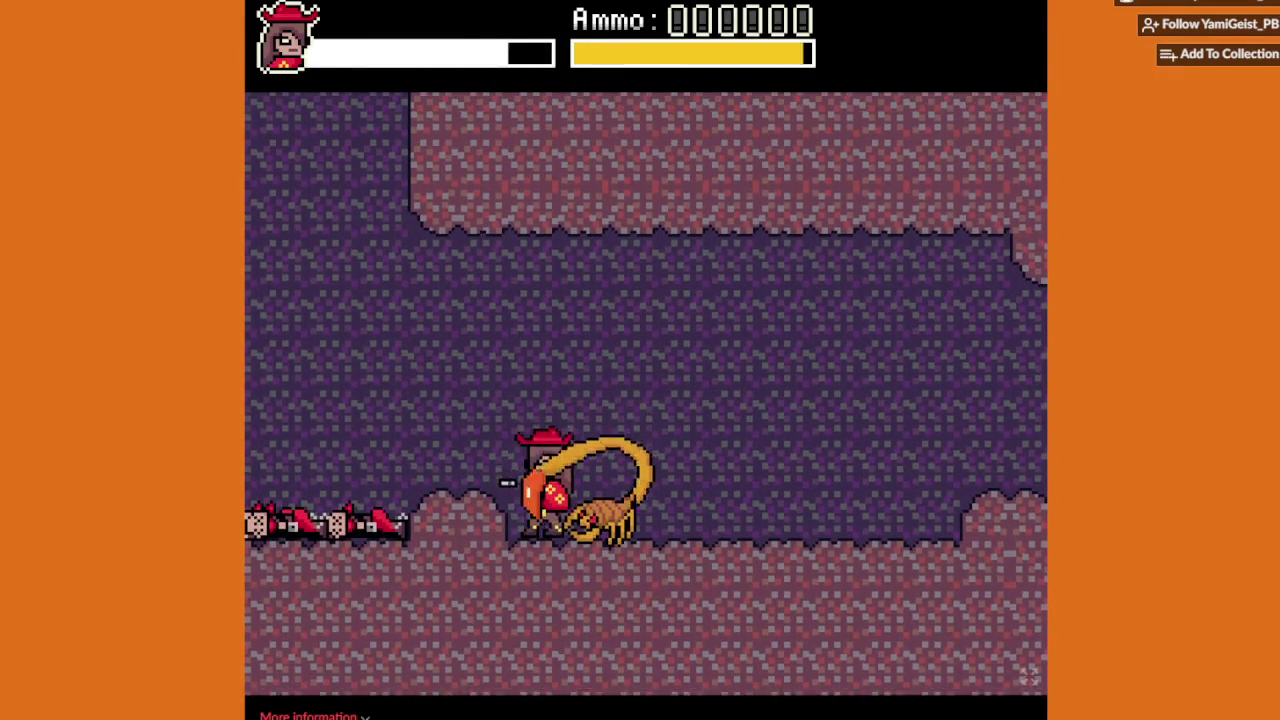
key("Up")
key("Left")
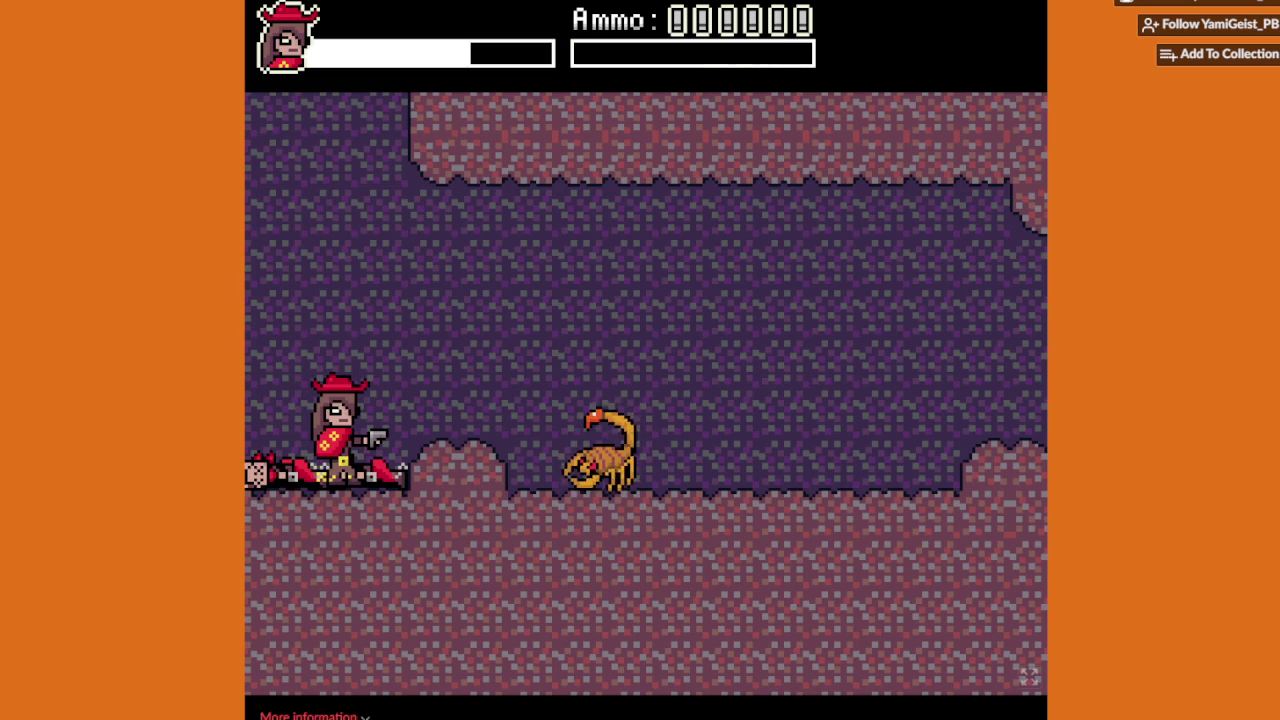
key("Up")
key("Right")
key("Up")
key("Right")
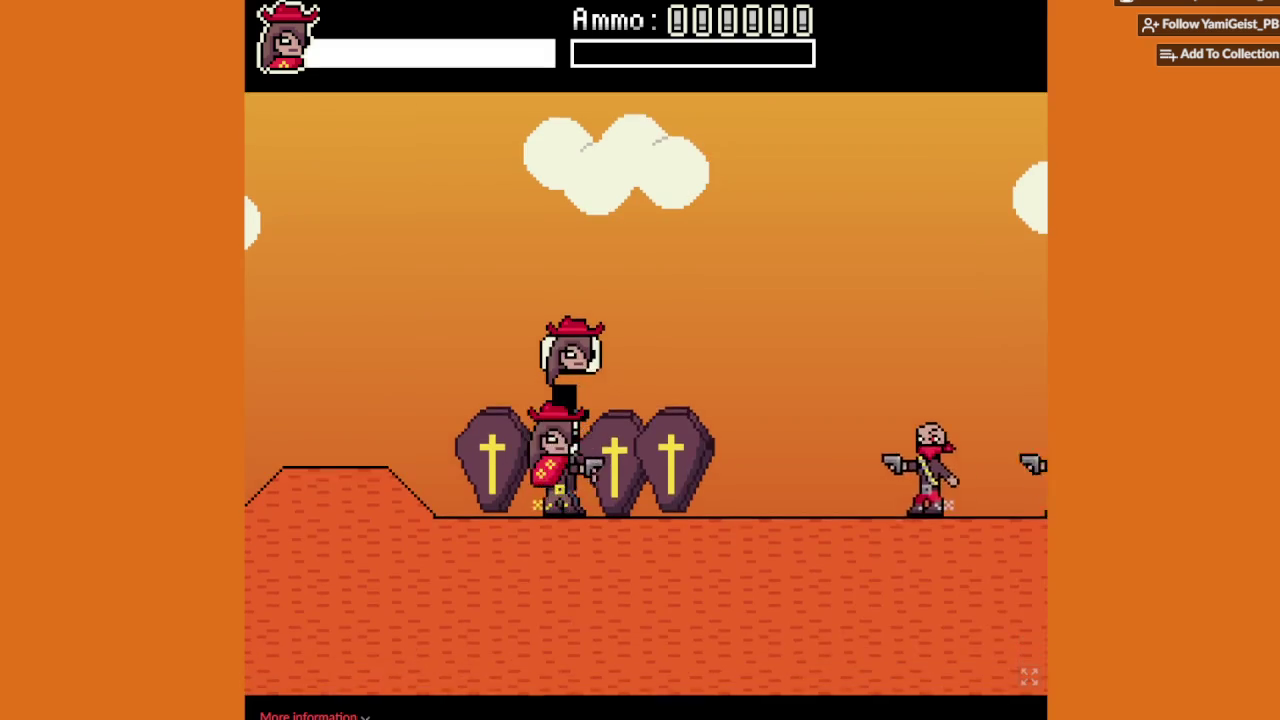
Step: Shoot the two gunmen by the coffins and the hilltop gunman while climbing the slope
key("x")
key("Right")
key("Right")
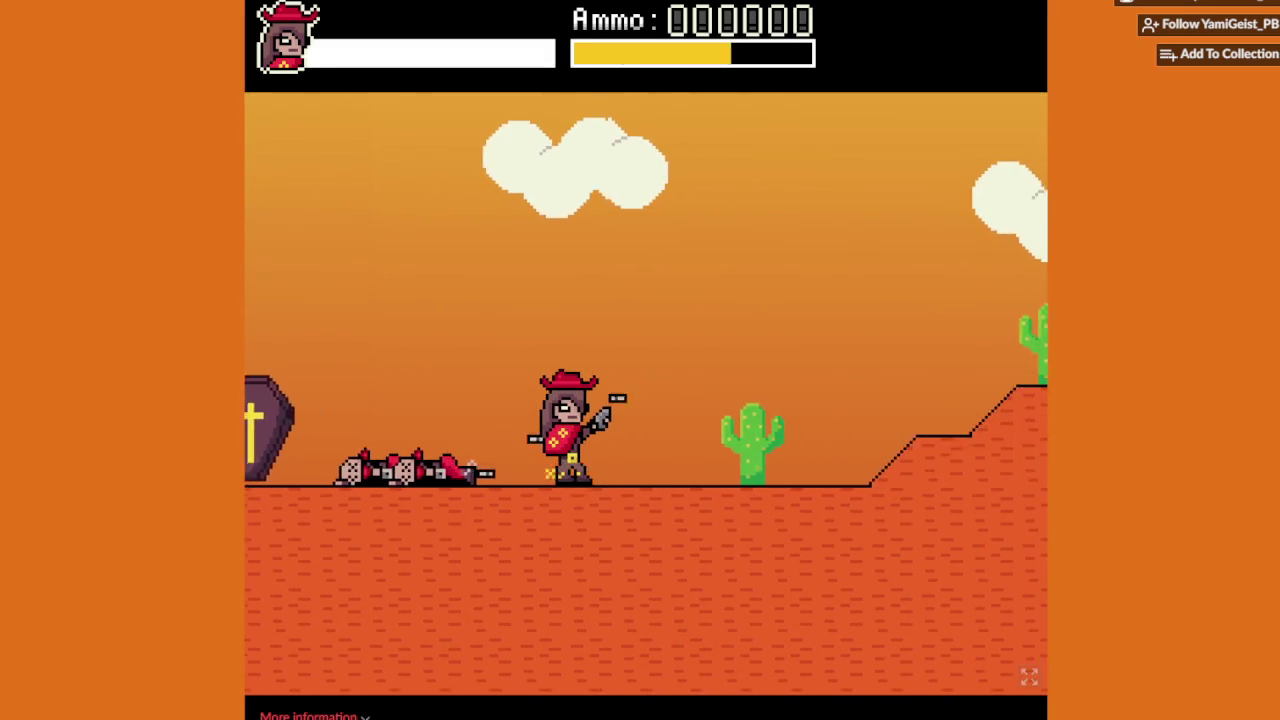
key("Right")
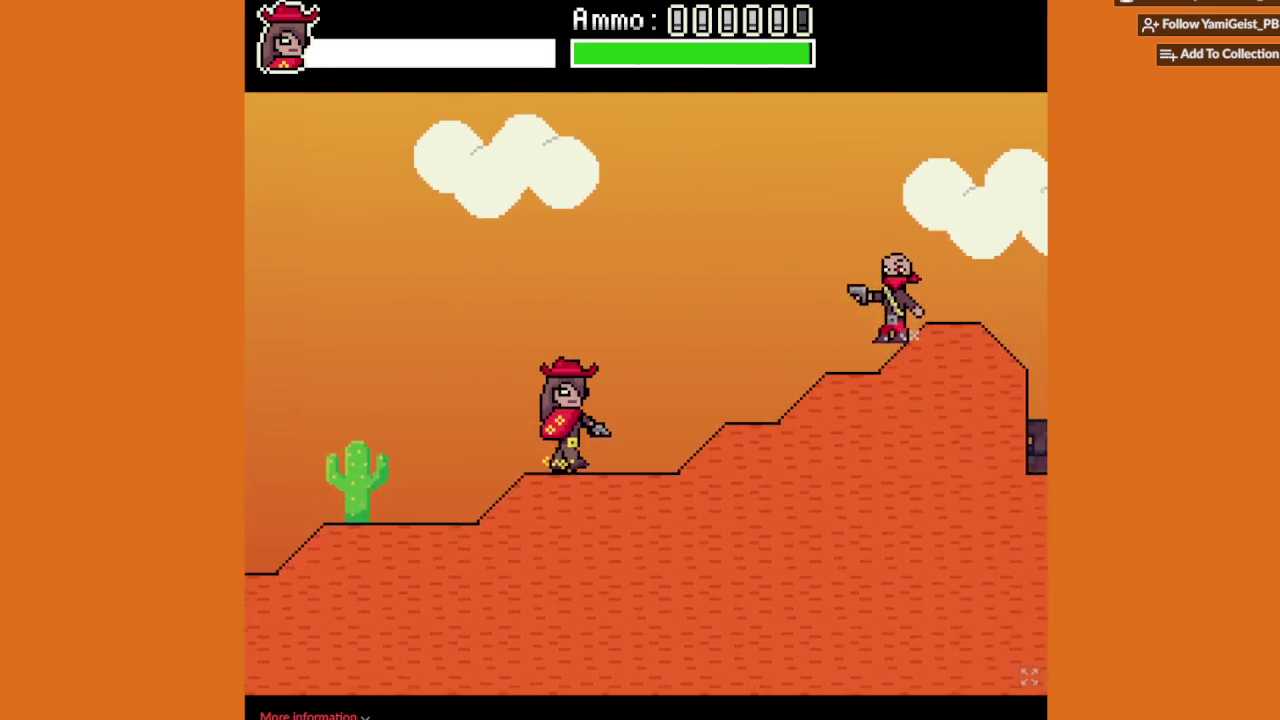
key("x")
key("Right")
key("z")
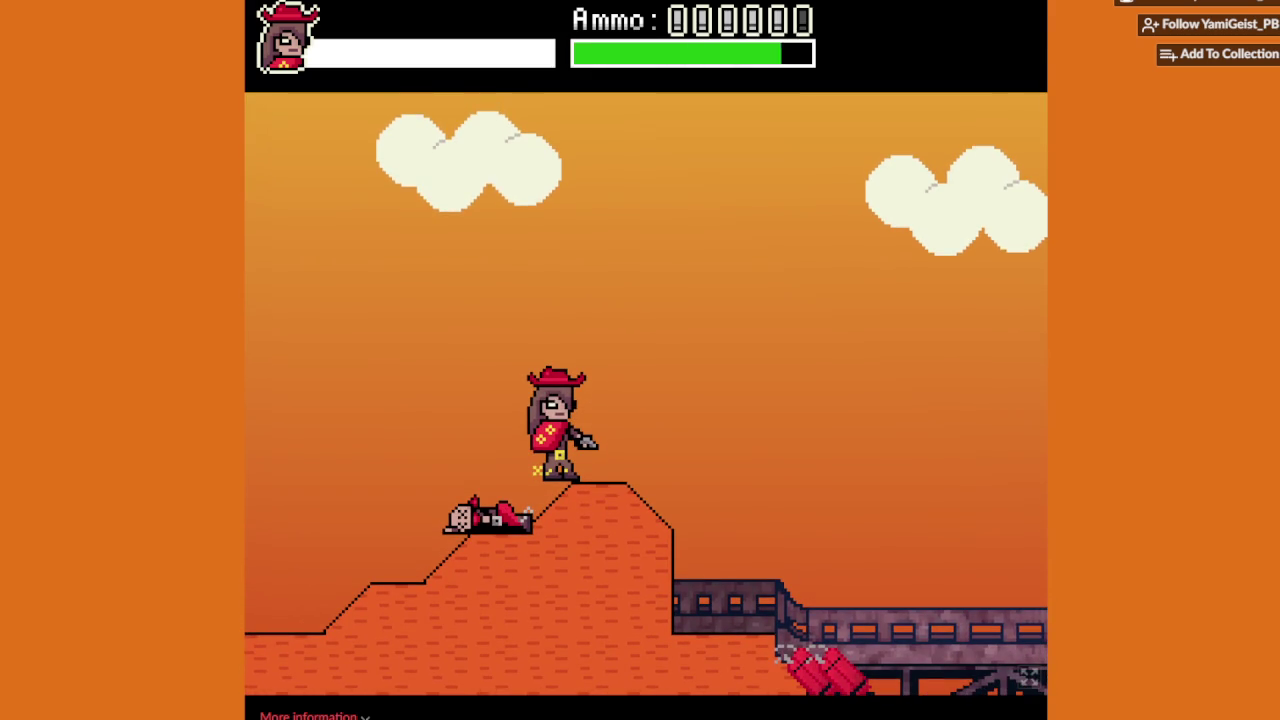
Step: Jump up the hill, fire at a bandit behind, then drop onto the bridge
key("Right")
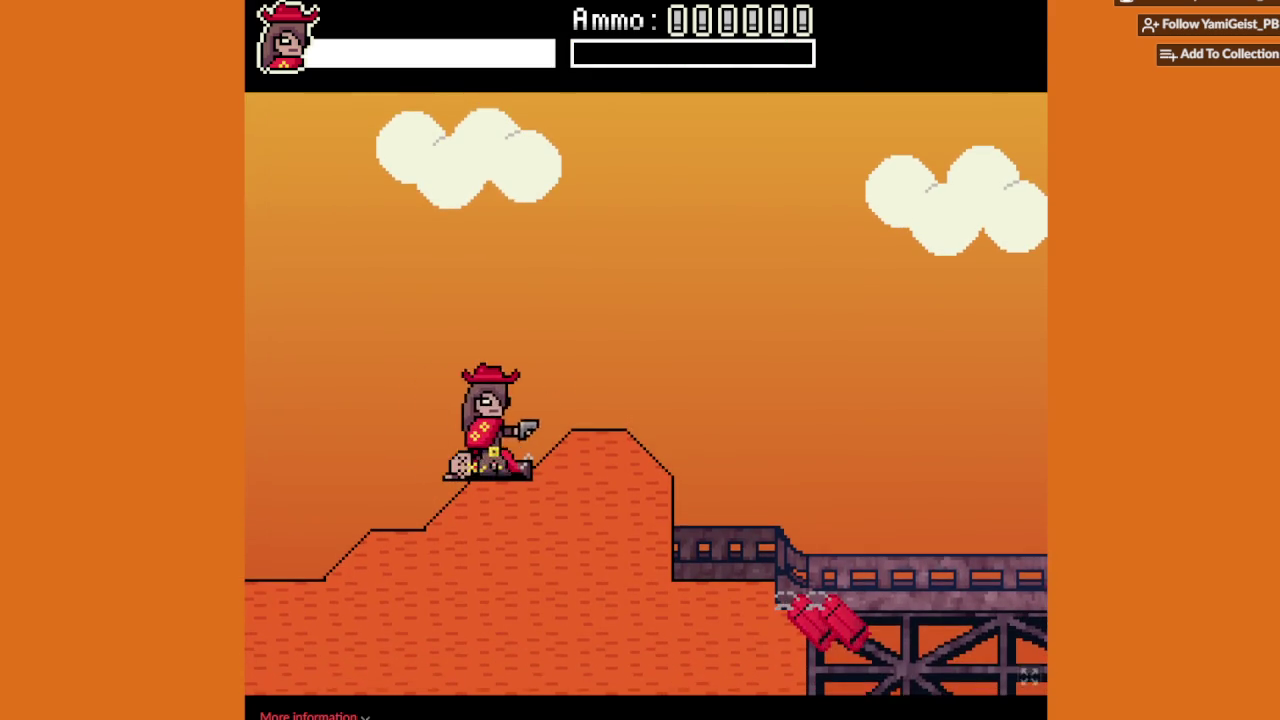
key("z")
key("Left")
key("x")
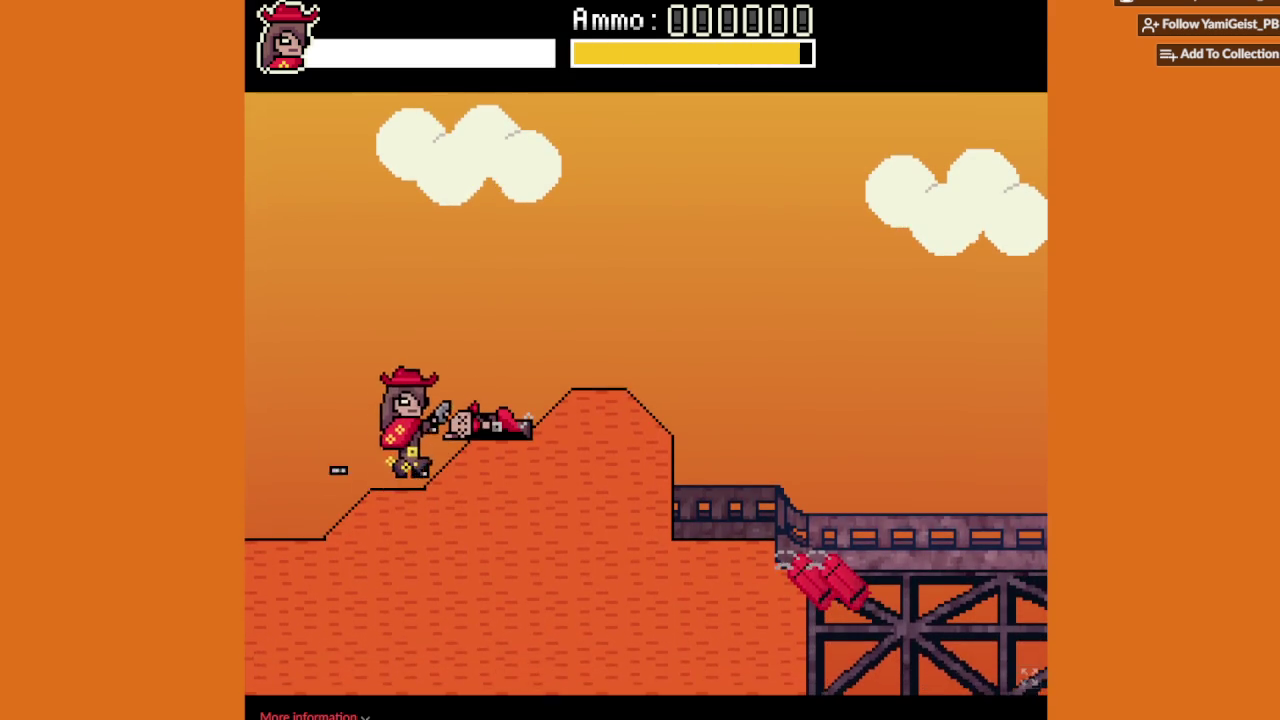
key("Right")
key("z")
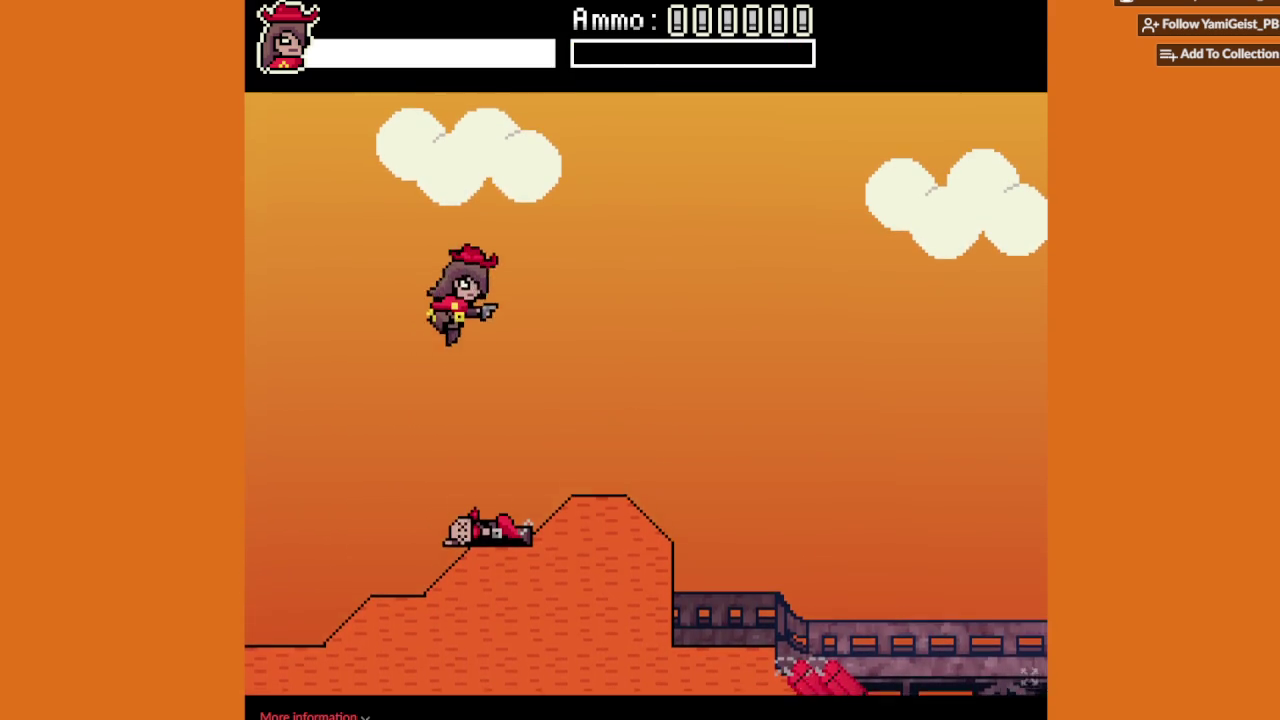
key("Right")
key("Right")
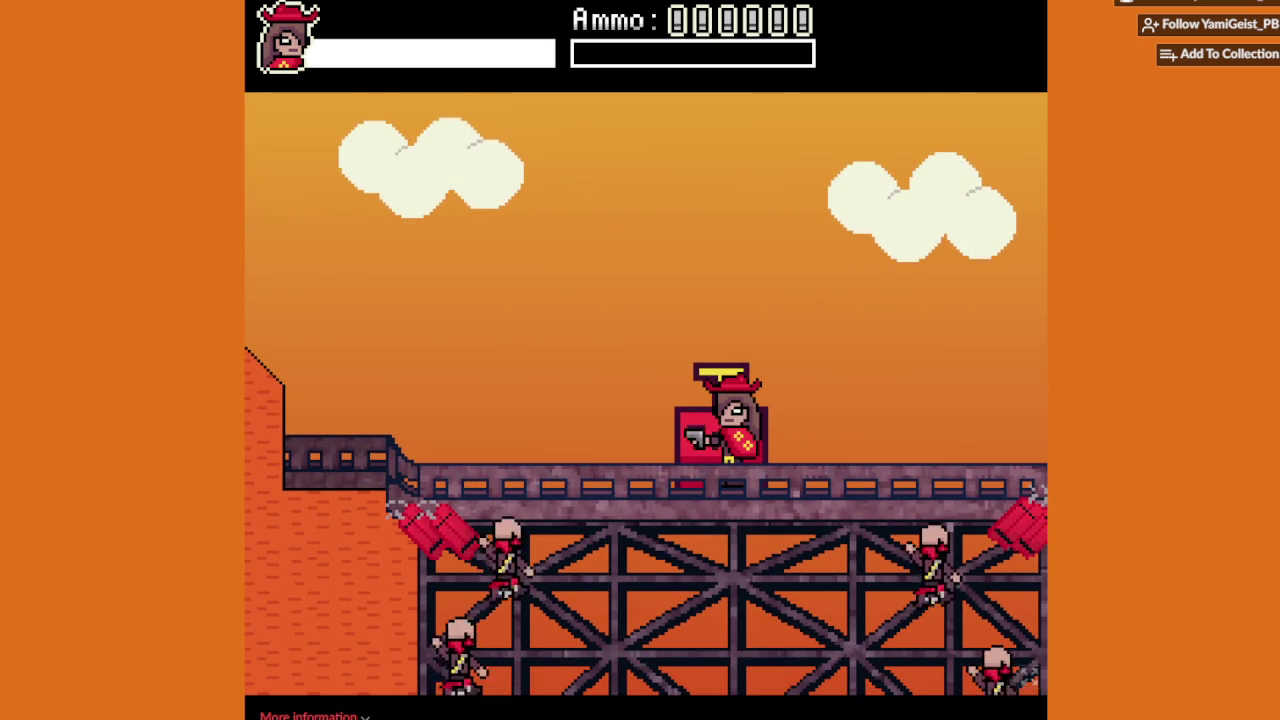
Step: Shoot the bandits climbing onto both sides of the bridge beside the TNT crate
key("Left")
key("Right")
key("Left")
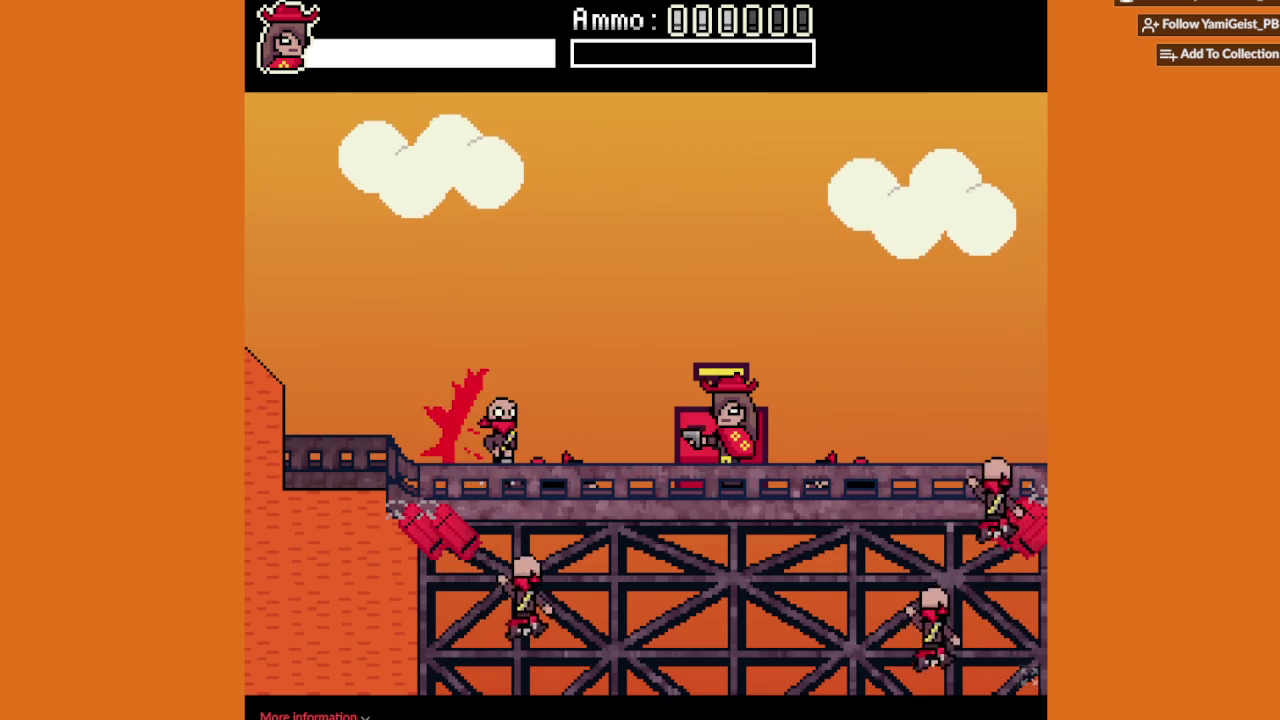
key("Right")
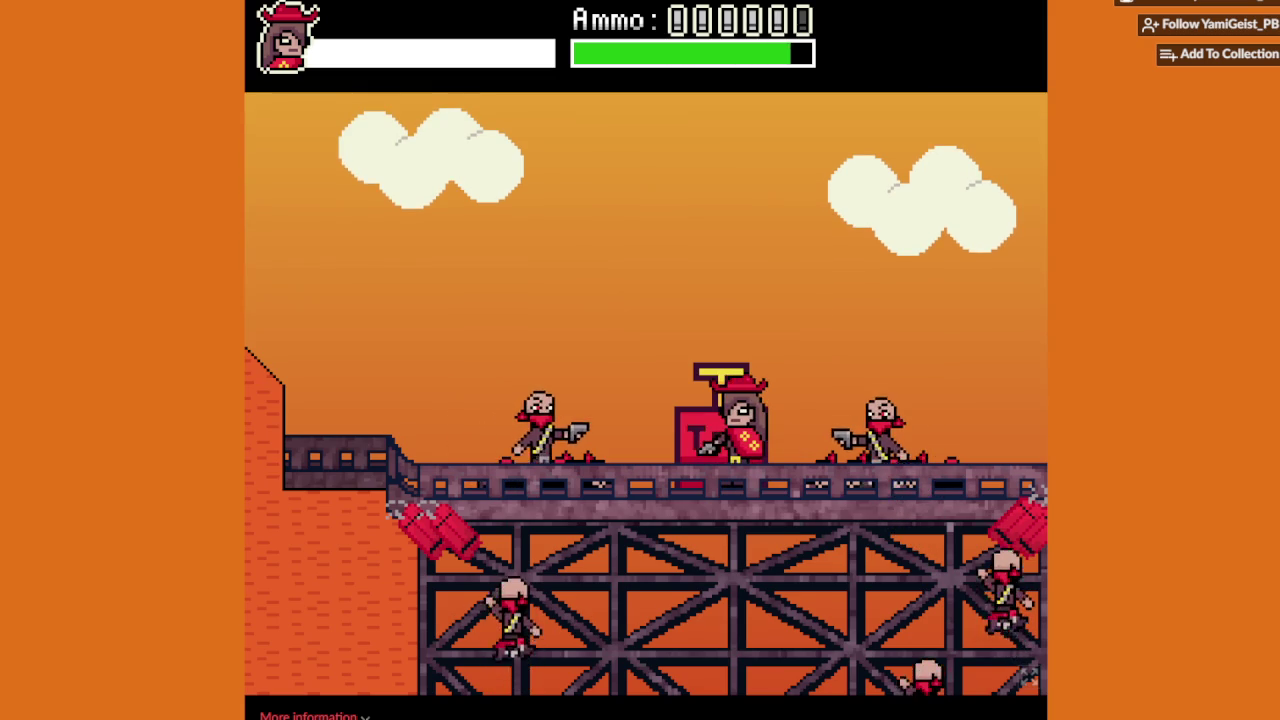
key("Left")
key("Right")
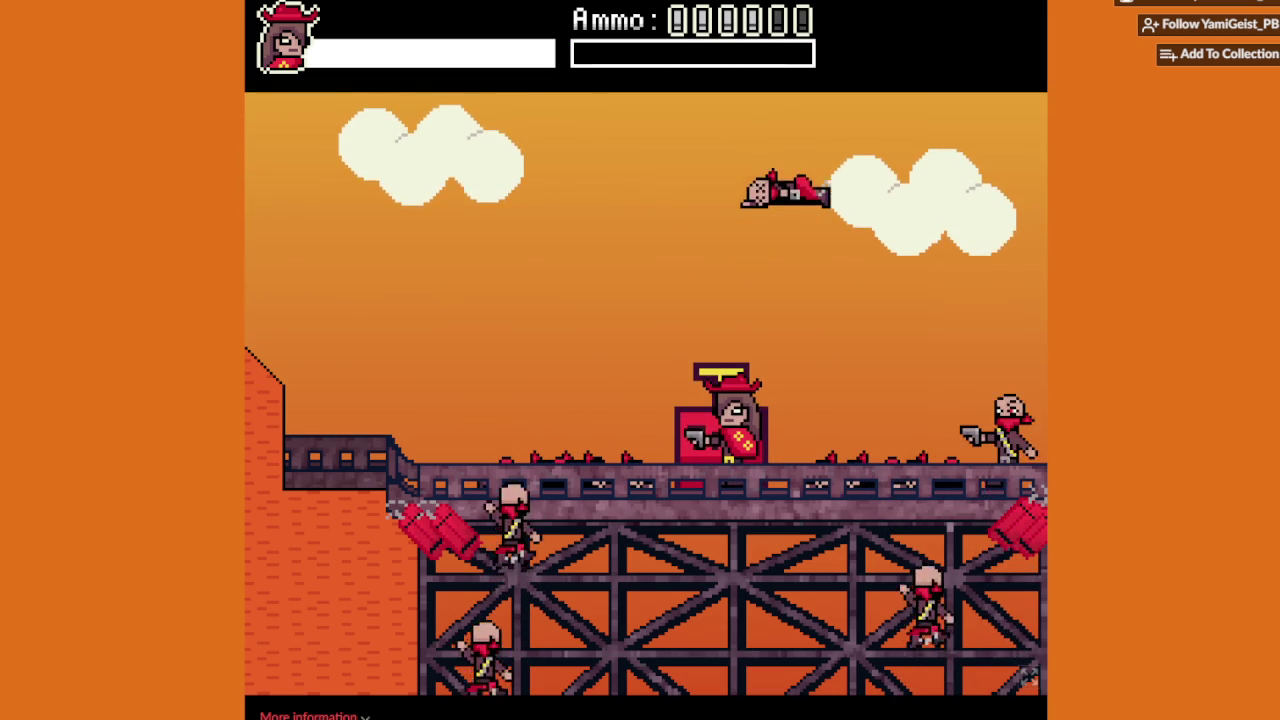
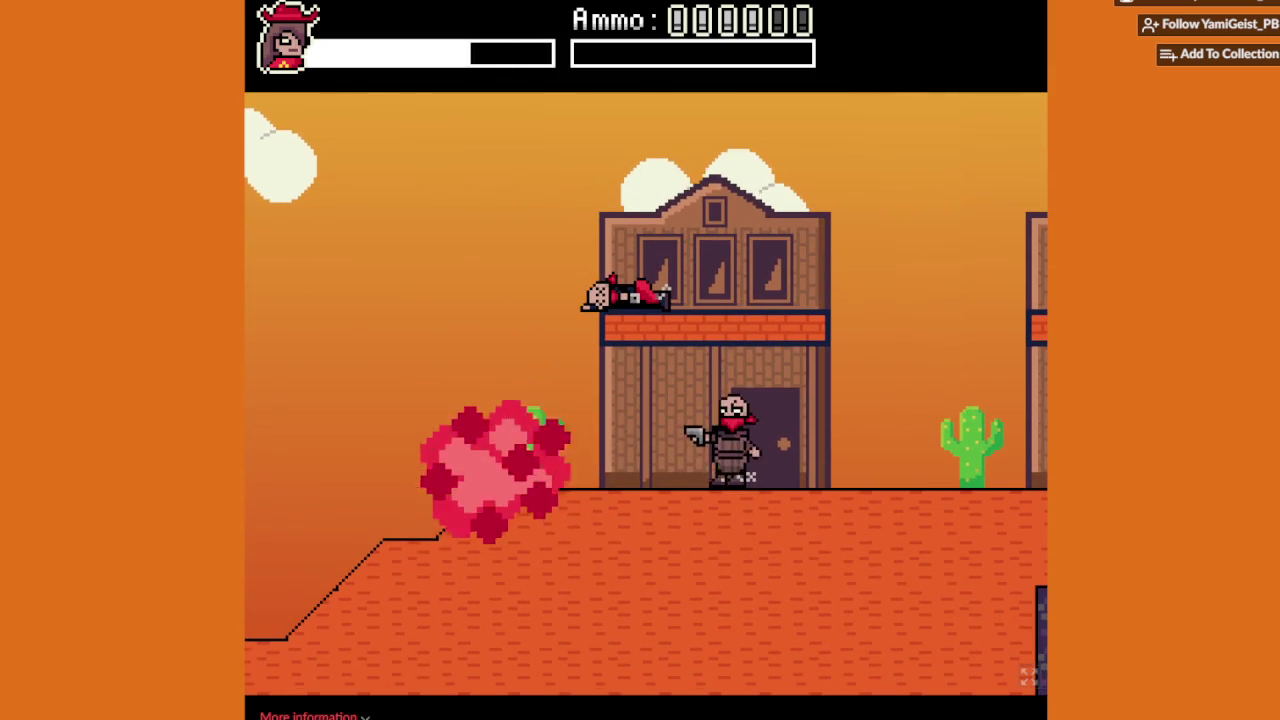
Step: Fight the saloon bandits, dodging their dynamite and shooting the one behind her
key("Right")
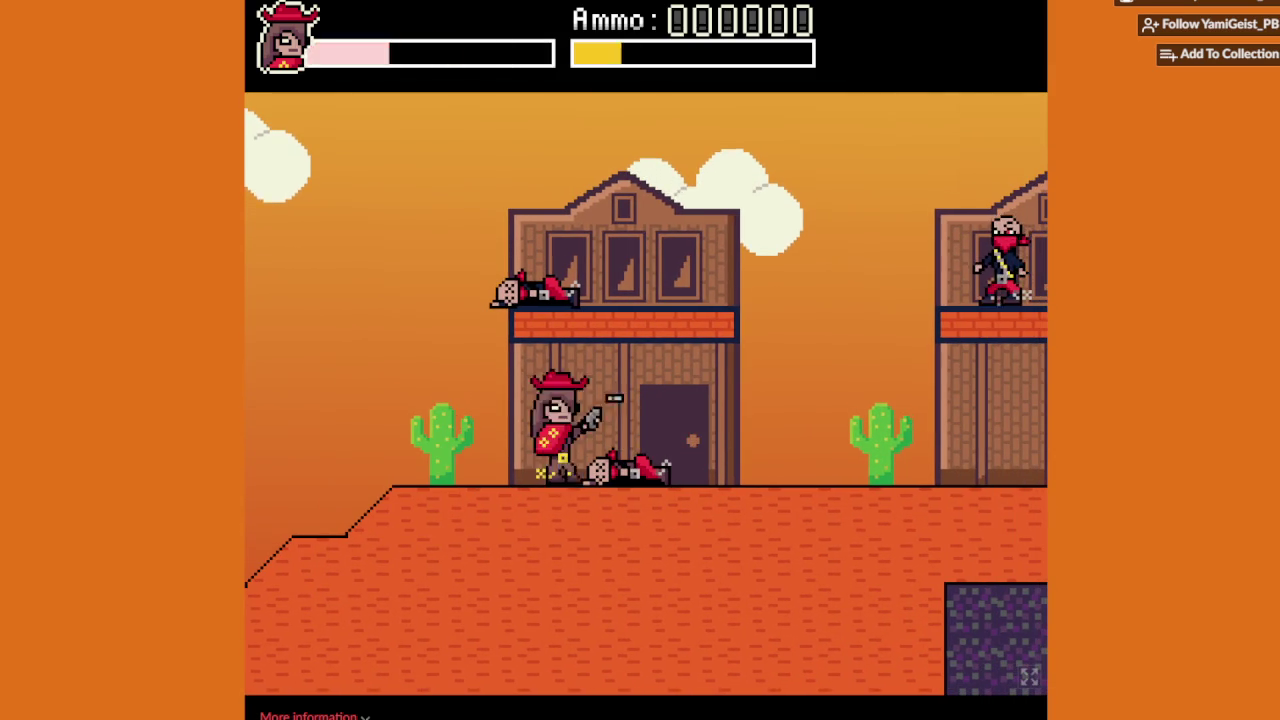
key("Left")
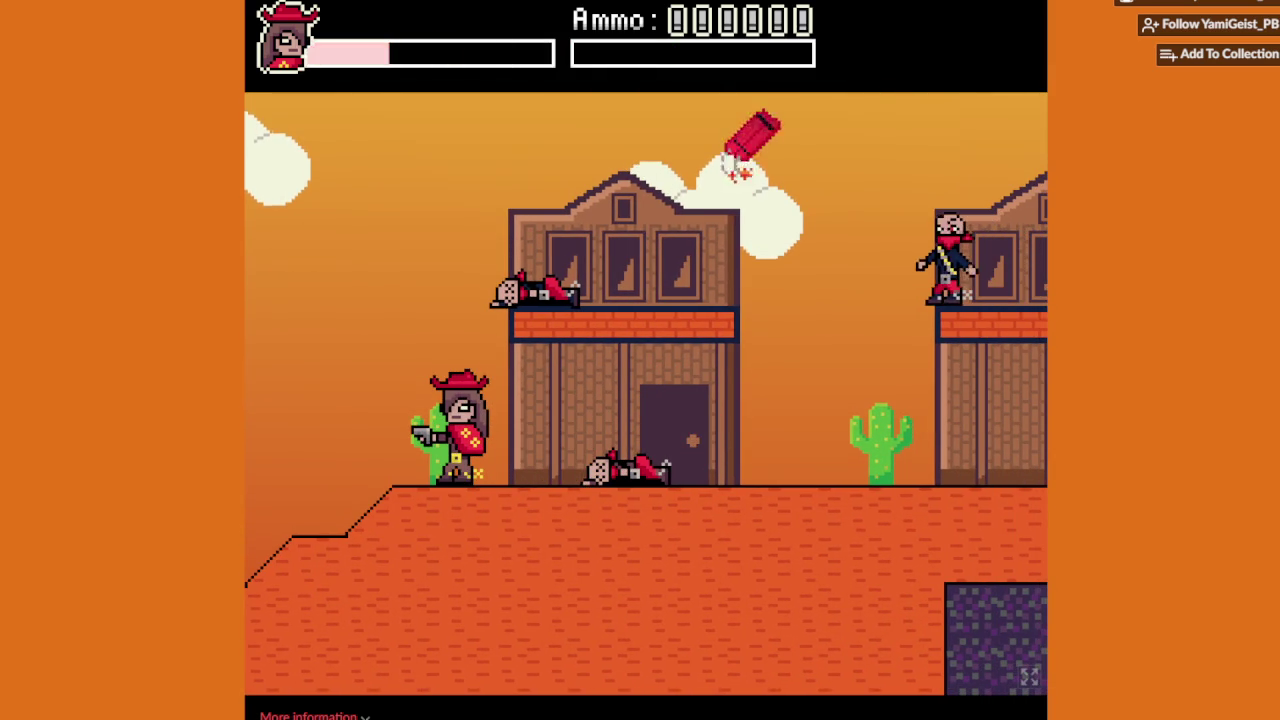
key("Right")
key("Left")
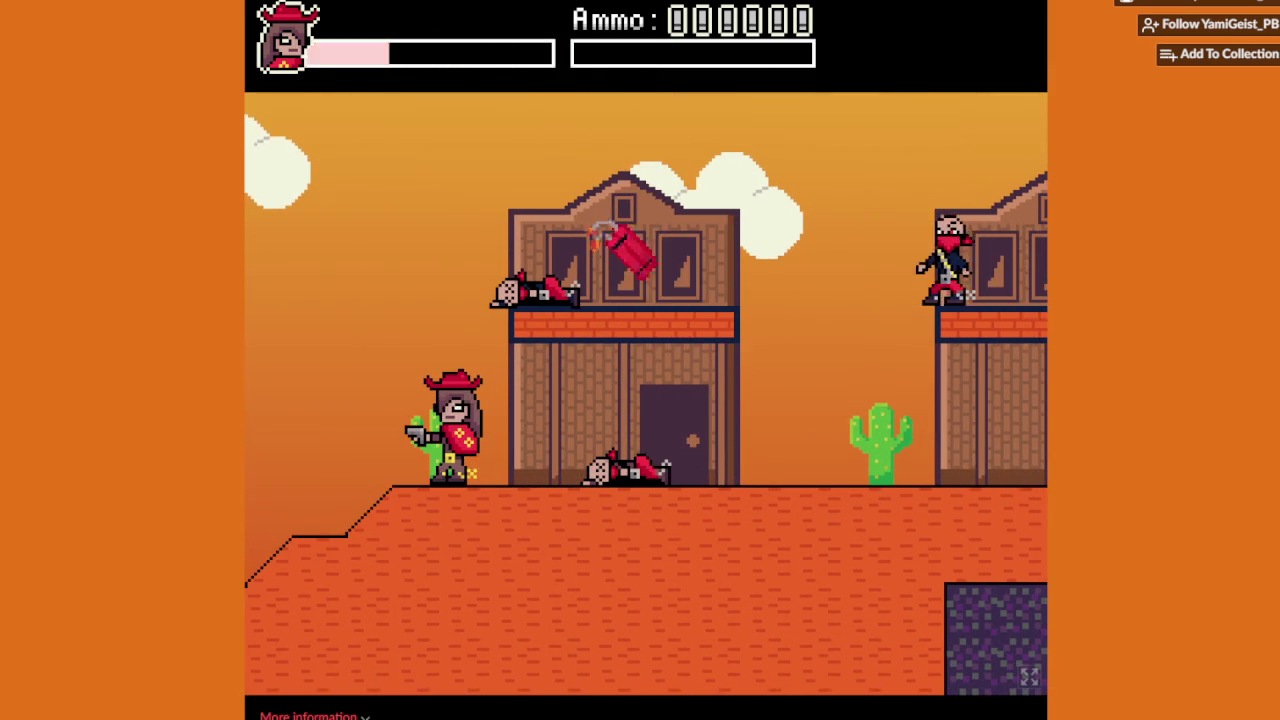
key("Right")
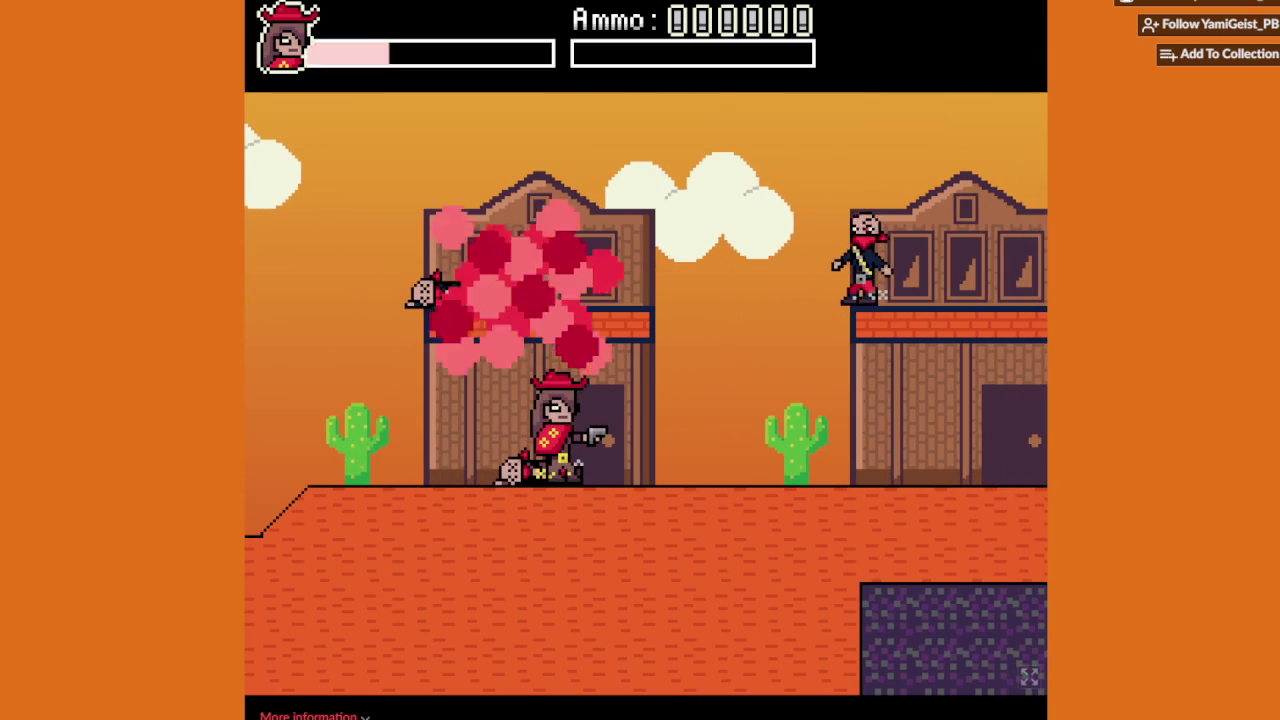
key("Up")
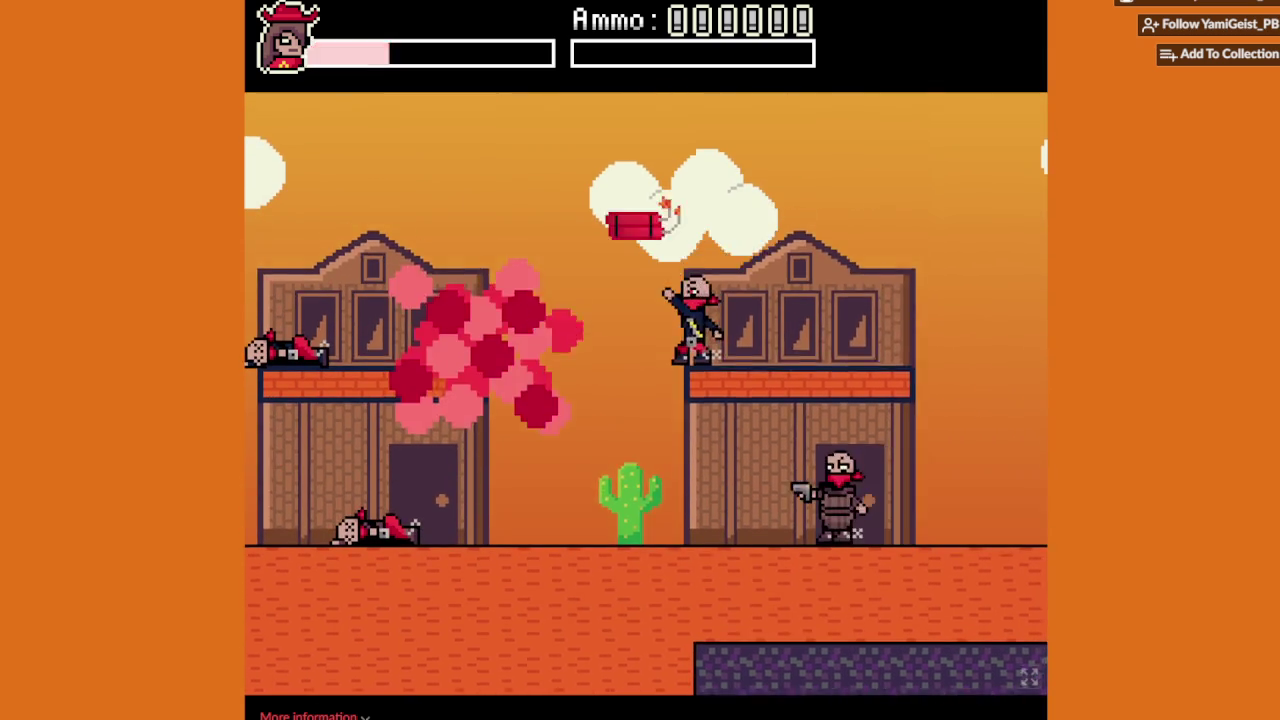
key("Right")
key("Right")
key("Left")
key("x")
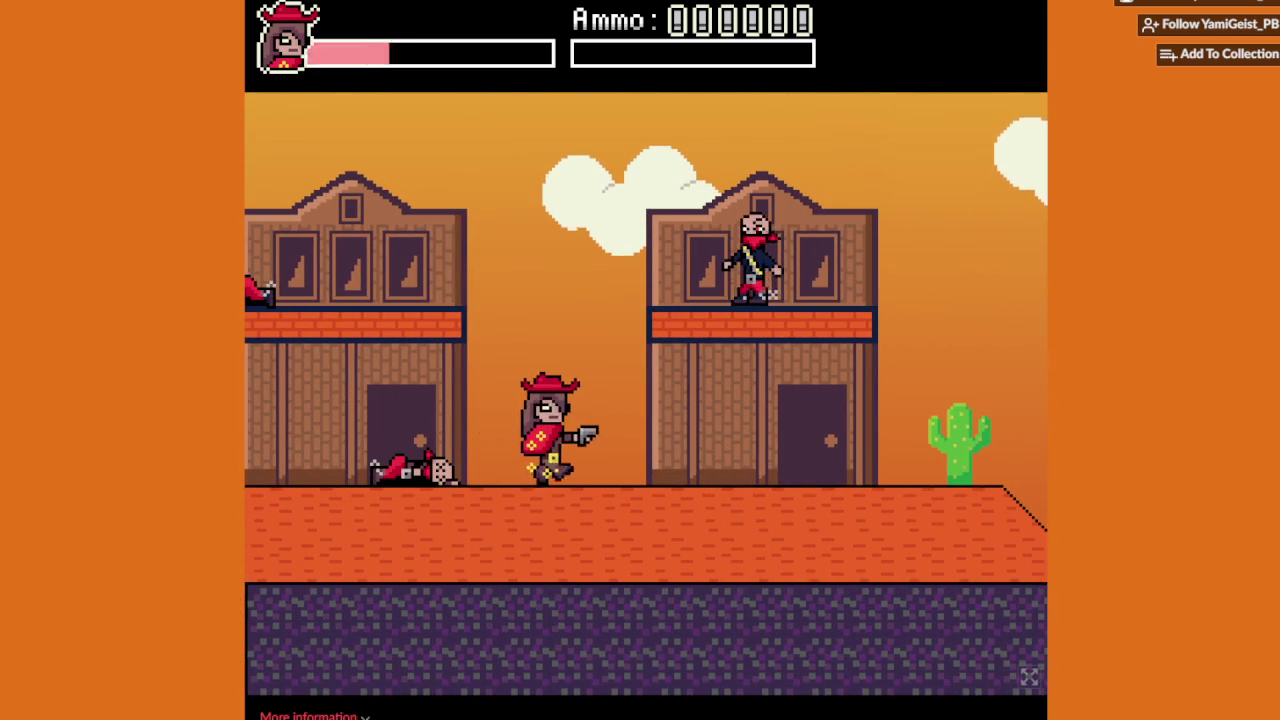
key("Right")
key("Right")
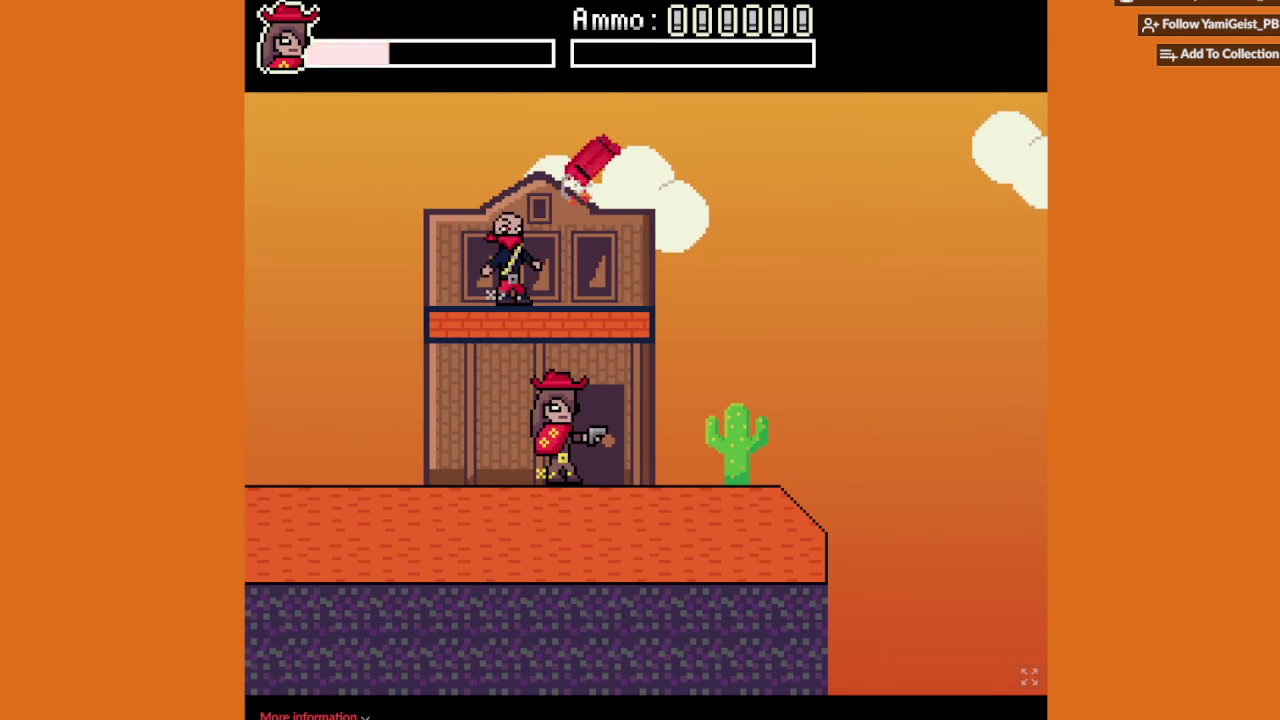
Step: Shoot the balcony bandit, then walk past the saloon and drop off the ledge
key("Left")
key("Right")
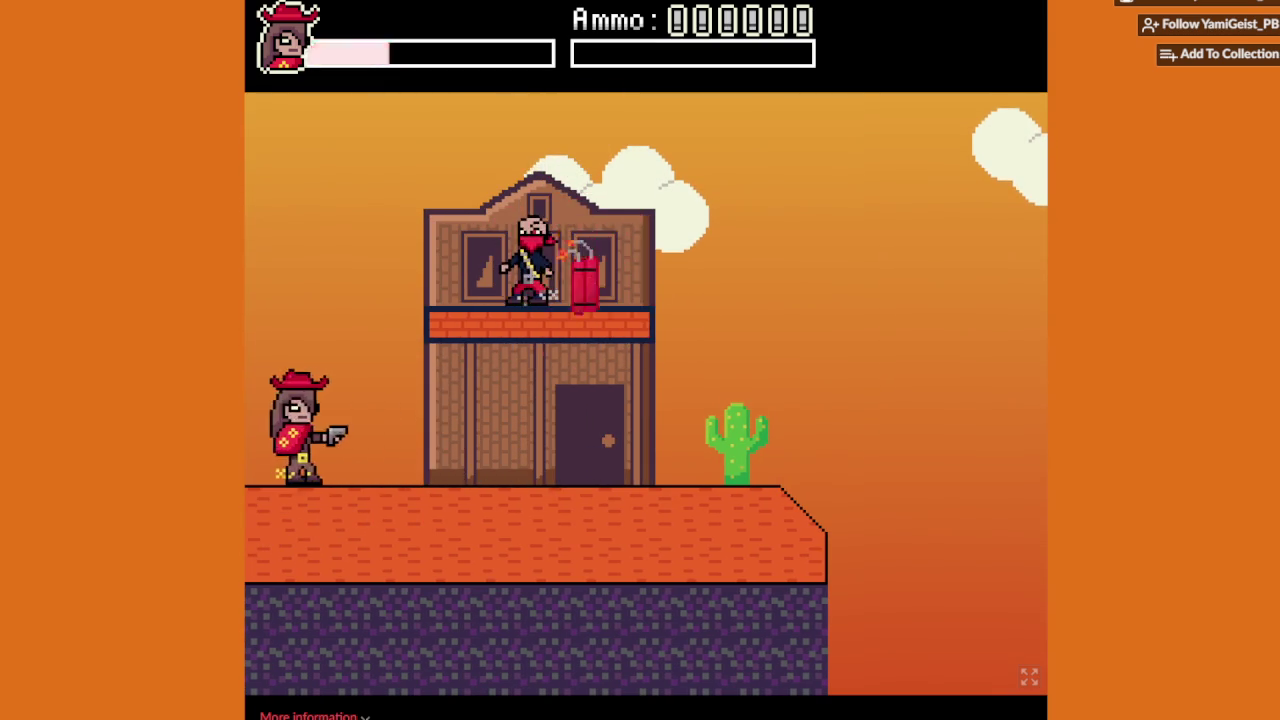
key("Up")
key("Right")
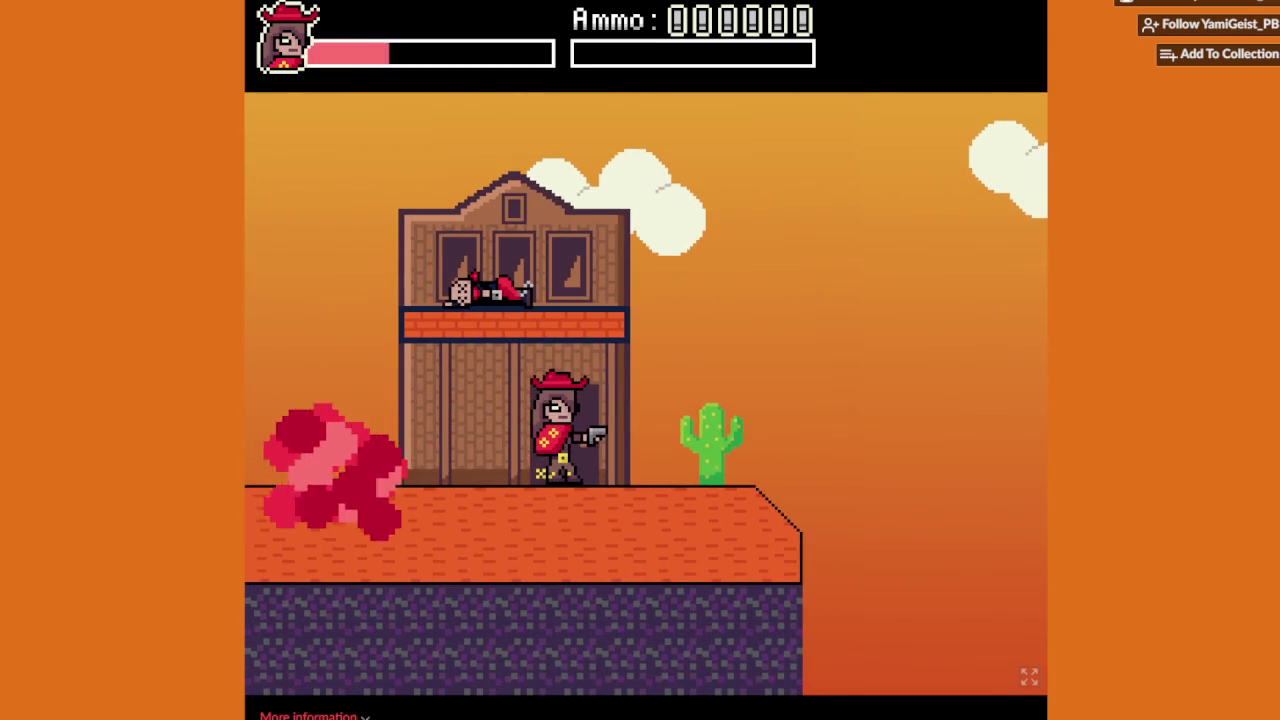
key("Right")
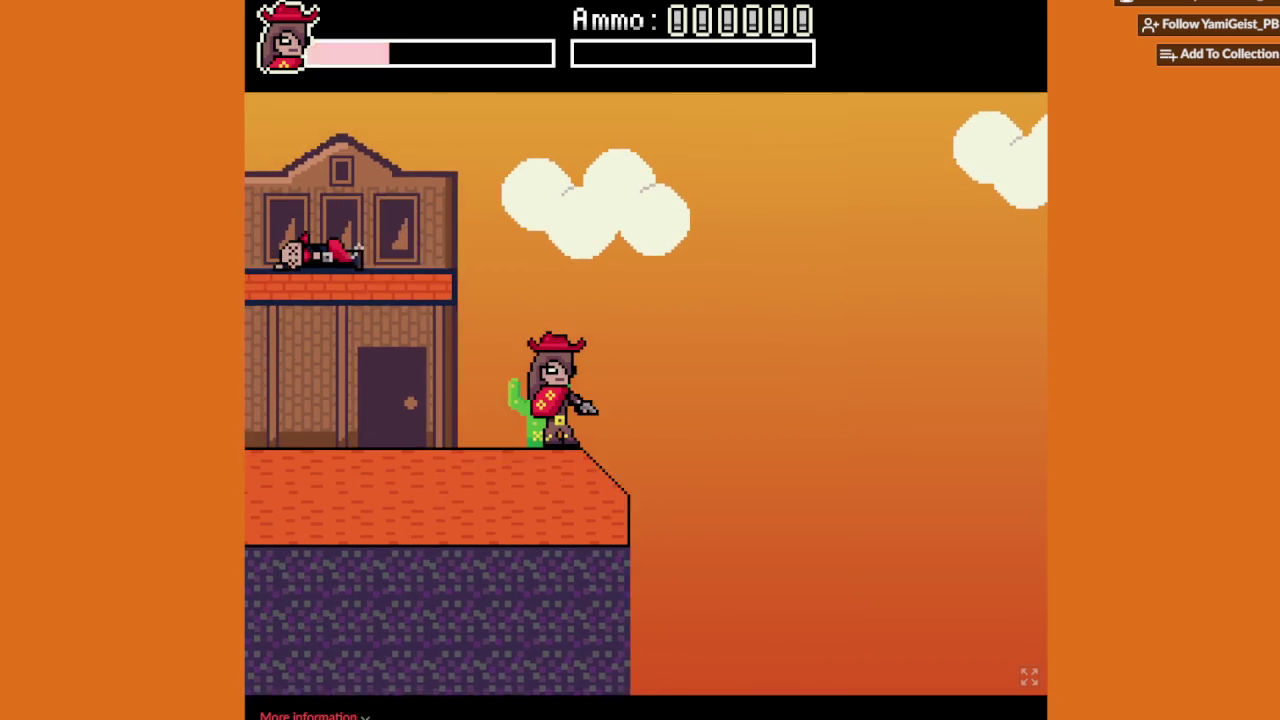
key("Right")
key("Left")
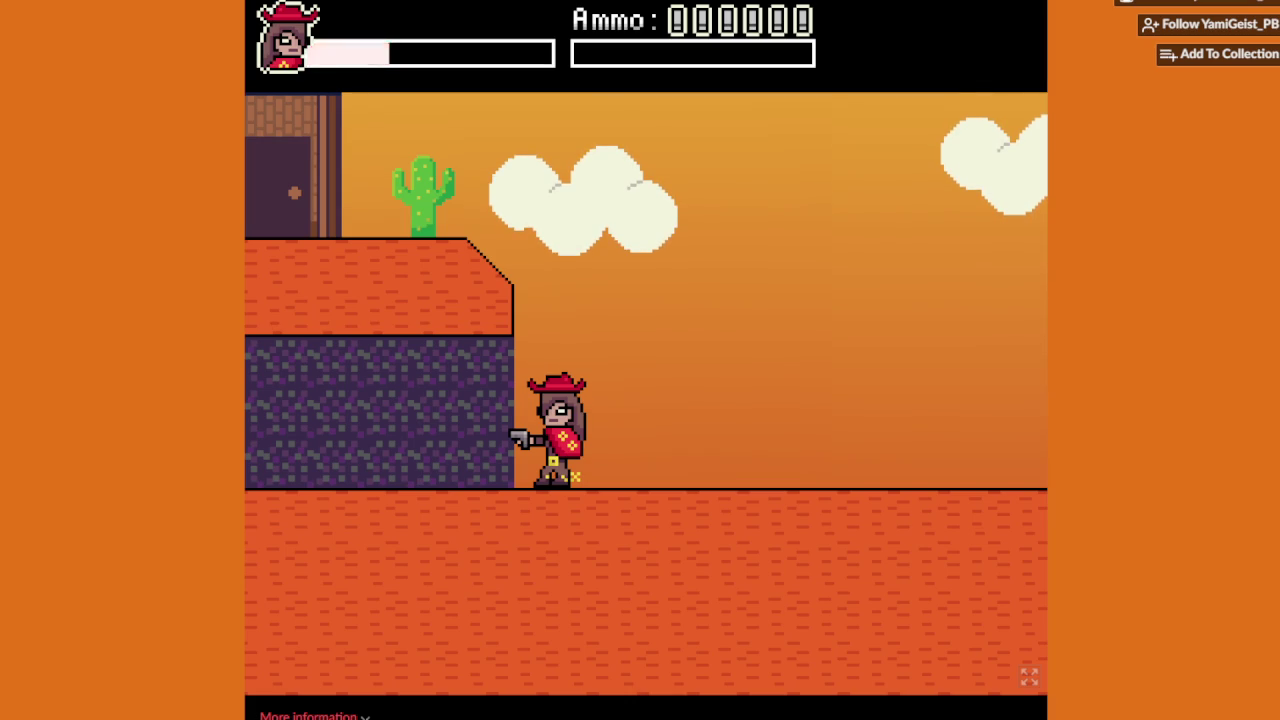
Step: Walk right past the undertaker and coffins to the tall orange wall
key("Right")
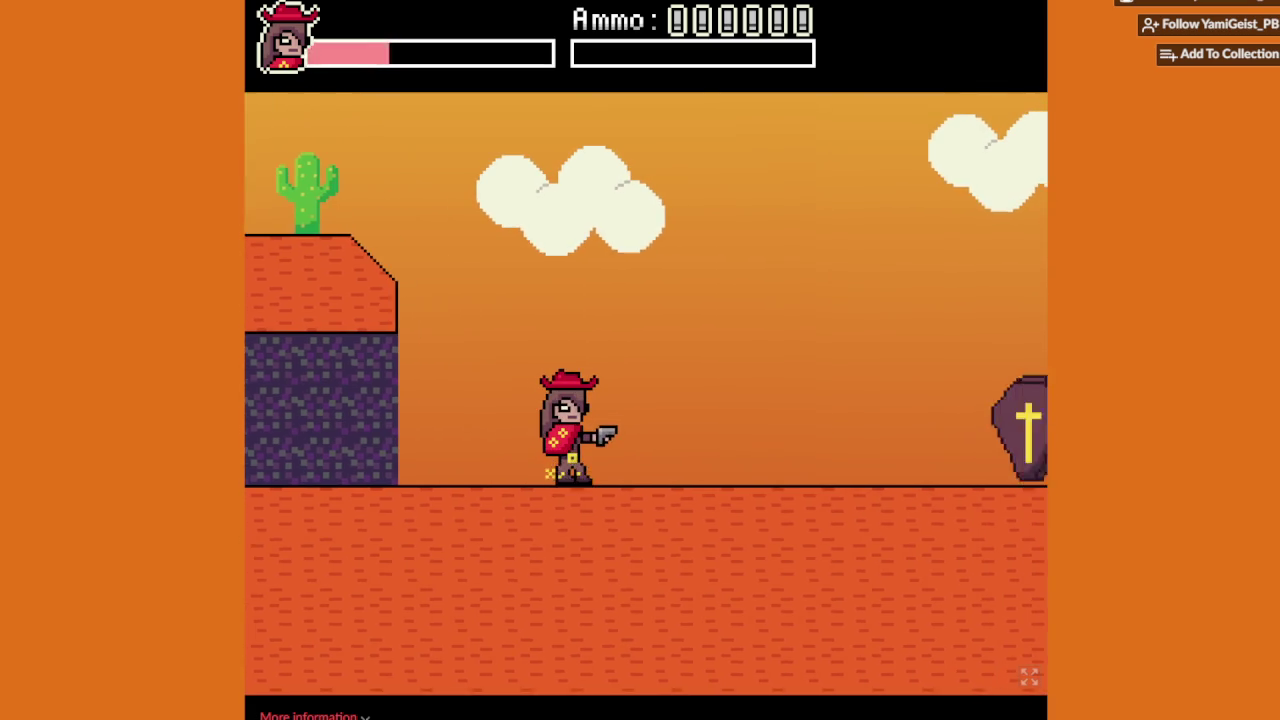
key("Right")
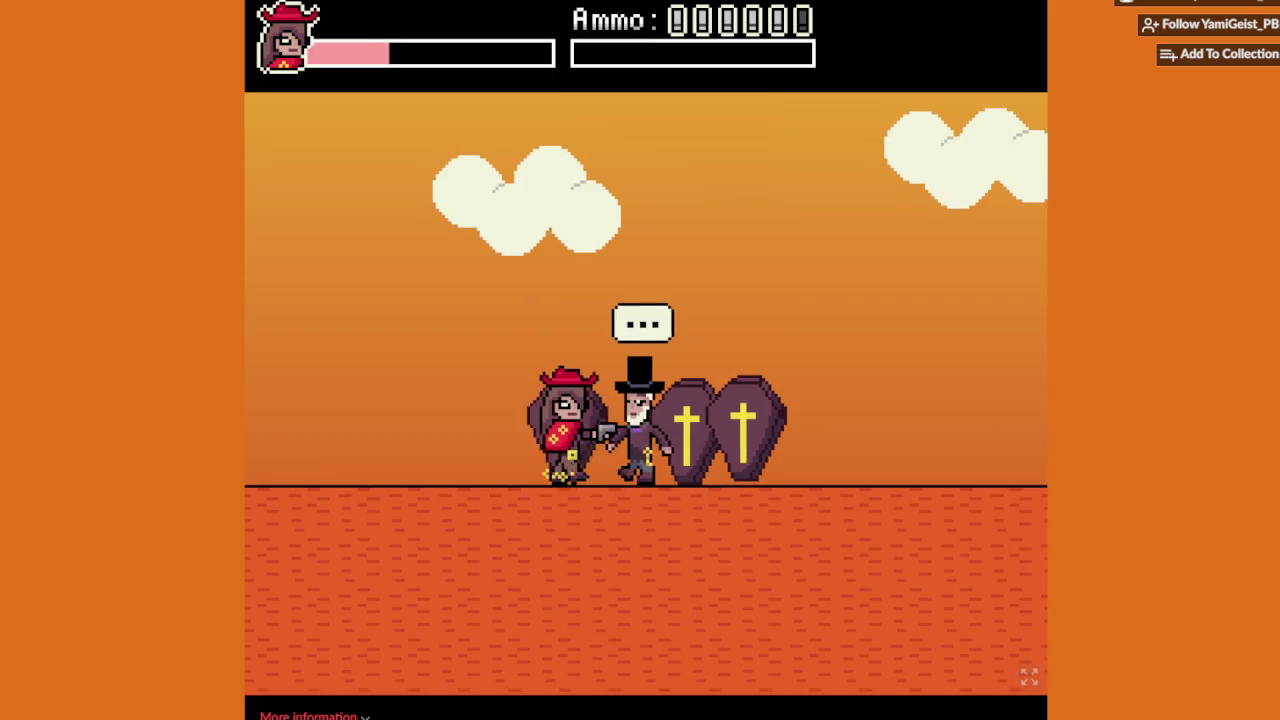
key("Right")
key("Left")
key("Right")
key("Right")
key("Right")
key("space")
key("Left")
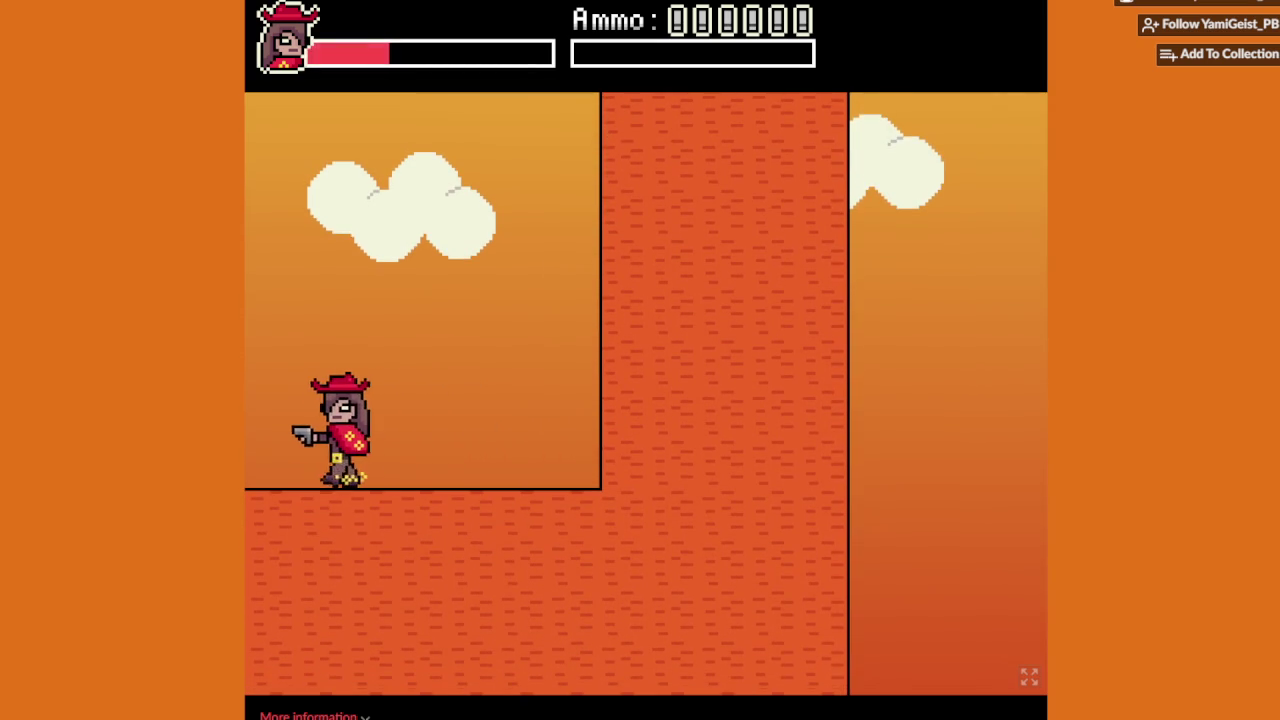
key("Left")
key("Right")
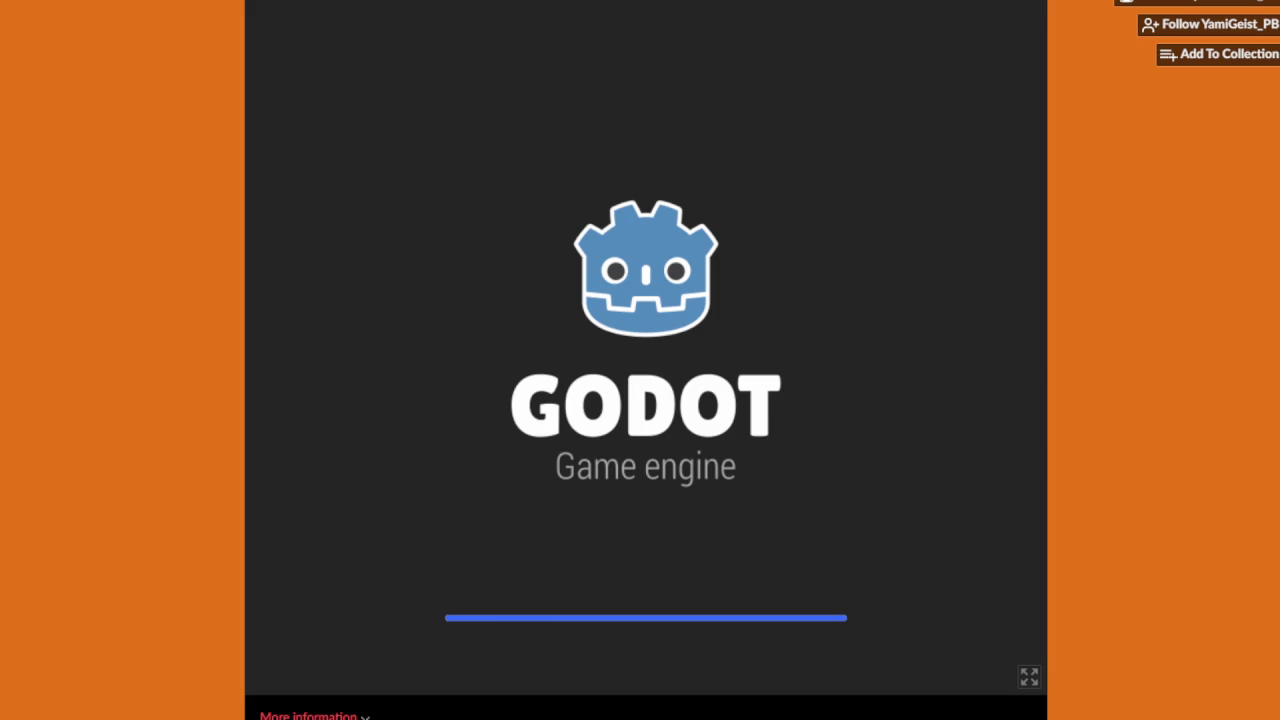
Step: Start the new run by walking right from the cacti near the first saloon
key("Right")
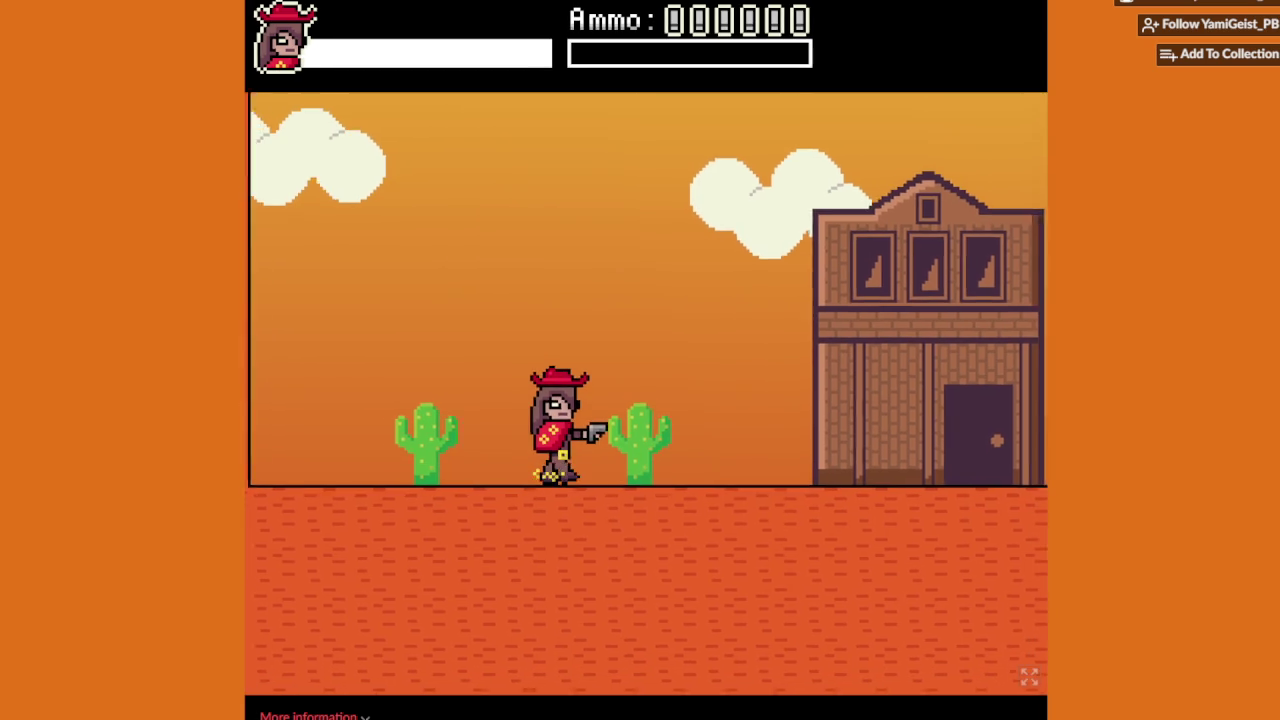
Step: Cross the first hill past the saloon, shooting the hill bandit and dodging his dynamite
key("Right")
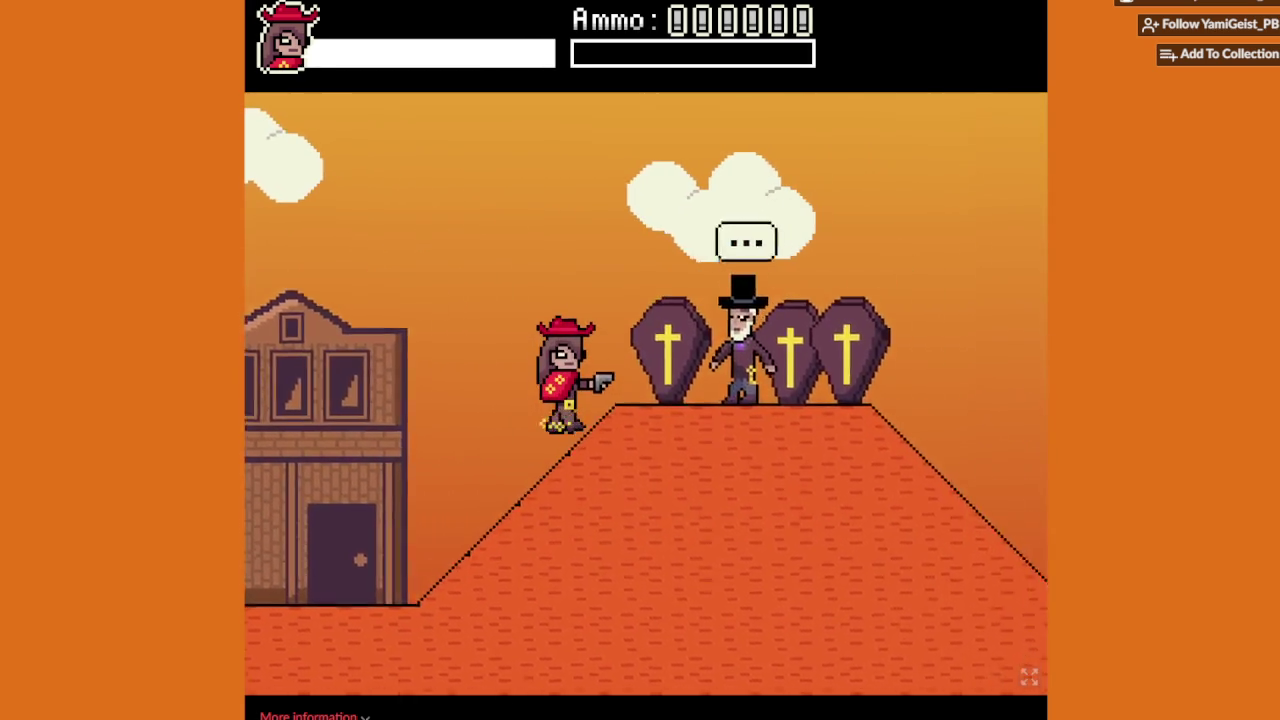
key("Right")
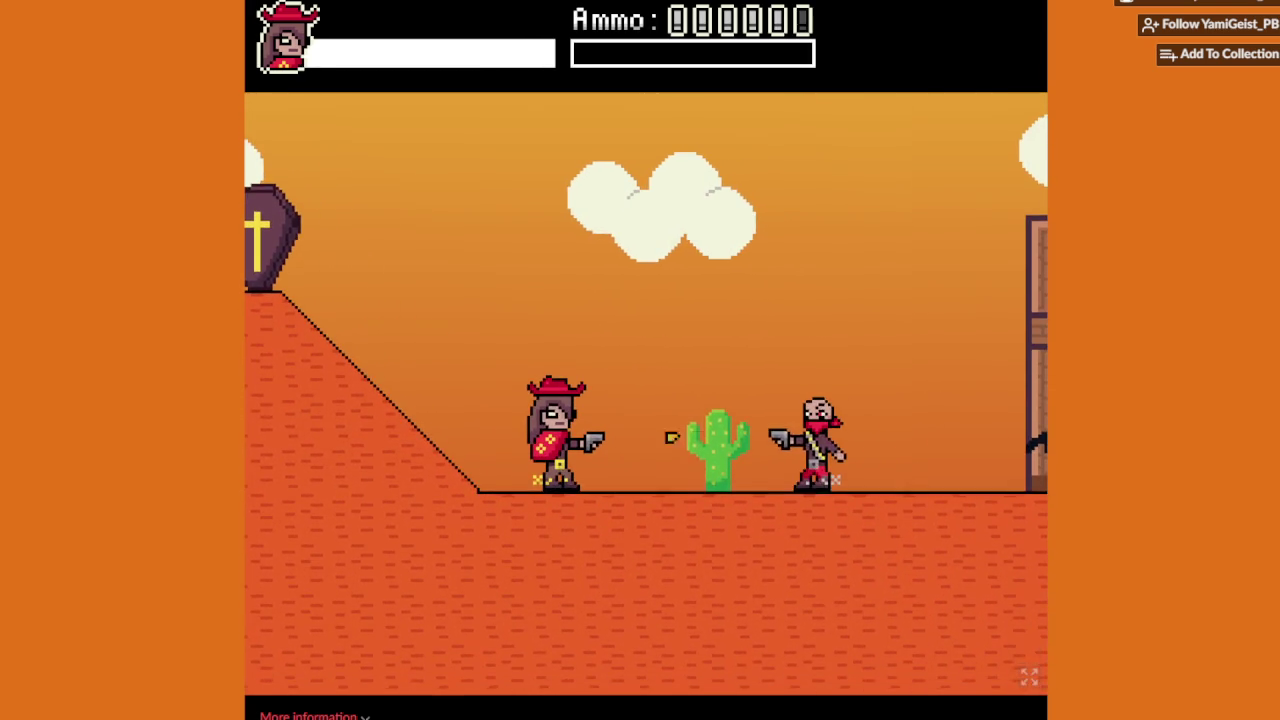
key("Right")
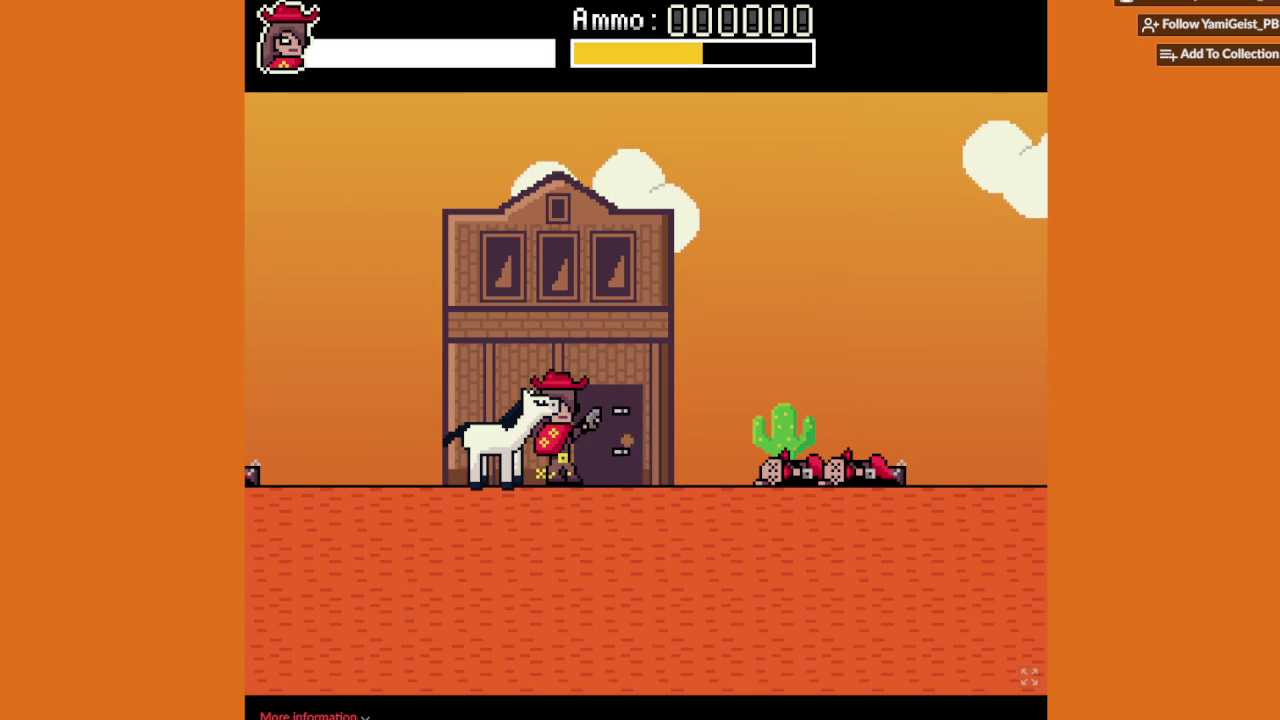
key("Right")
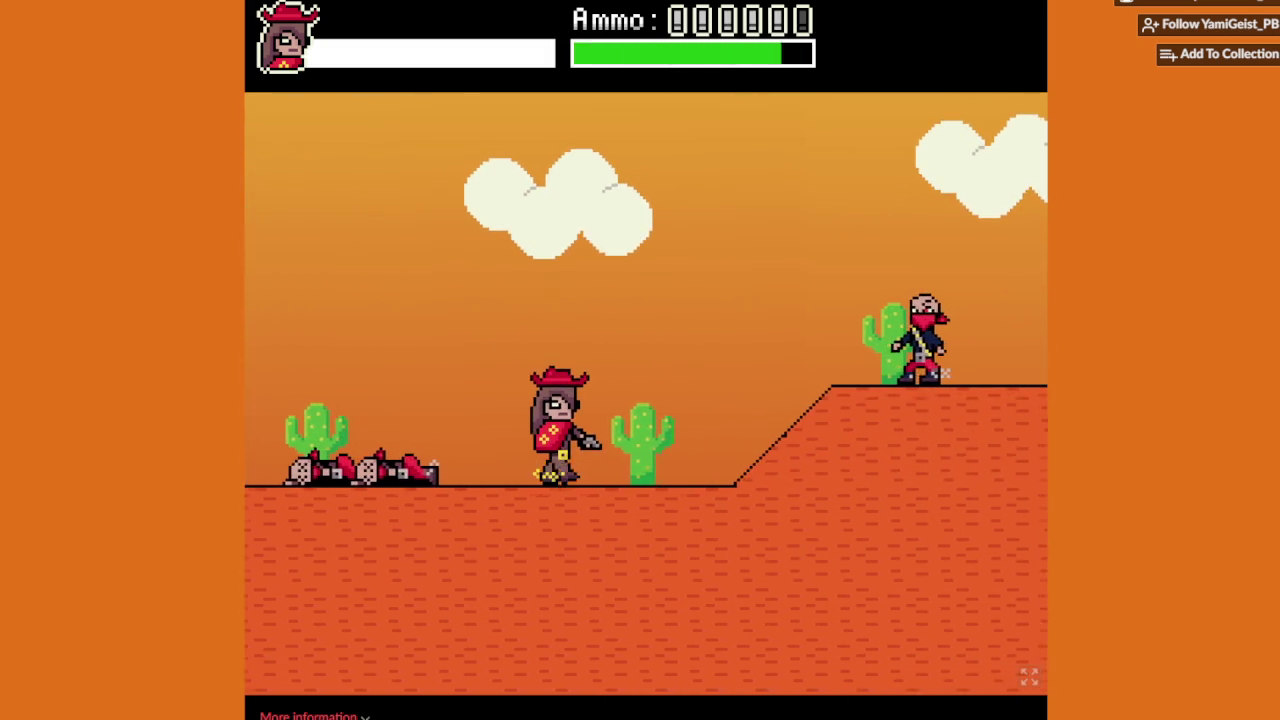
key("Up")
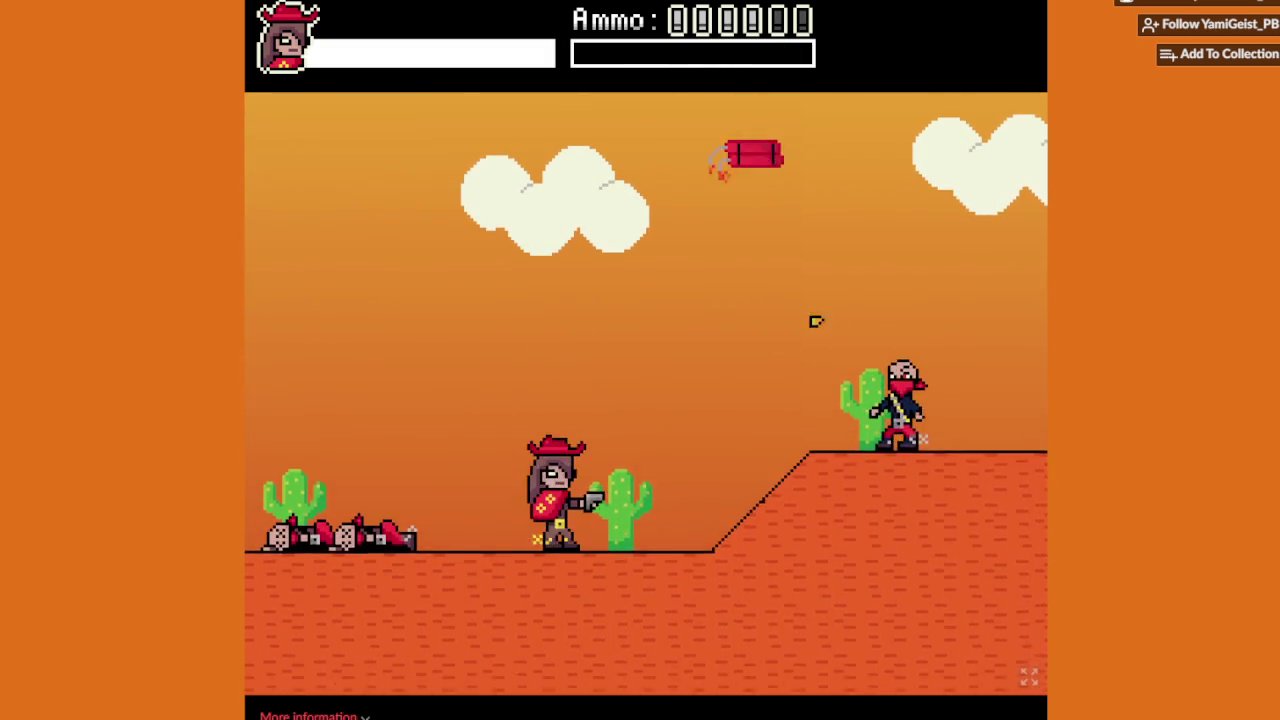
key("Left")
key("Up")
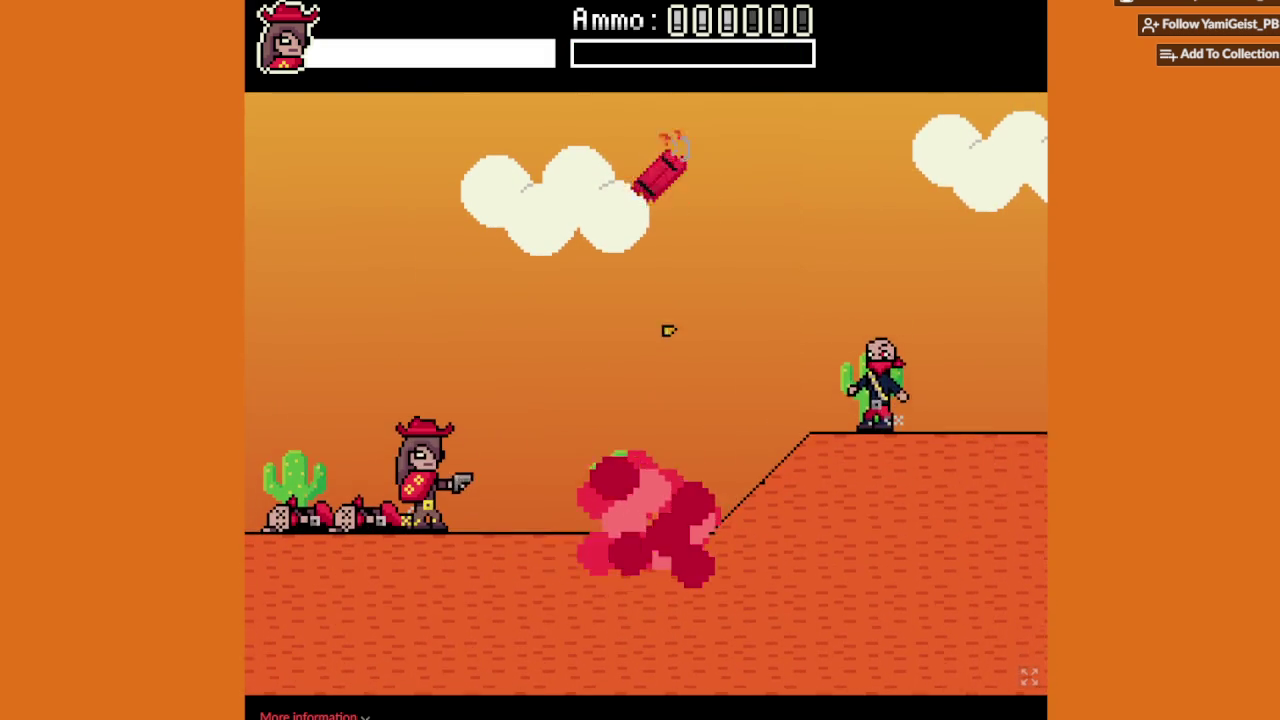
key("Left")
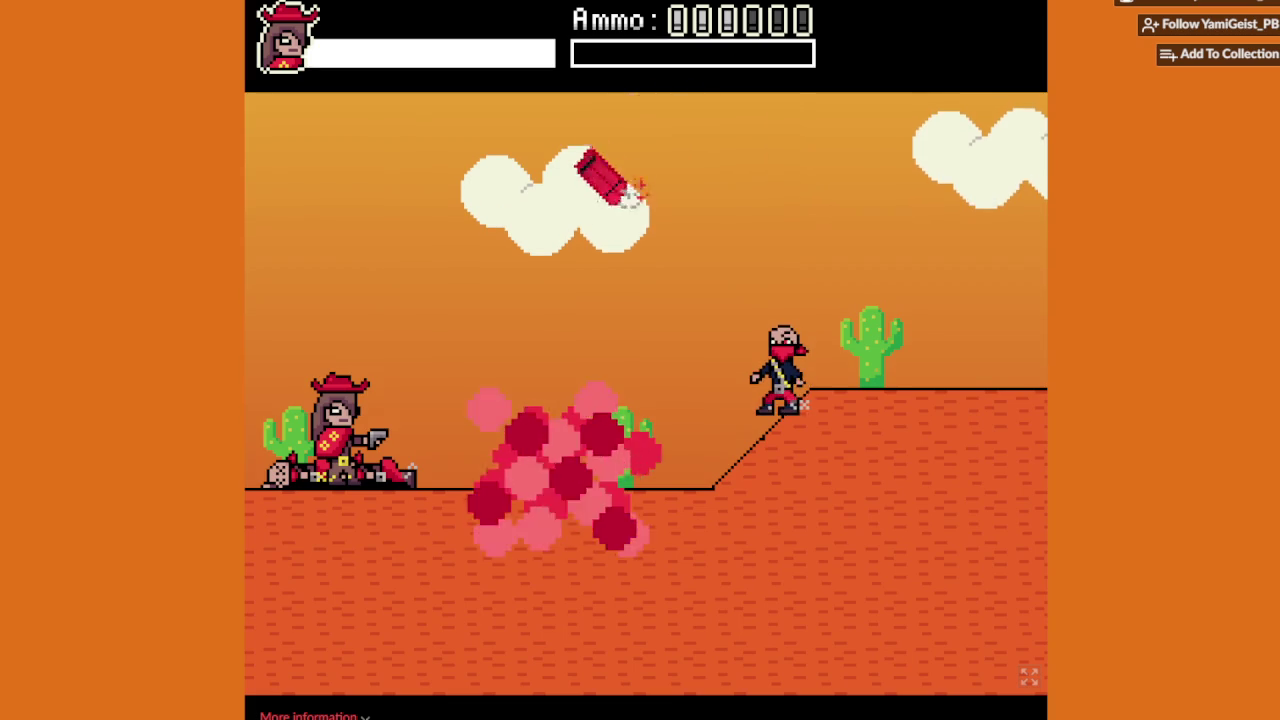
key("Up")
key("Up")
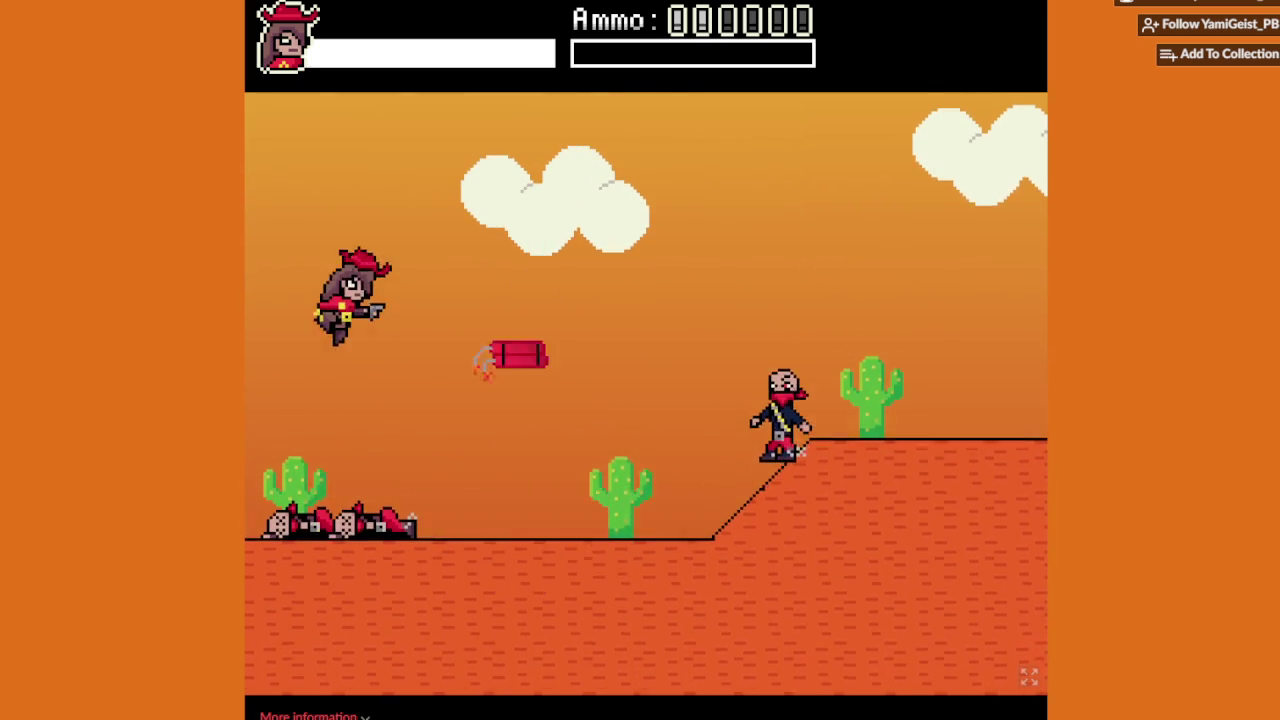
key("Up")
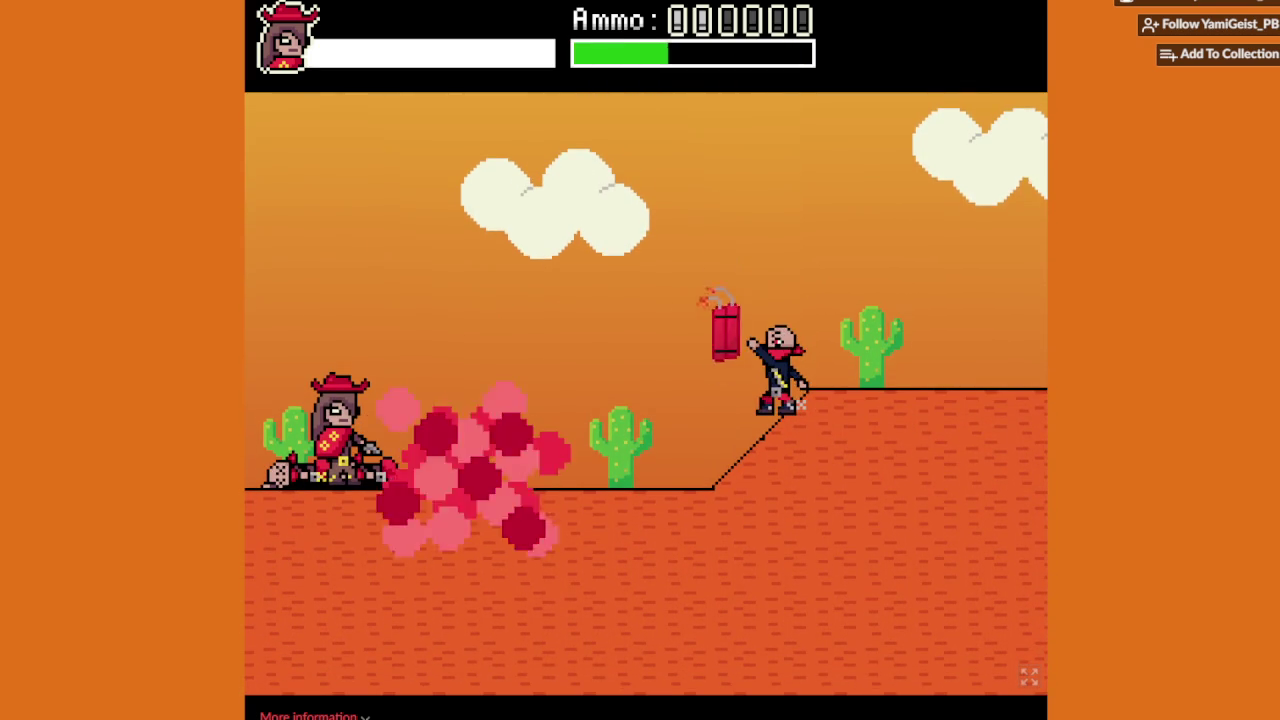
key("Up")
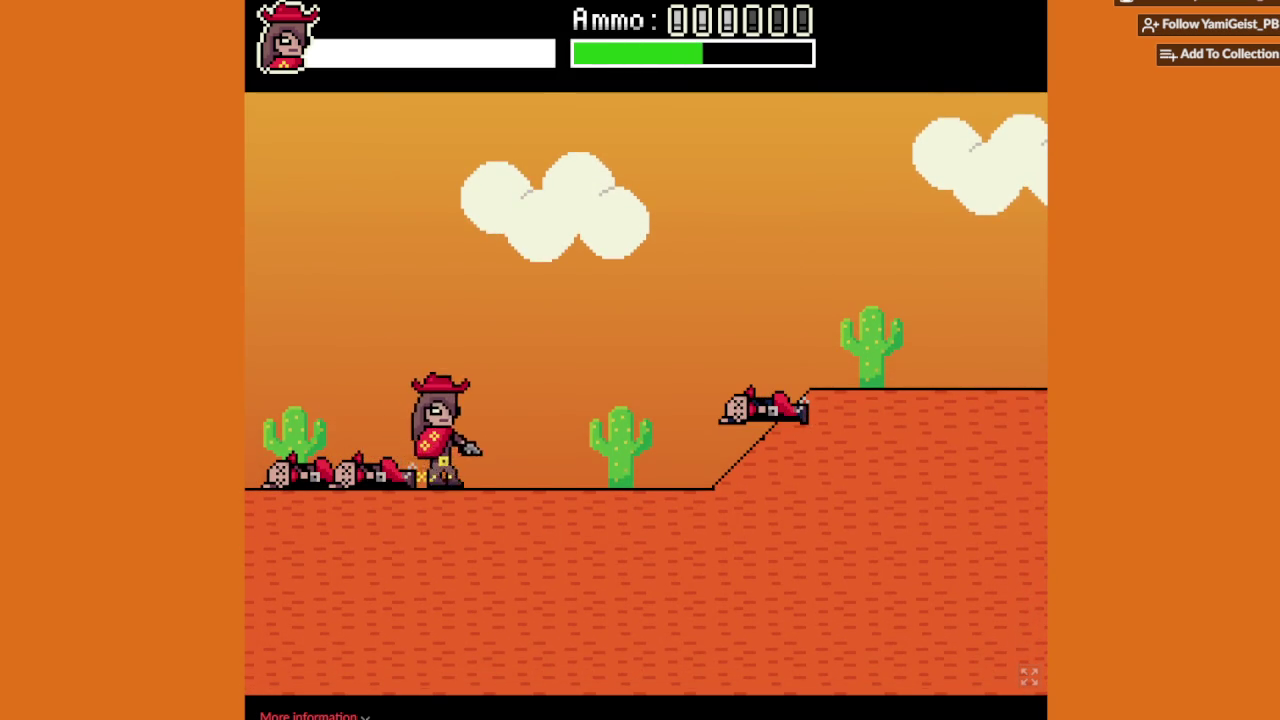
Step: Shoot the two bandits, the ledge bandit and the slope bandit while advancing right
key("Right")
key("Up")
key("x")
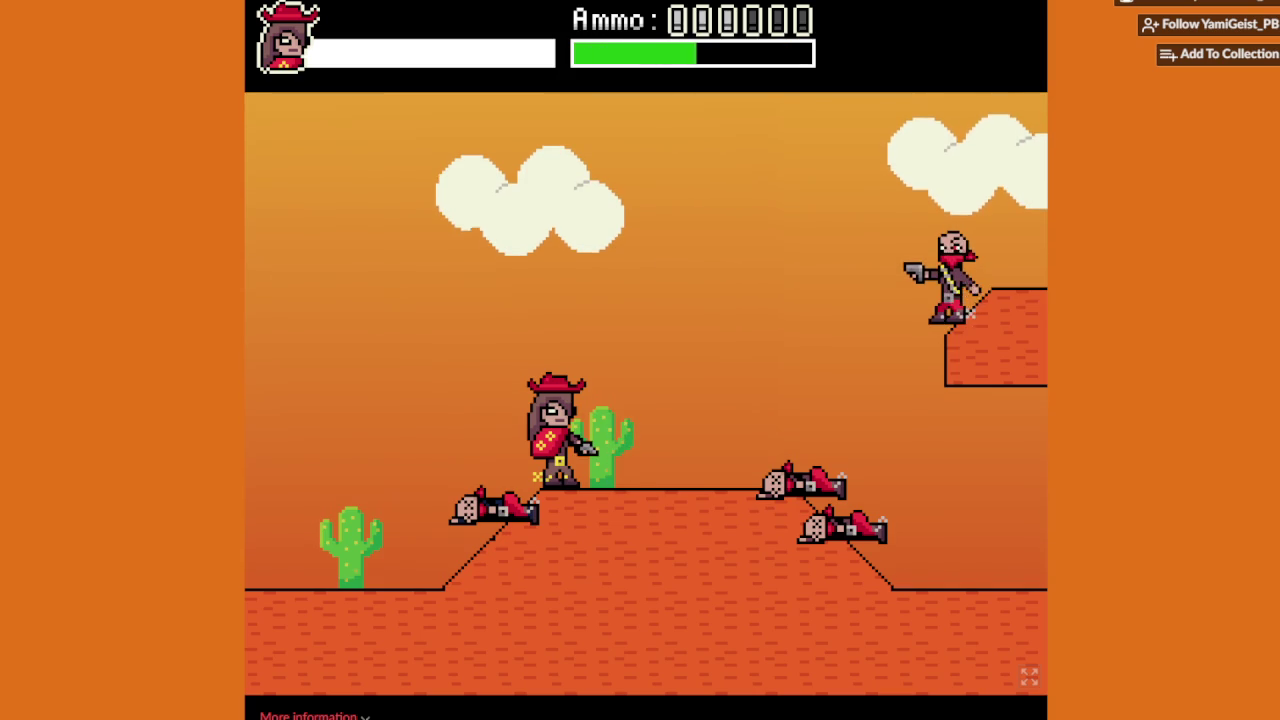
key("Up")
key("x")
key("Right")
key("Up")
key("Right")
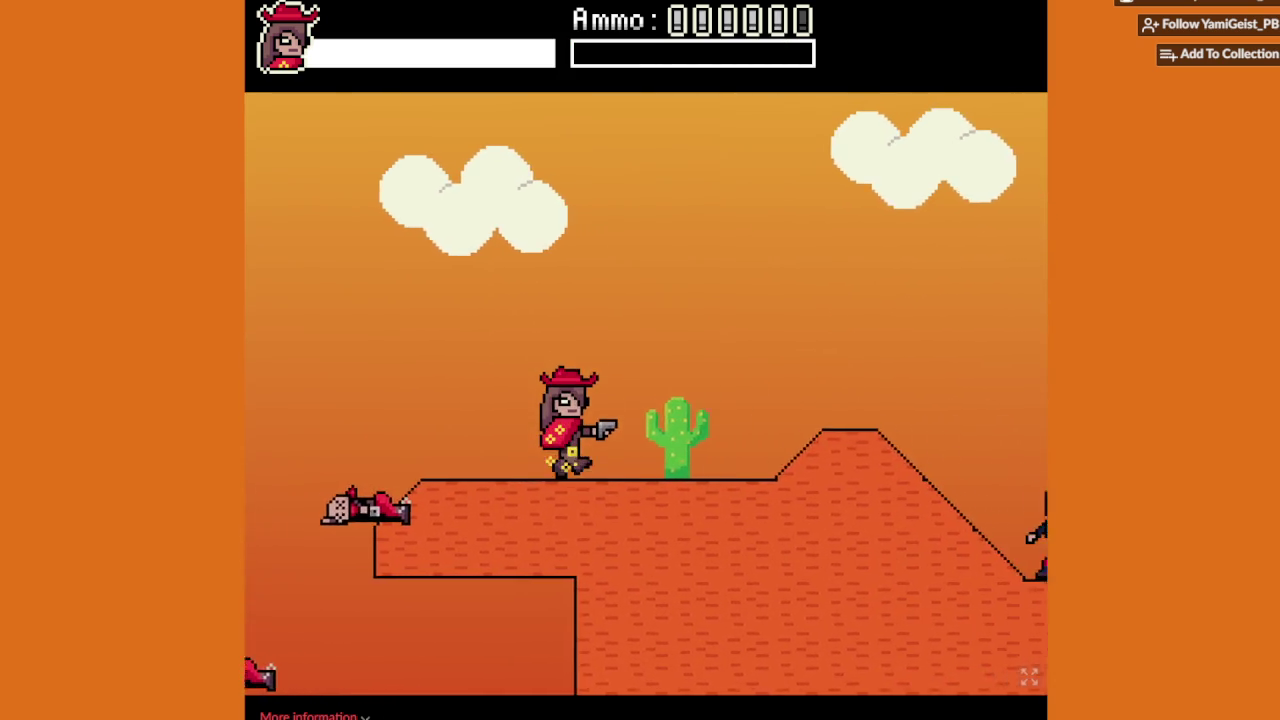
key("x")
key("x")
key("Right")
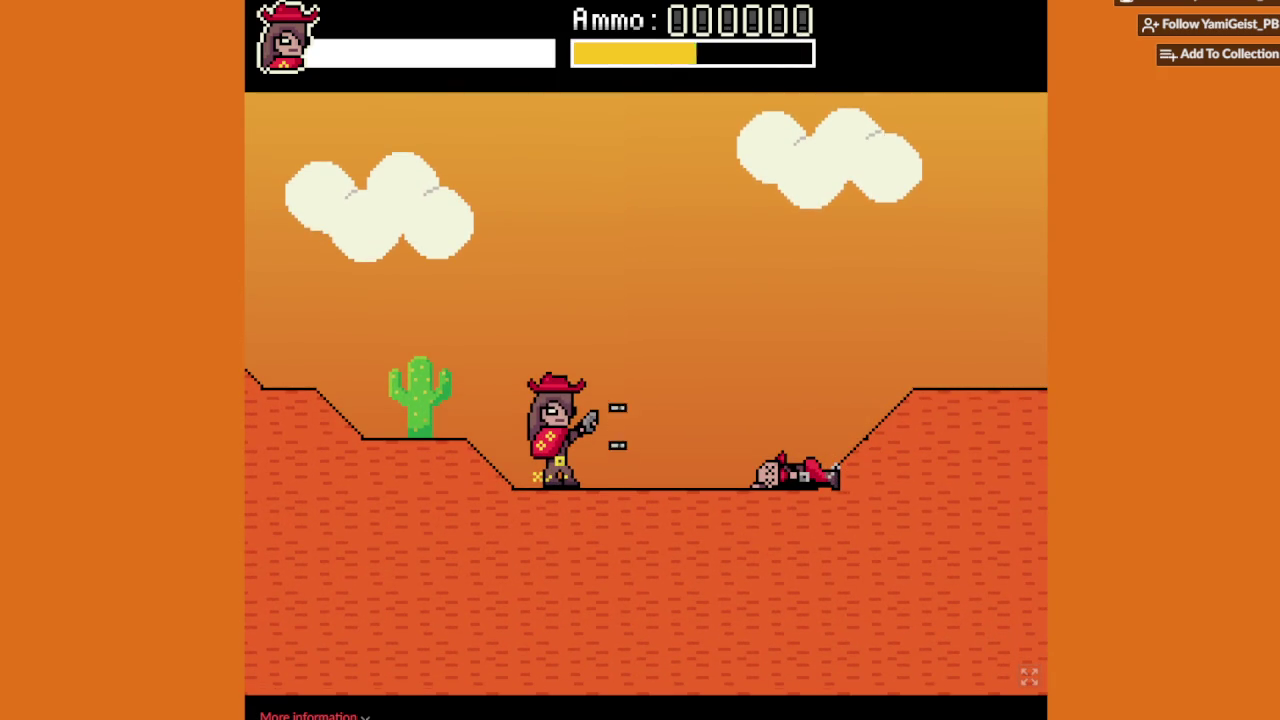
key("Right")
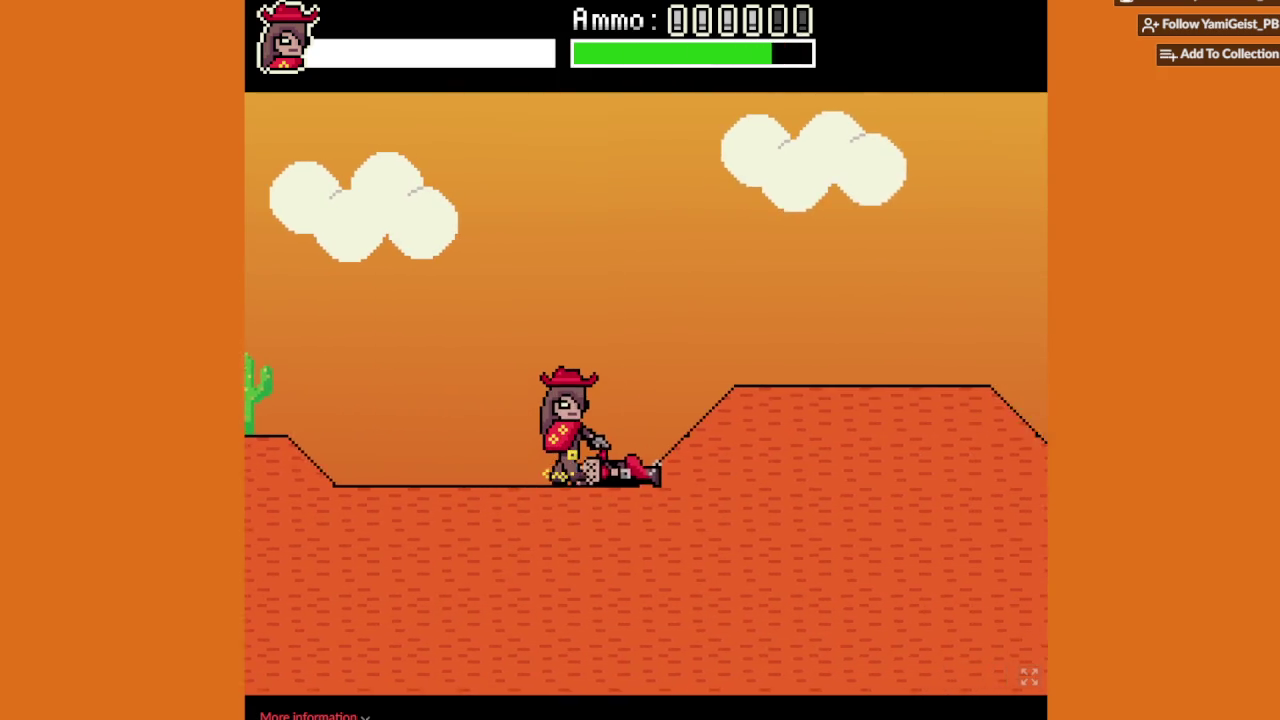
Step: Run right across the desert past the coffin carrier, shooting the hilltop bandit, to the bridge
key("Right")
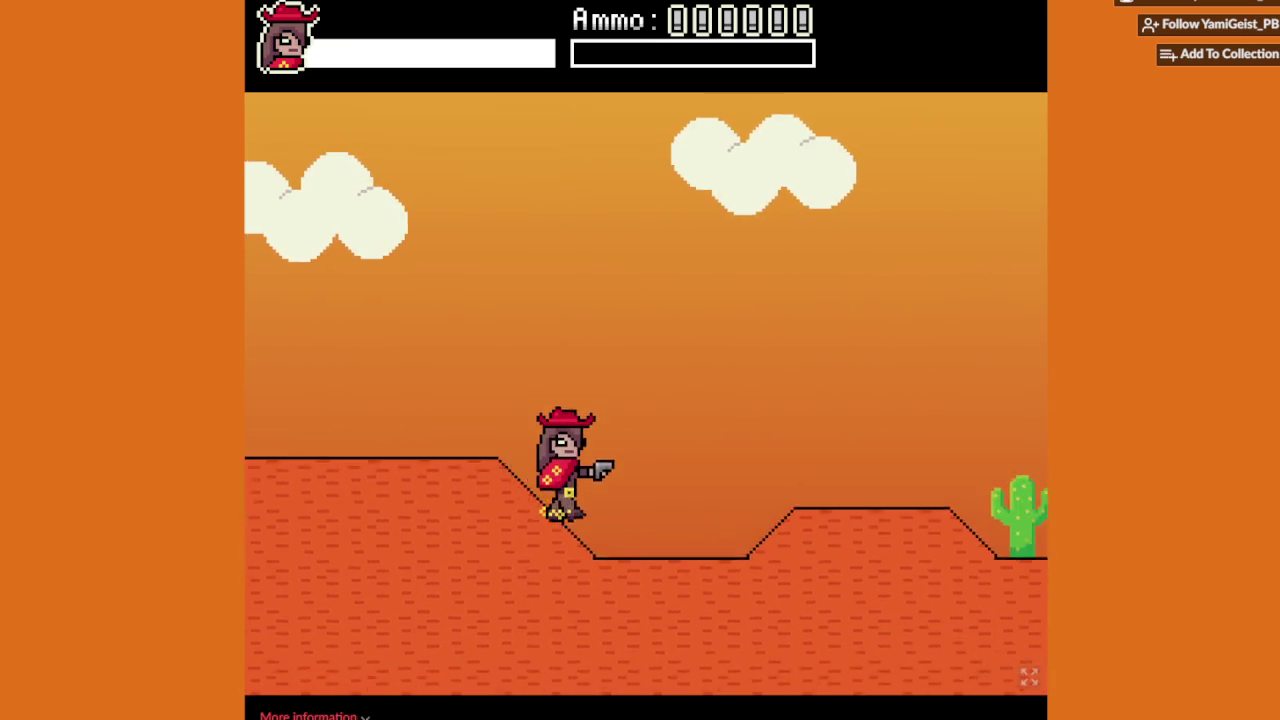
key("Right")
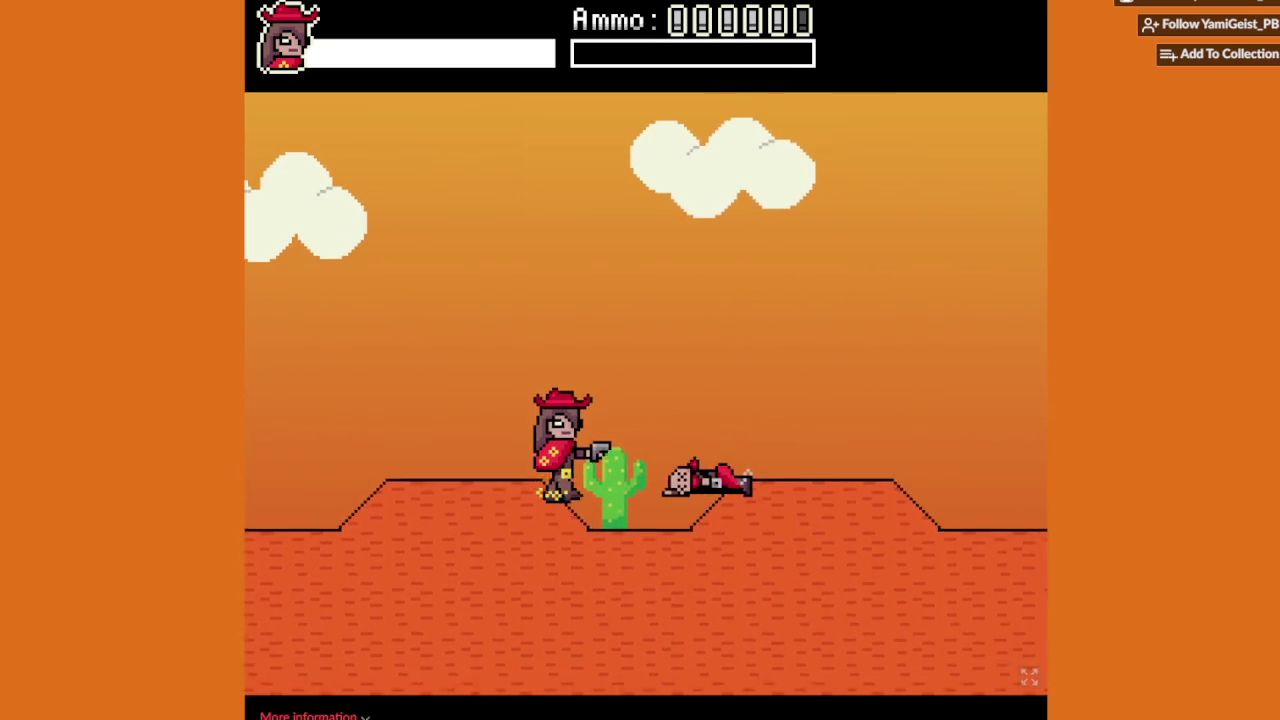
key("Right")
key("Right")
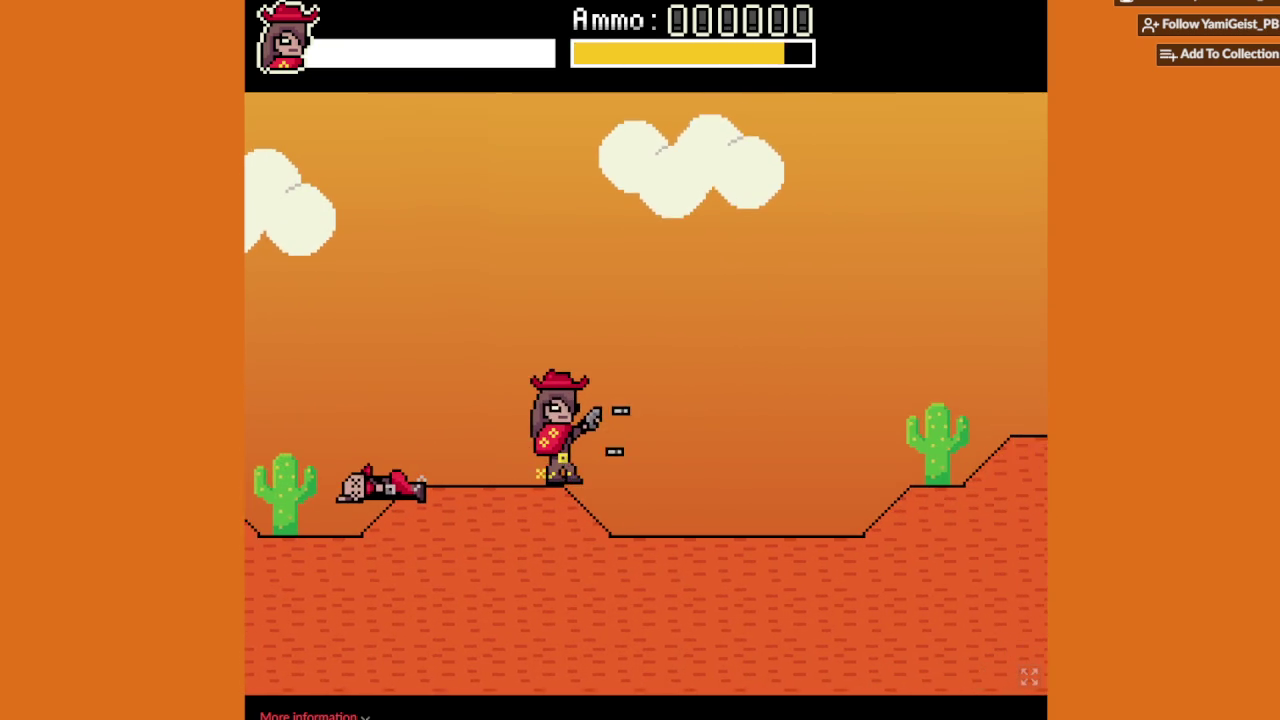
key("Right")
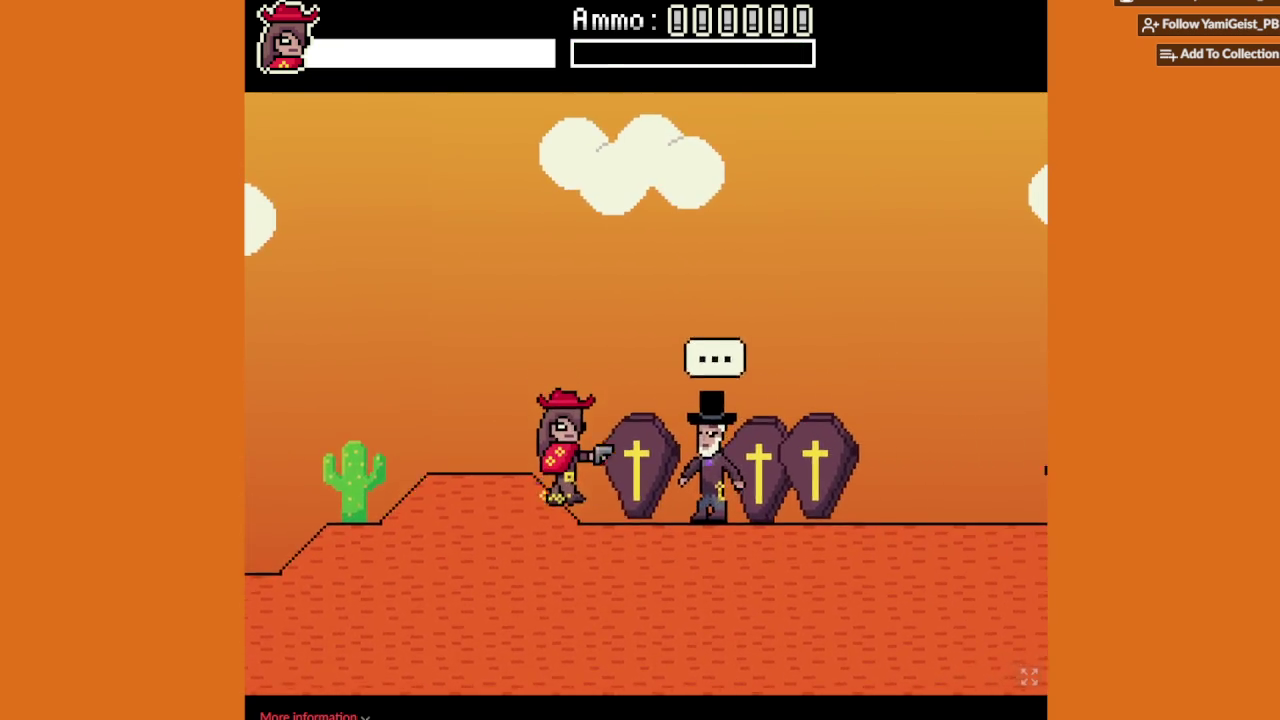
key("Right")
key("Right")
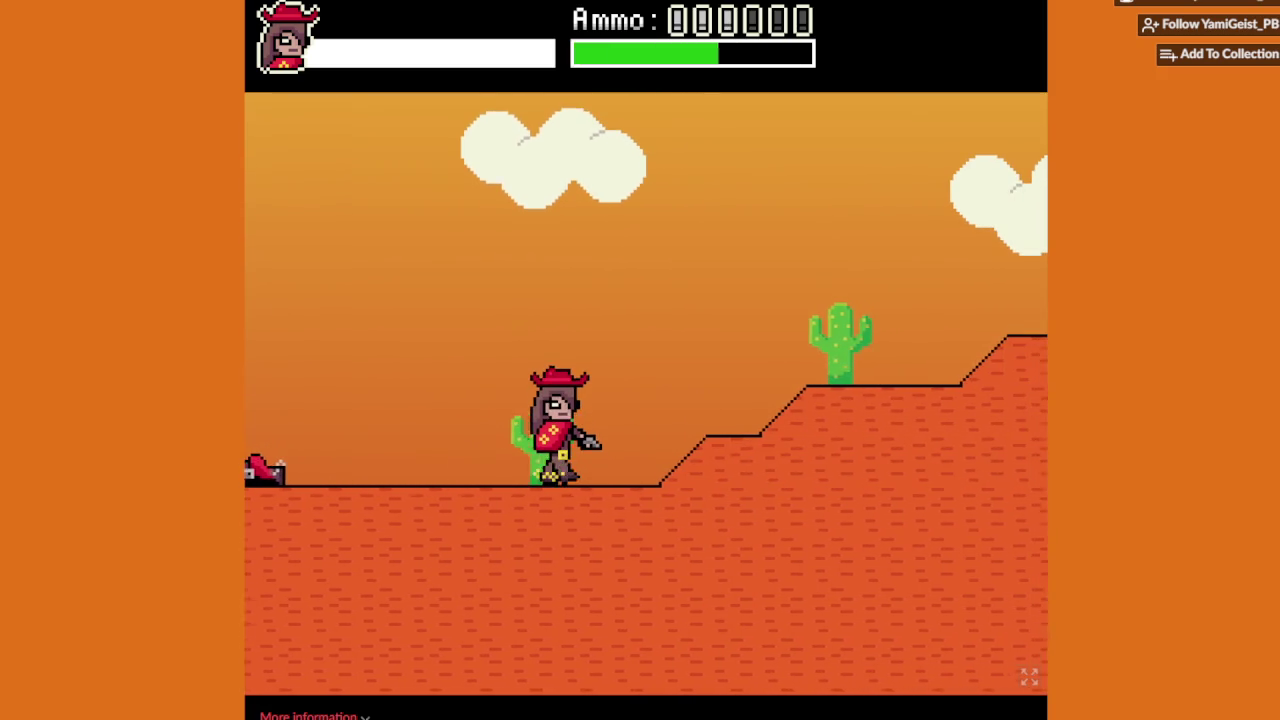
key("Right")
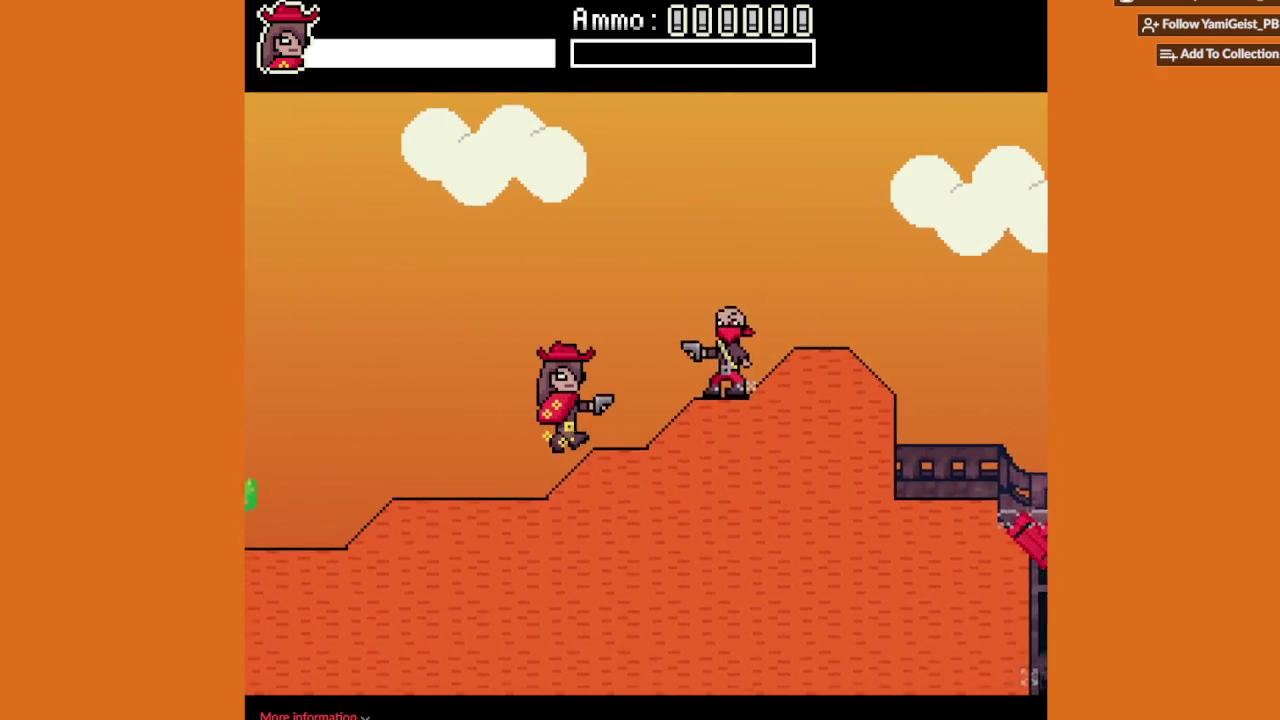
key("Right")
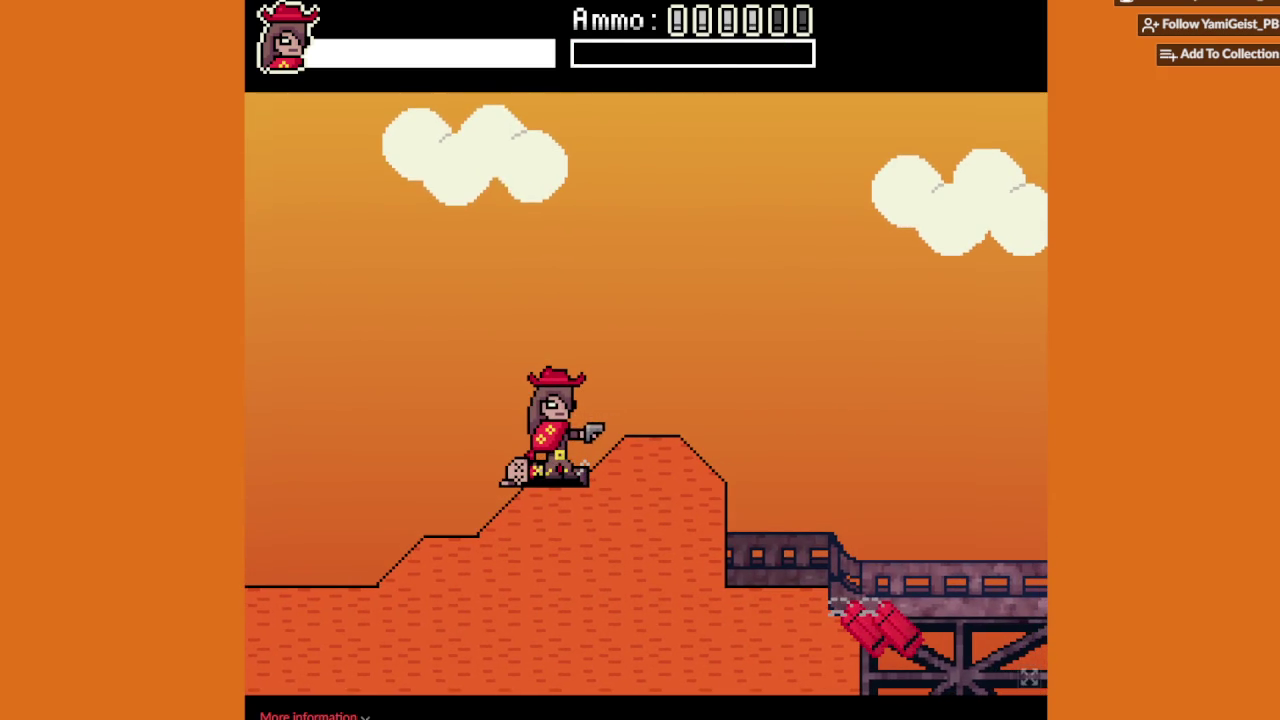
key("Right")
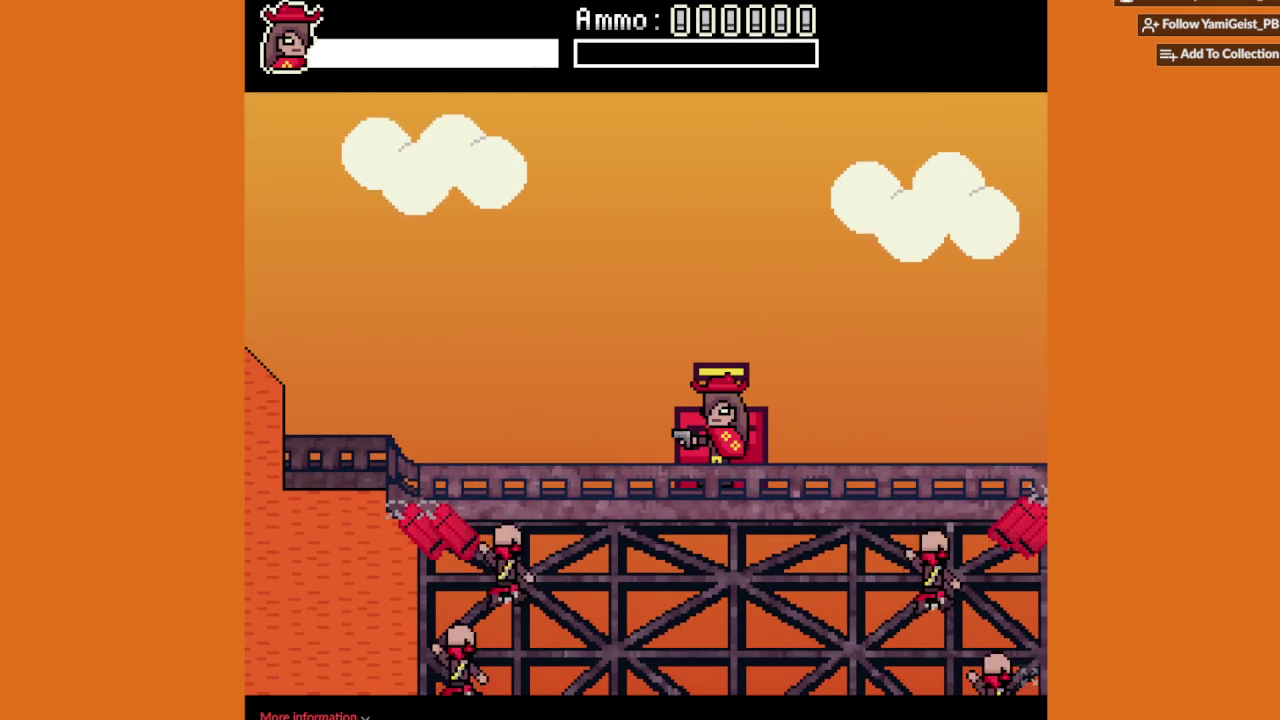
Step: Shoot the gunmen climbing onto both sides of the bridge
key("Right")
key("Left")
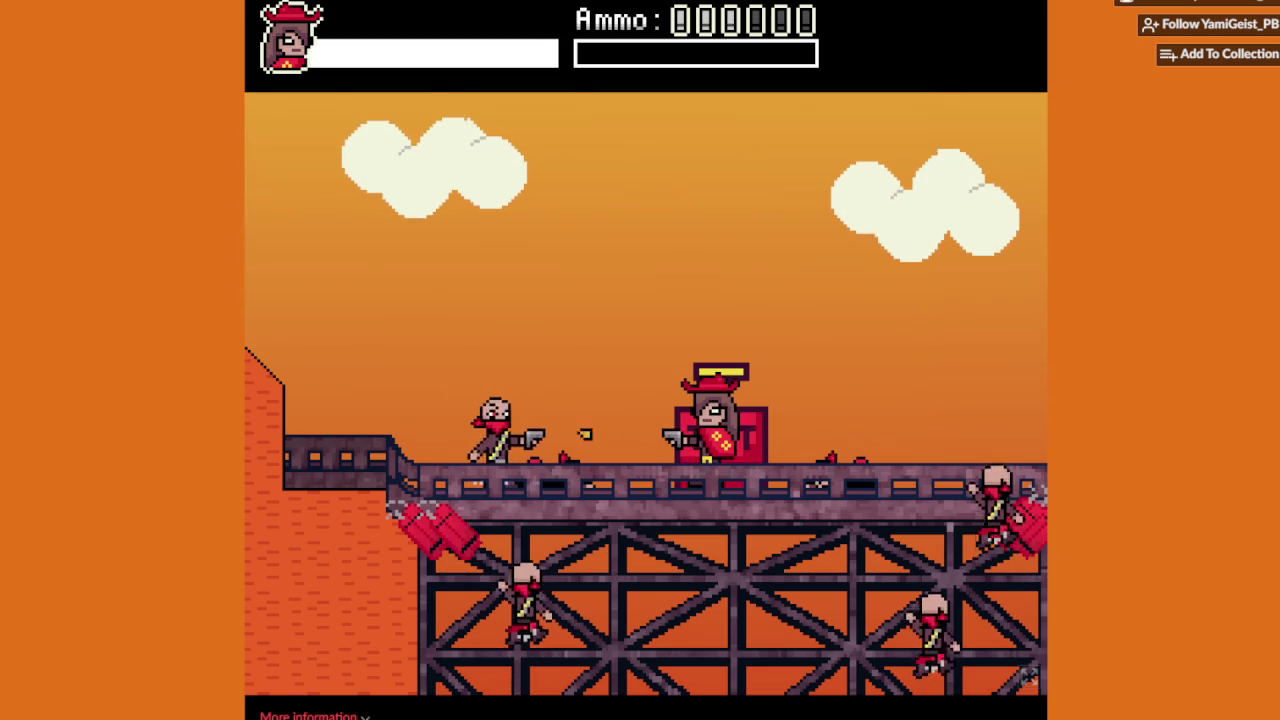
key("Right")
key("Left")
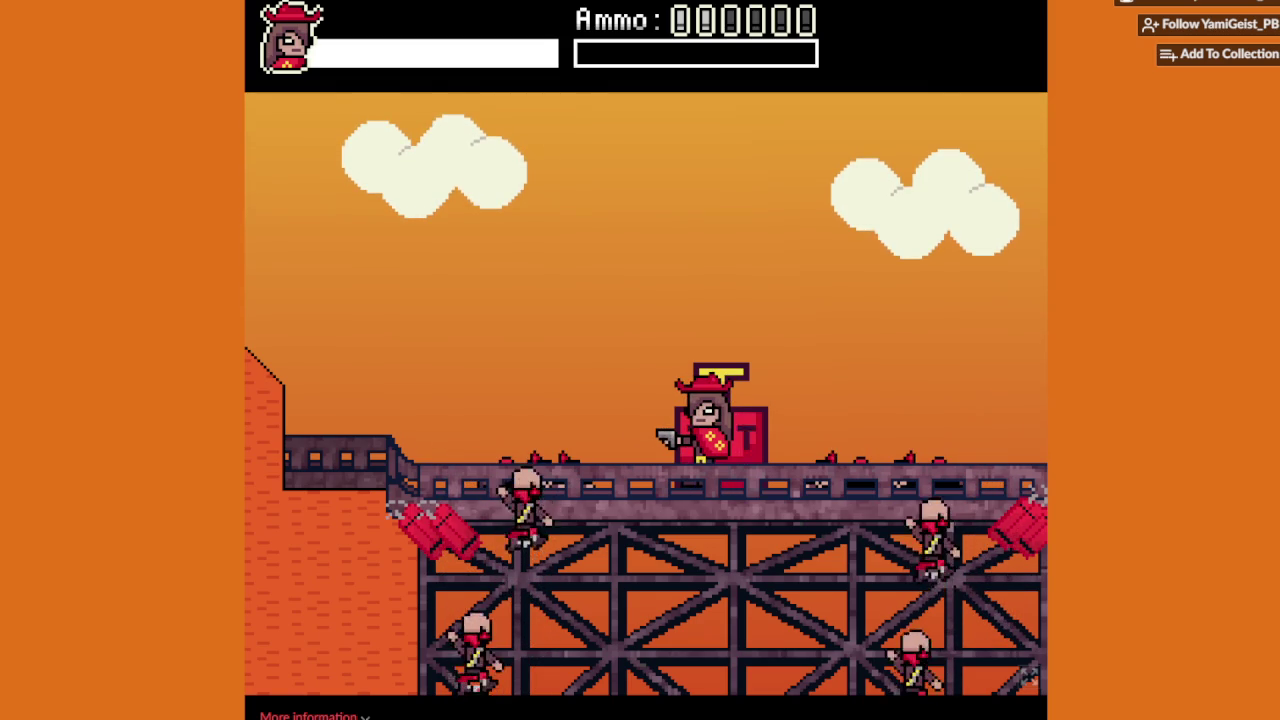
key("Left")
key("Right")
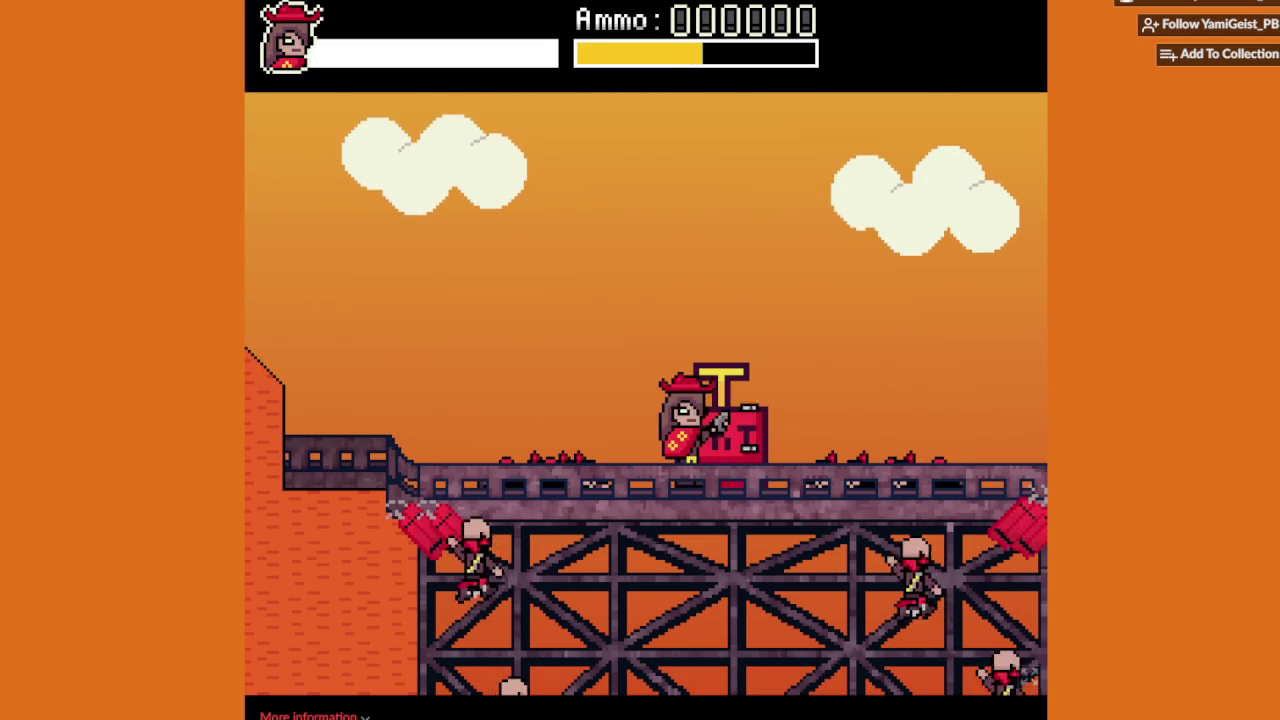
key("Left")
key("Right")
key("Left")
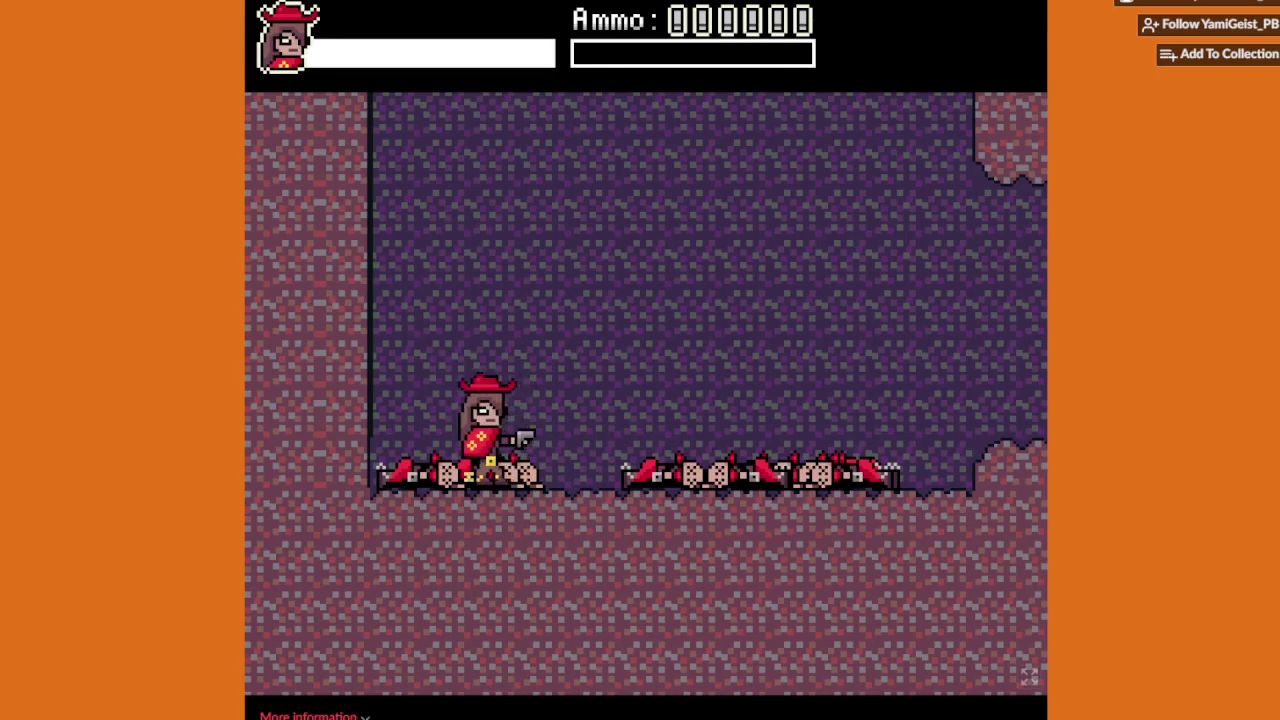
Step: Drop into the cave and shoot two scorpions while moving right over the rocks
key("z")
key("Right")
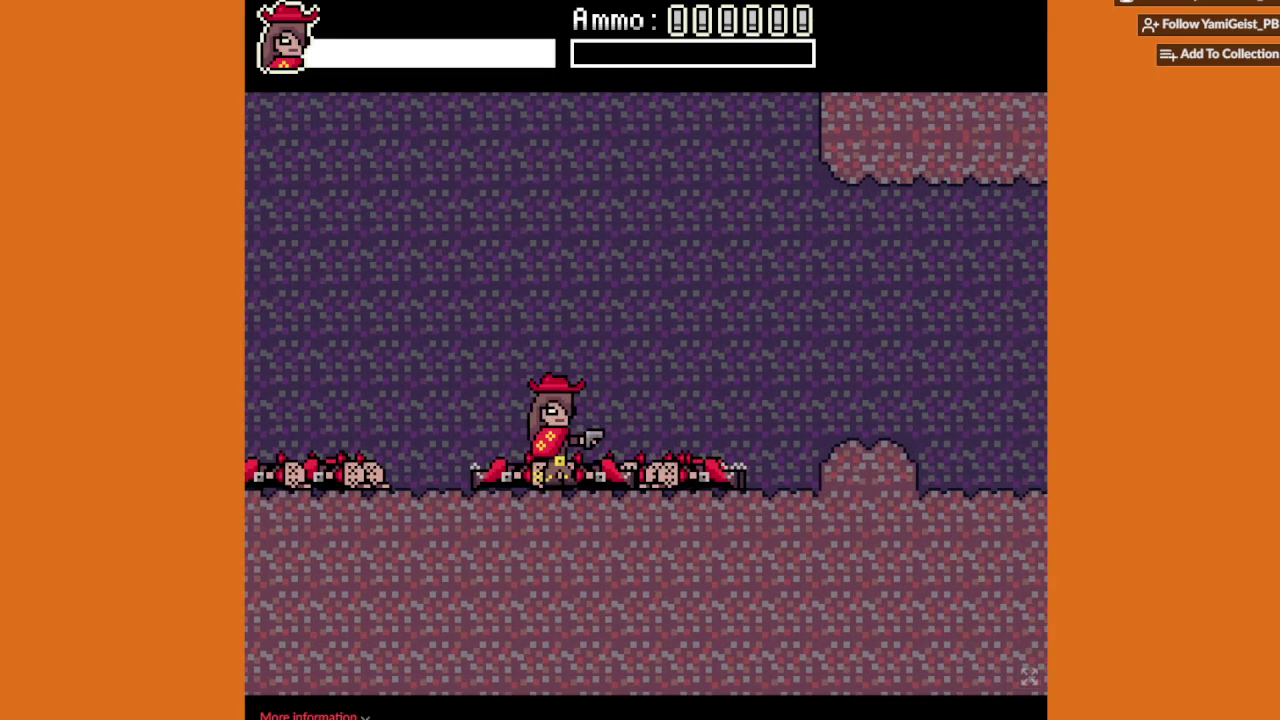
key("Right")
key("z")
key("x")
key("x")
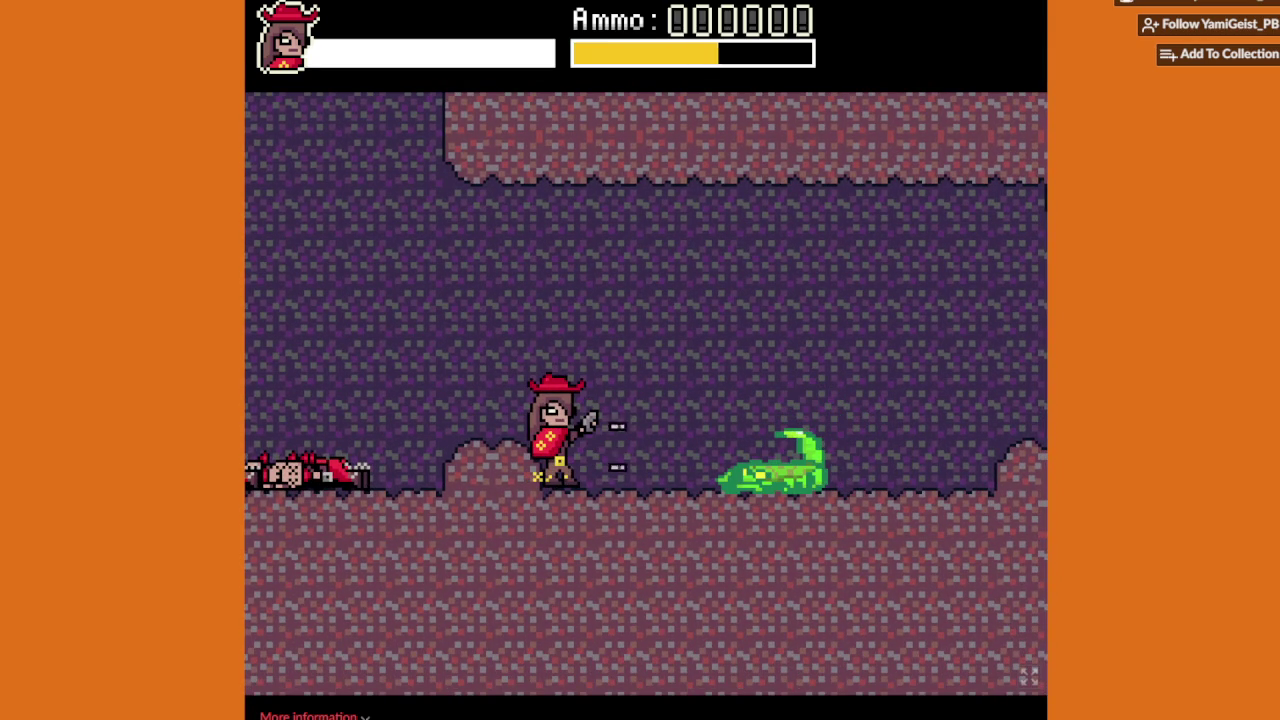
key("Right")
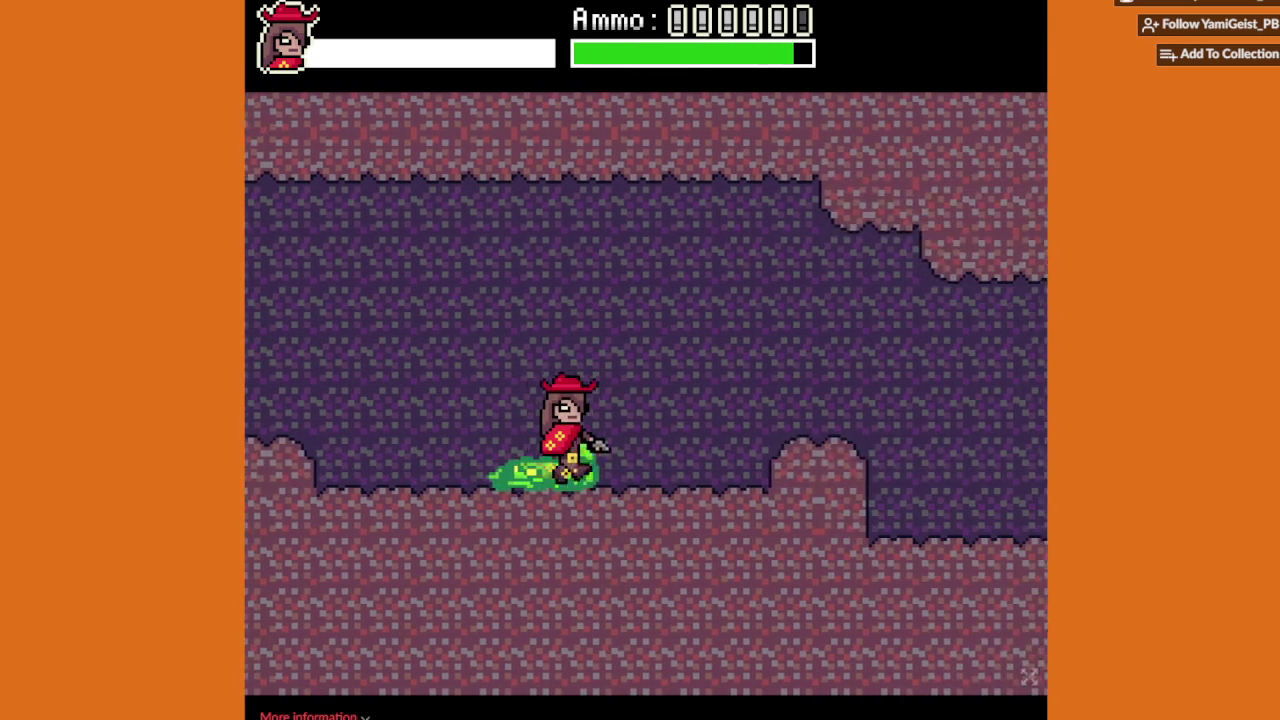
key("Right")
key("z")
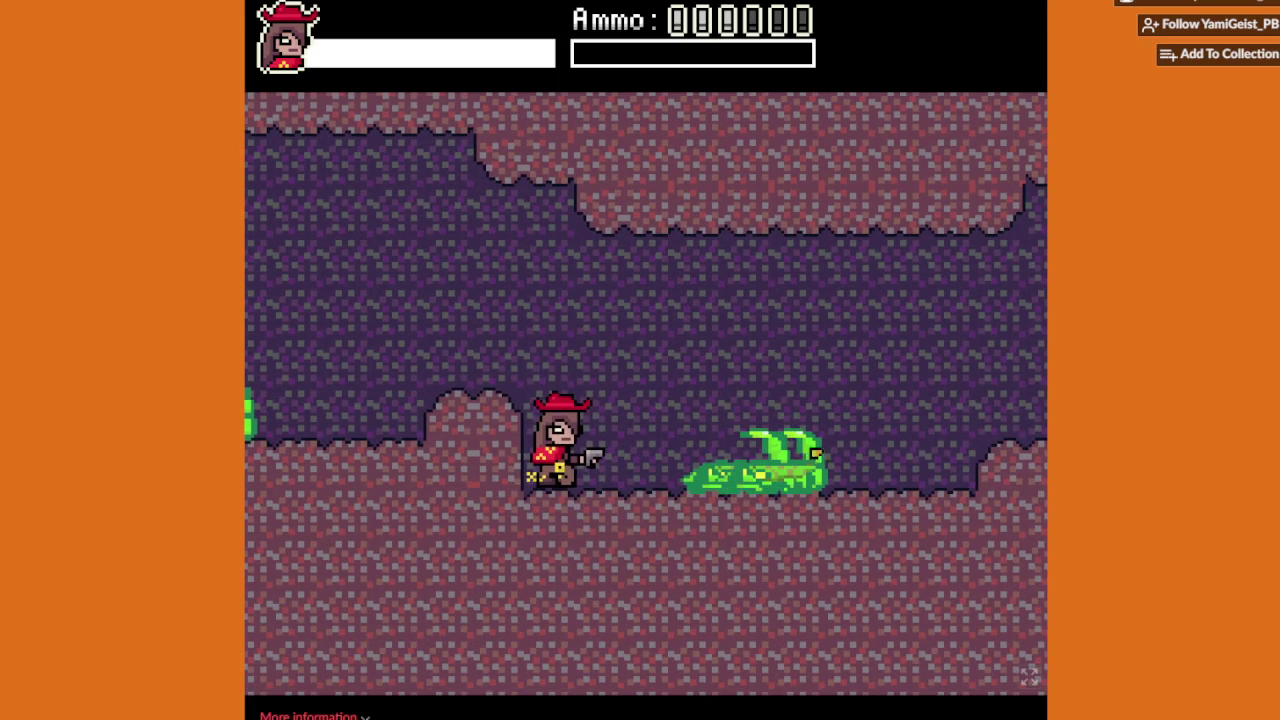
key("Right")
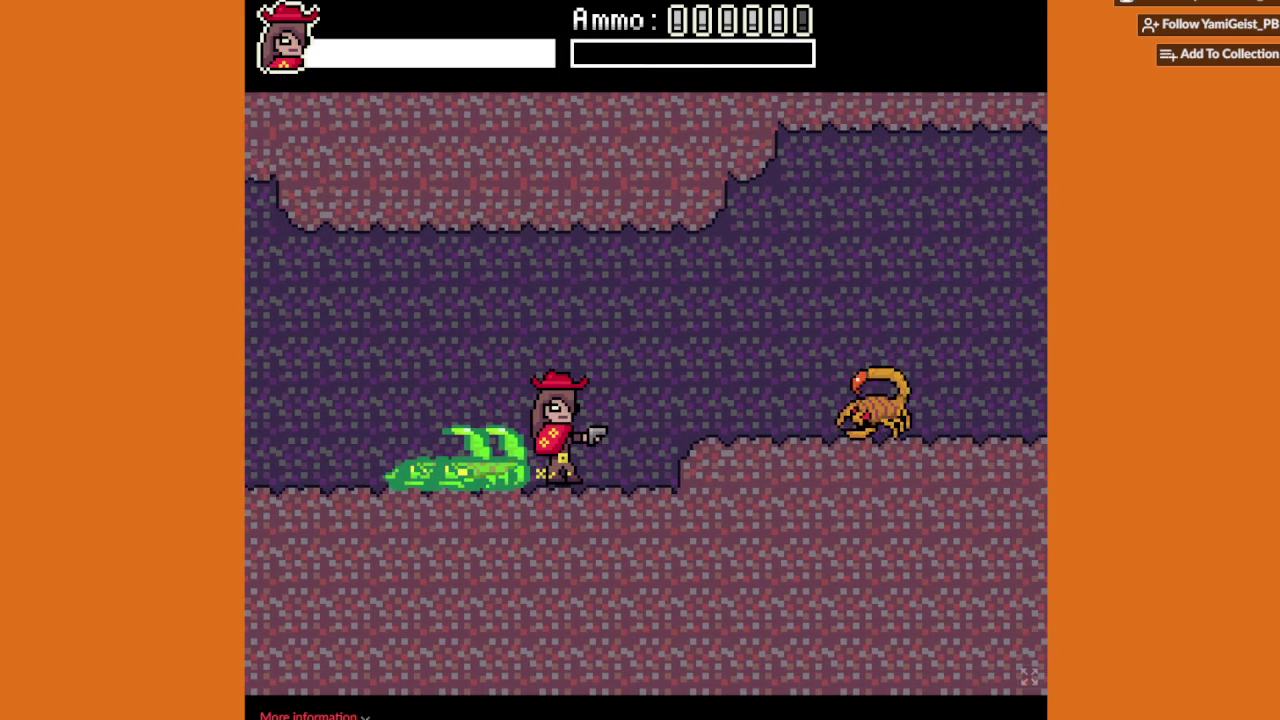
key("x")
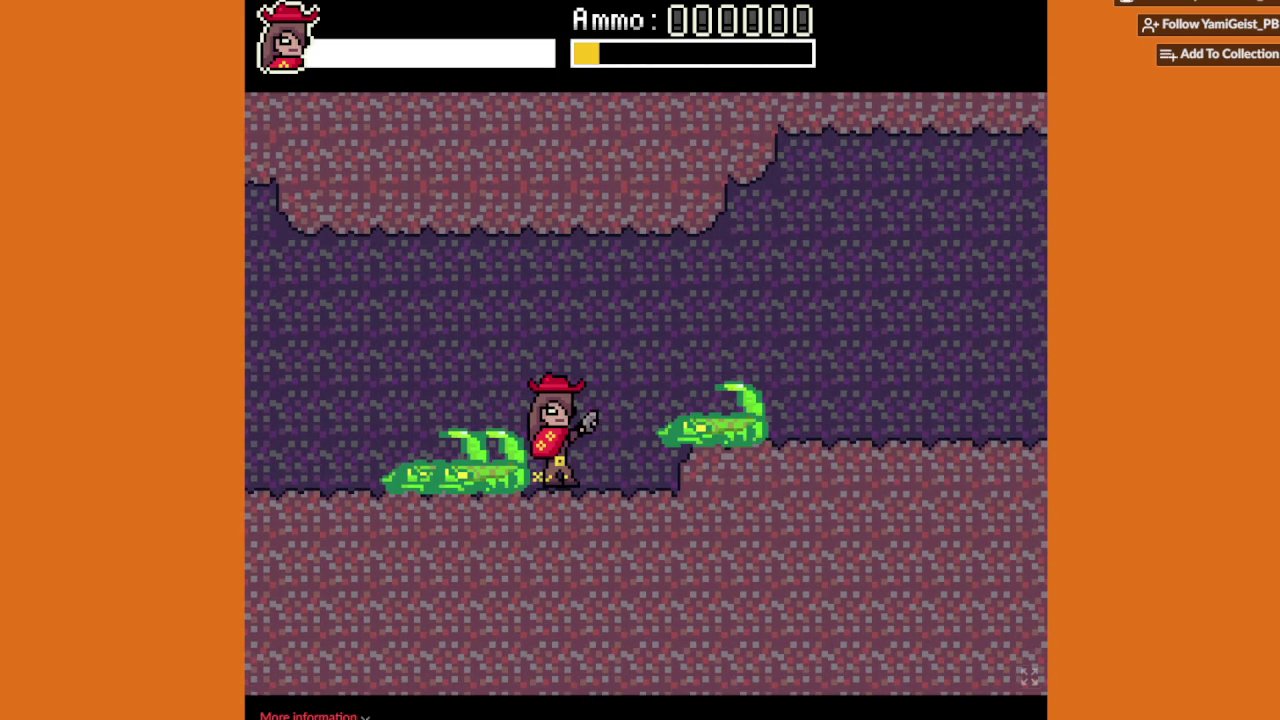
key("Right")
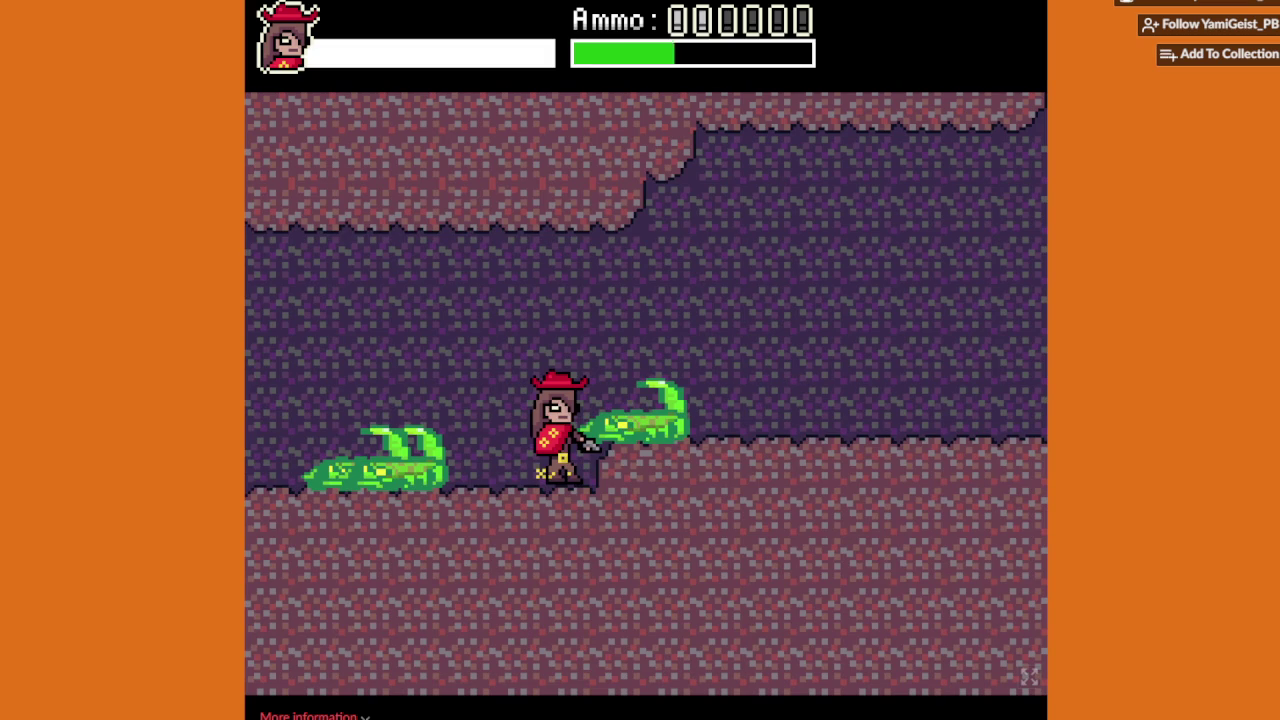
Step: Jump the cave ledges, shoot the last scorpion and step into the wooden elevator
key("Right")
key("z")
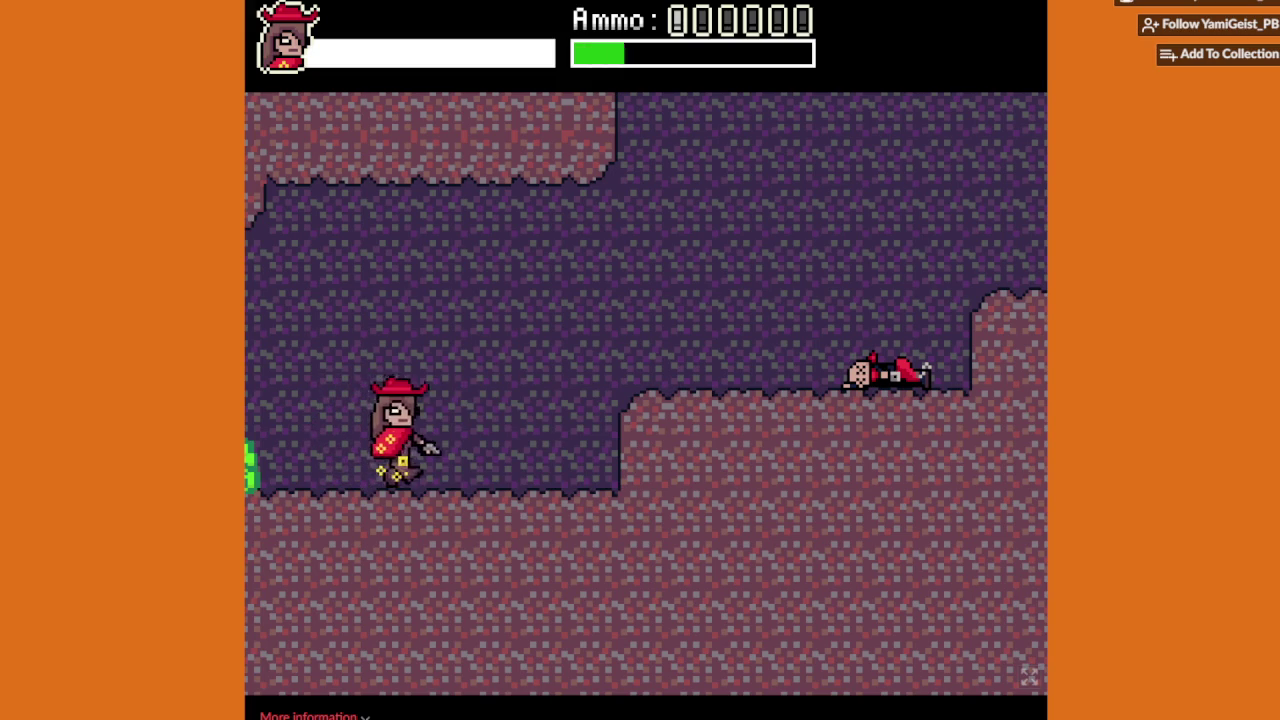
key("Right")
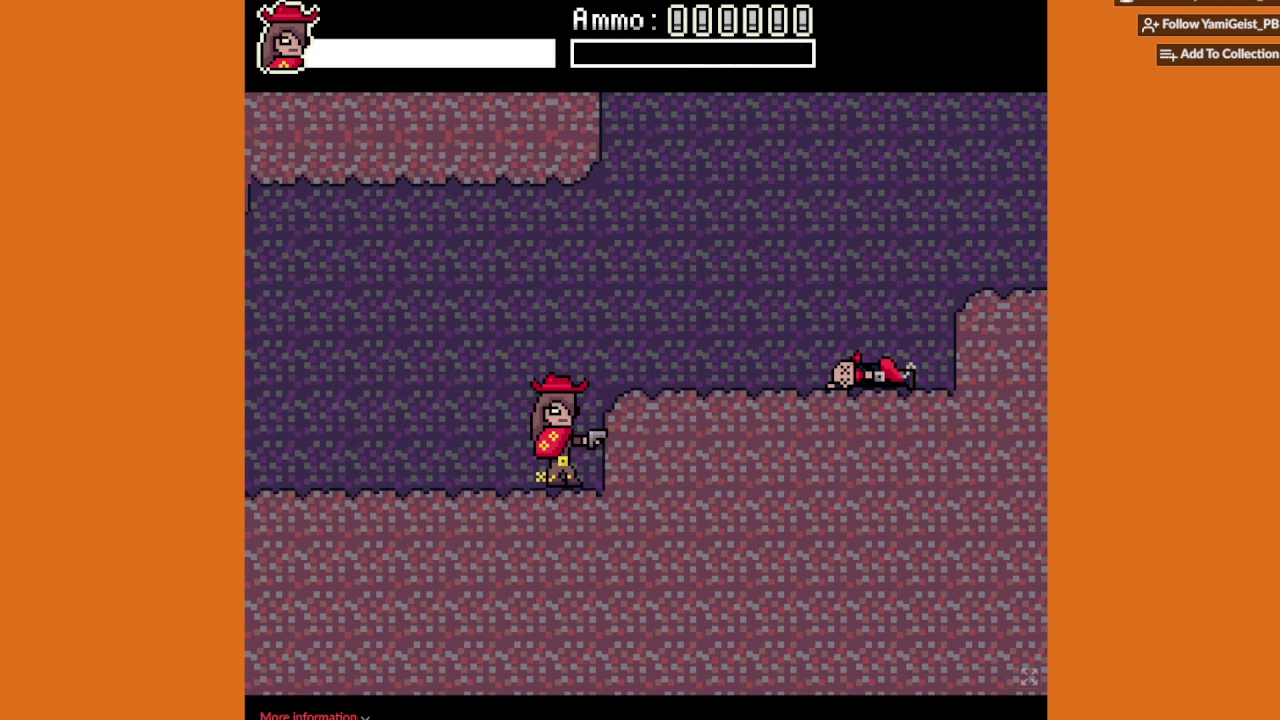
key("z")
key("Right")
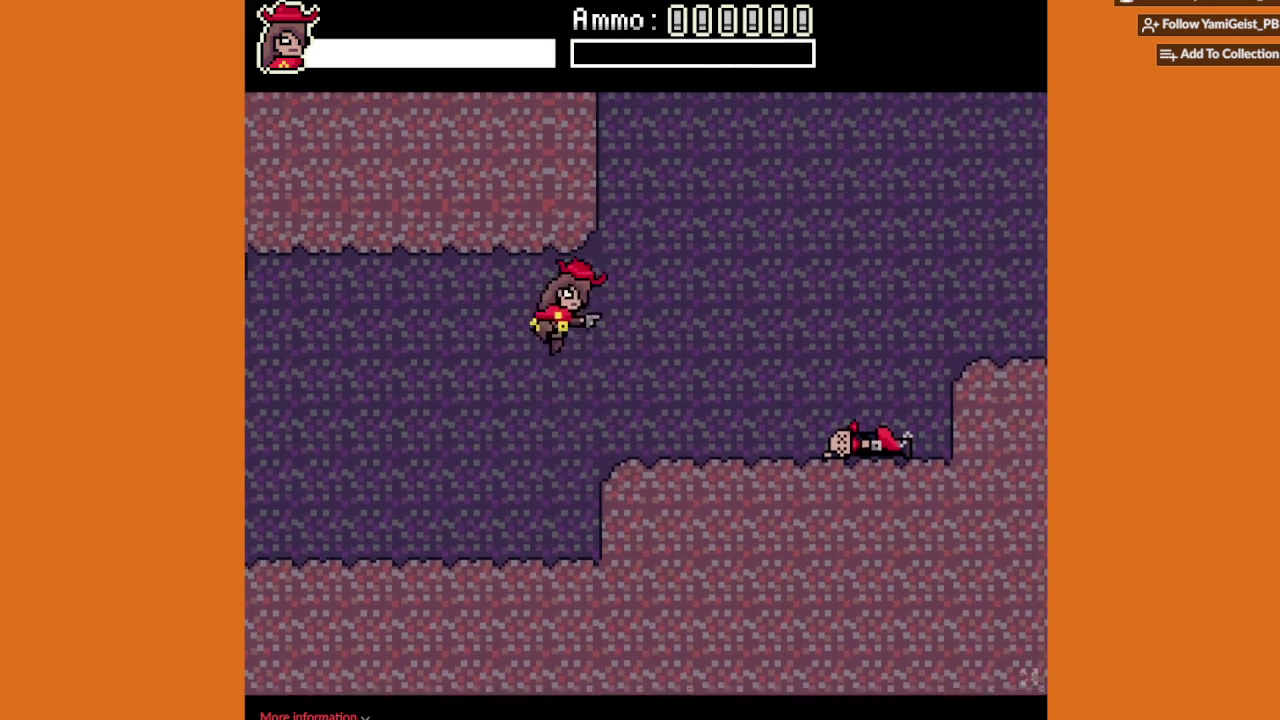
key("z")
key("Left")
key("z")
key("x")
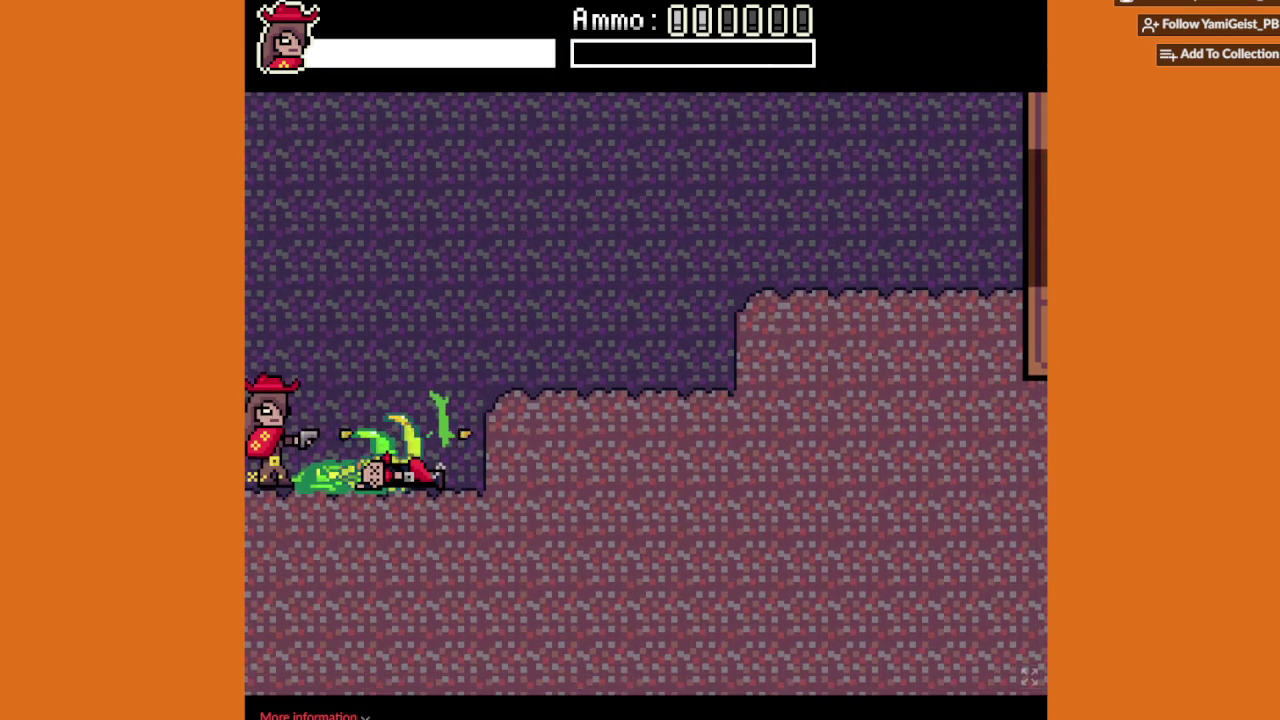
key("Right")
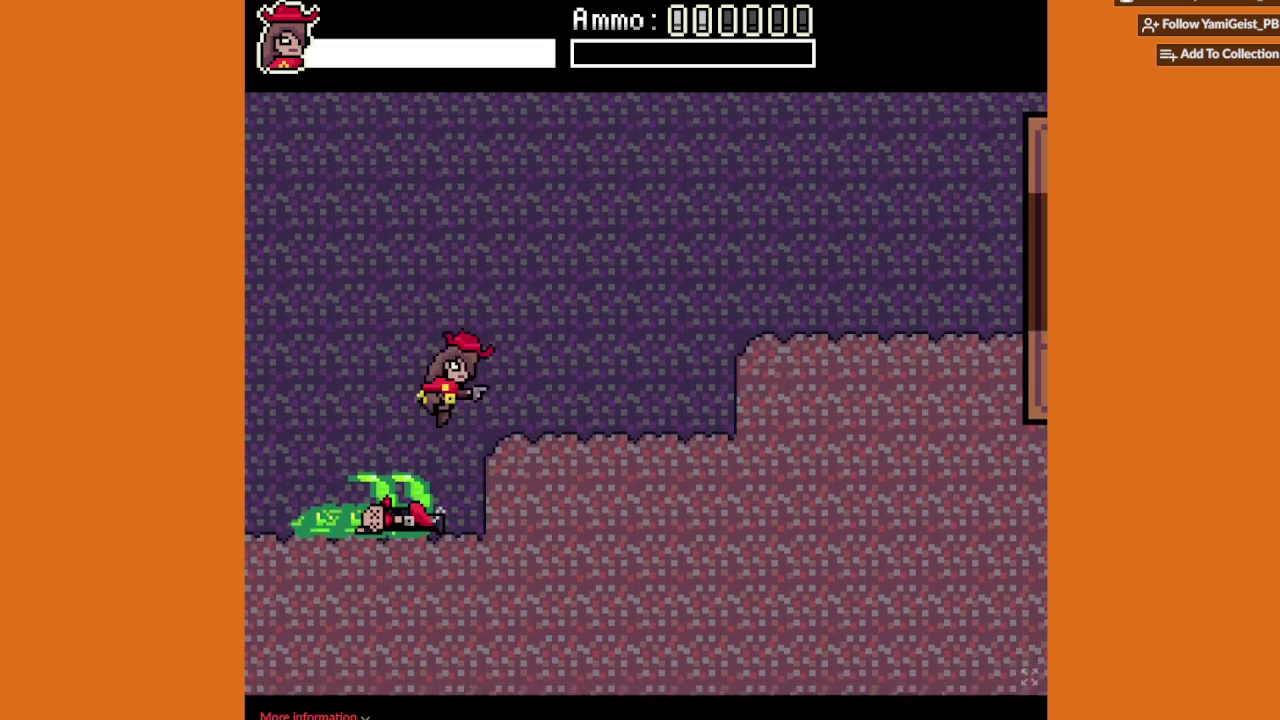
key("Right")
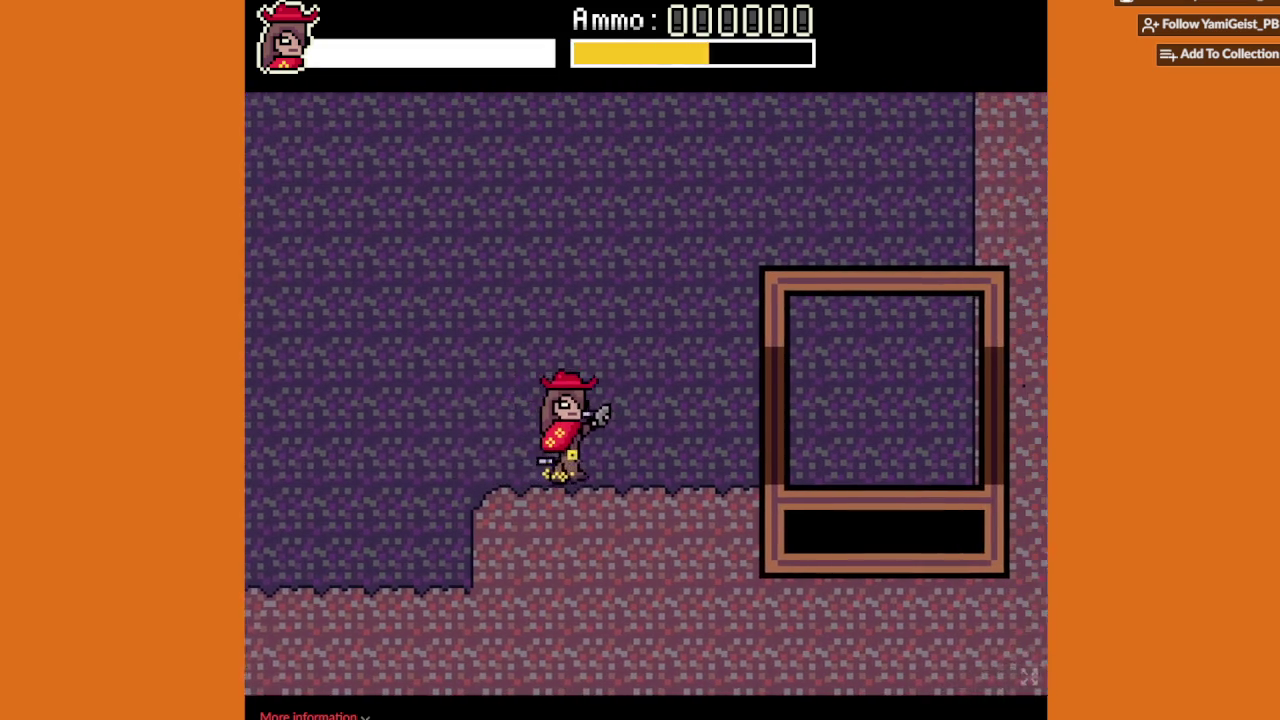
key("Right")
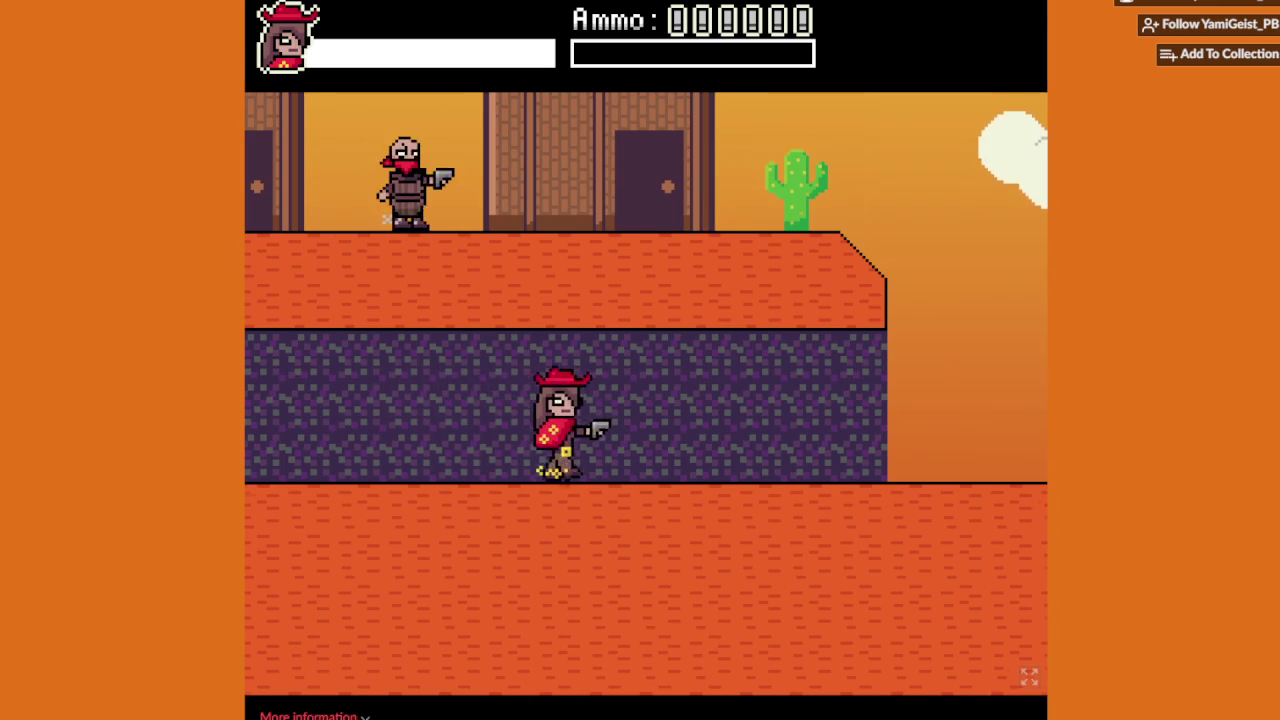
key("Right")
key("Right")
key("Left")
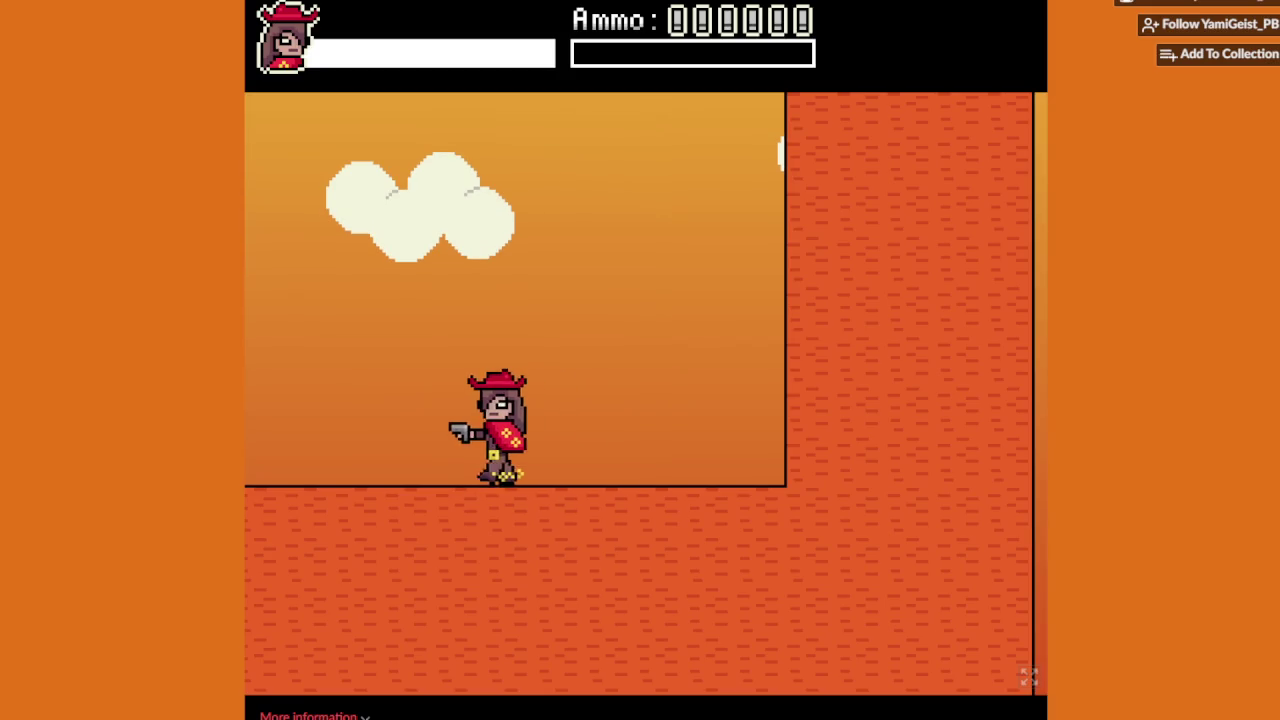
key("Left")
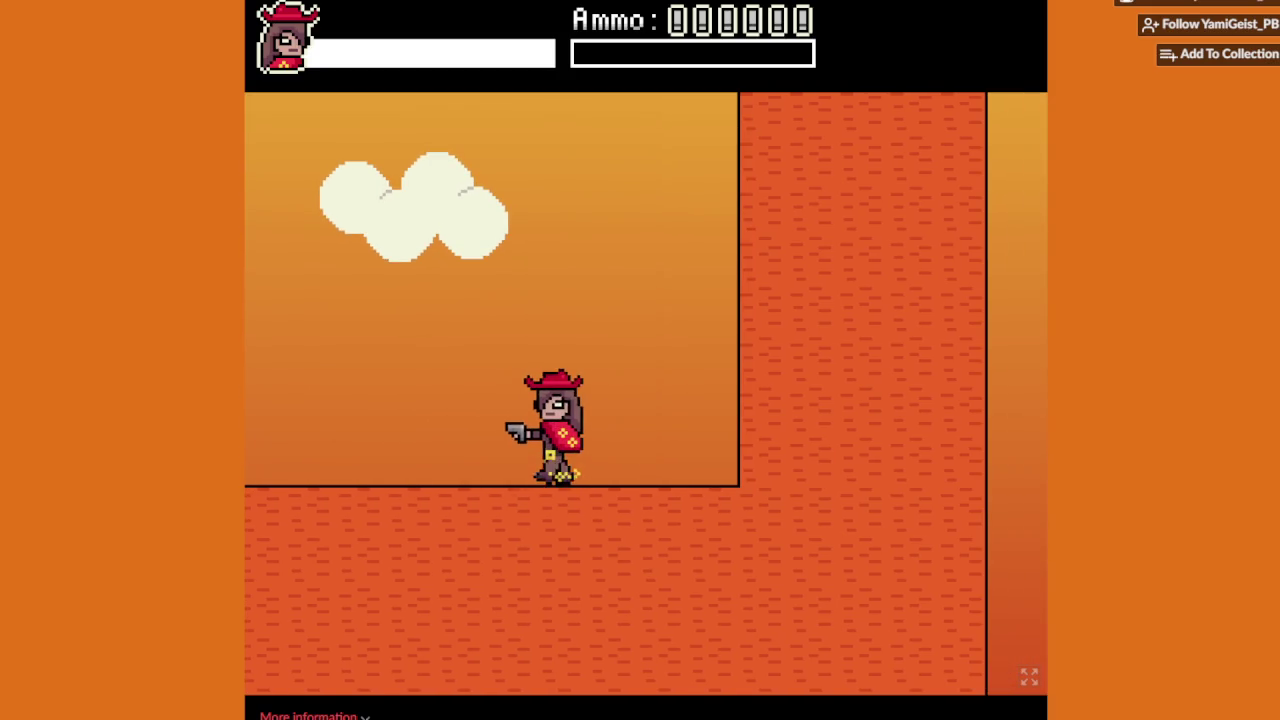
key("Right")
key("Right")
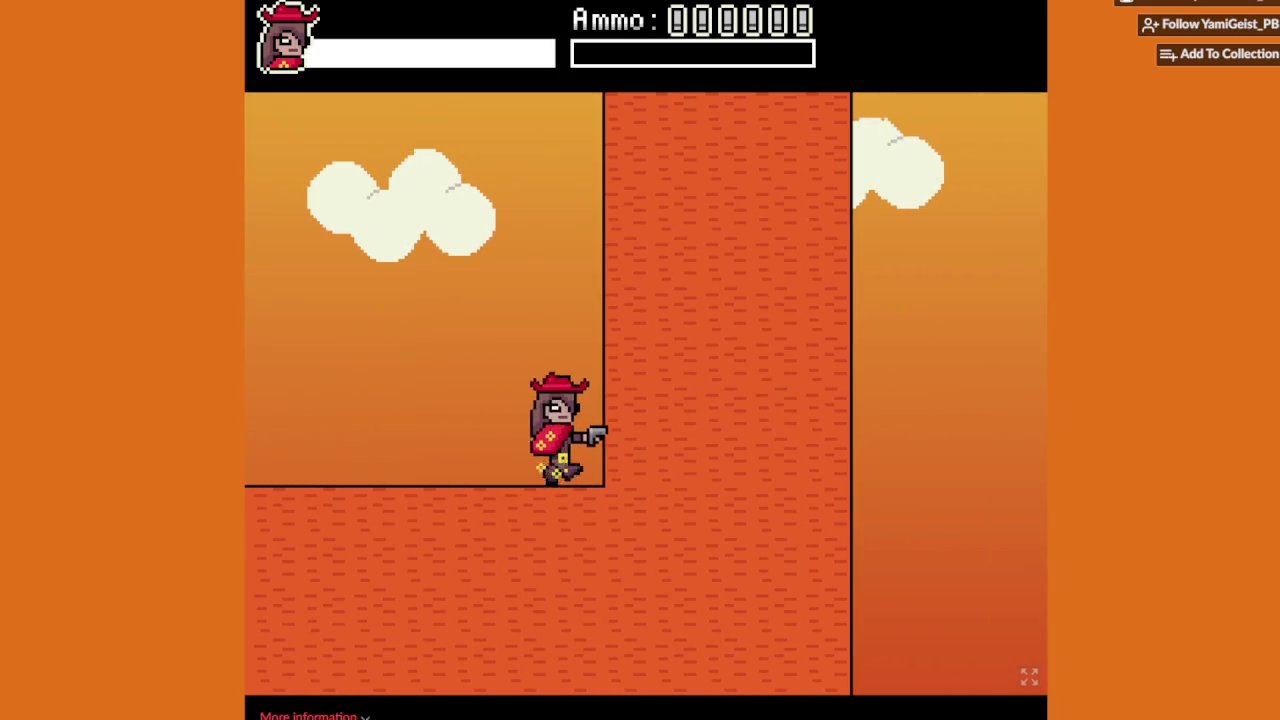
key("Left")
key("Right")
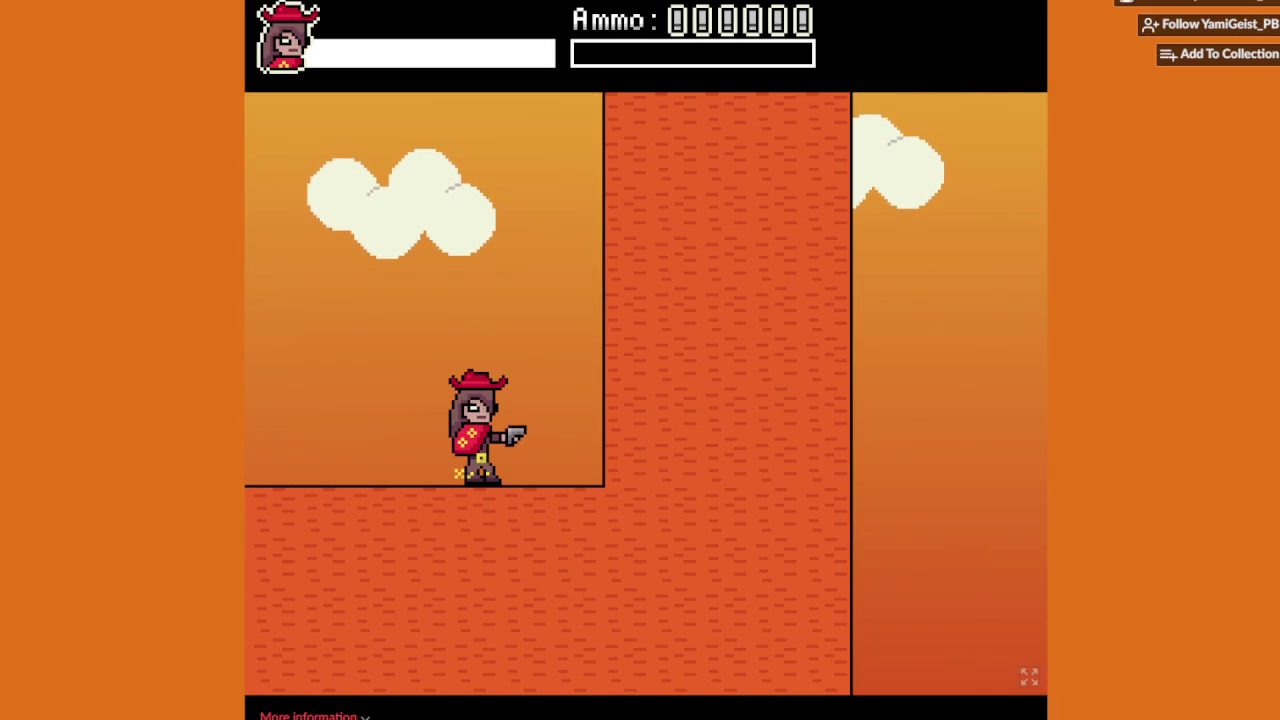
key("Right")
key("Left")
key("Right")
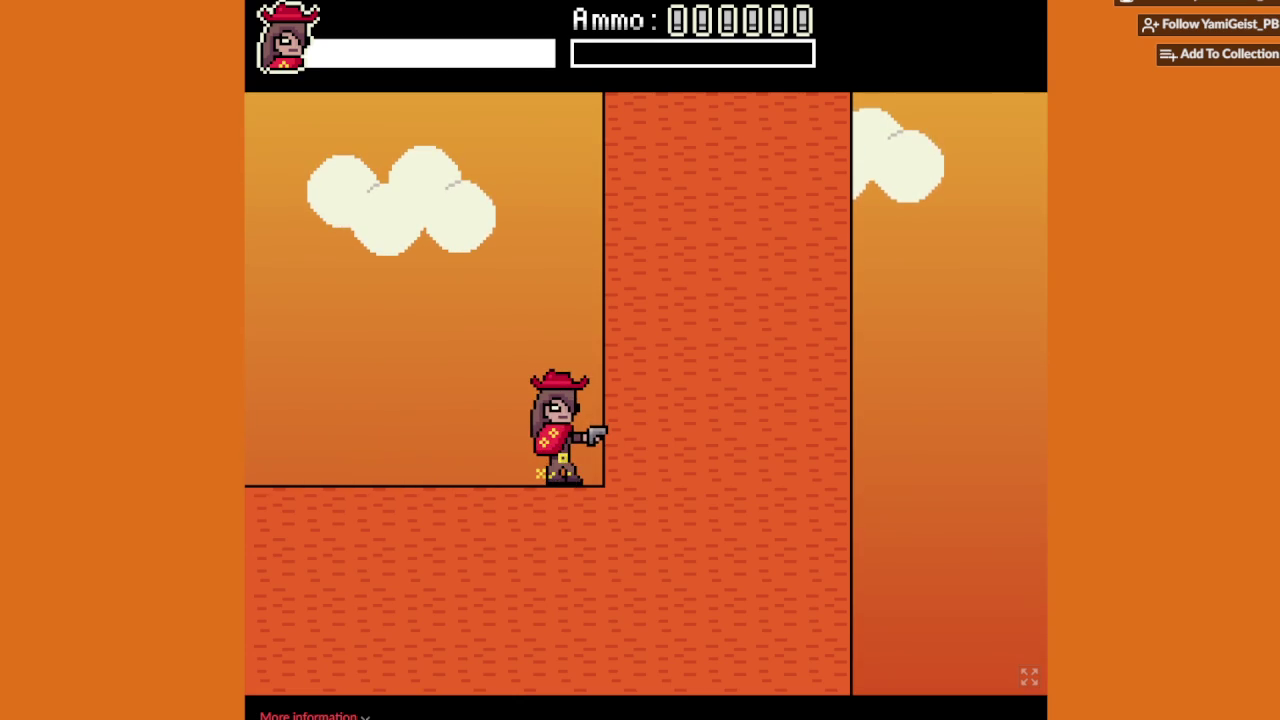
key("Right")
key("Left")
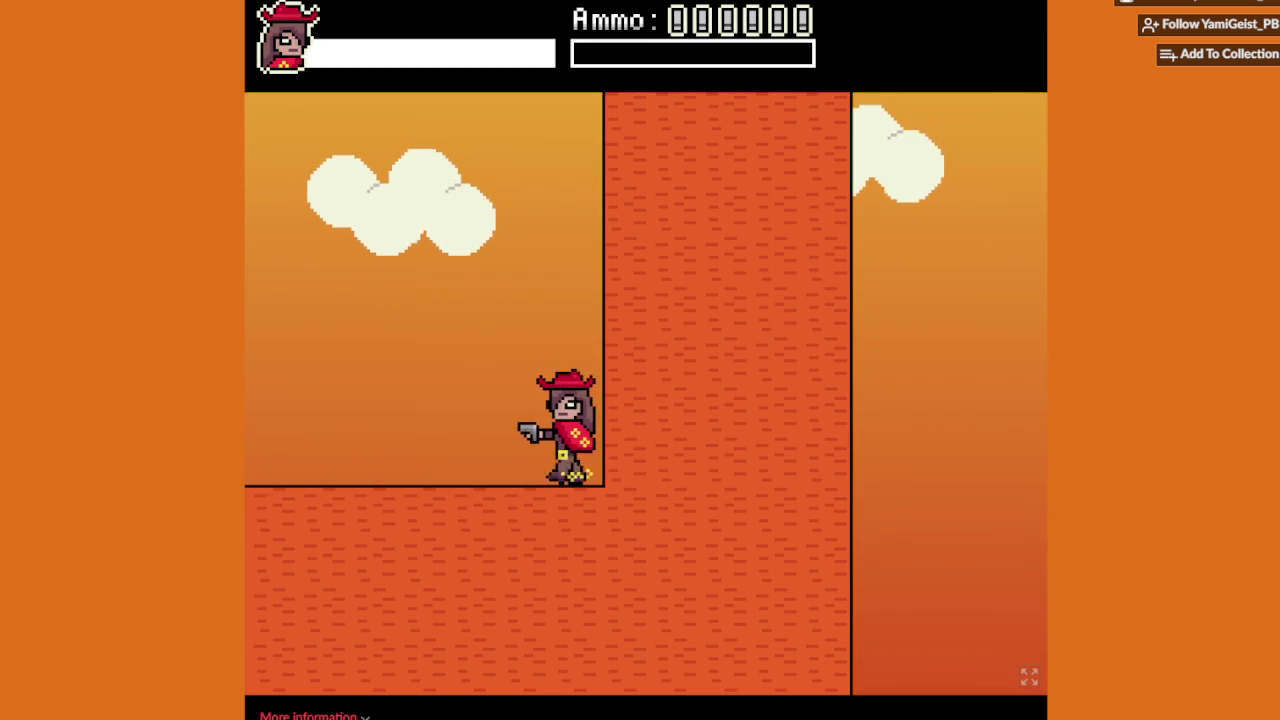
key("Right")
key("Right")
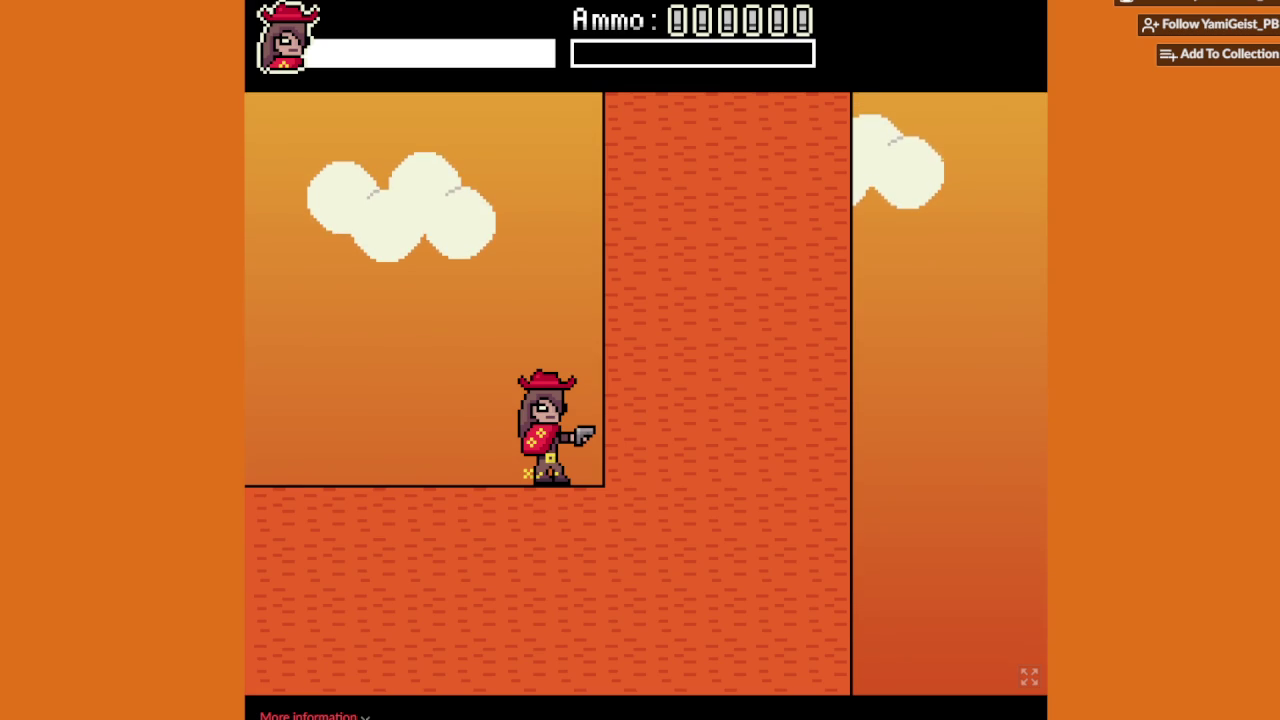
key("Up")
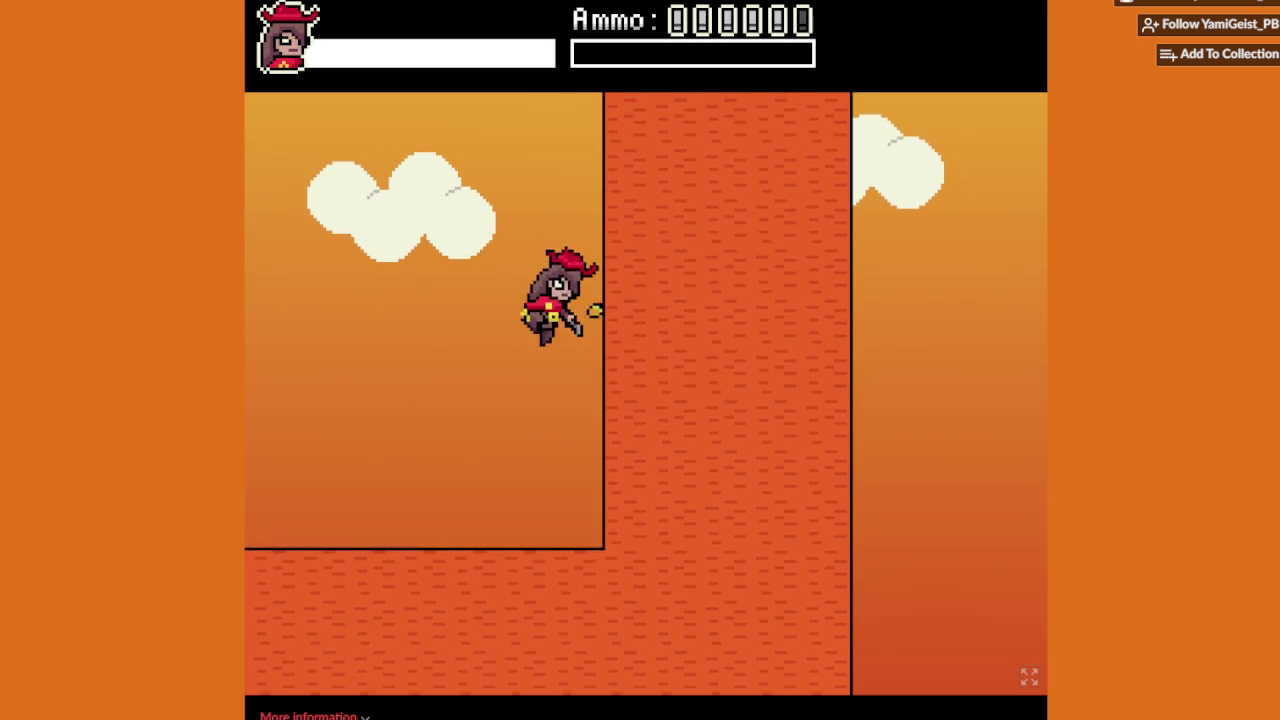
key("Left")
key("Up")
key("Up")
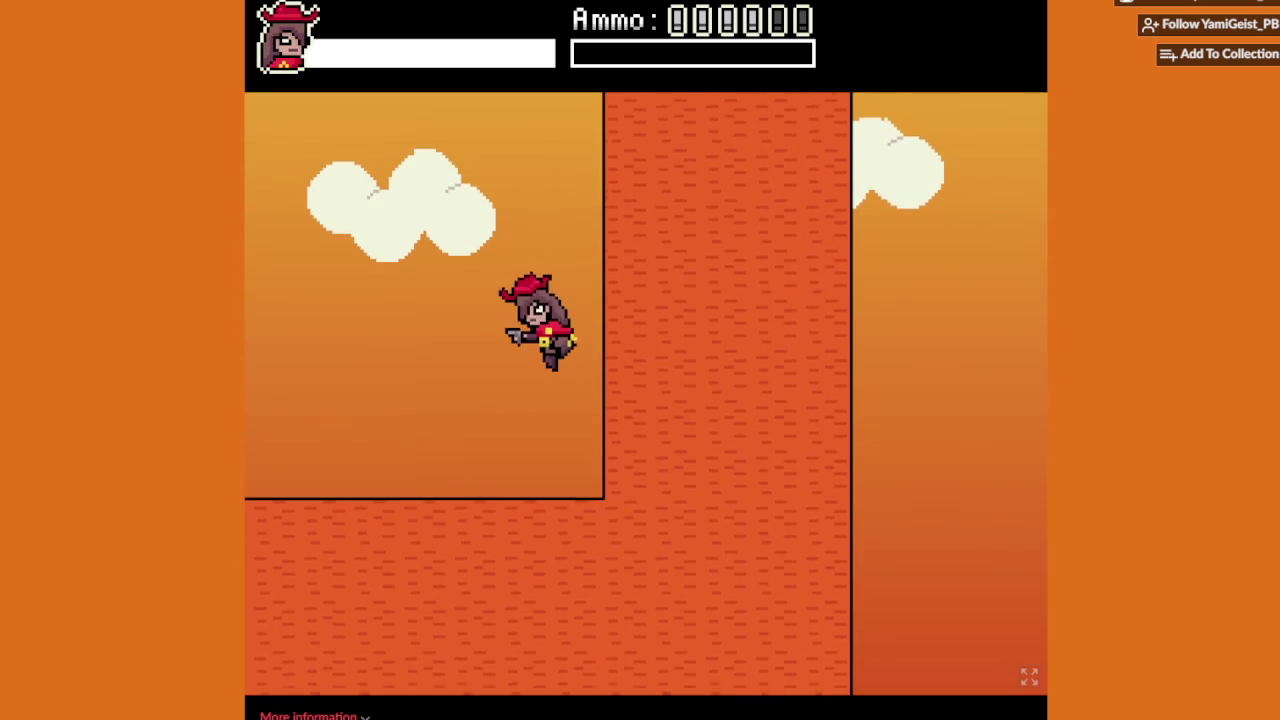
key("Left")
key("Right")
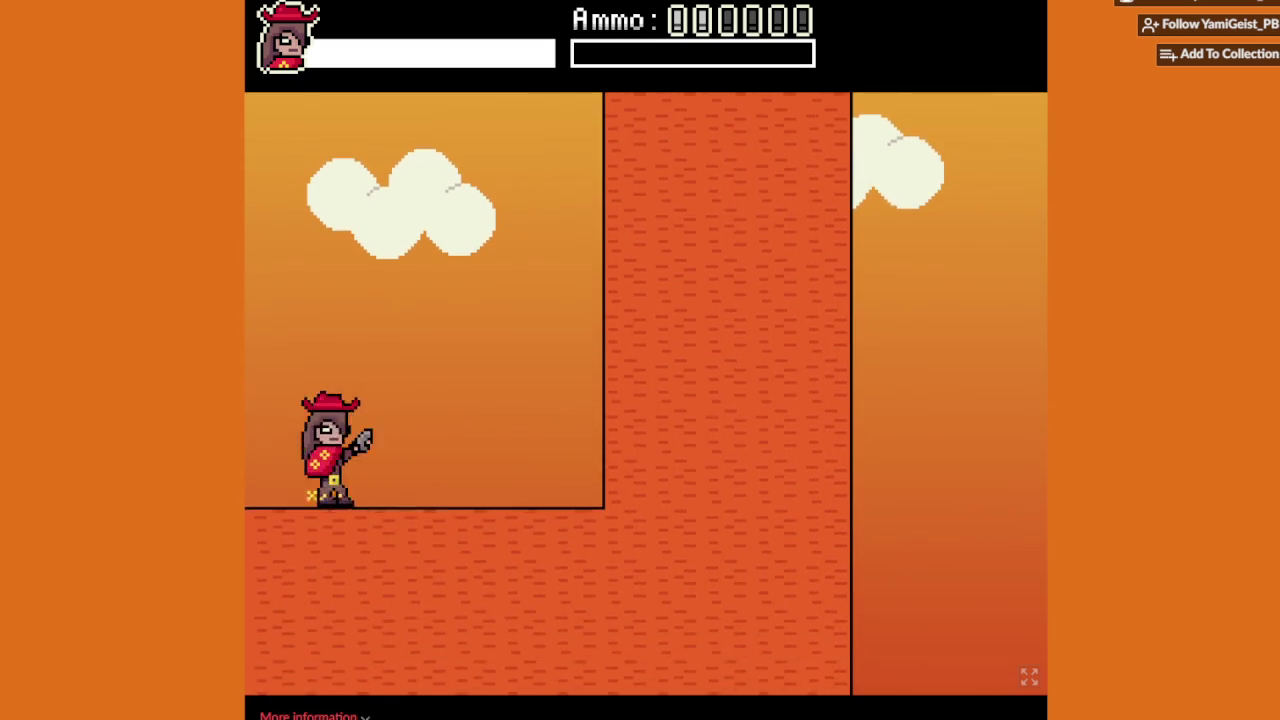
key("Up")
key("Up")
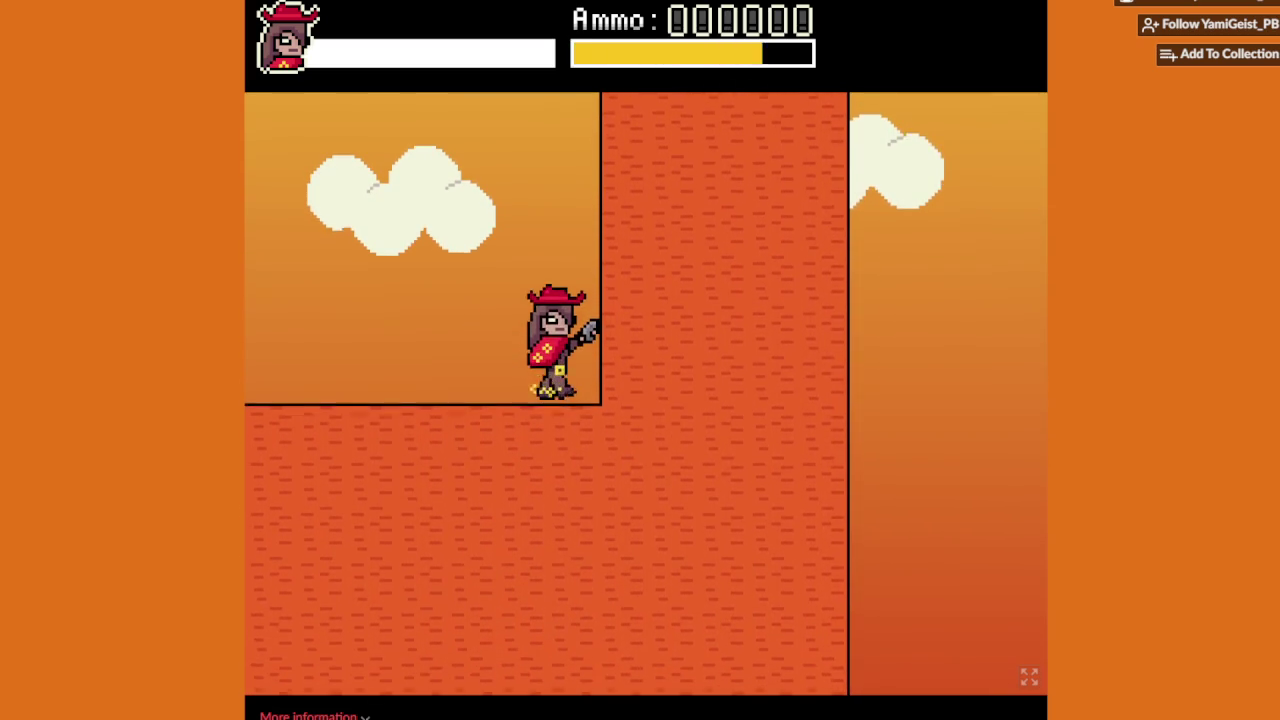
key("Up")
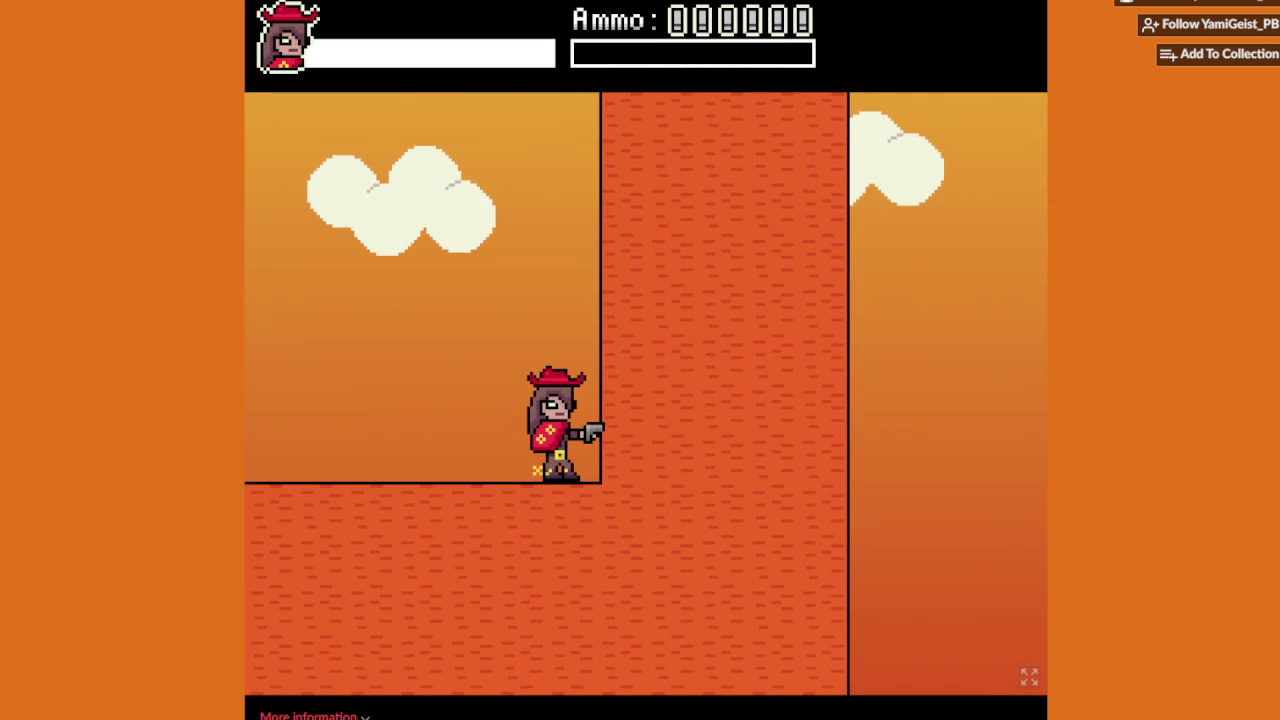
key("Up")
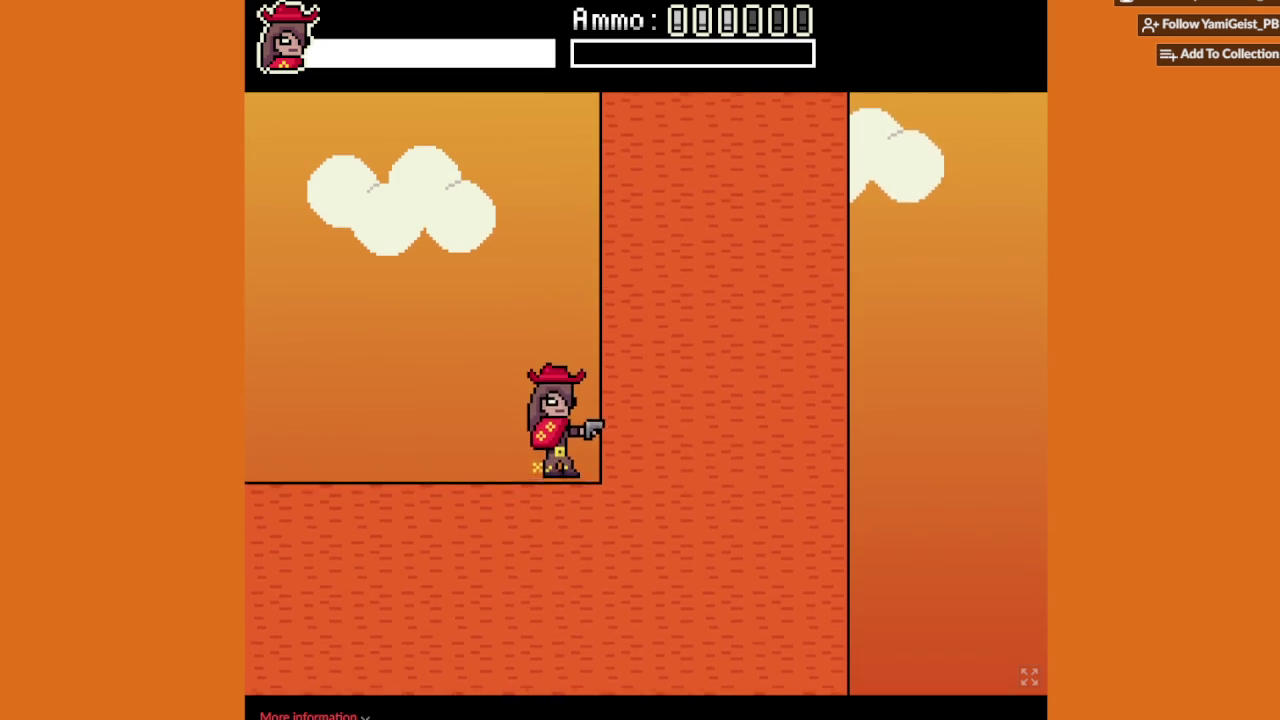
key("Left")
key("Up")
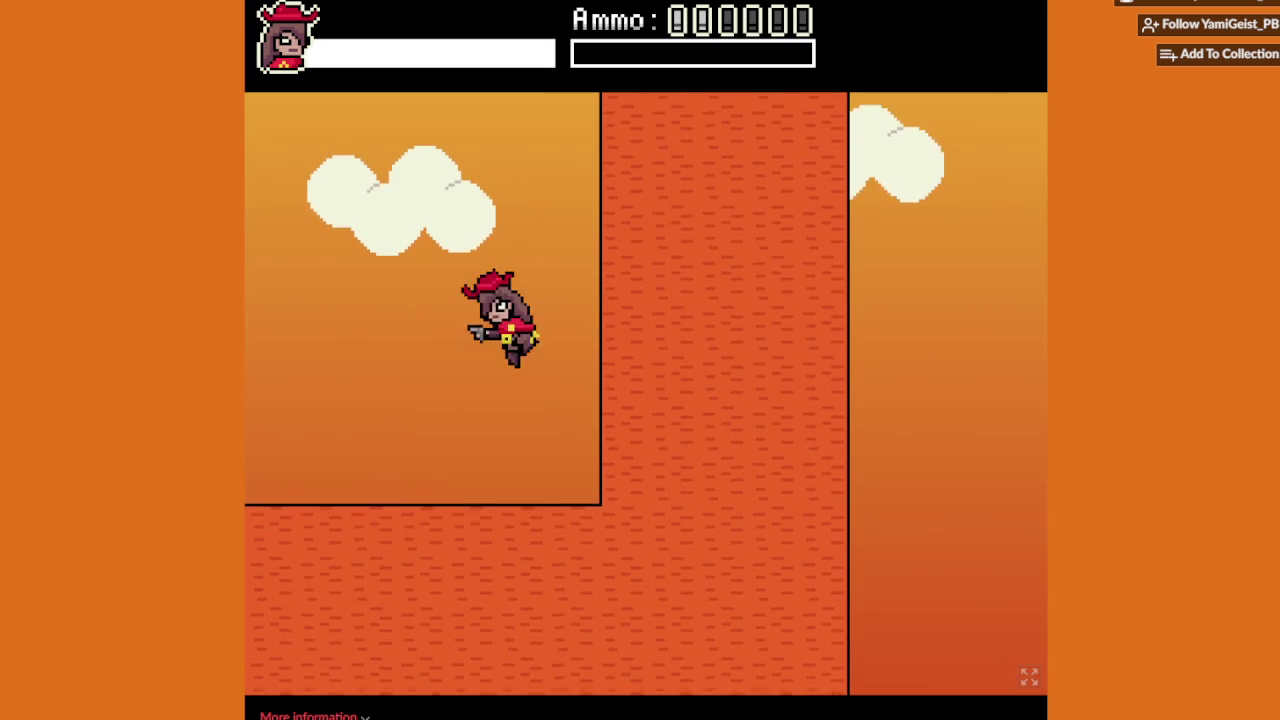
key("Up")
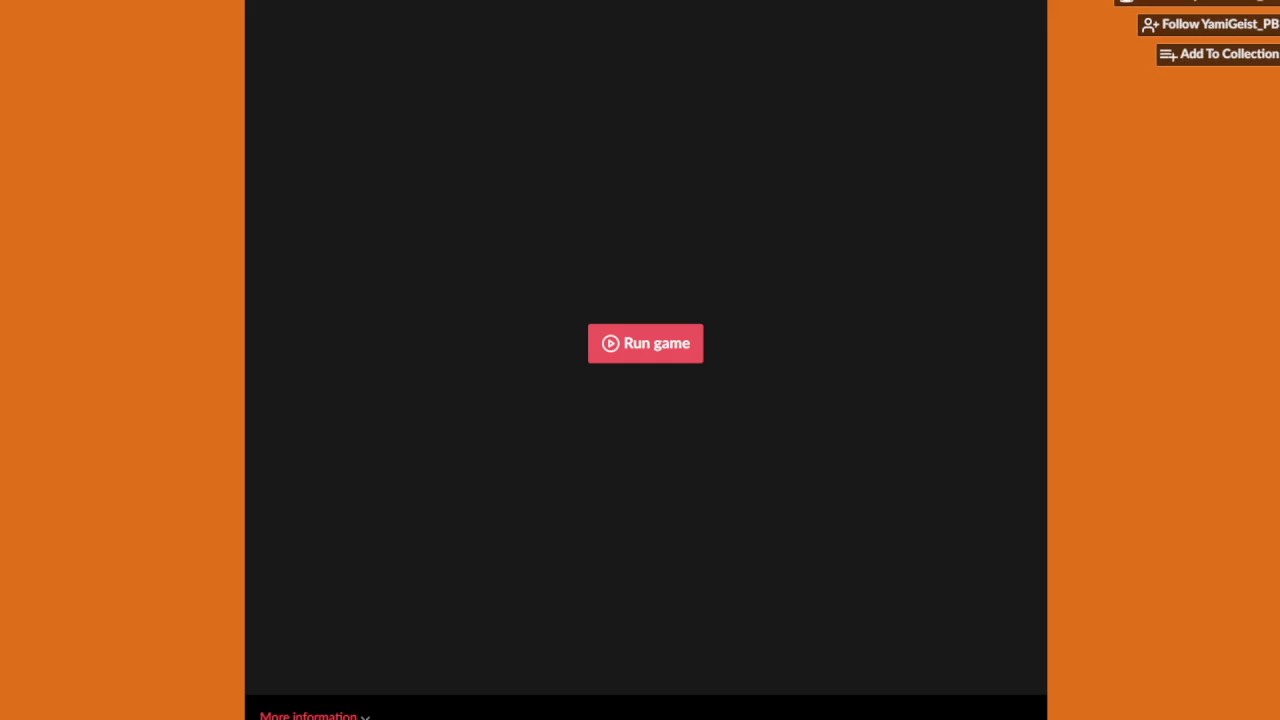
left_click(645, 343)
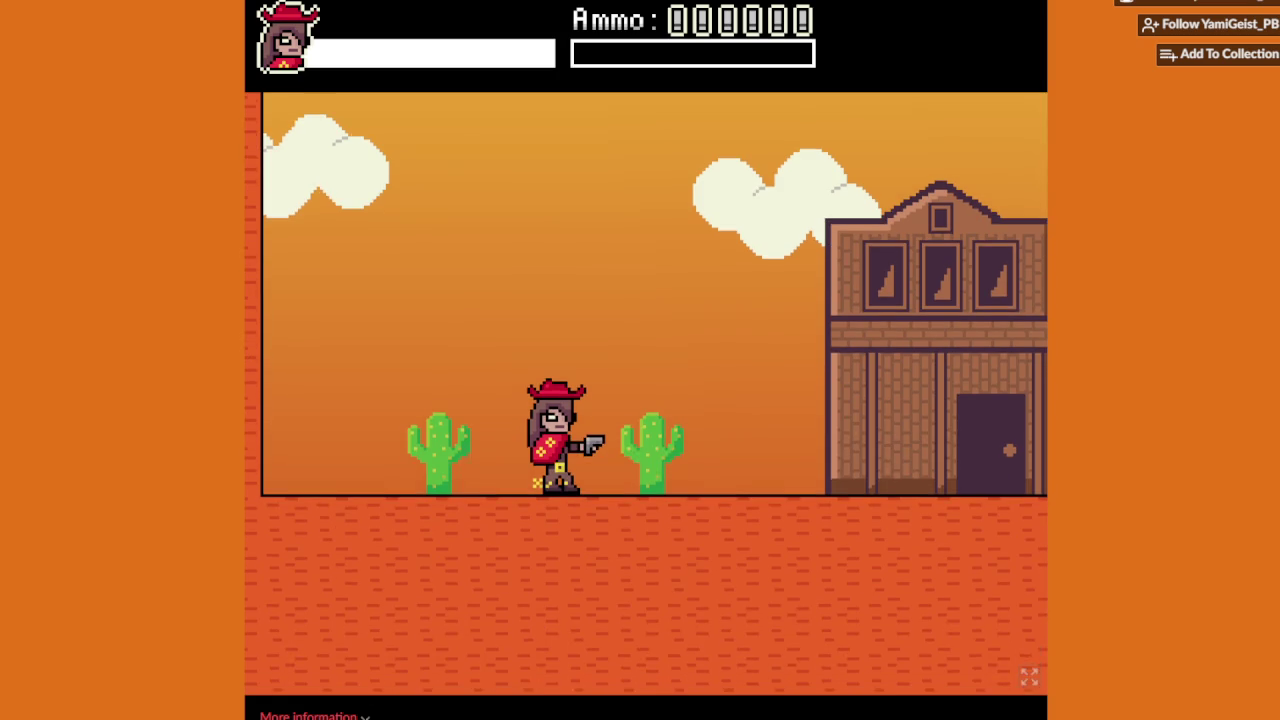
Step: Run right past the undertaker and barn, dodging bandits until the dynamite blast respawns her at the coffins
key("Right")
key("space")
key("space")
key("Up")
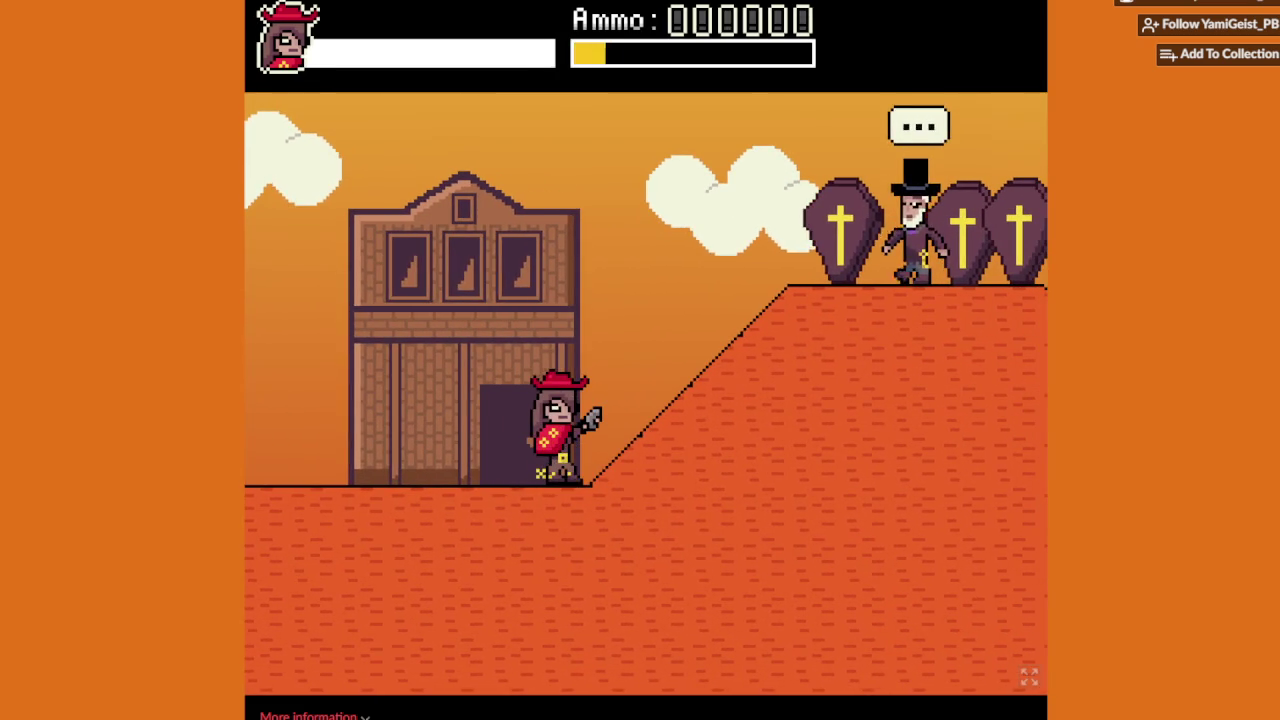
key("Right")
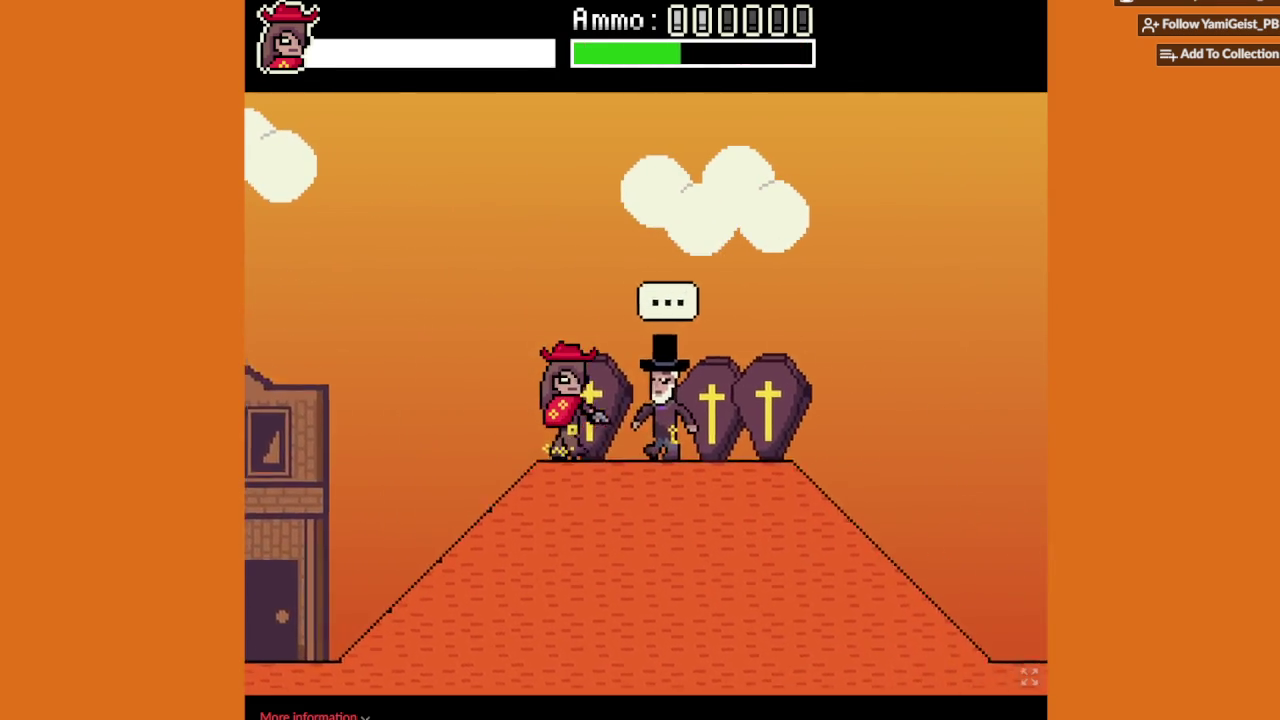
key("Right")
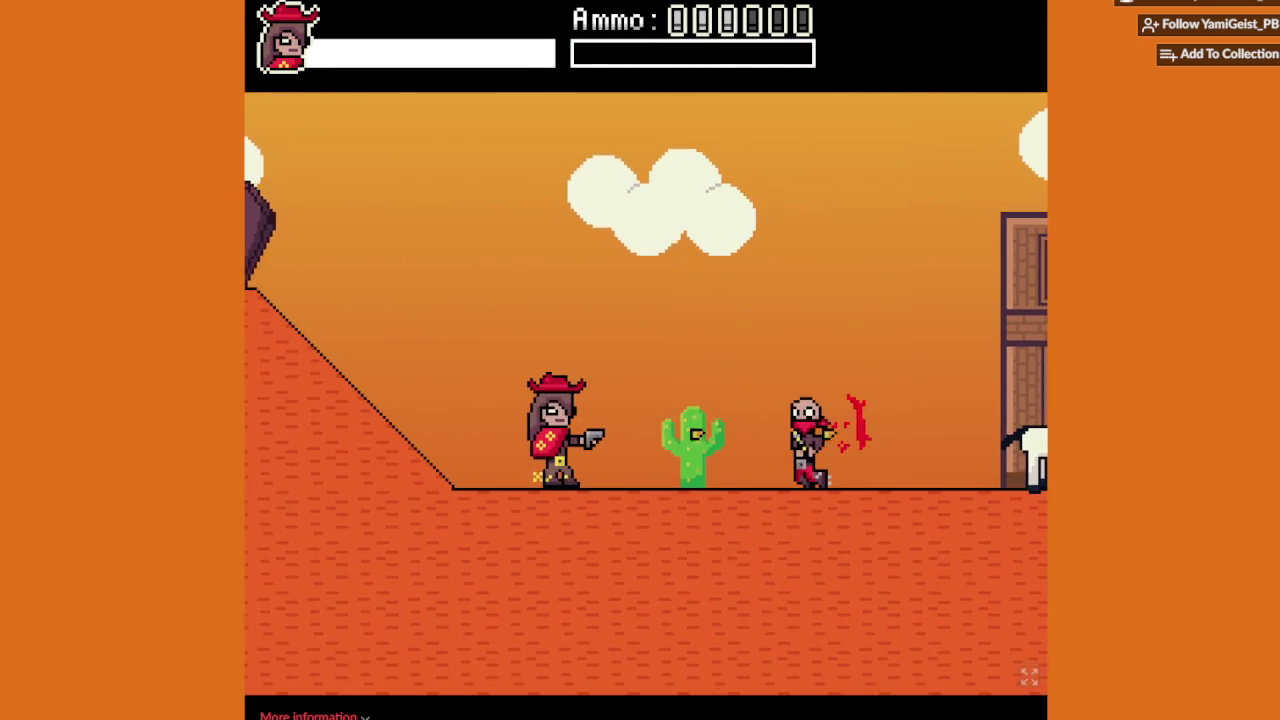
key("Right")
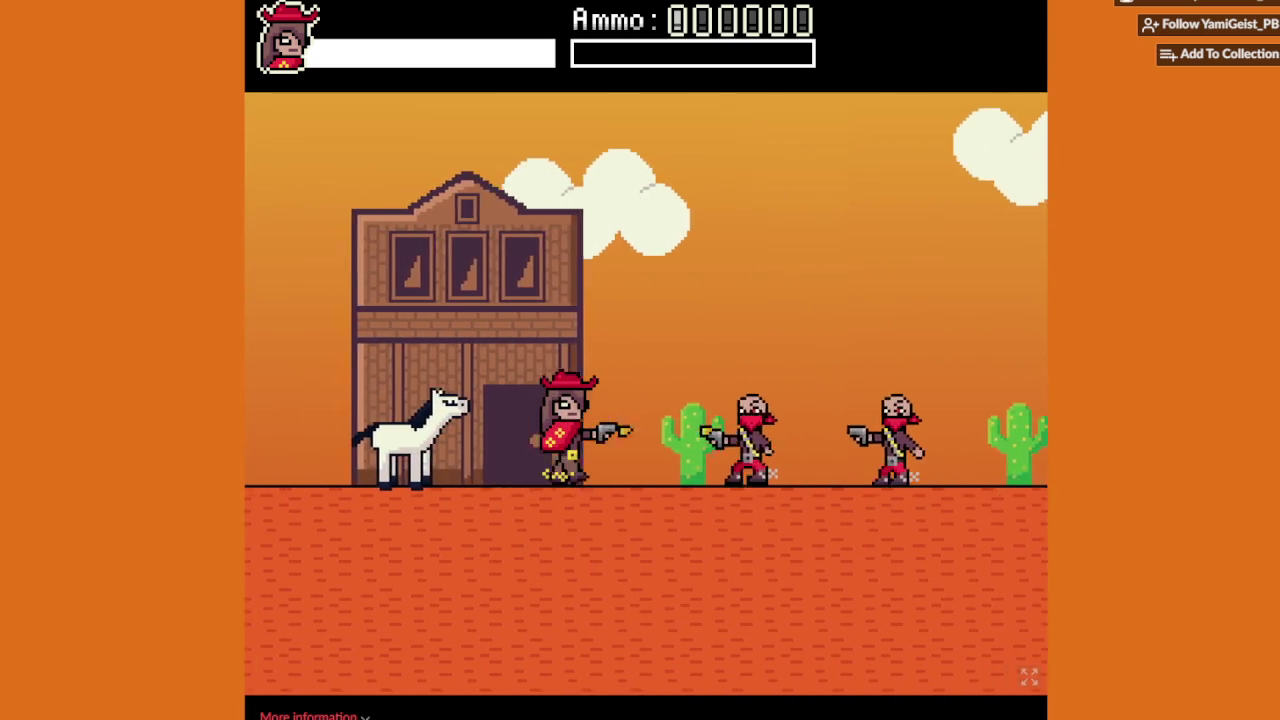
key("Right")
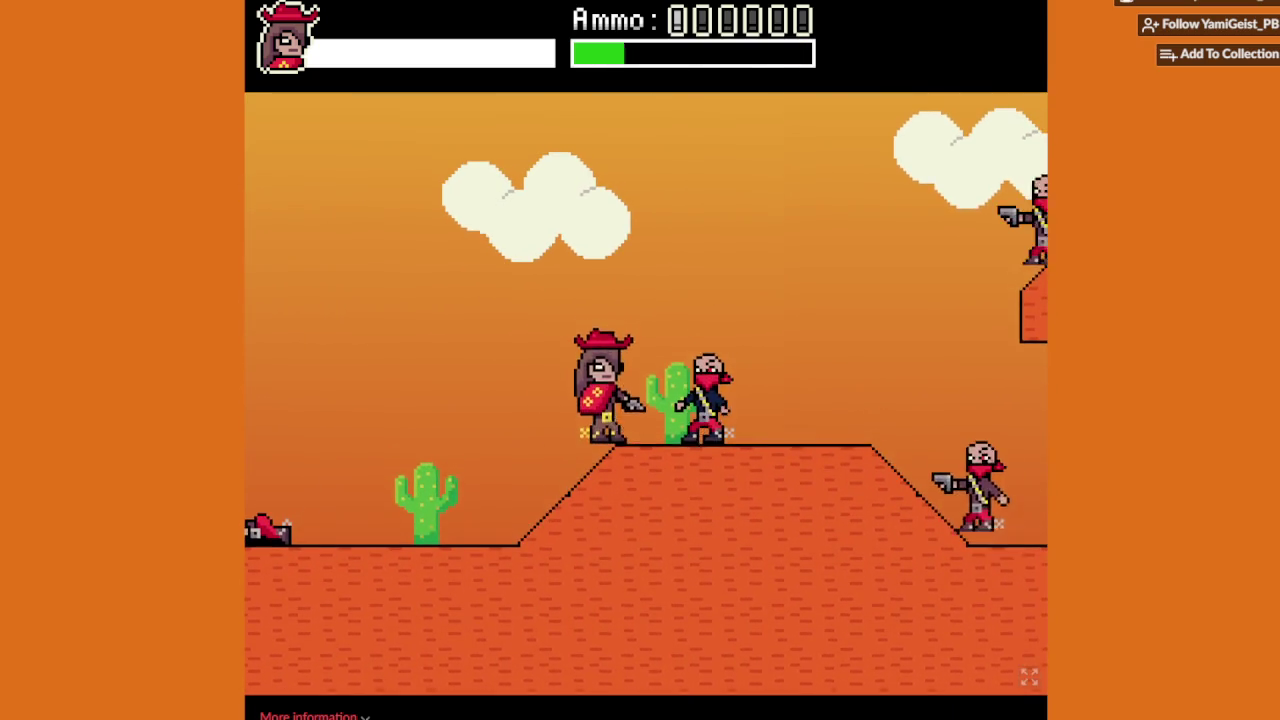
key("Left")
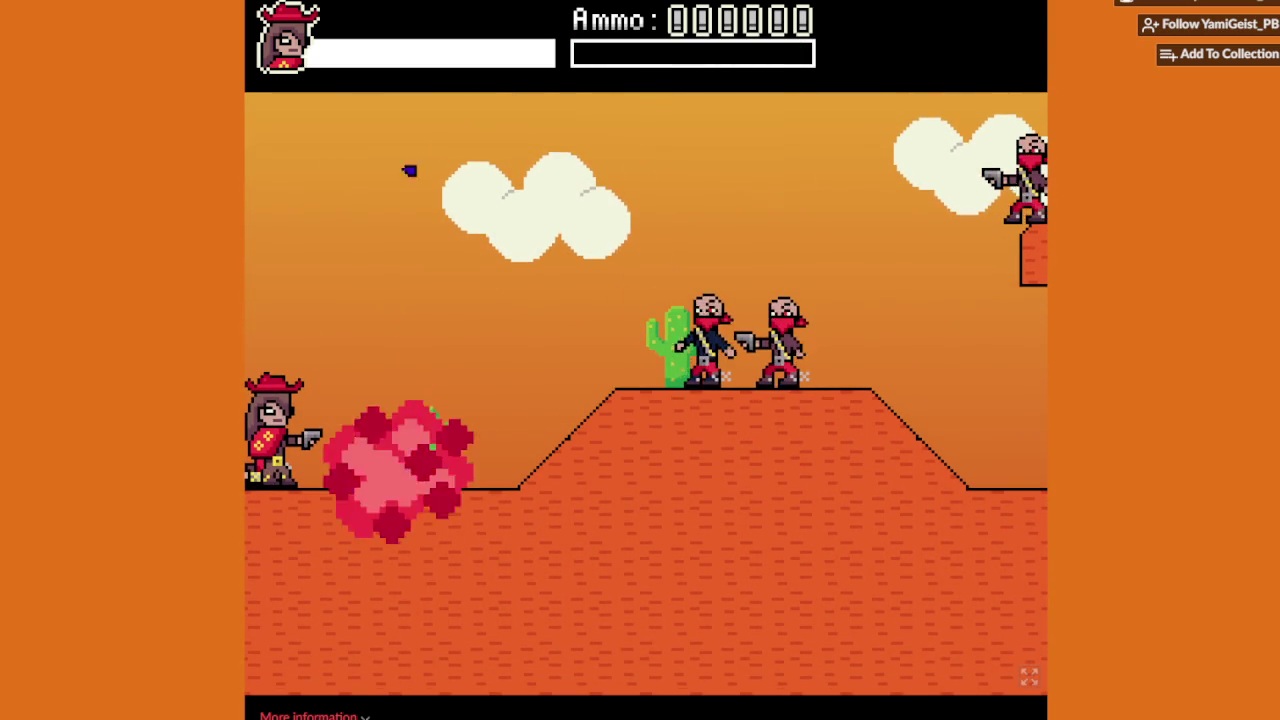
key("Up")
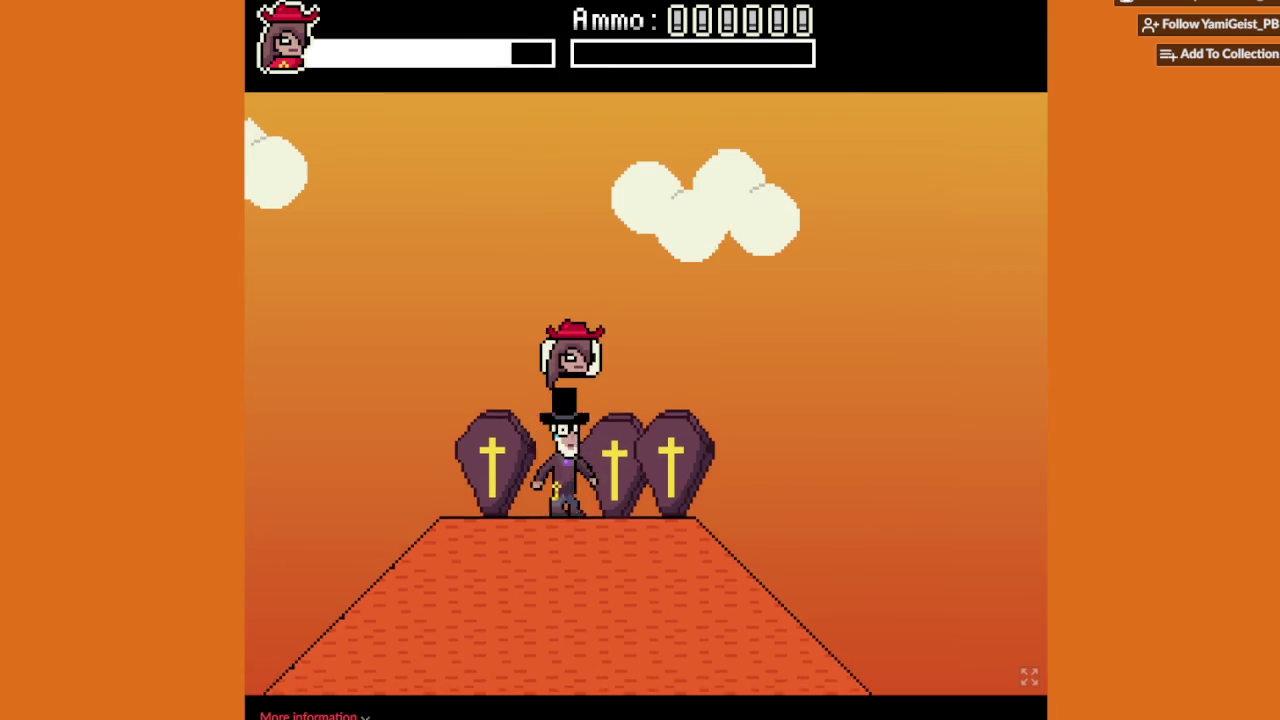
Step: Walk down from the hilltop, shooting the approaching, hill and ledge bandits
key("Right")
key("Left")
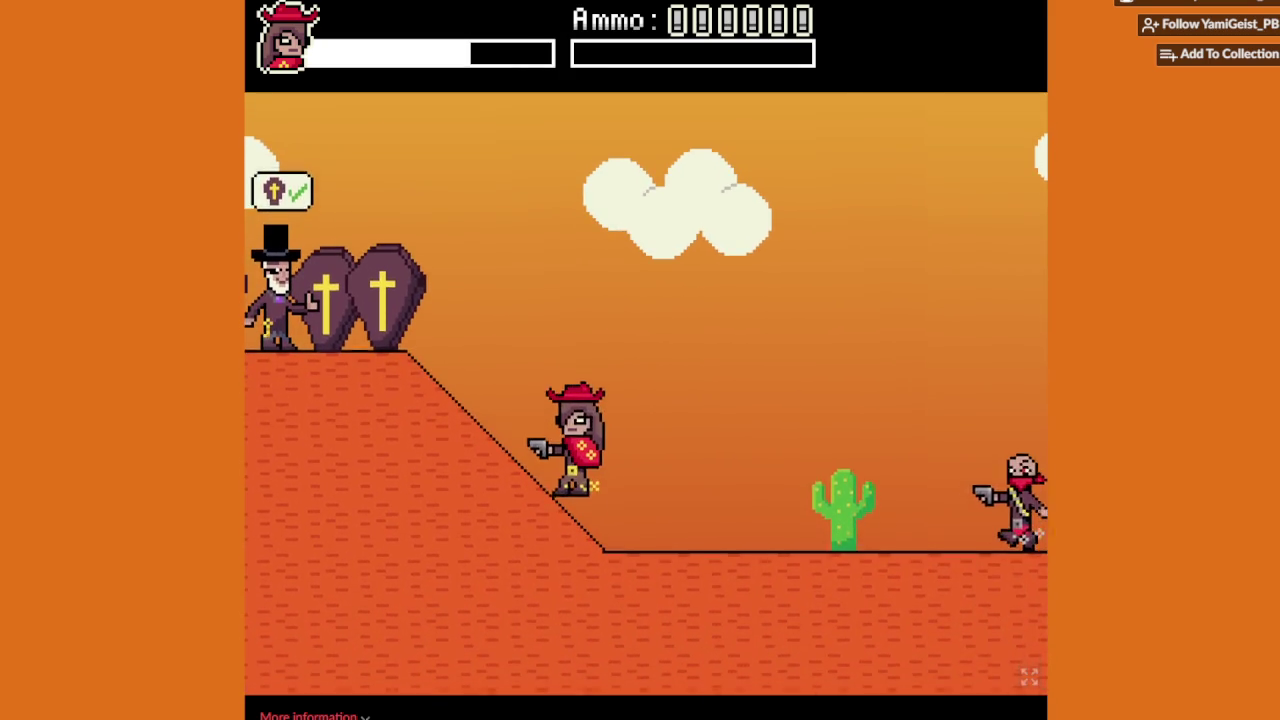
key("Right")
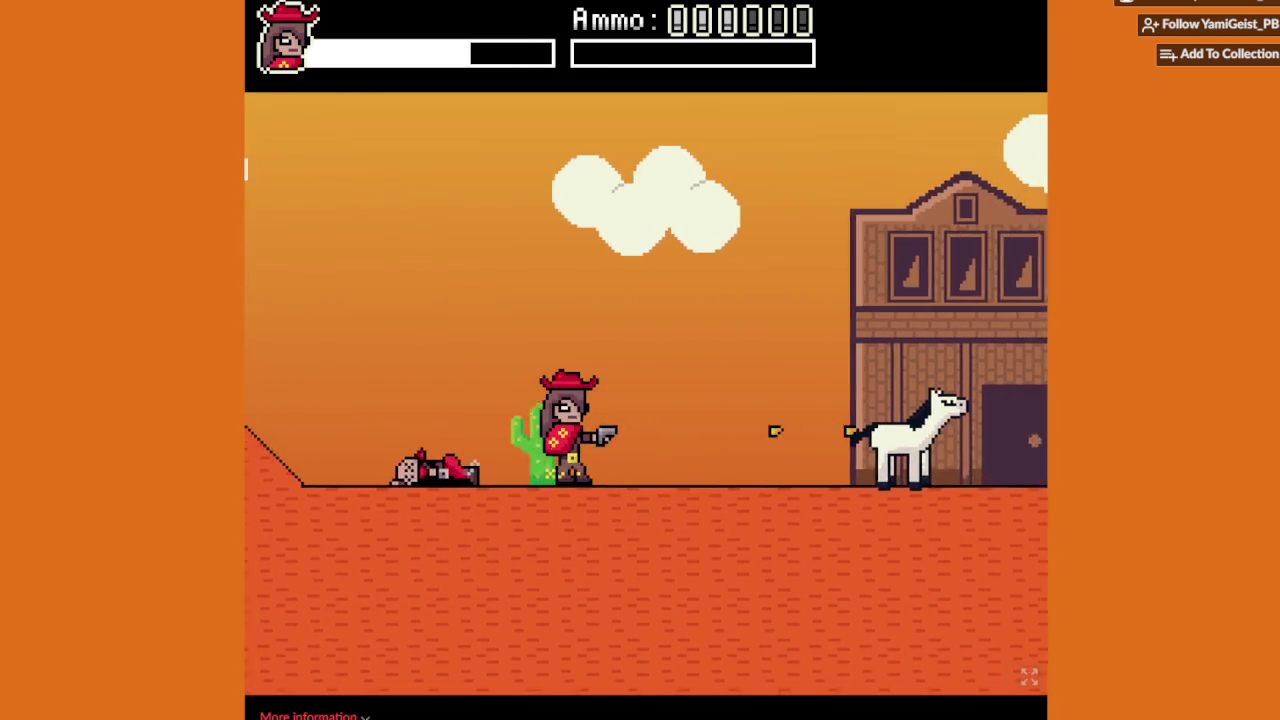
key("x")
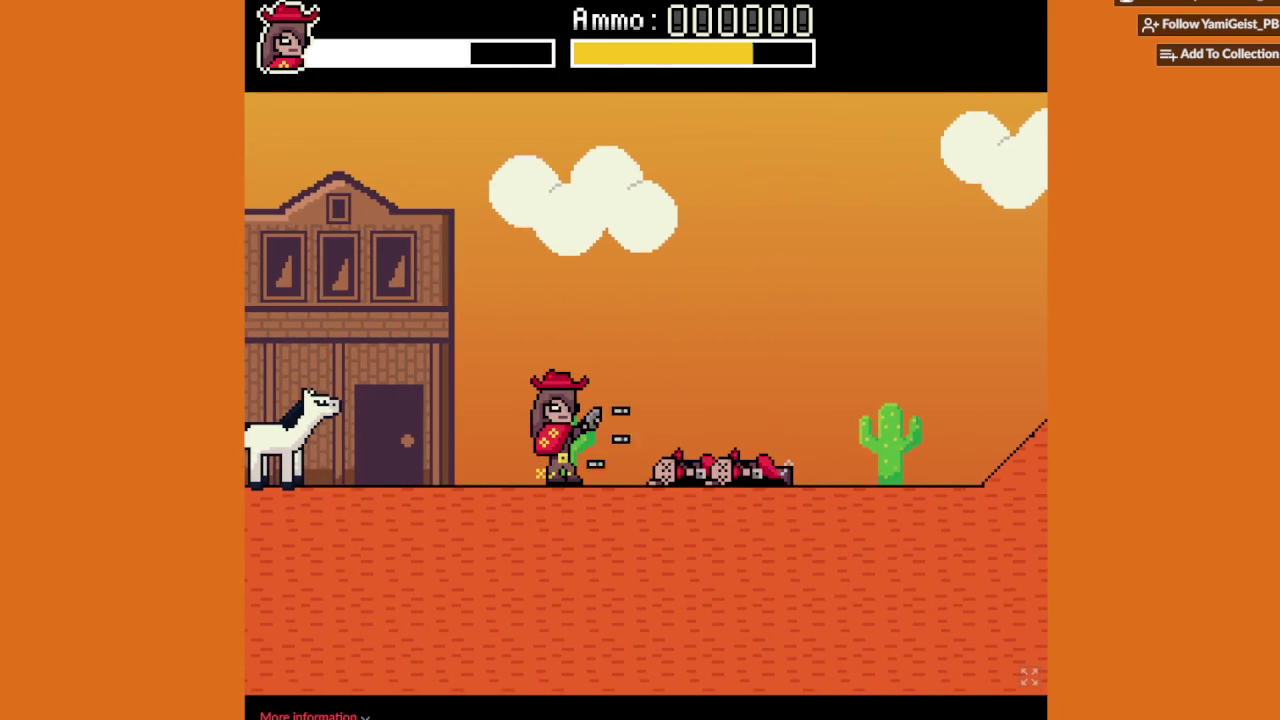
key("Right")
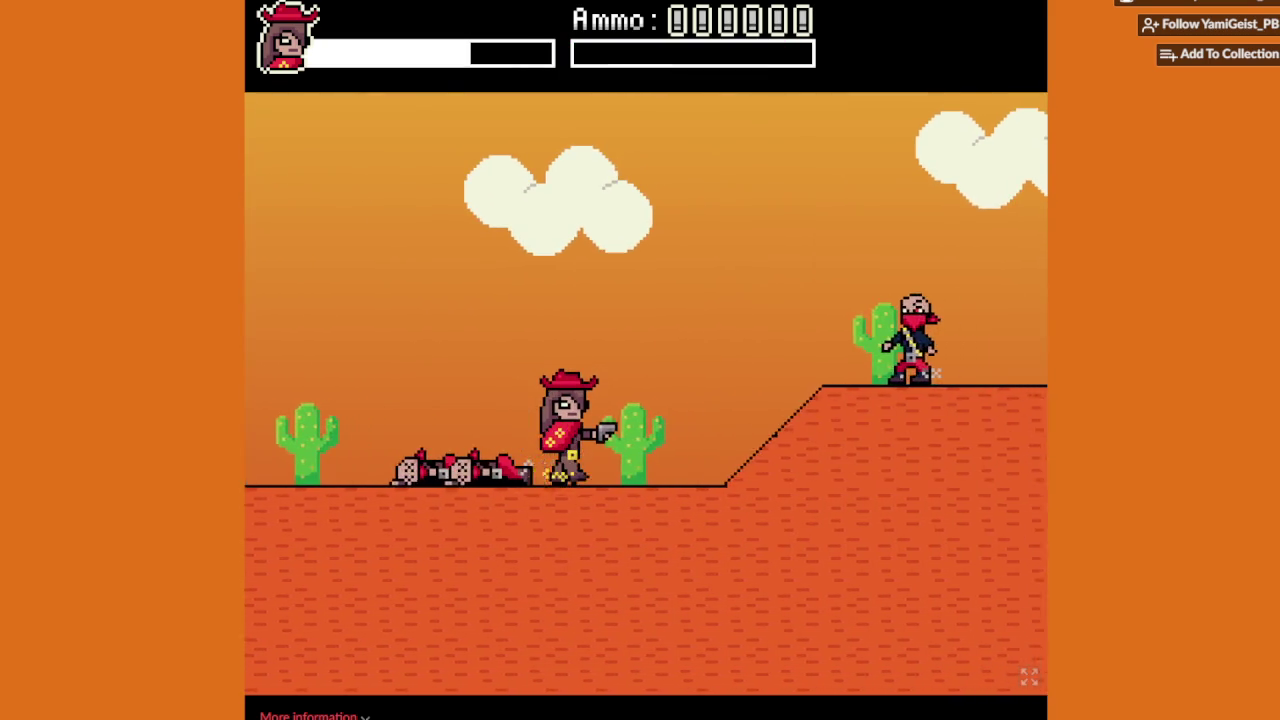
key("z")
key("x")
key("Right")
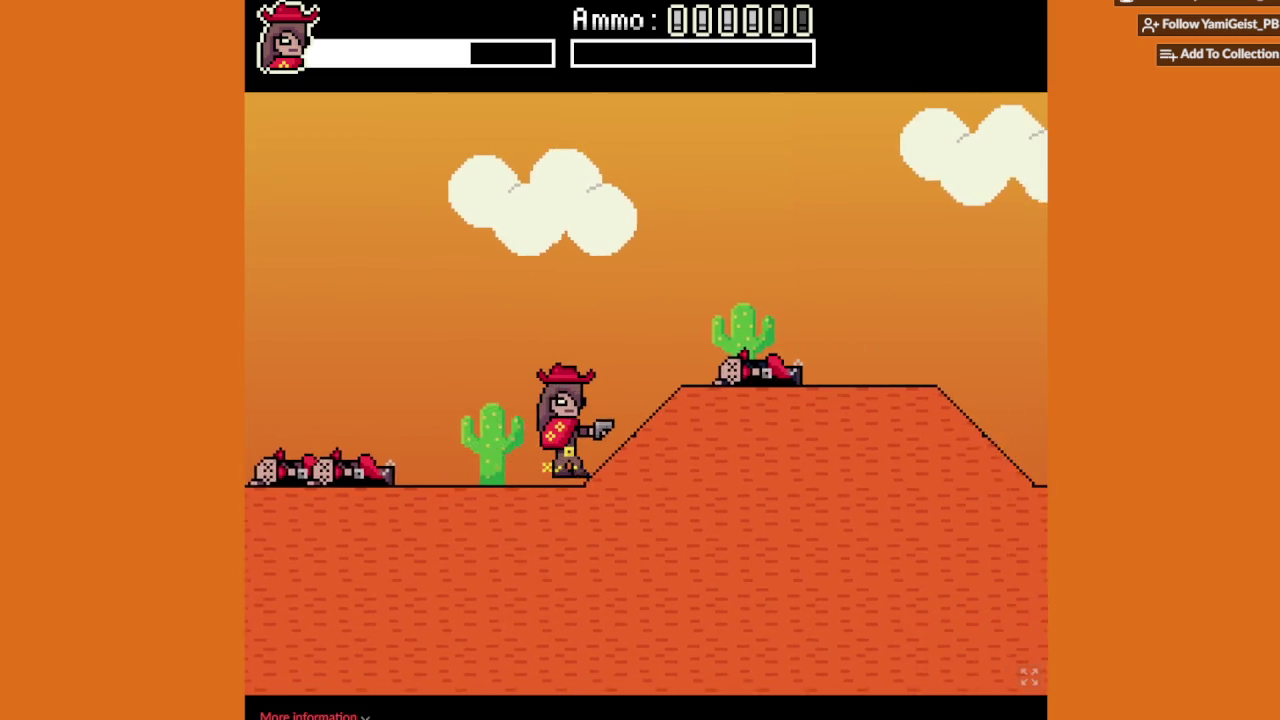
key("x")
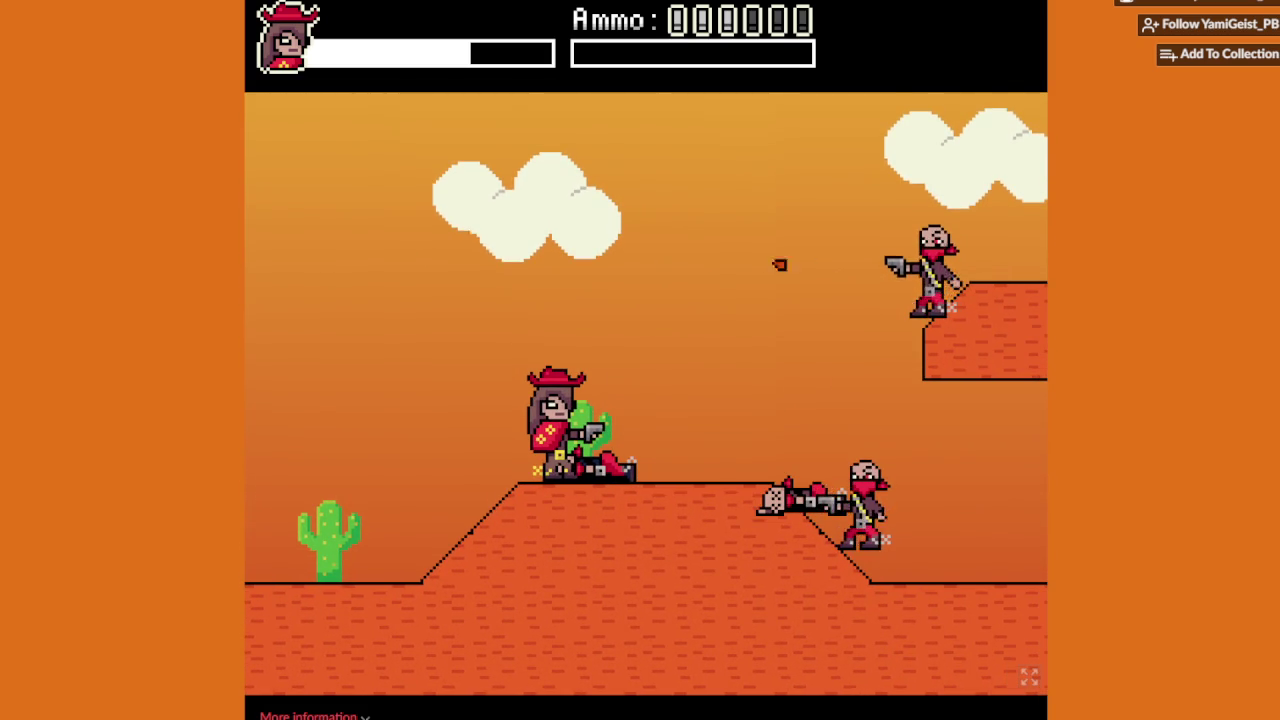
key("z")
key("x")
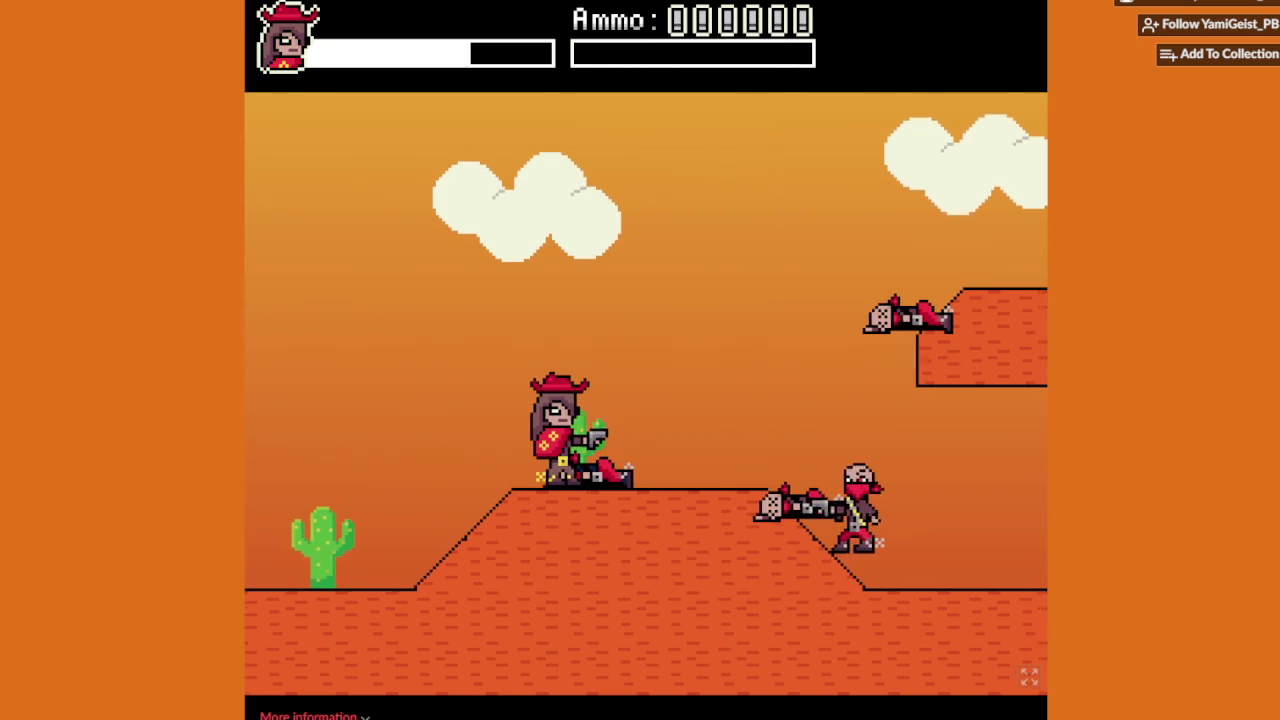
Step: Climb the higher ledge and fight past two bandits and the cactus to the undertaker
key("Right")
key("z")
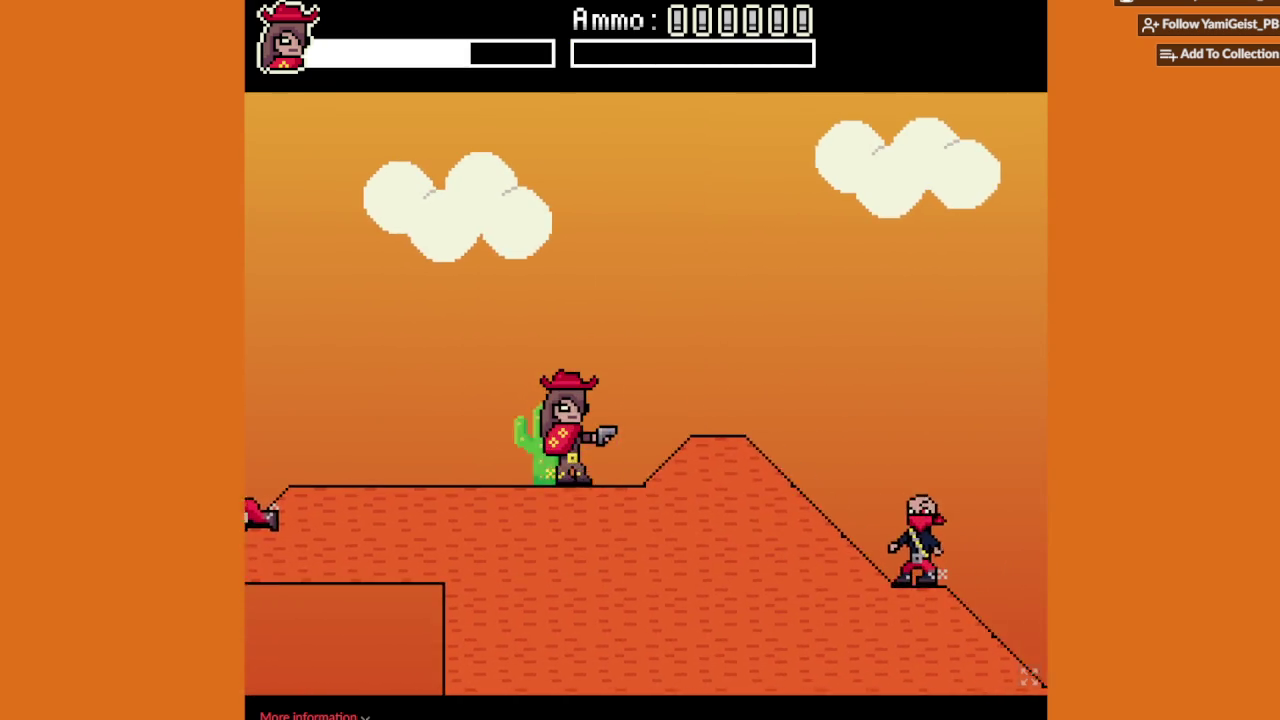
key("x")
key("Right")
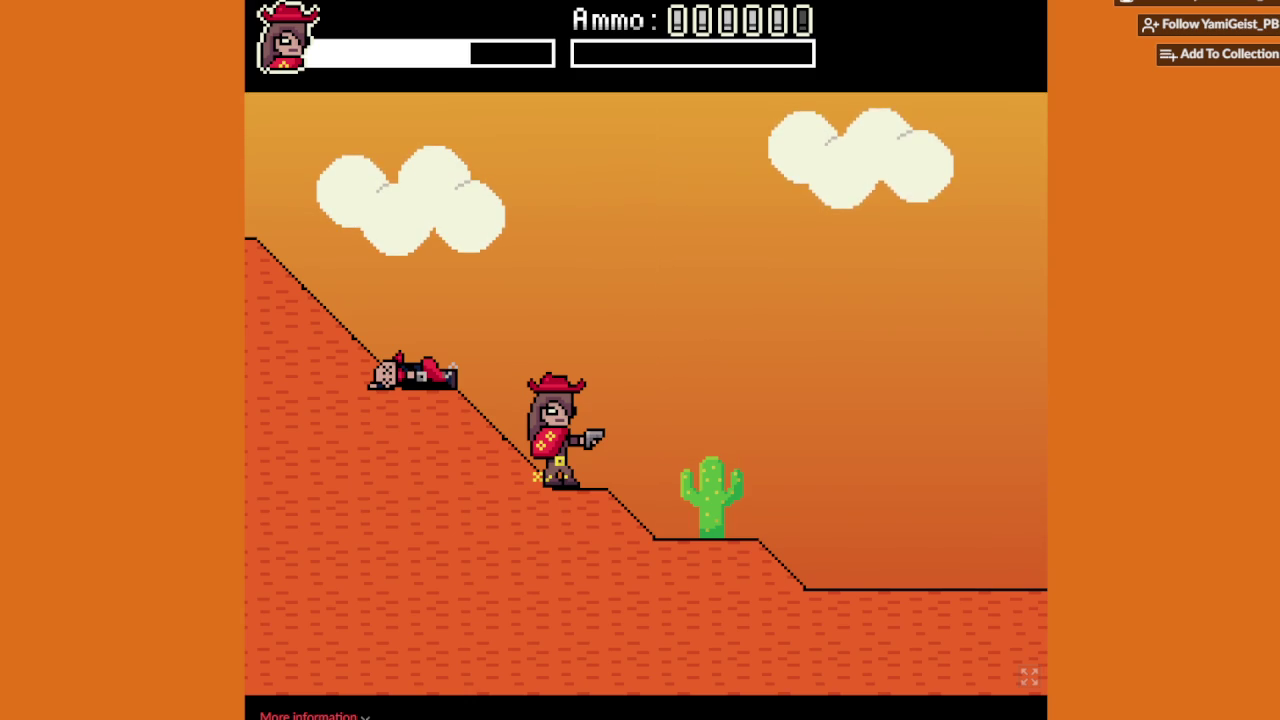
key("Right")
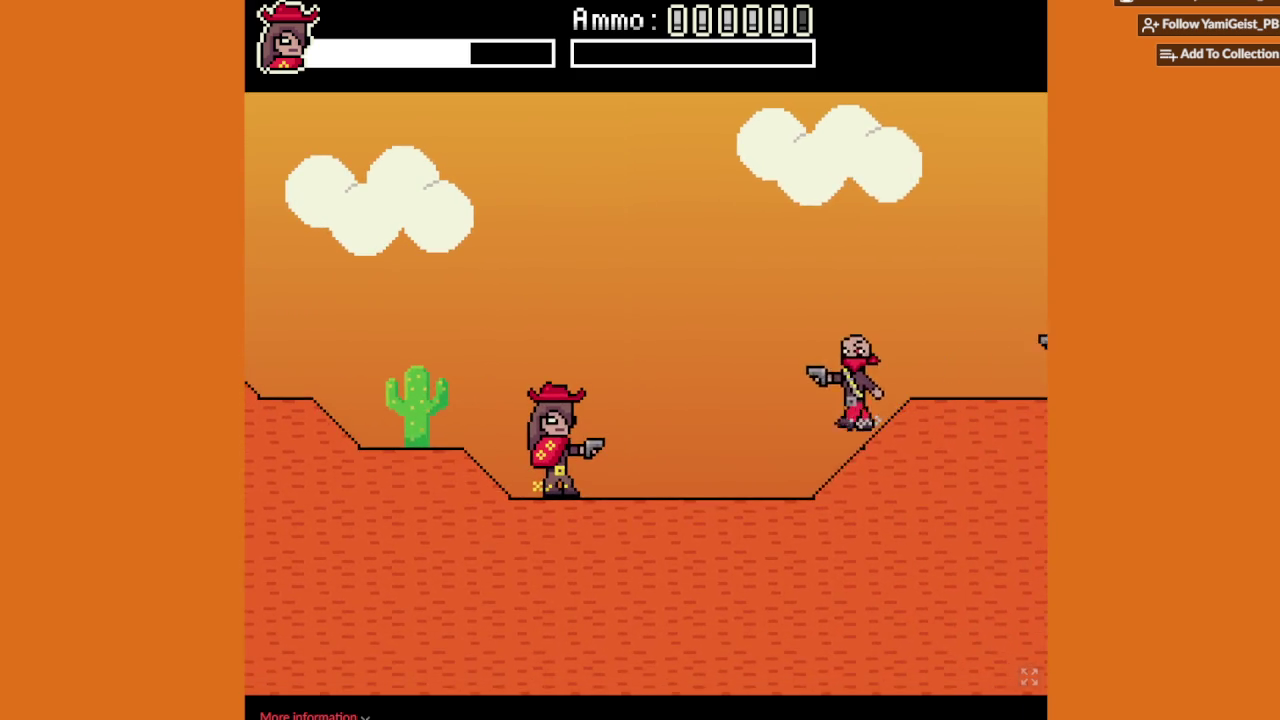
key("Up")
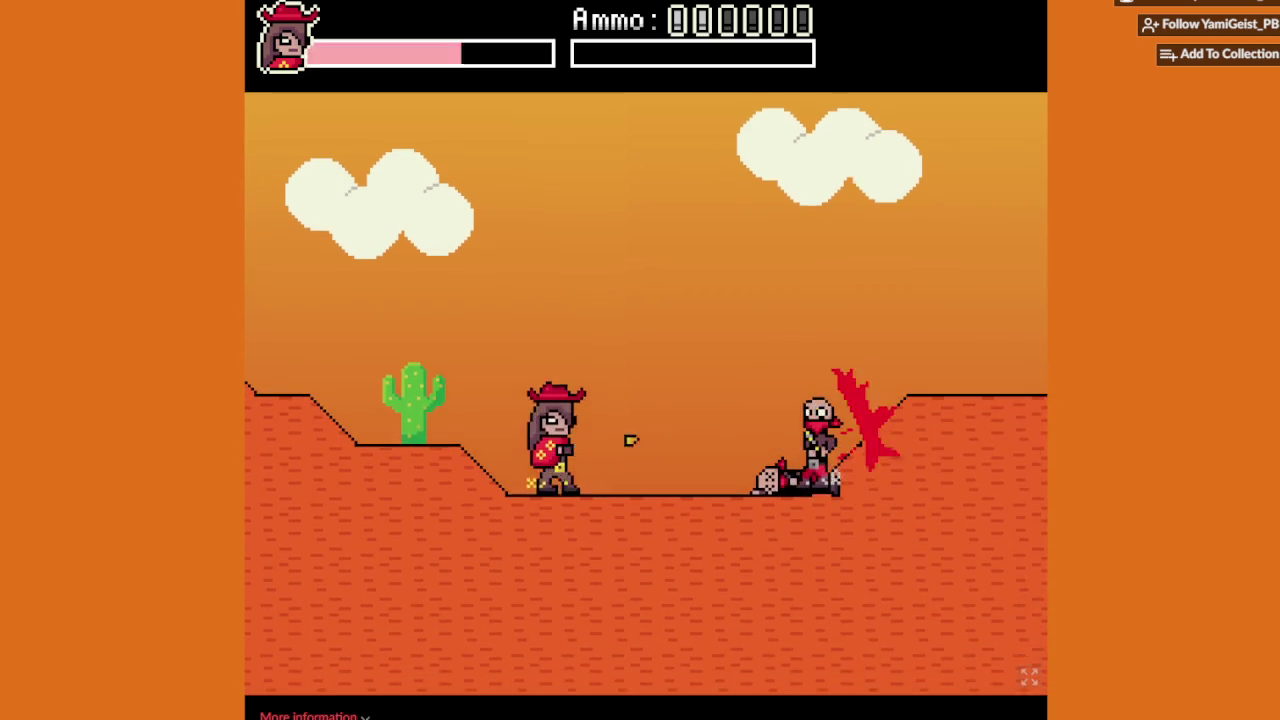
key("Right")
key("Up")
key("Right")
key("Right")
key("Right")
key("Right")
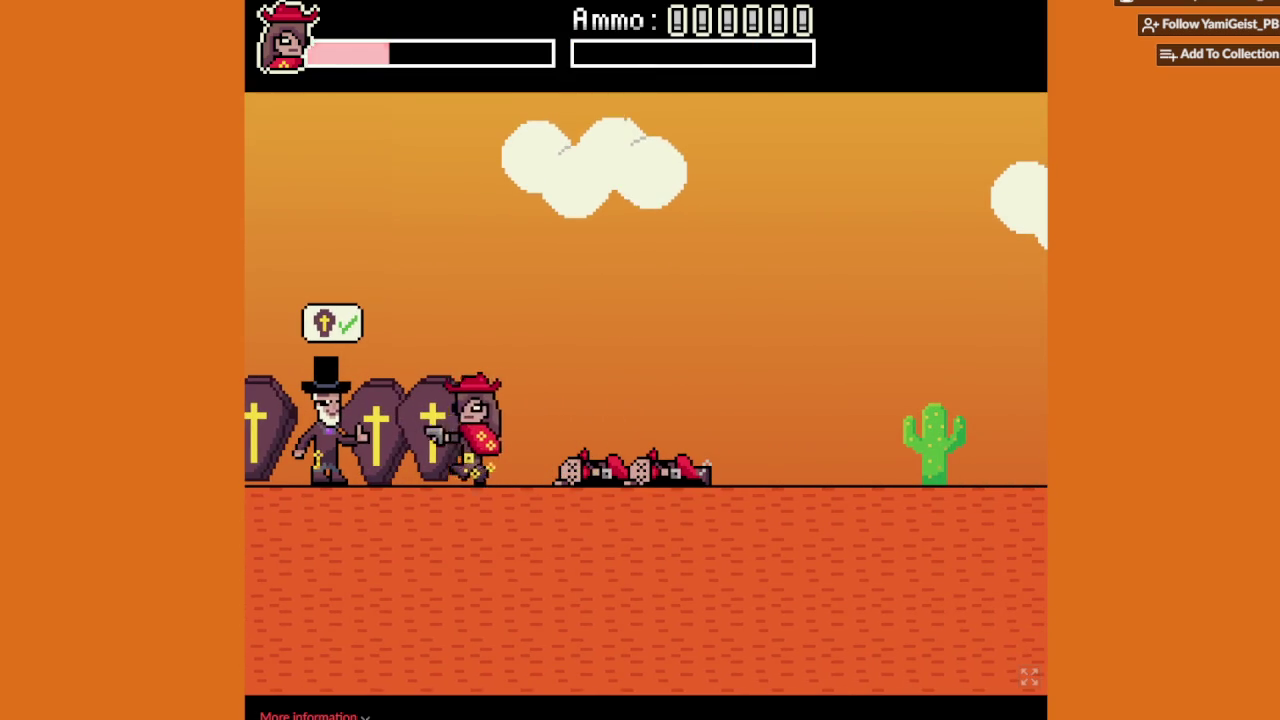
Step: Shoot the slope bandit, cross the railway bridge and jump on the TNT plunger
key("Left")
key("Up")
key("Right")
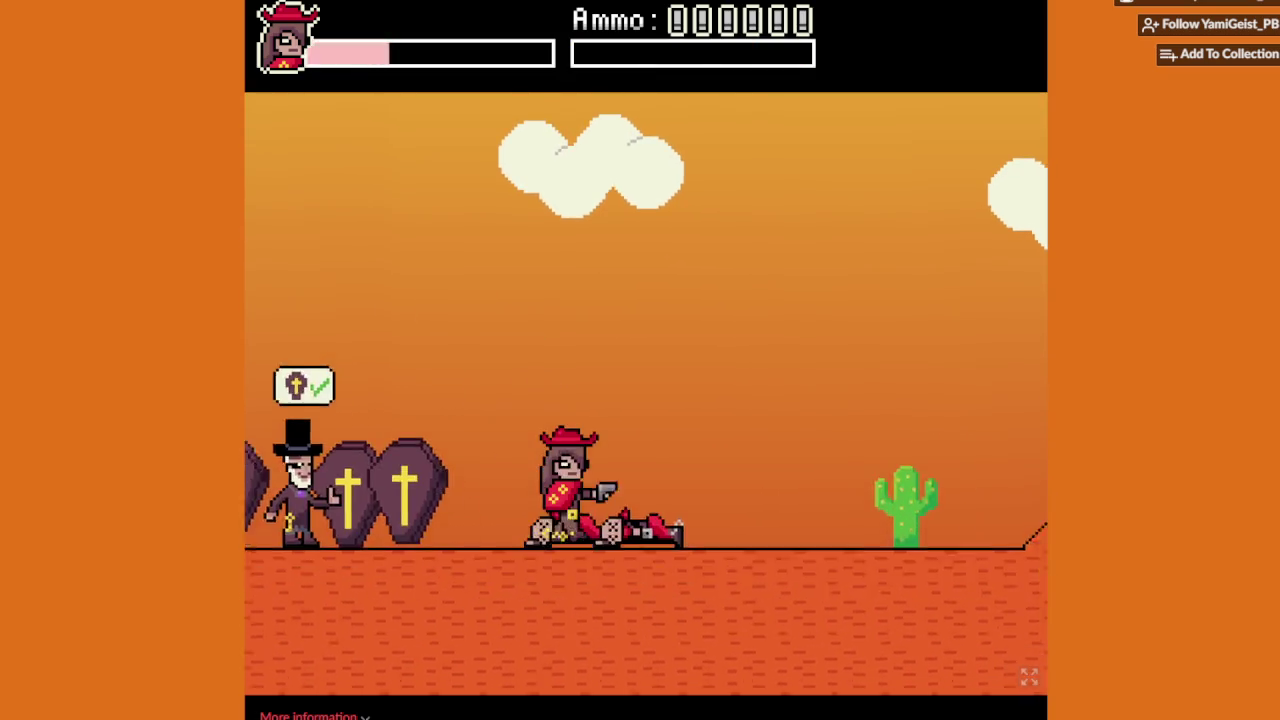
key("Right")
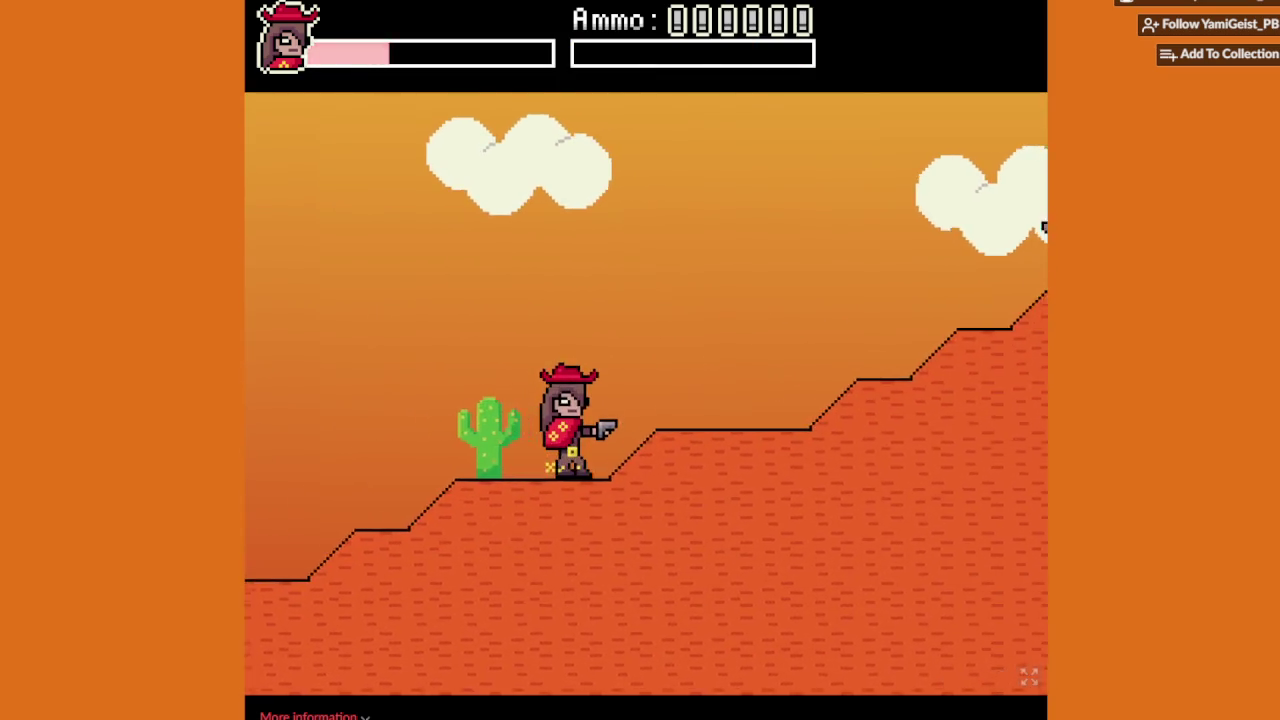
key("Right")
key("x")
key("Up")
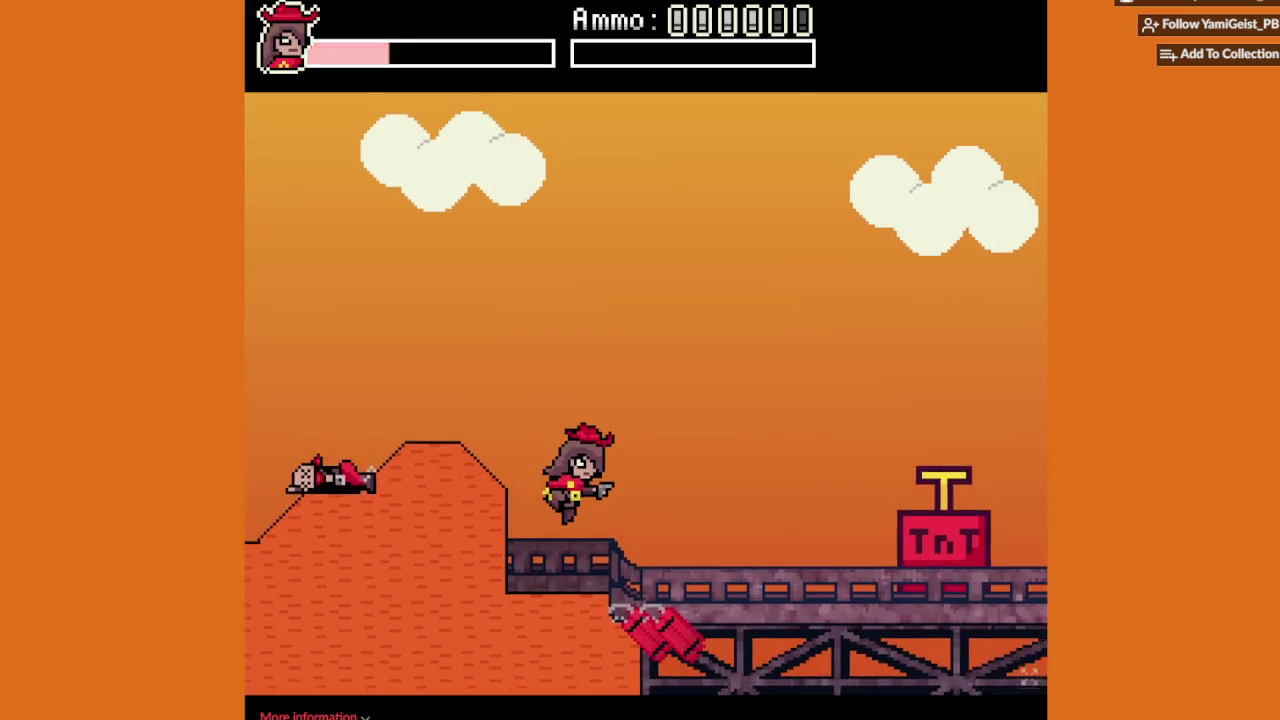
key("Right")
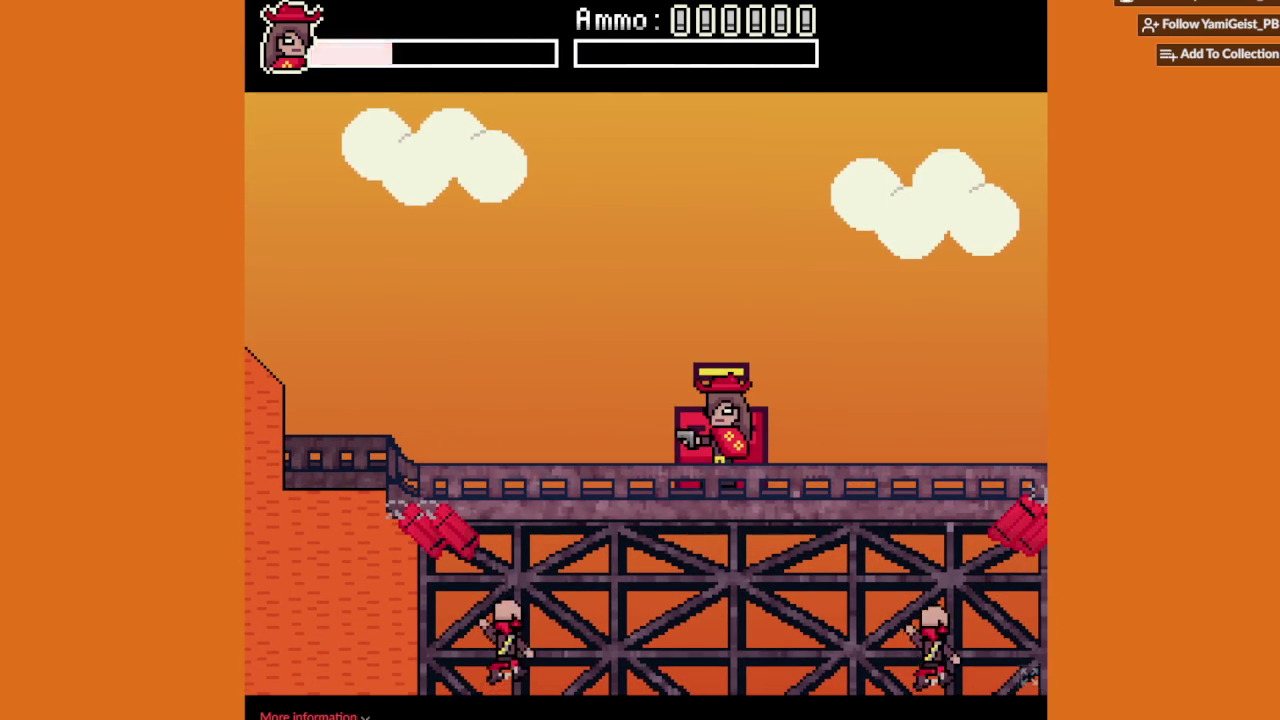
key("Up")
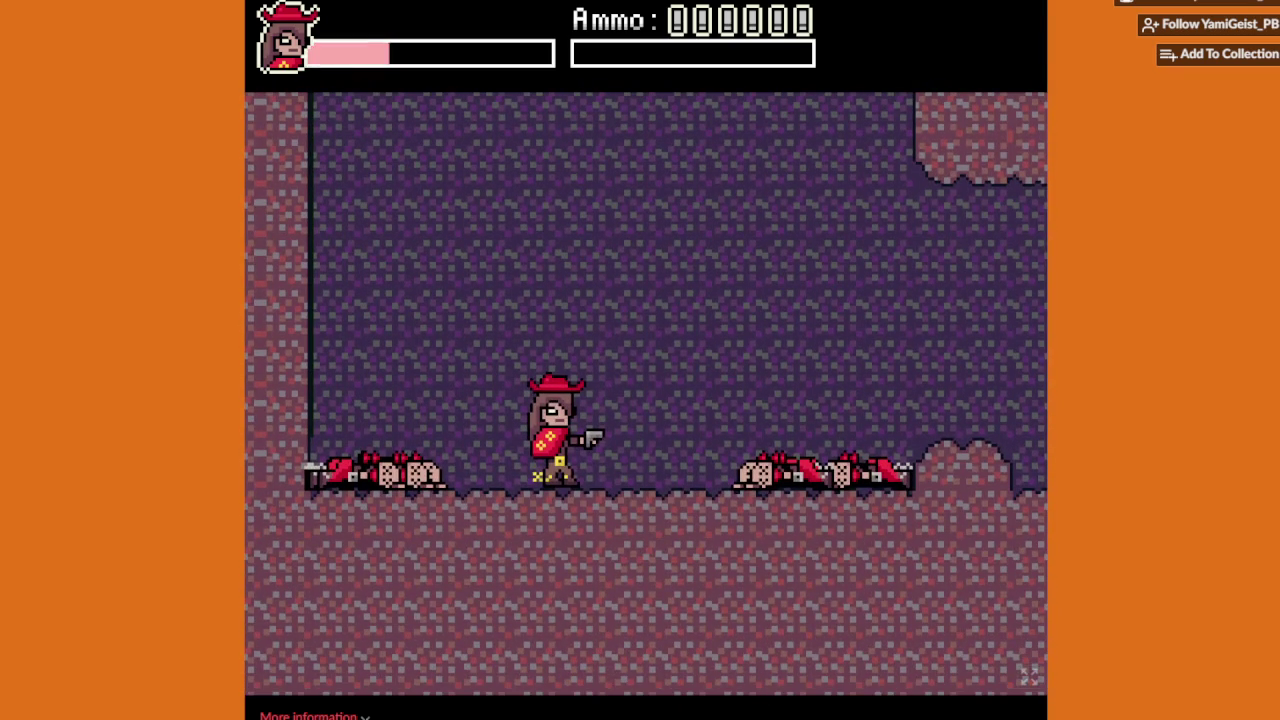
Step: Walk right into the cave over the bandit bodies and shoot the first scorpion
key("Right")
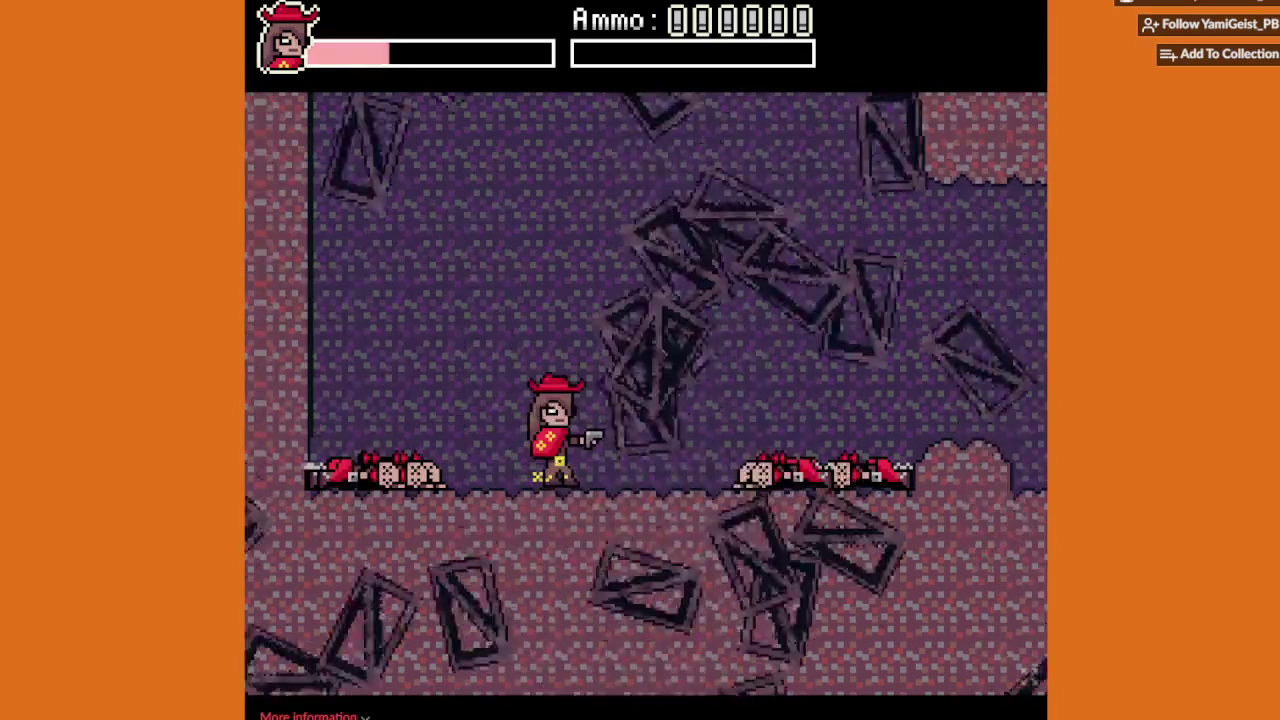
key("Right")
key("Up")
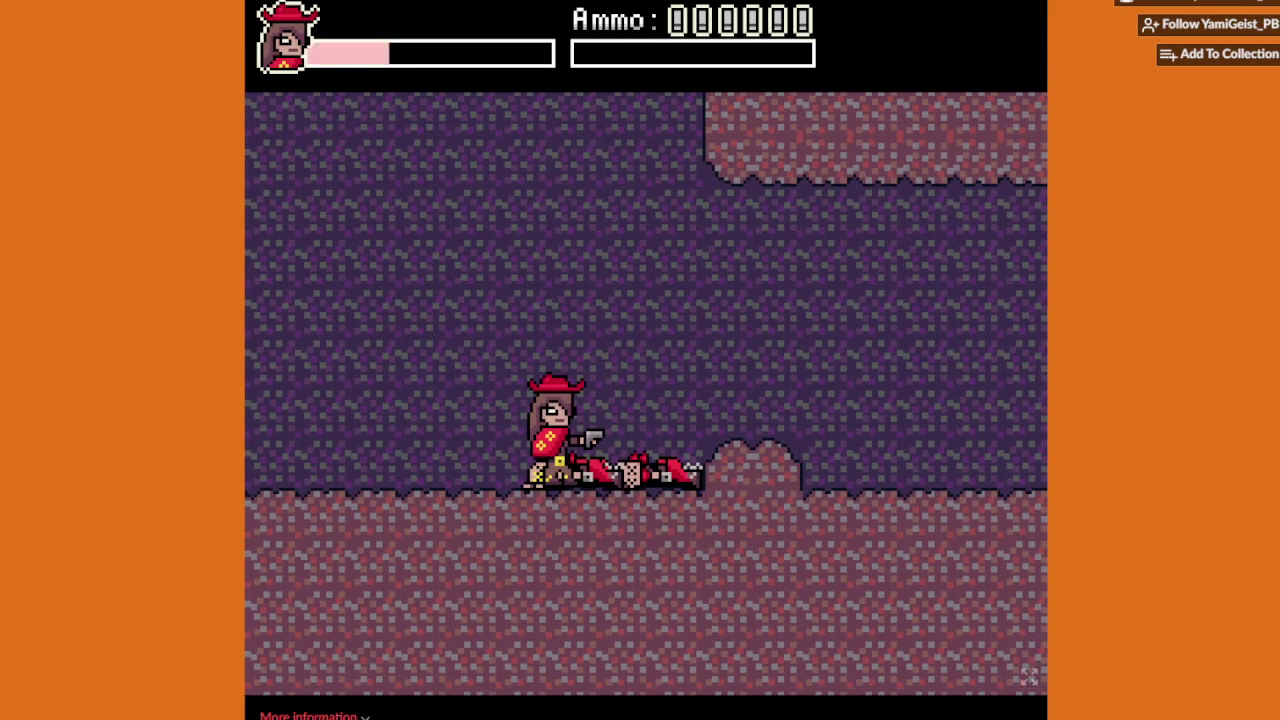
key("Right")
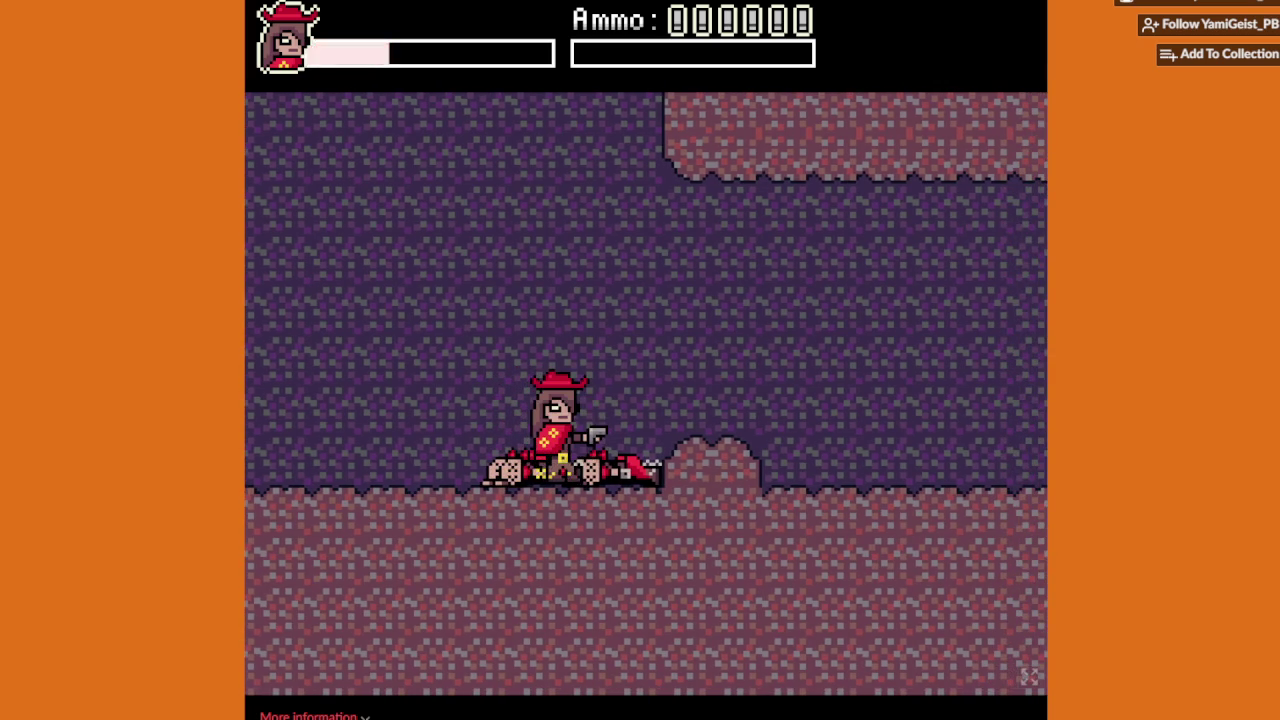
key("Right")
key("Up")
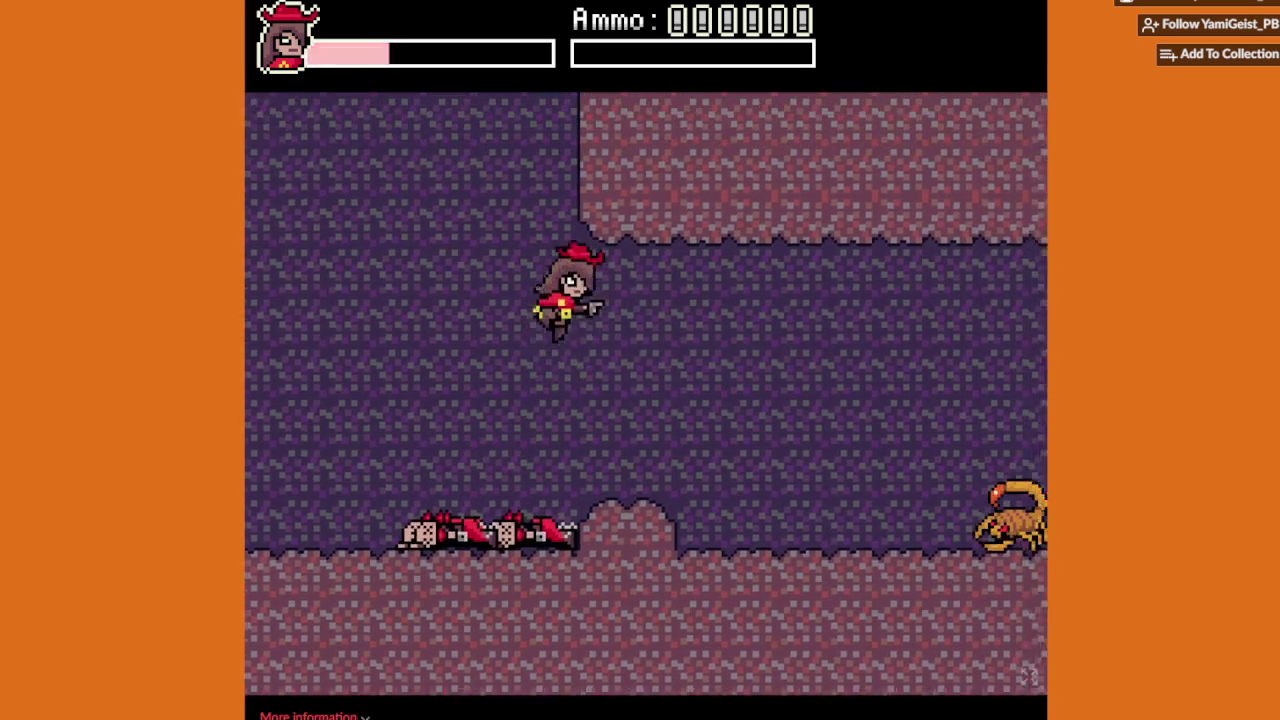
key("x")
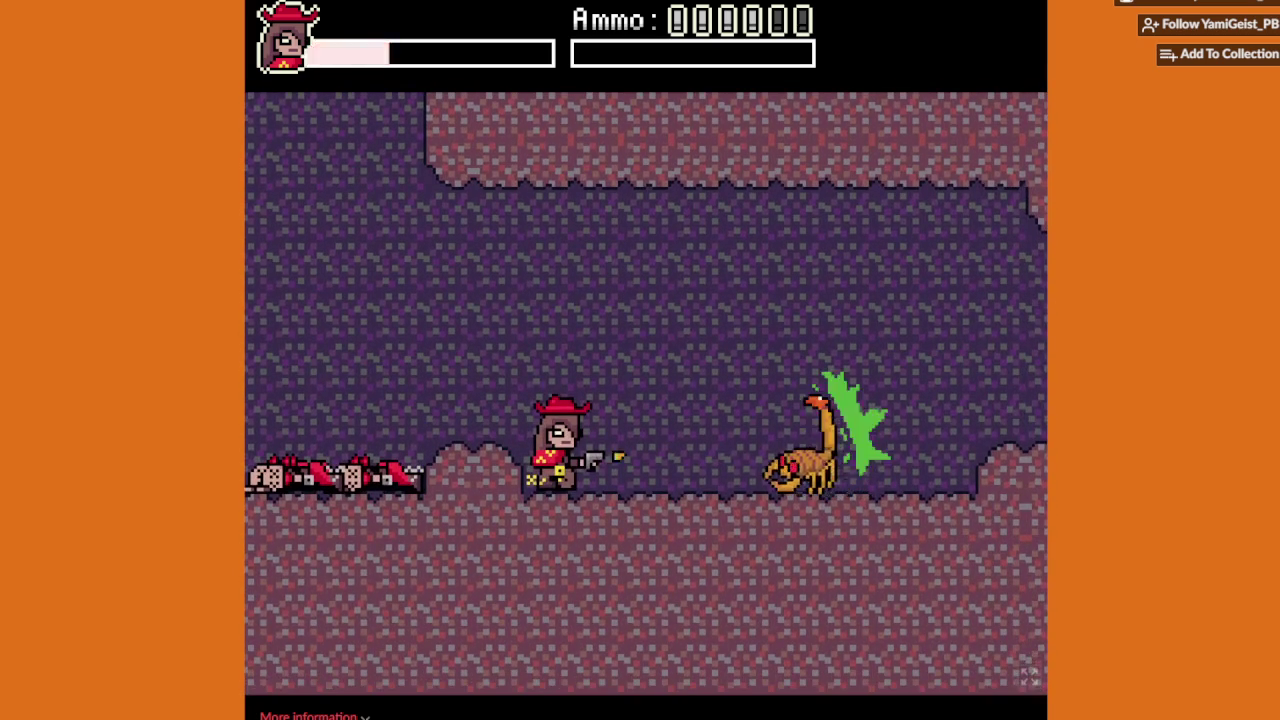
Step: Advance right, jumping as scorpions appear, and shoot them into green goo
key("Right")
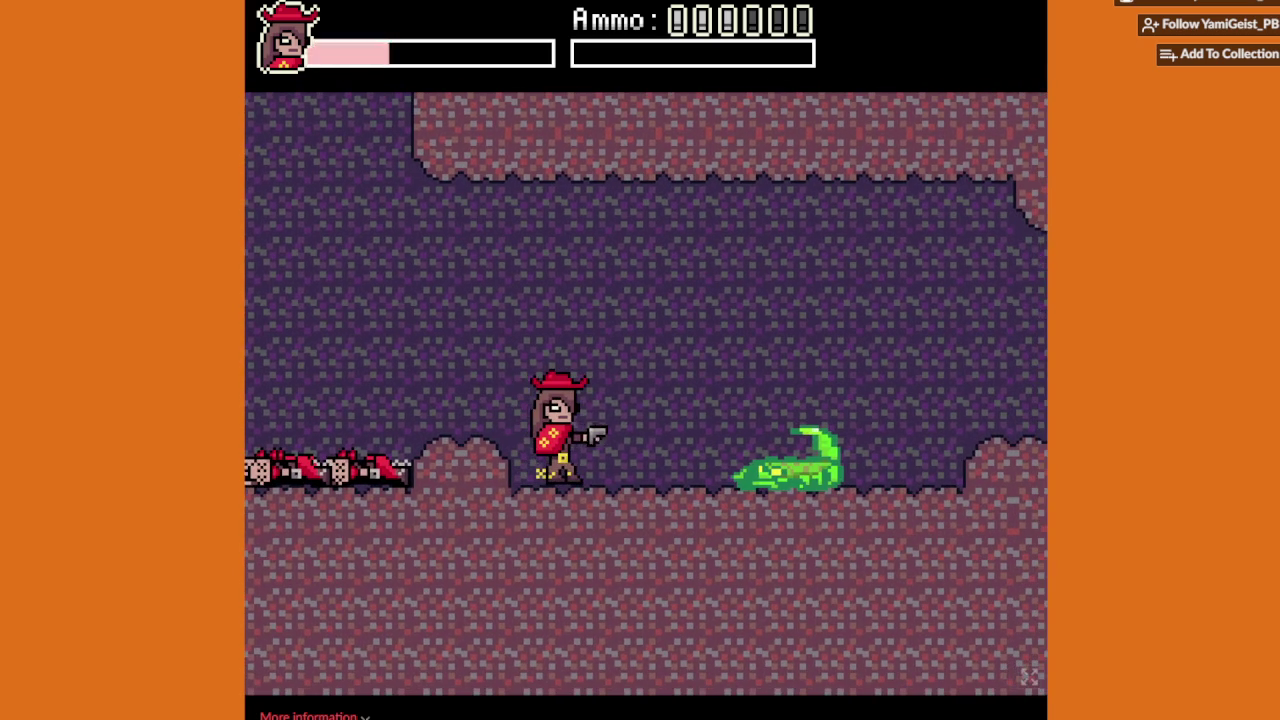
key("Right")
key("Up")
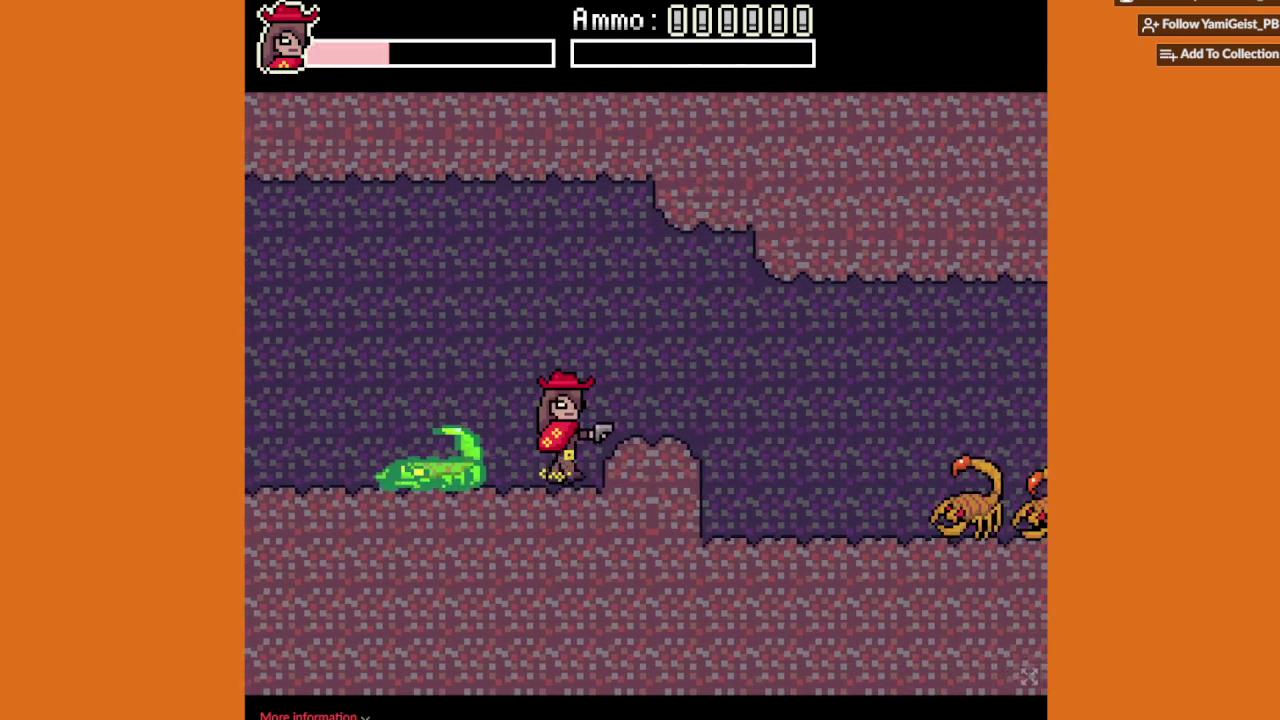
key("Right")
key("x")
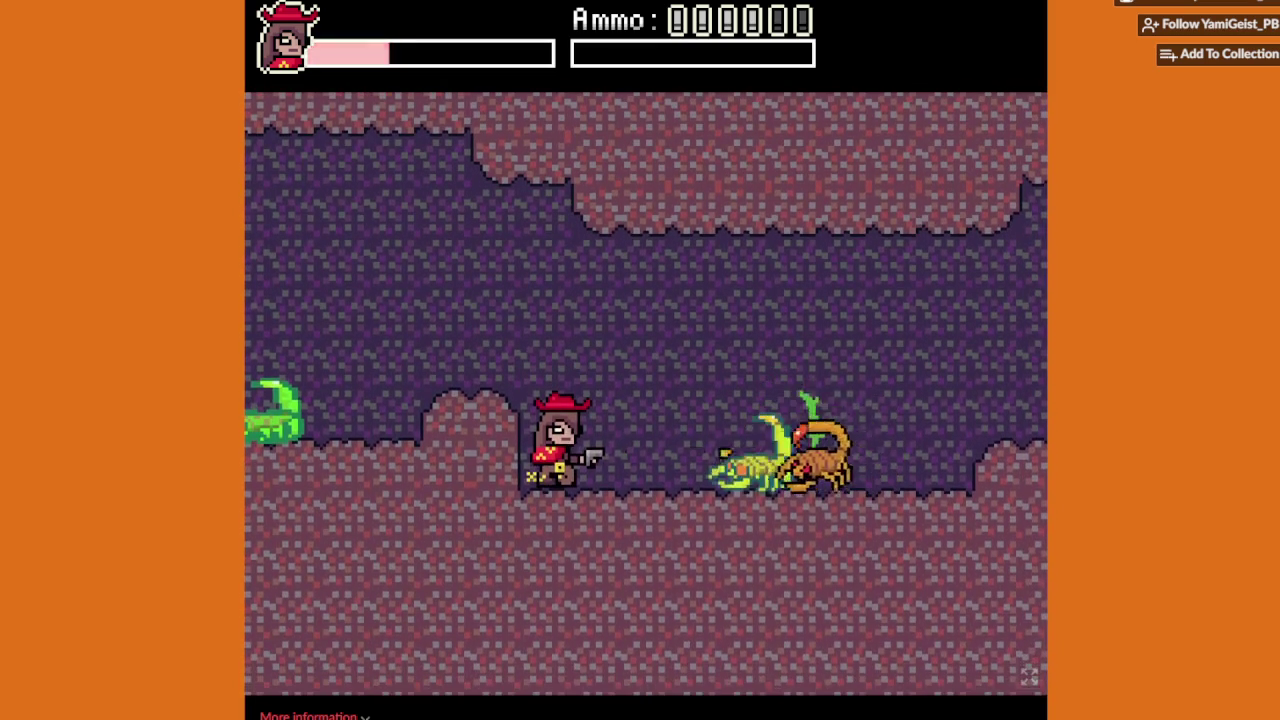
key("Right")
key("x")
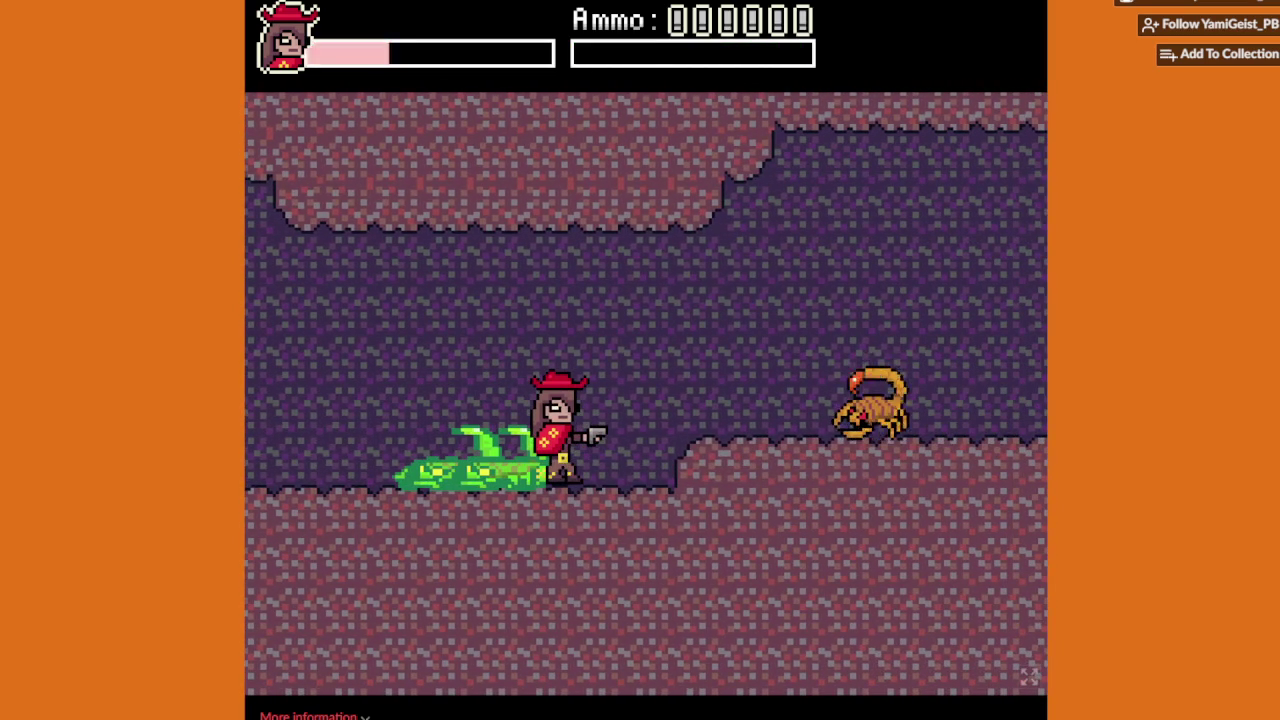
Step: Back off, jump over the goo, shoot the ledge scorpion and continue right
key("Left")
key("Right")
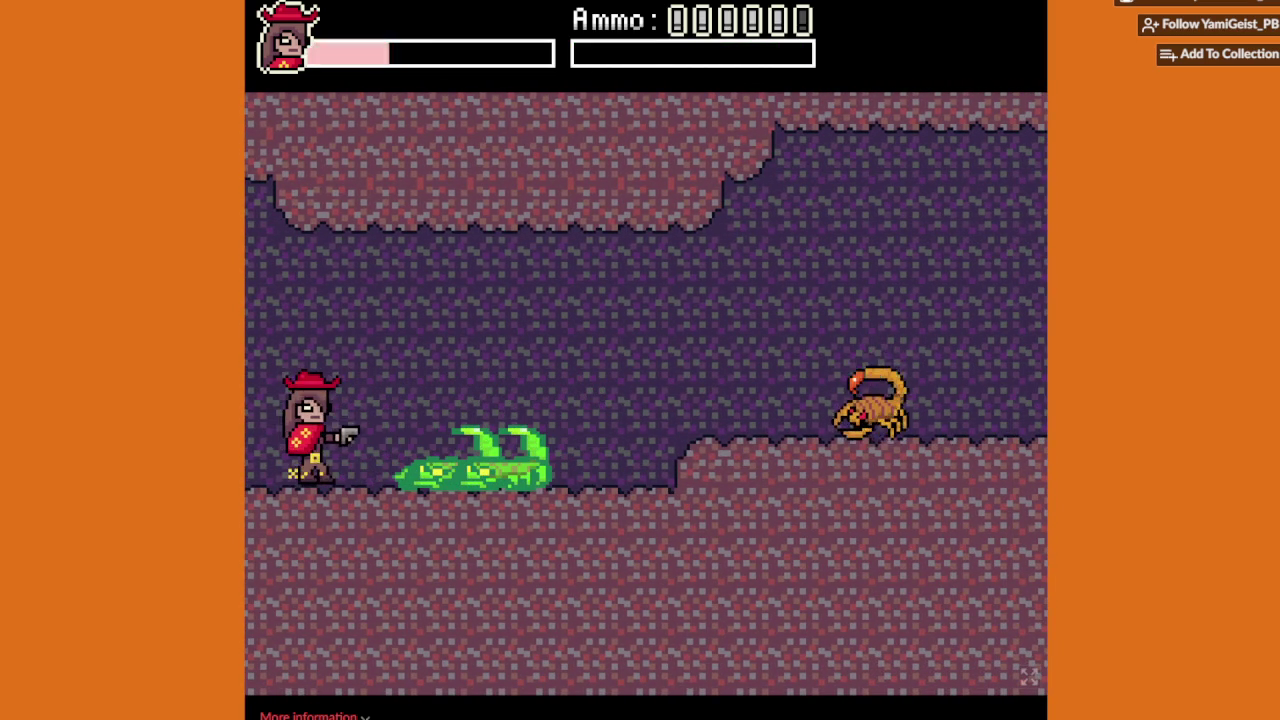
key("Up")
key("x")
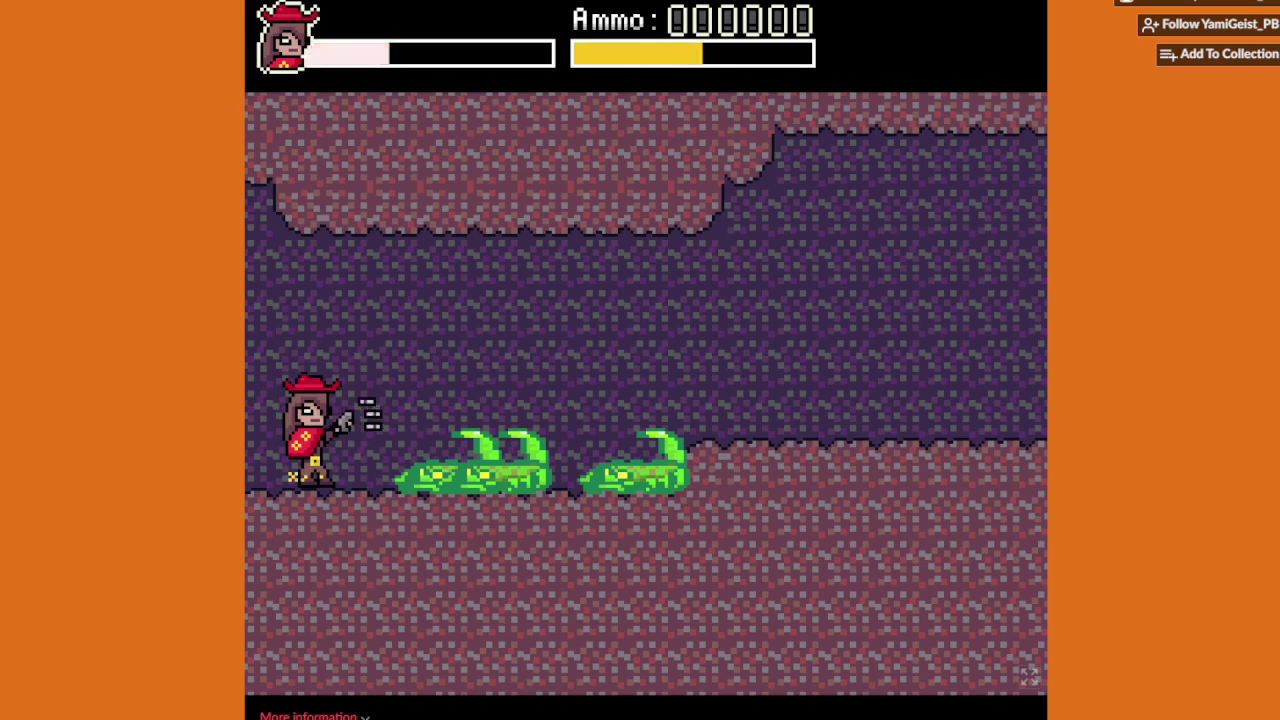
key("Right")
key("Up")
key("Right")
key("Right")
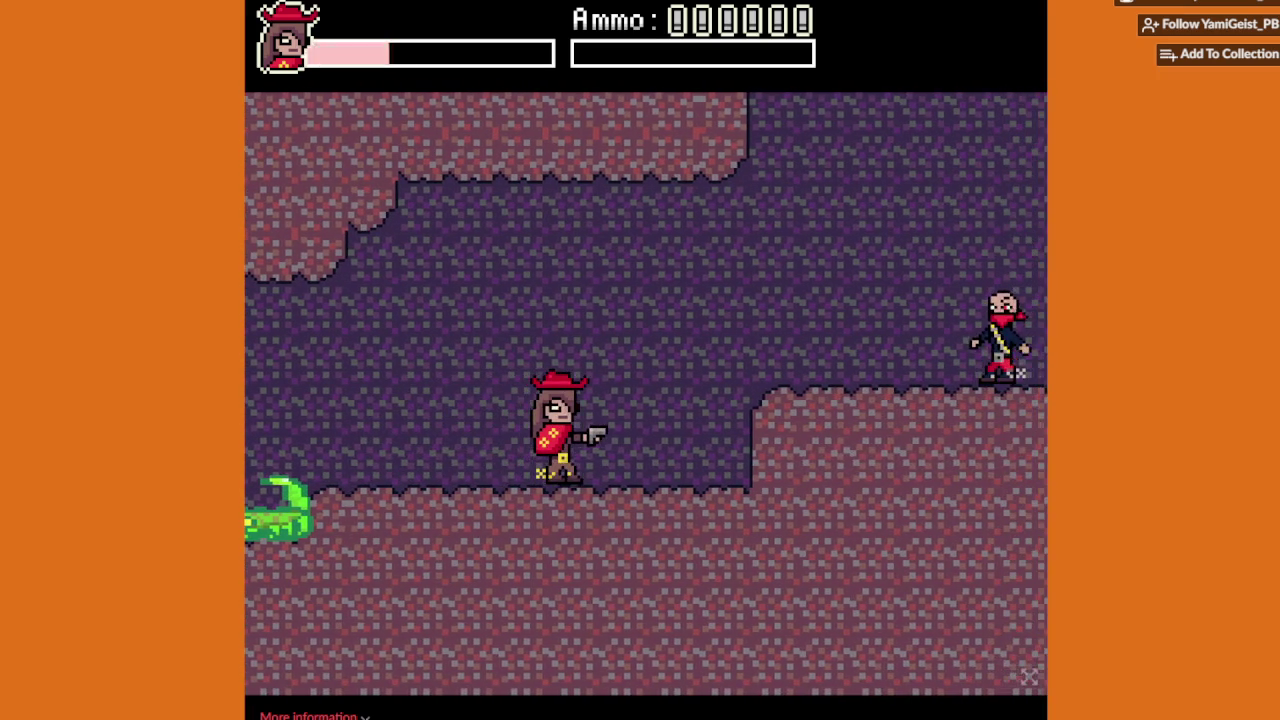
Step: Dodge and shoot the bandit on the ledge, then jump onto the raised ledge
key("Up")
key("Up")
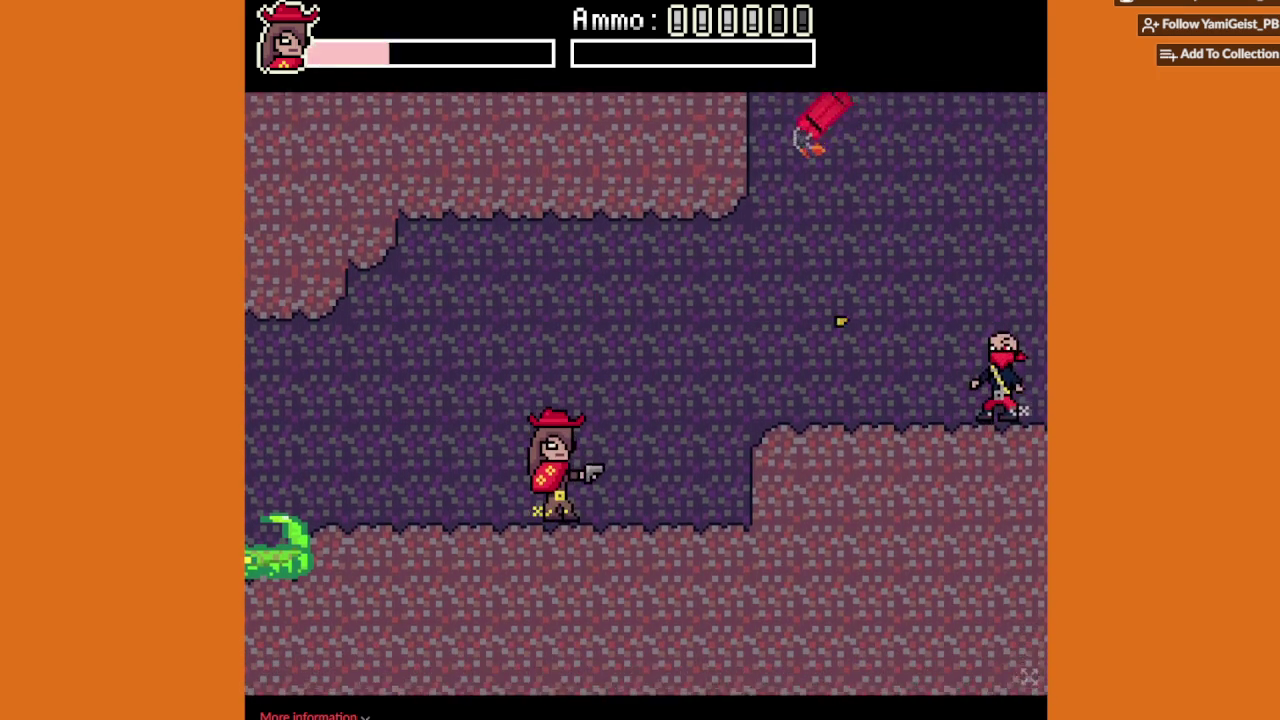
key("Left")
key("Right")
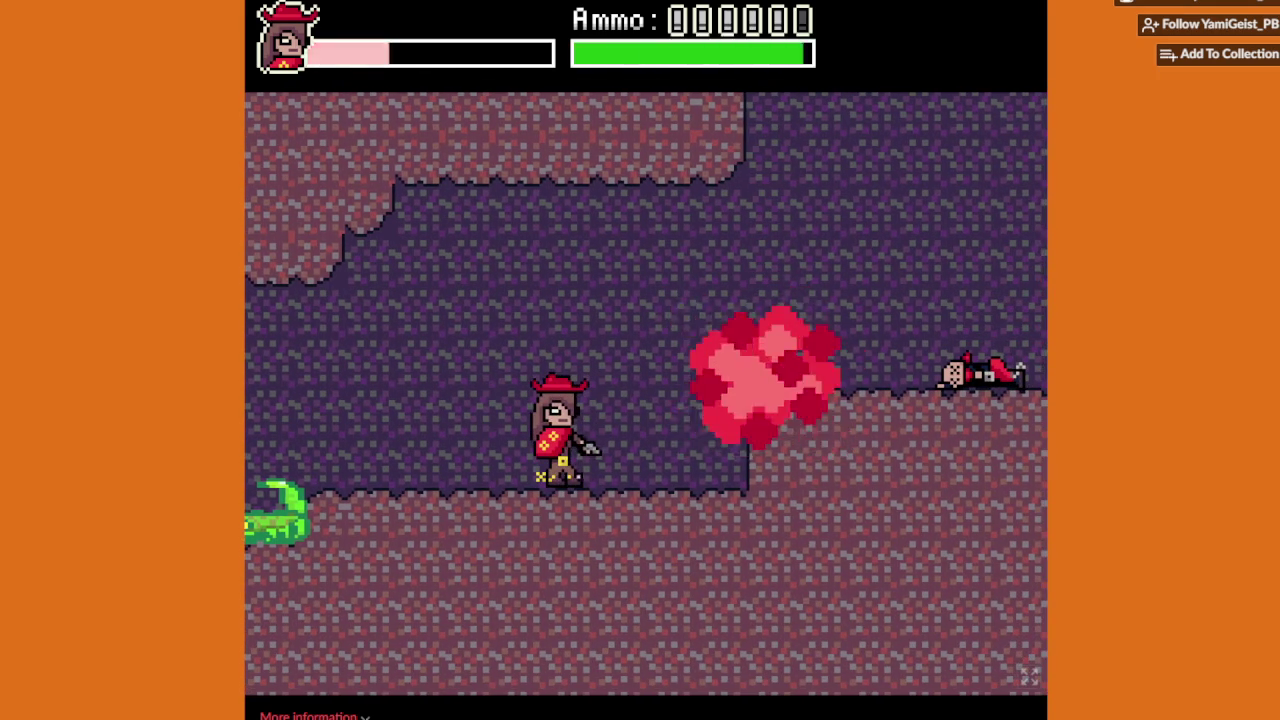
key("Up")
key("Right")
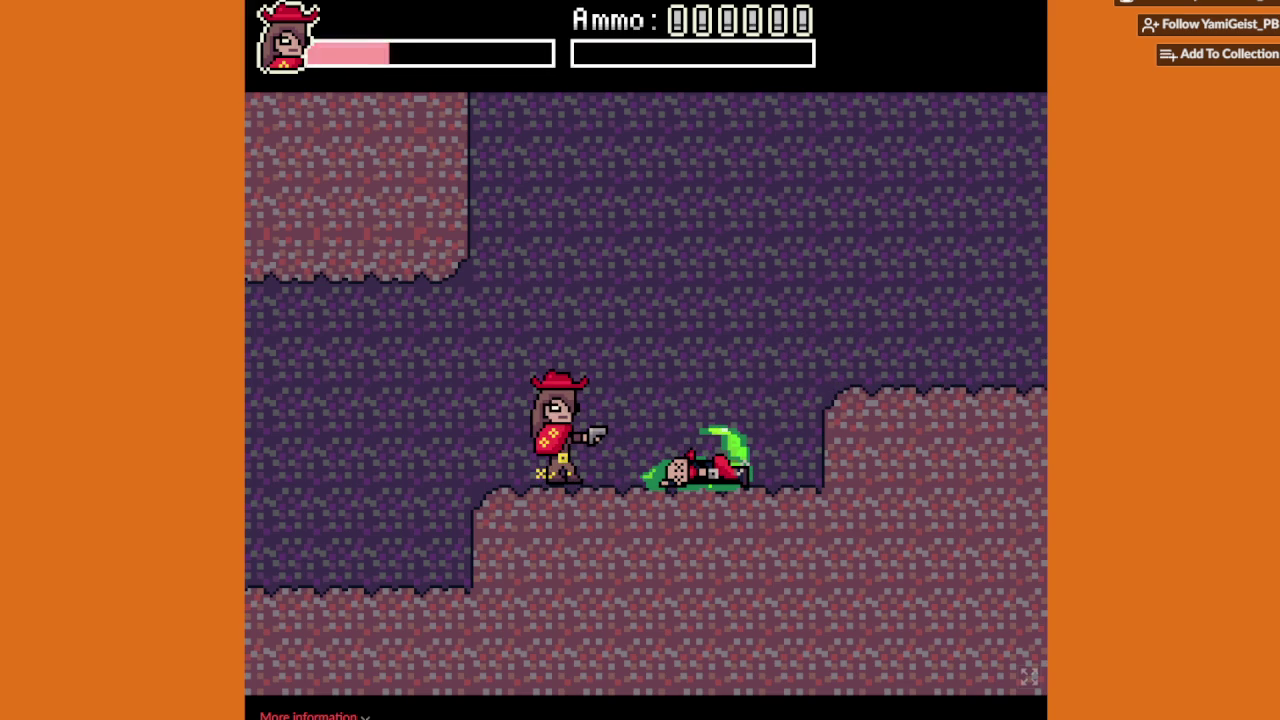
key("Right")
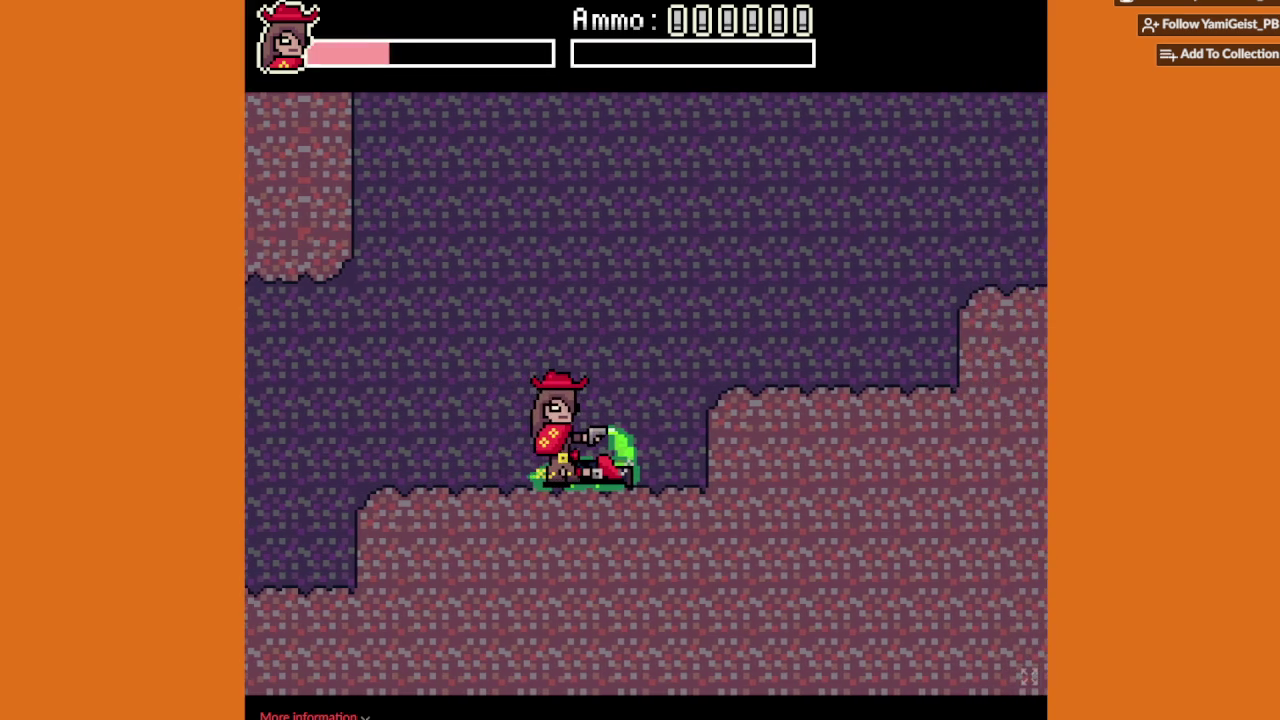
key("Up")
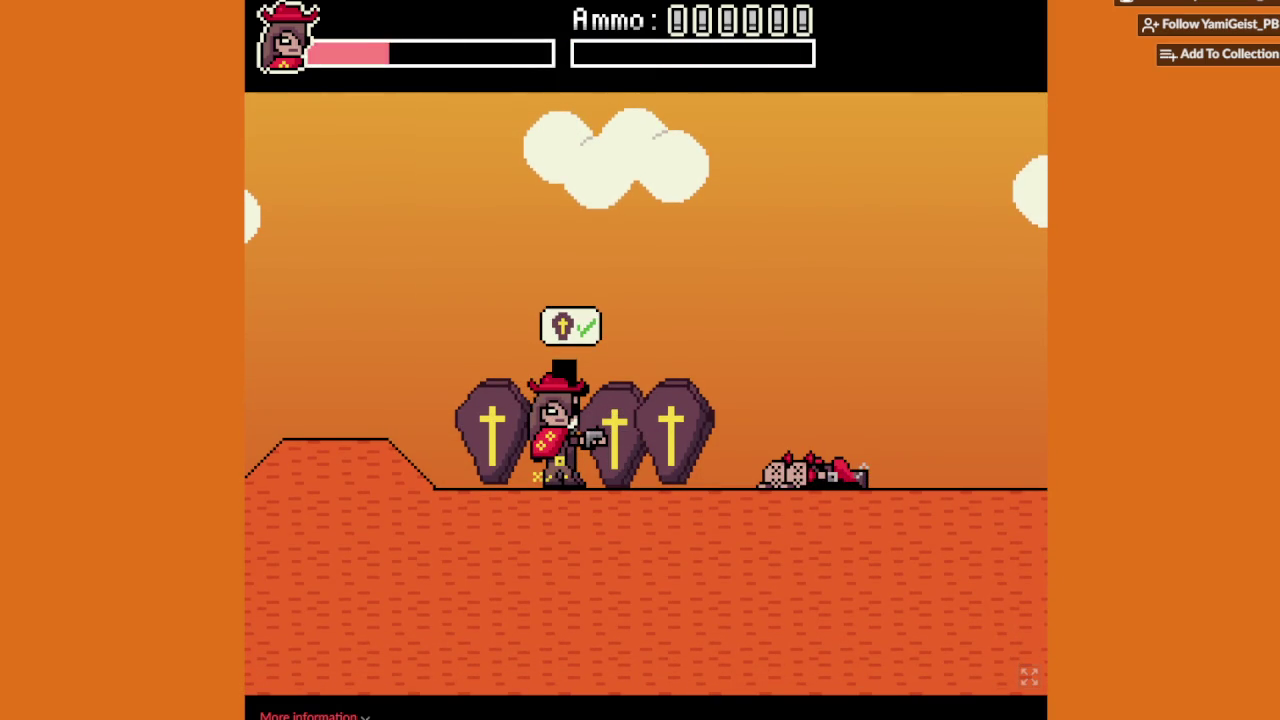
Step: Walk right past the coffins and up the hill, then leap across the bridge onto the TNT plunger
key("Right")
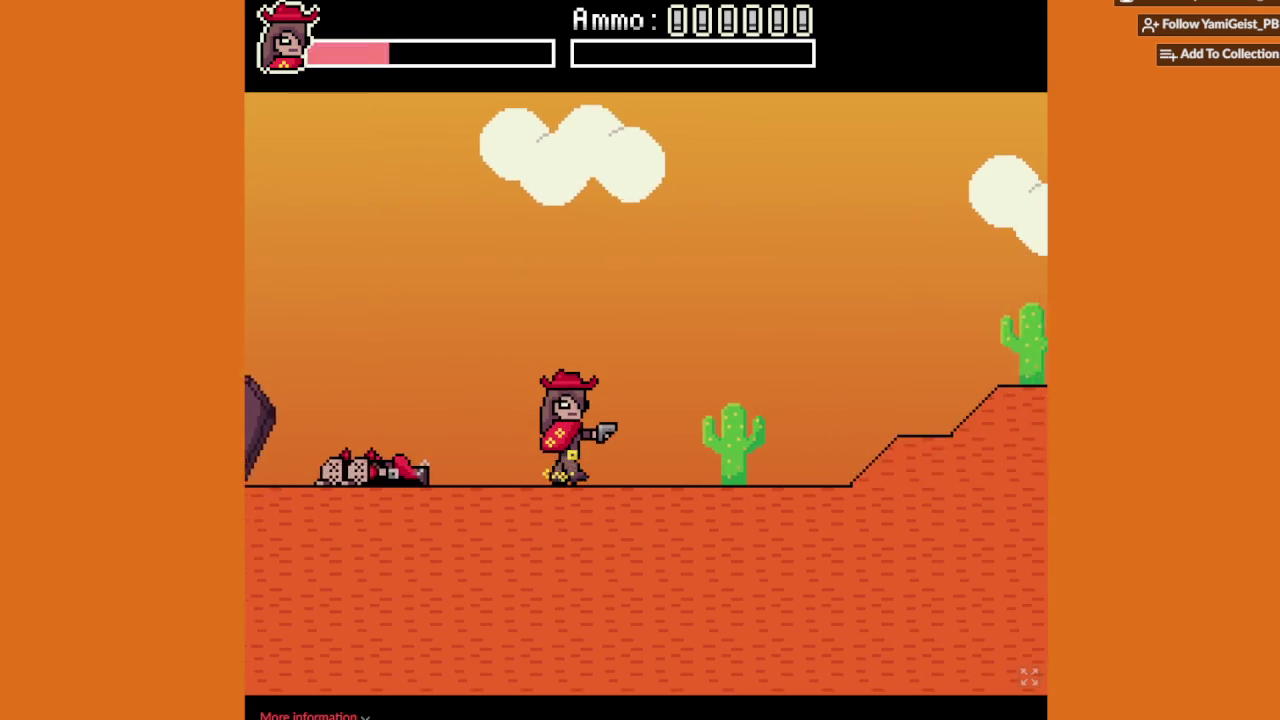
key("Right")
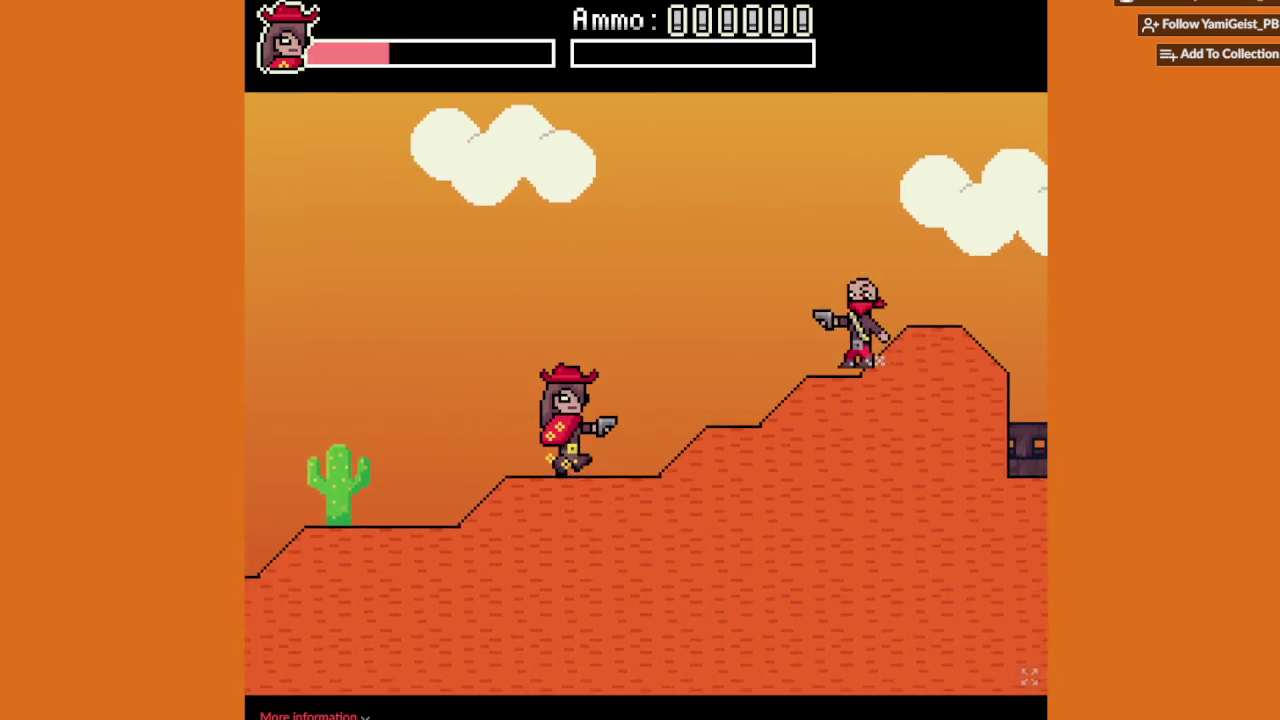
key("Right")
key("Right")
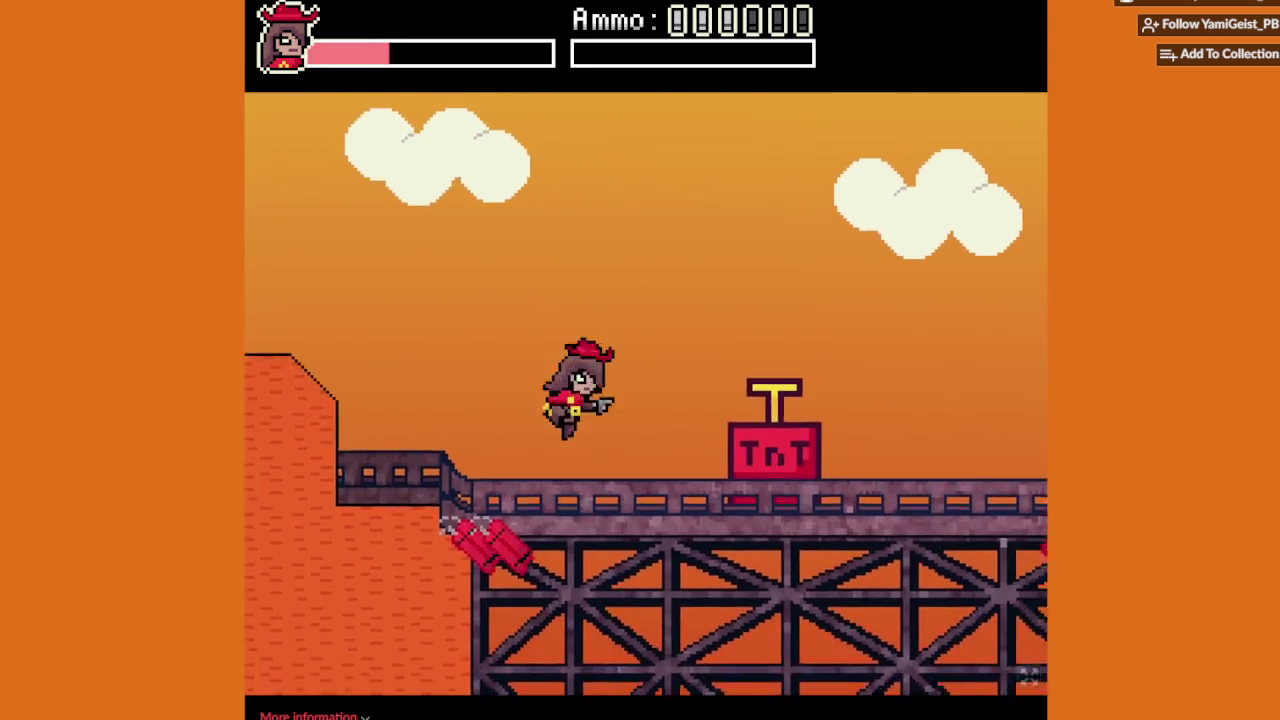
key("Up")
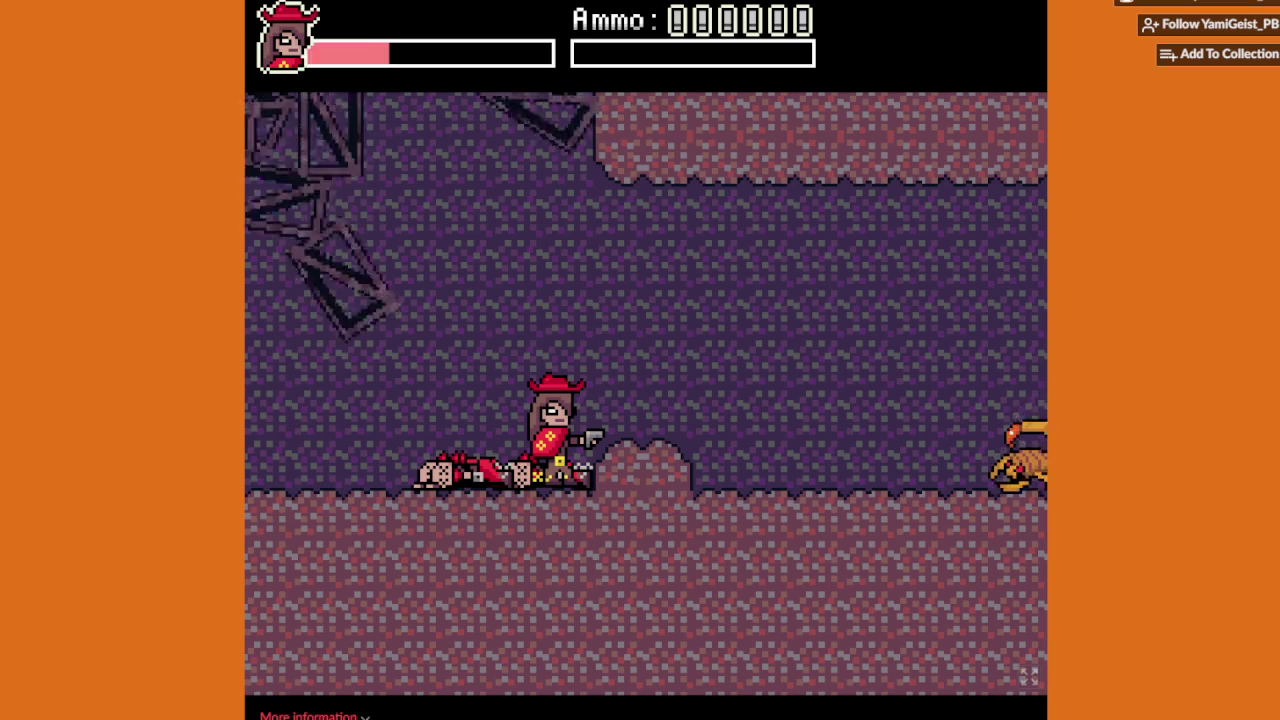
Step: Jump clear of the falling crates and shoot the approaching cave scorpions
key("Right")
key("Up")
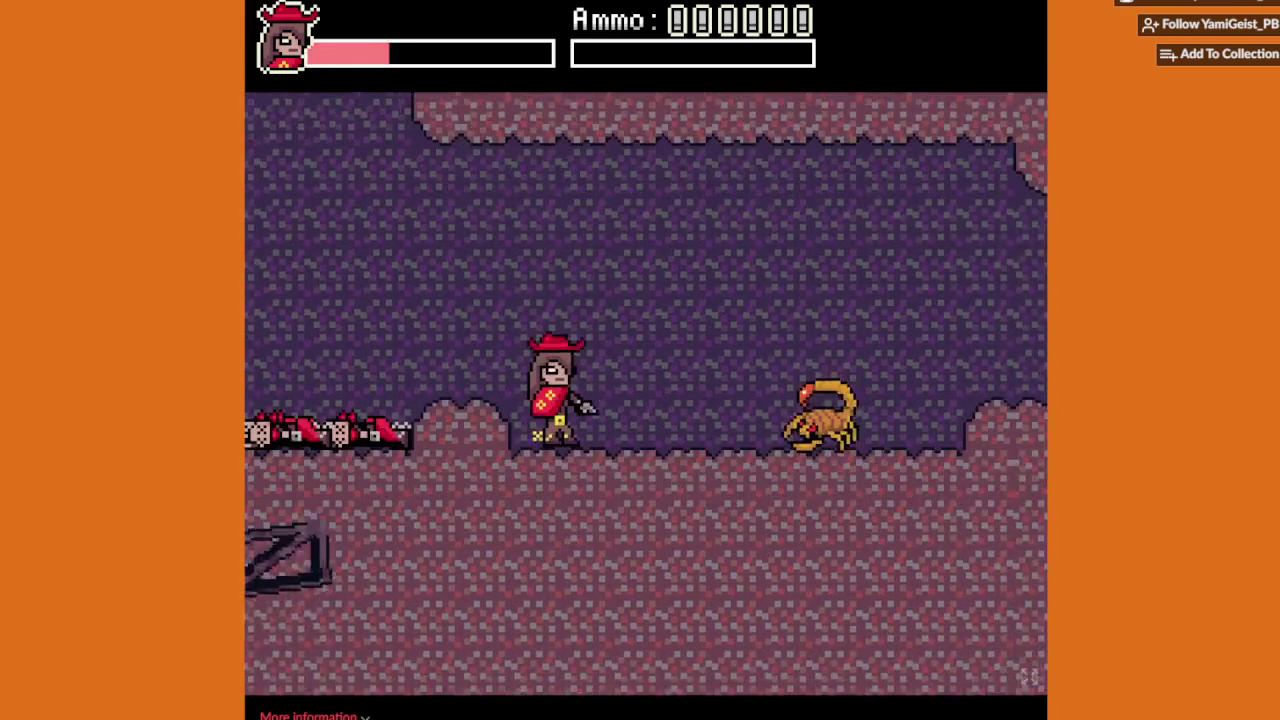
key("x")
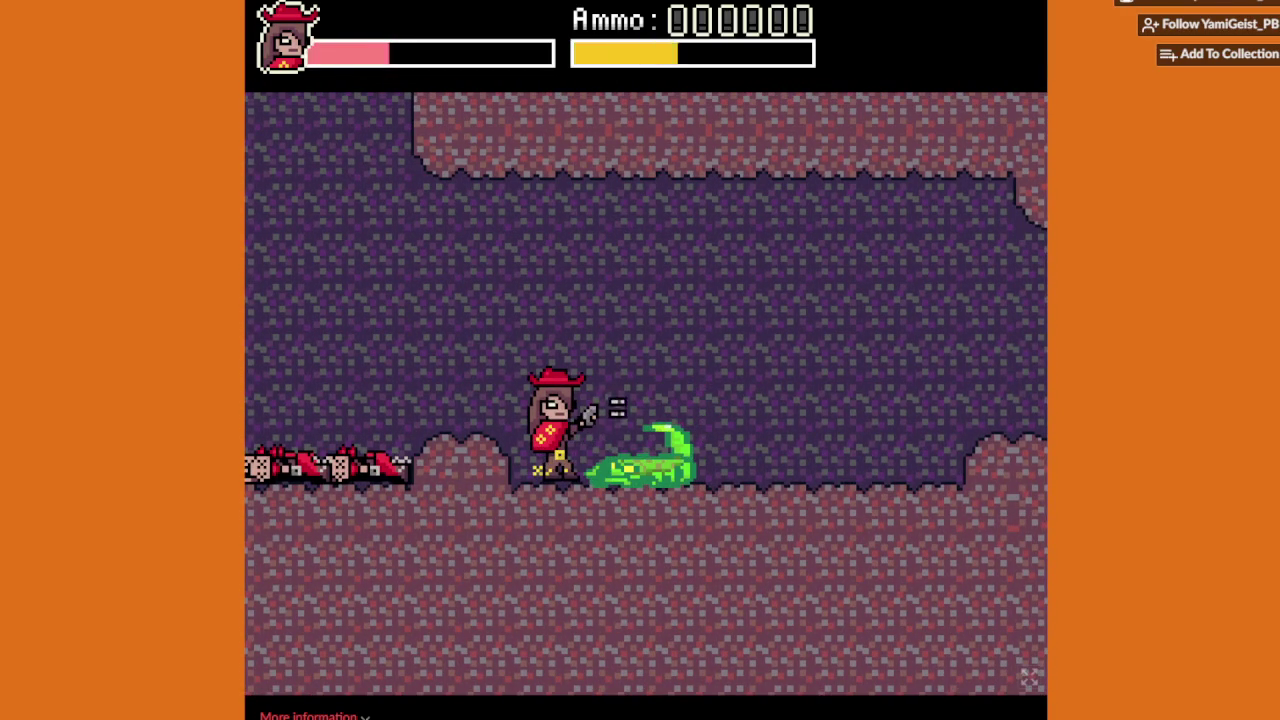
key("Right")
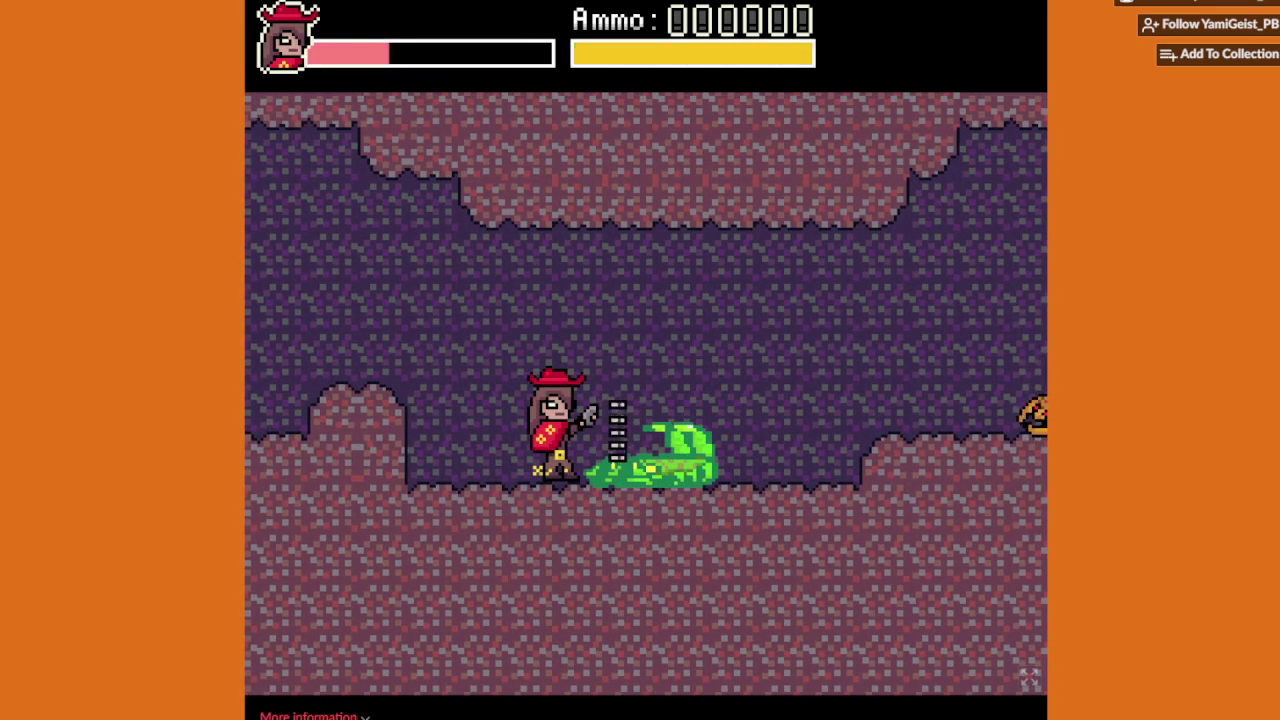
key("Up")
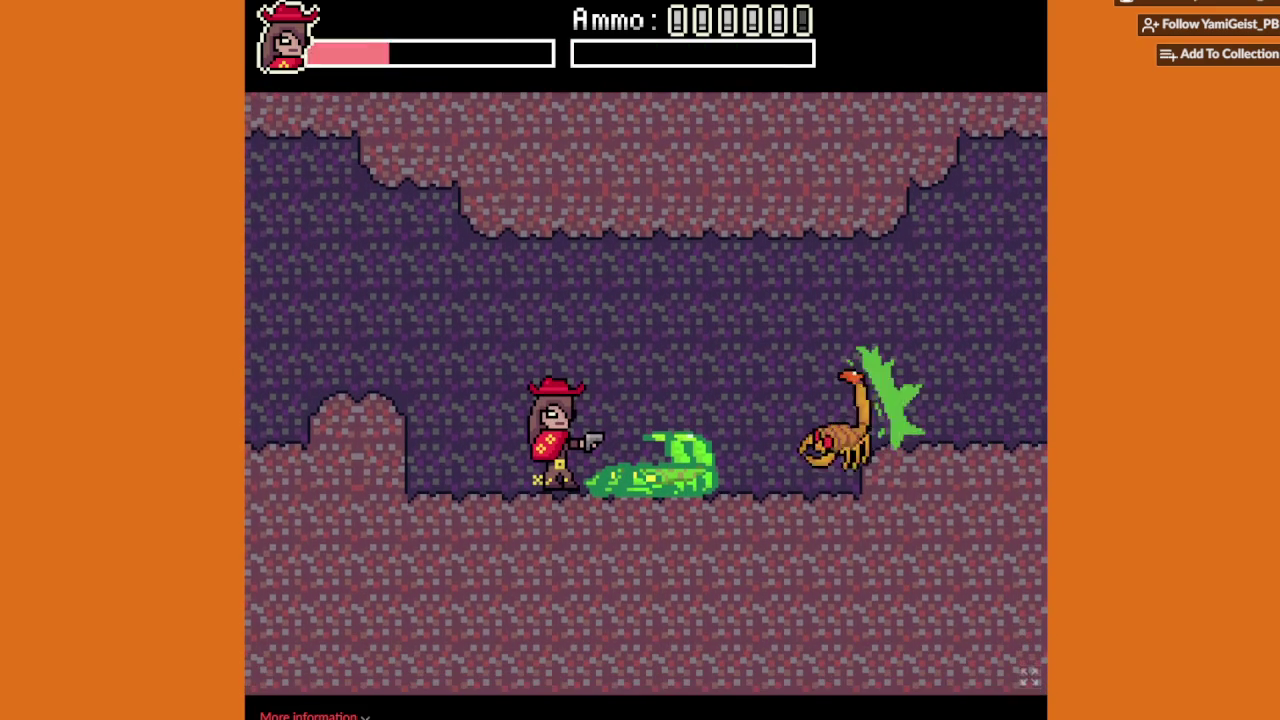
key("Right")
Step: Jump toward the ledge, dodge the thrown dynamite and shoot down the ledge bandit
key("Up")
key("Right")
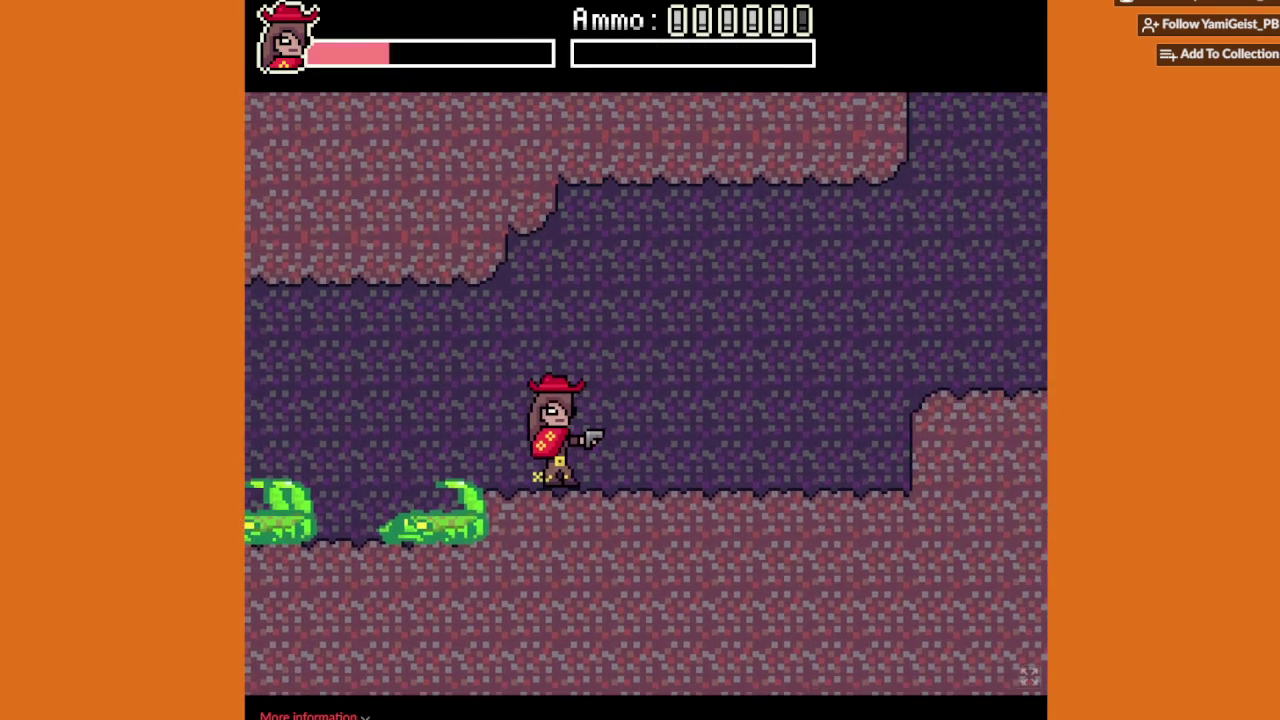
key("Right")
key("Up")
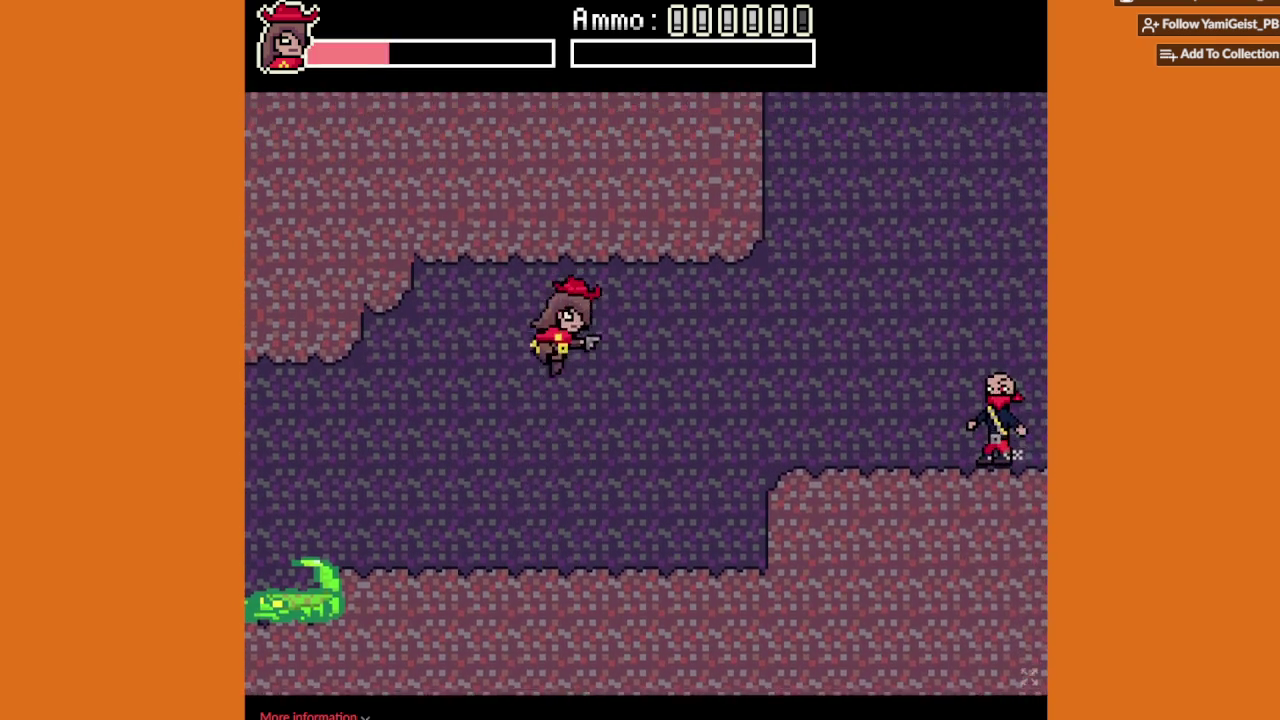
key("Up")
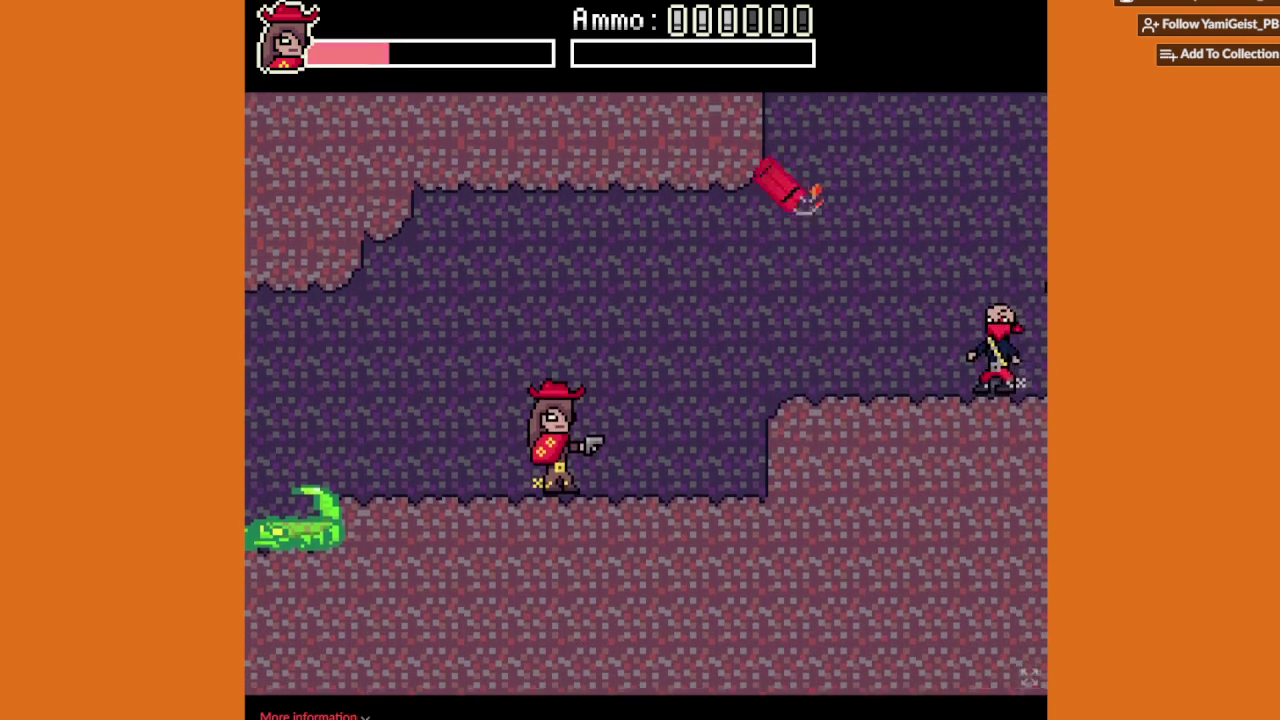
key("Left")
key("Up")
key("x")
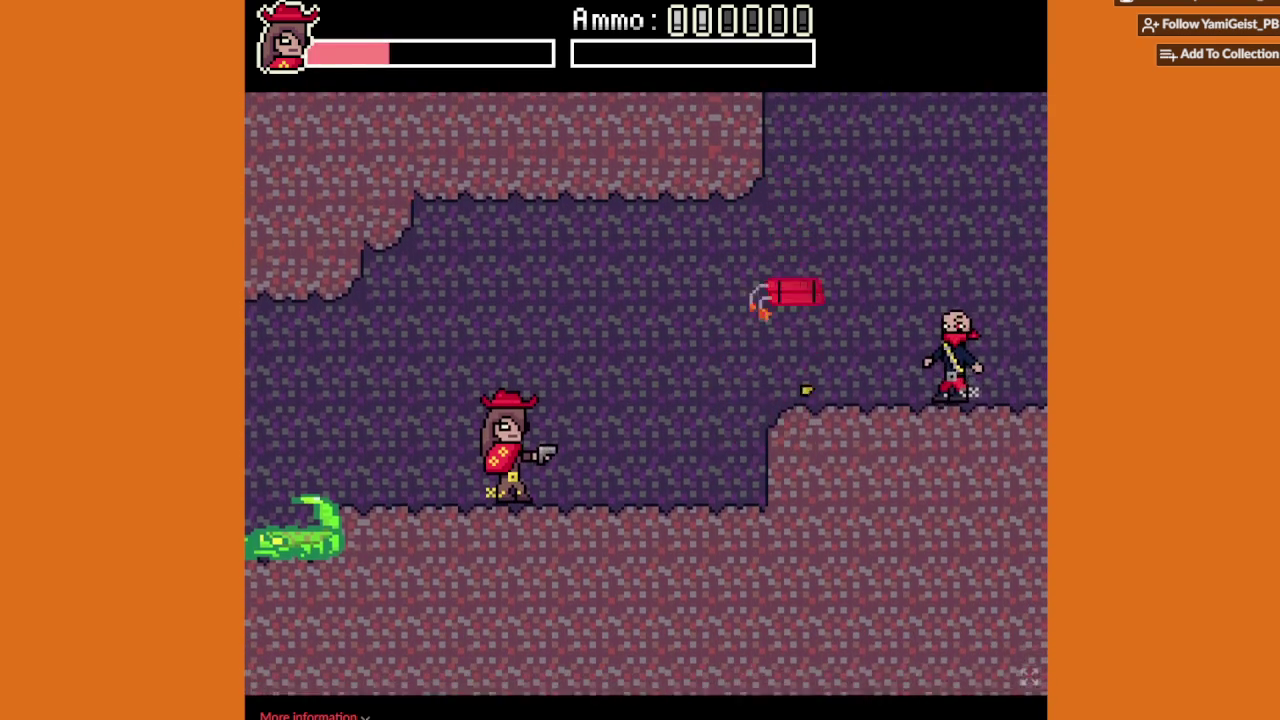
key("x")
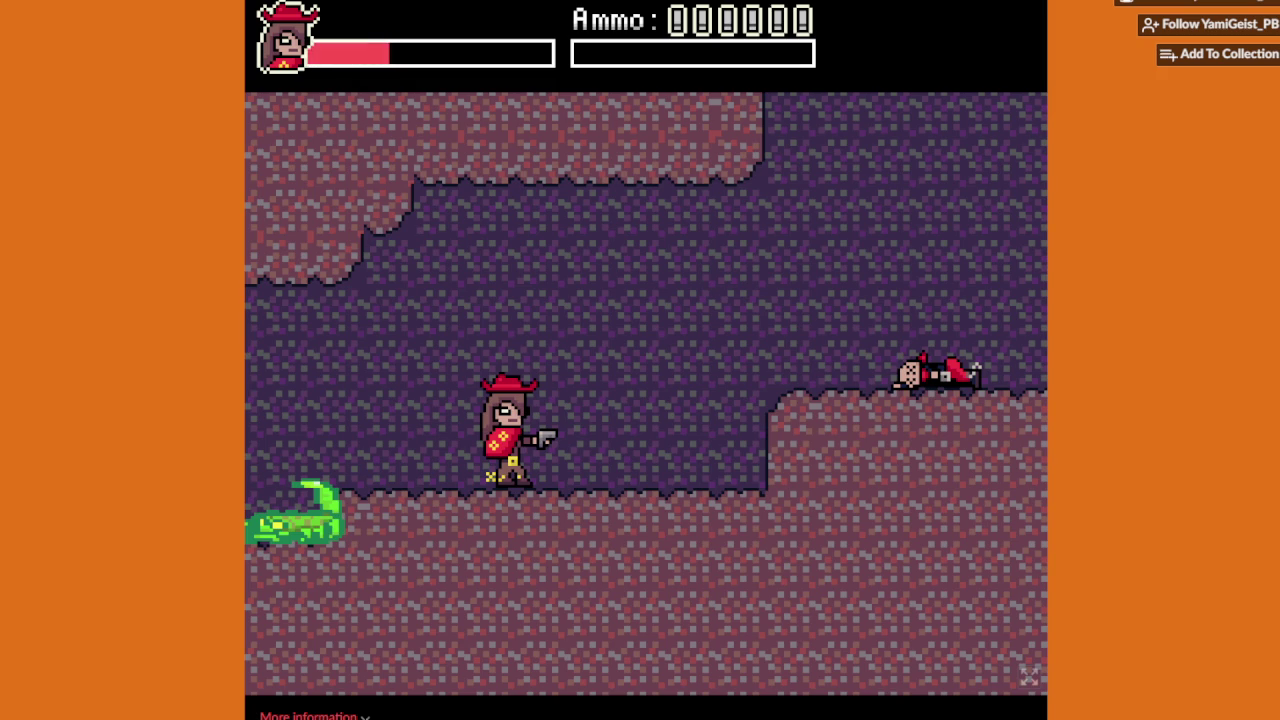
Step: Climb the raised ledges one by one and walk into the exit doorway
key("Right")
key("space")
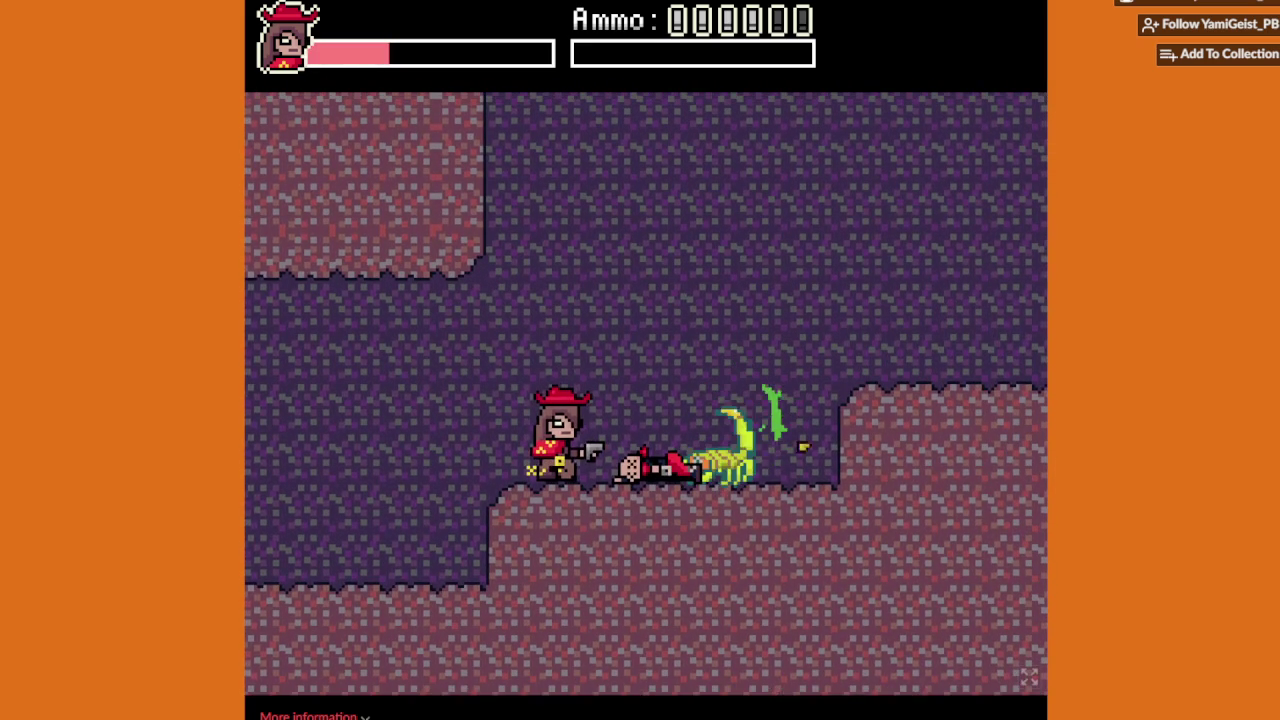
key("Right")
key("space")
key("Right")
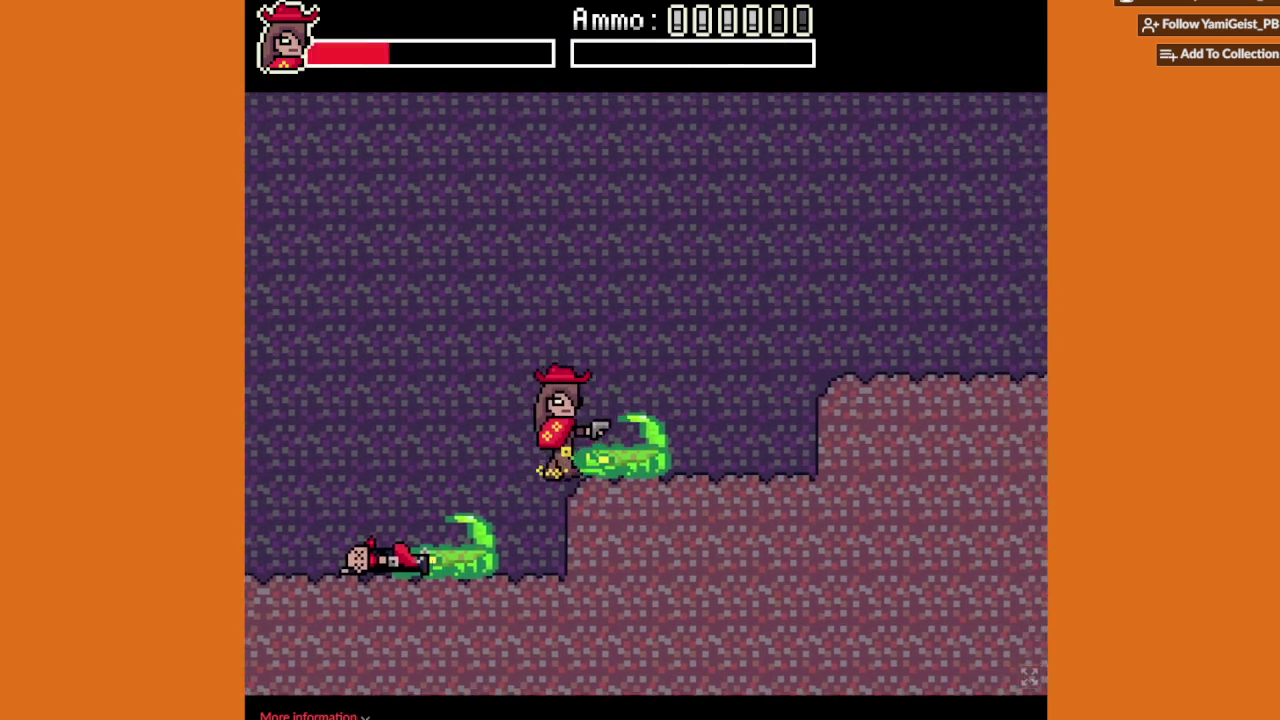
key("Right")
key("space")
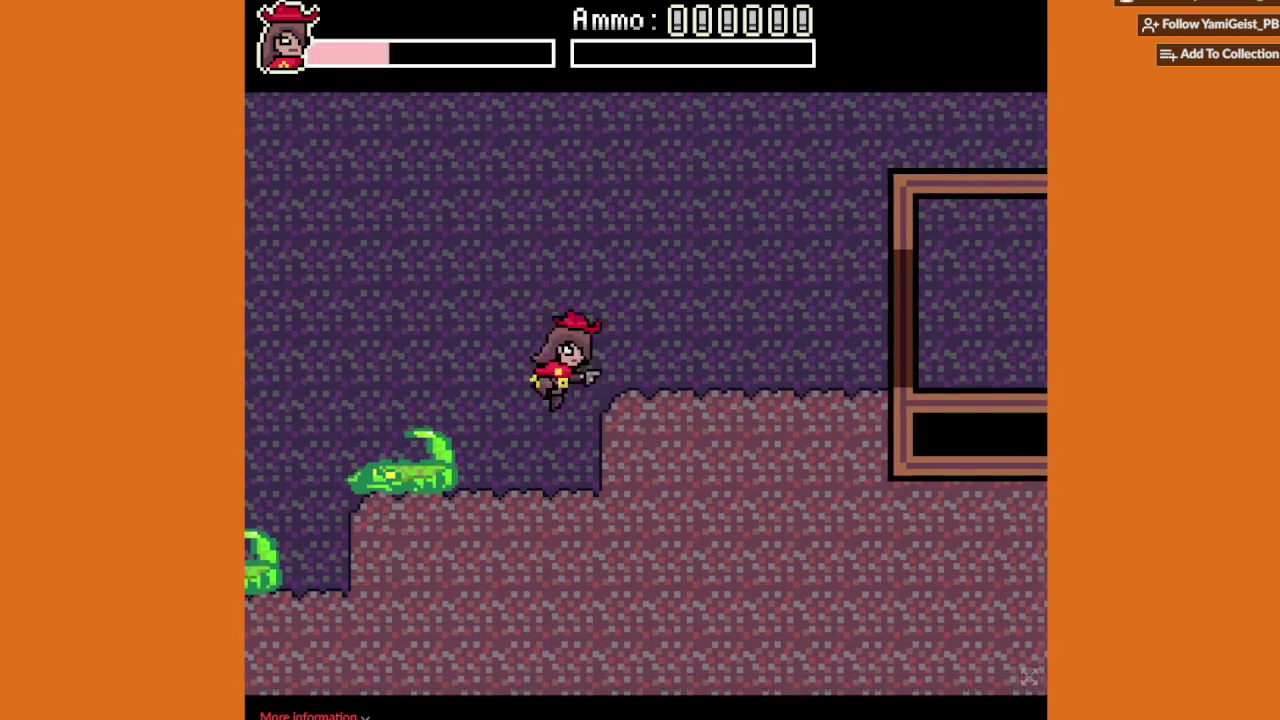
key("Right")
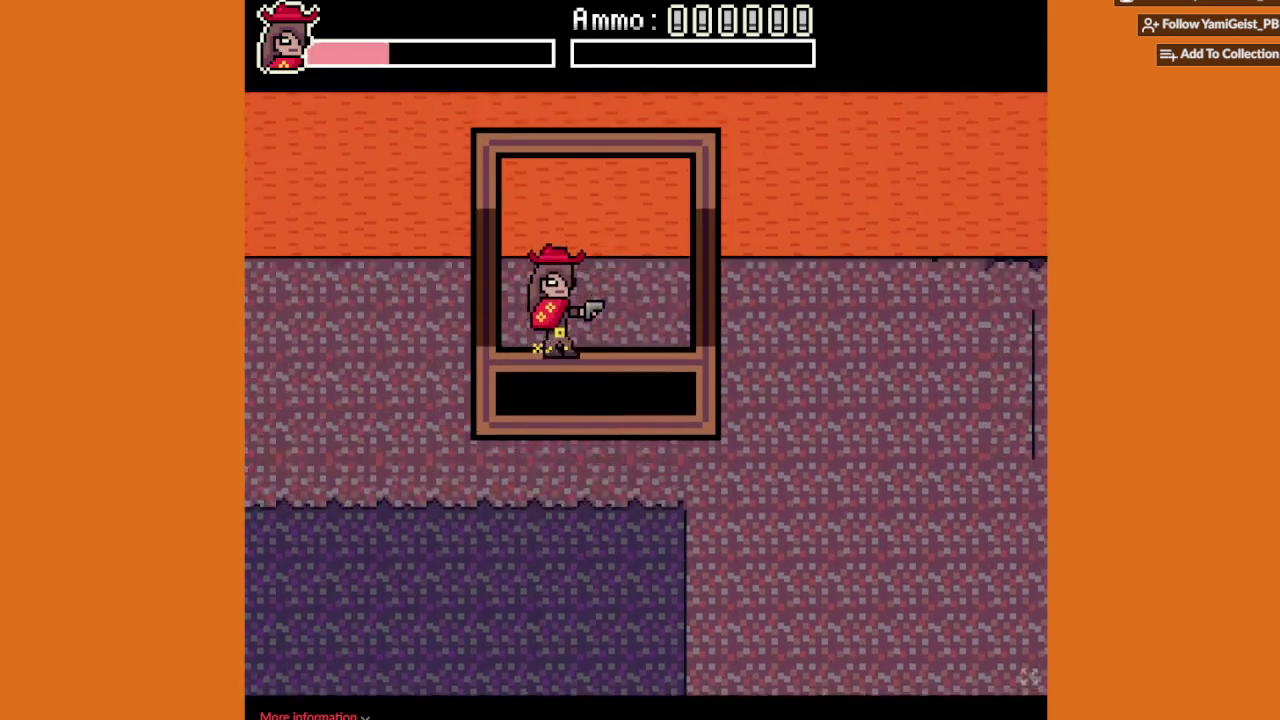
Step: Climb out of the cave, walk over the hill past the undertaker and shoot the enemy below
key("Right")
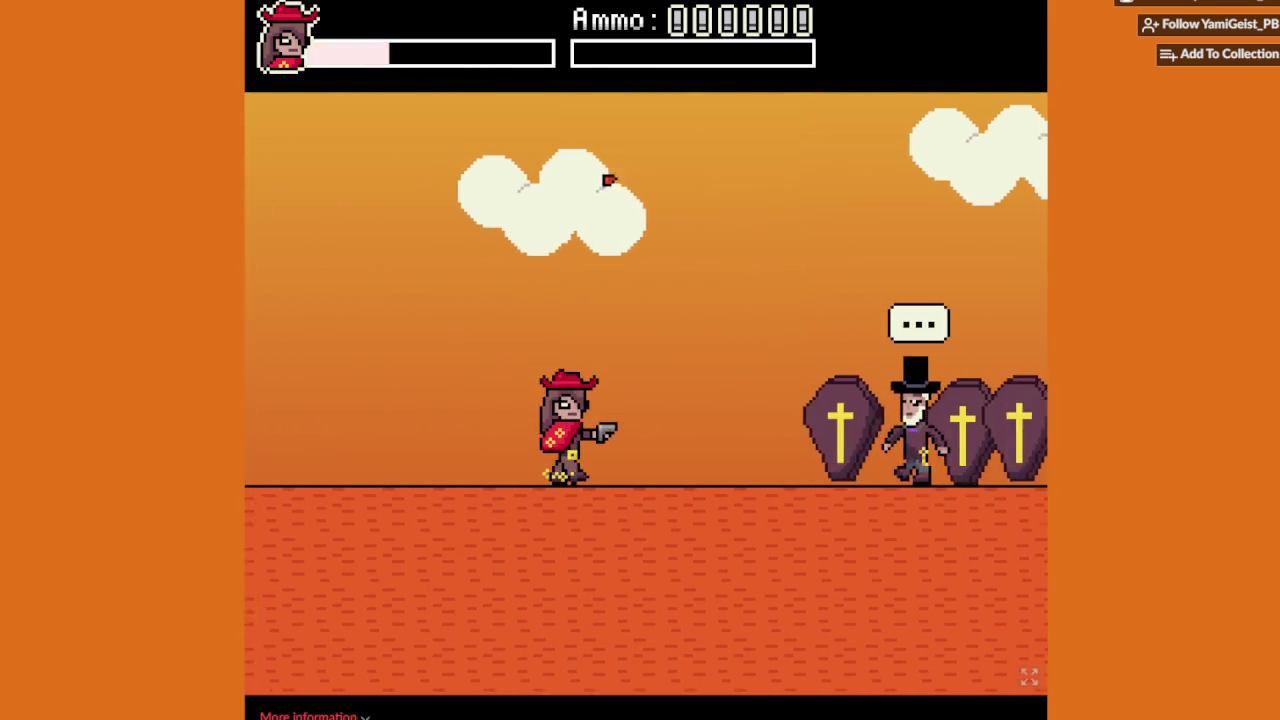
key("Right")
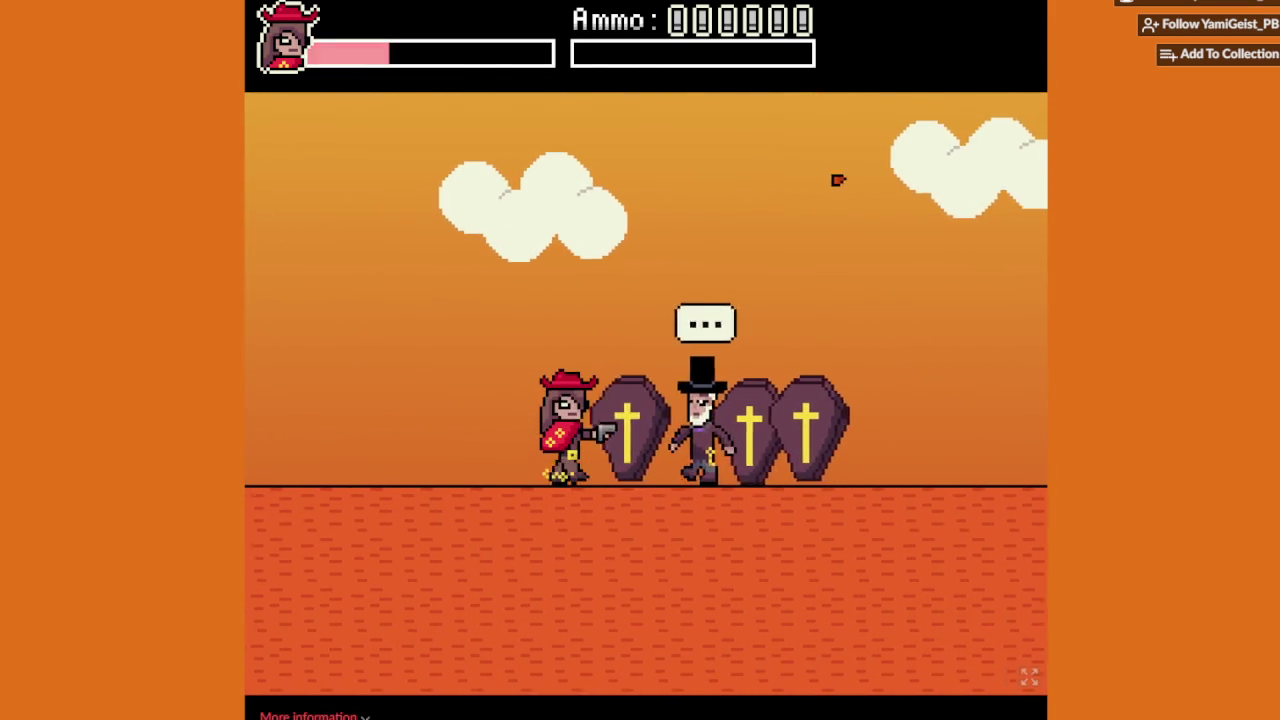
key("Right")
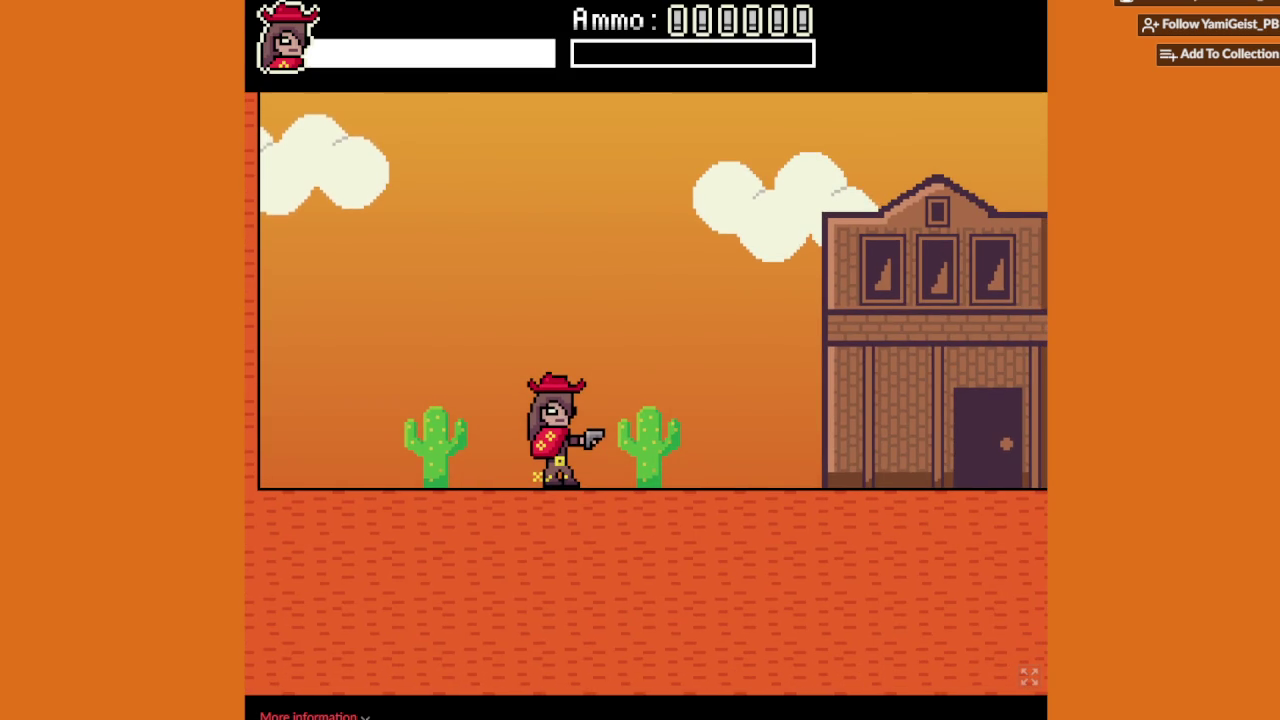
key("Right")
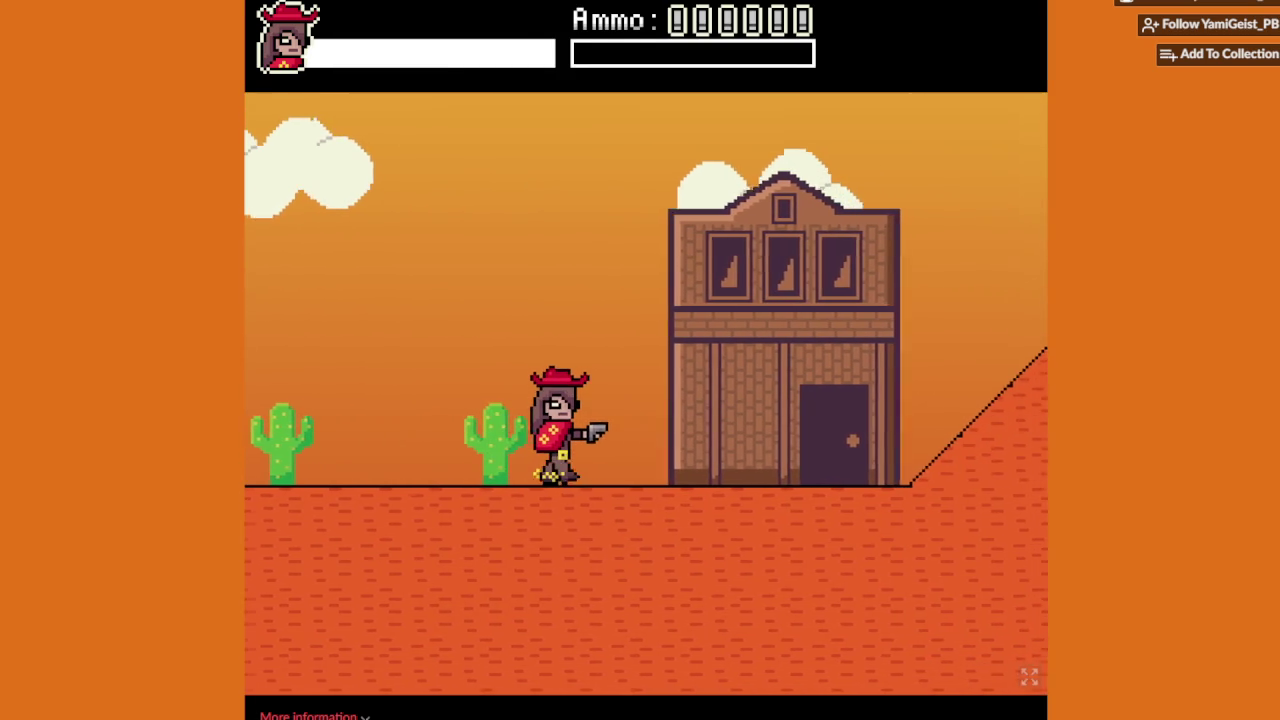
key("Left")
key("Right")
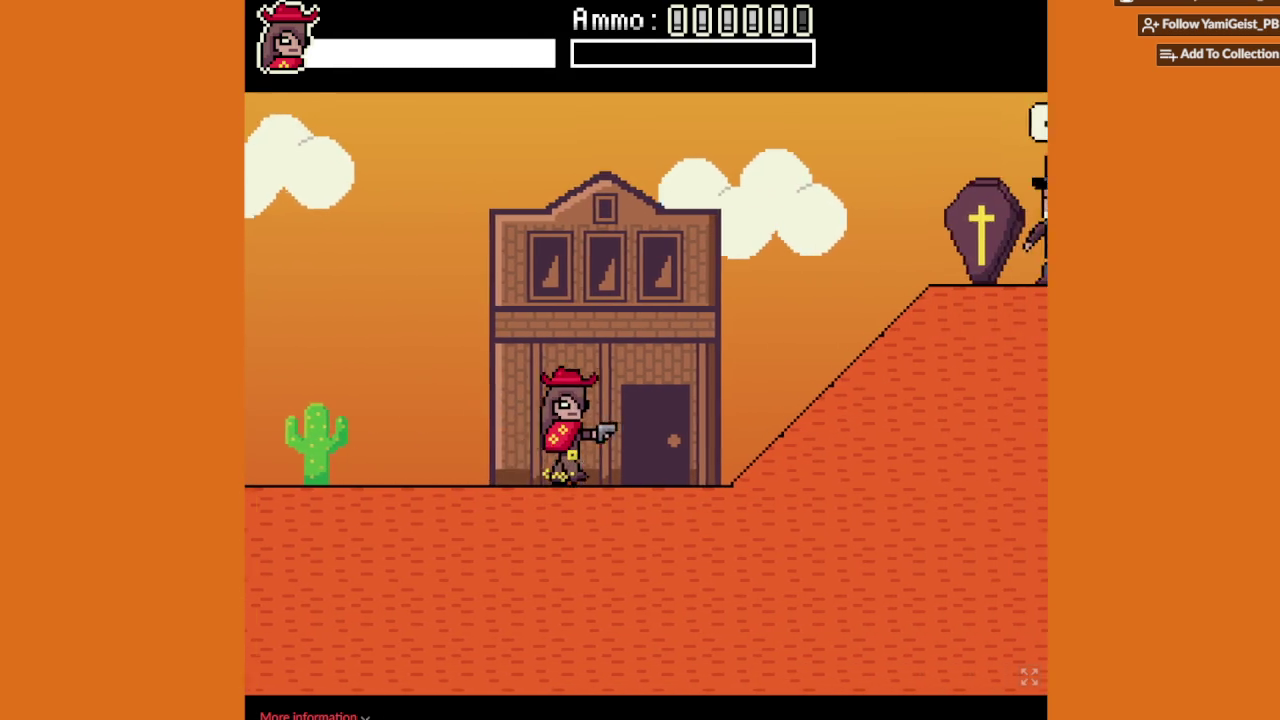
key("Right")
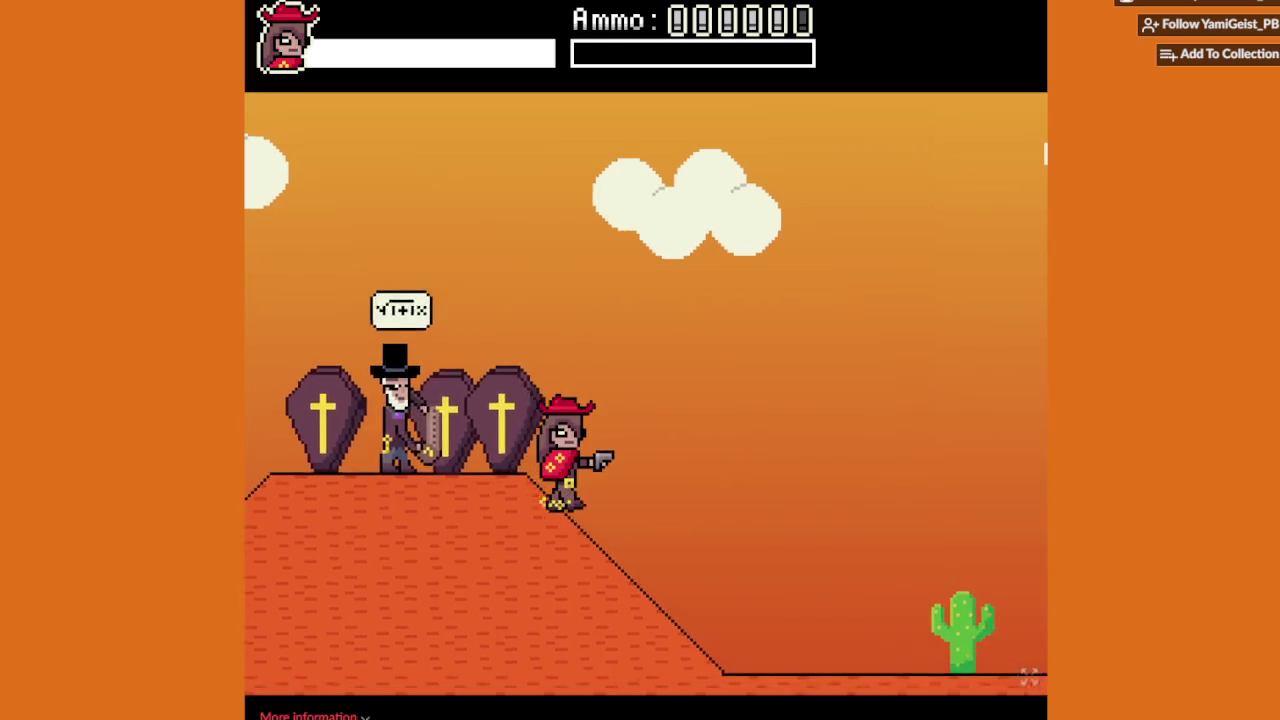
key("Right")
key("x")
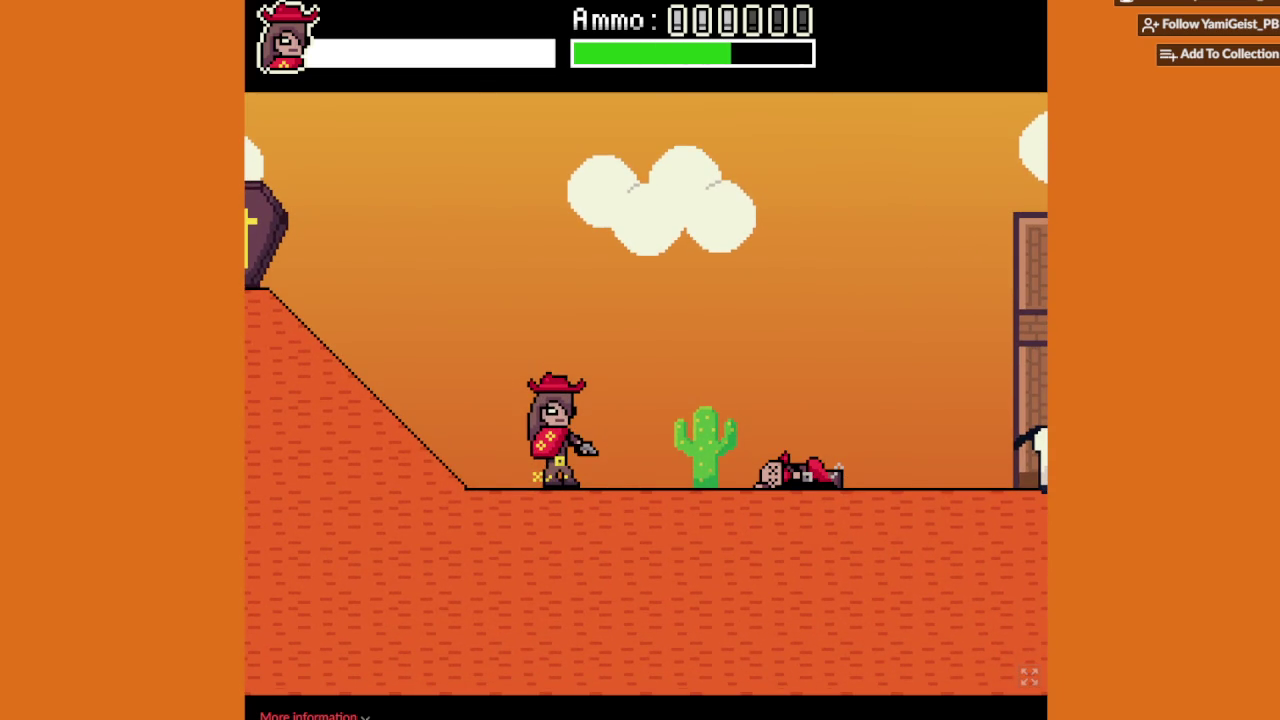
Step: Ride the horse past the saloon shooting bandits, then jump and shoot the hill bandit
key("Right")
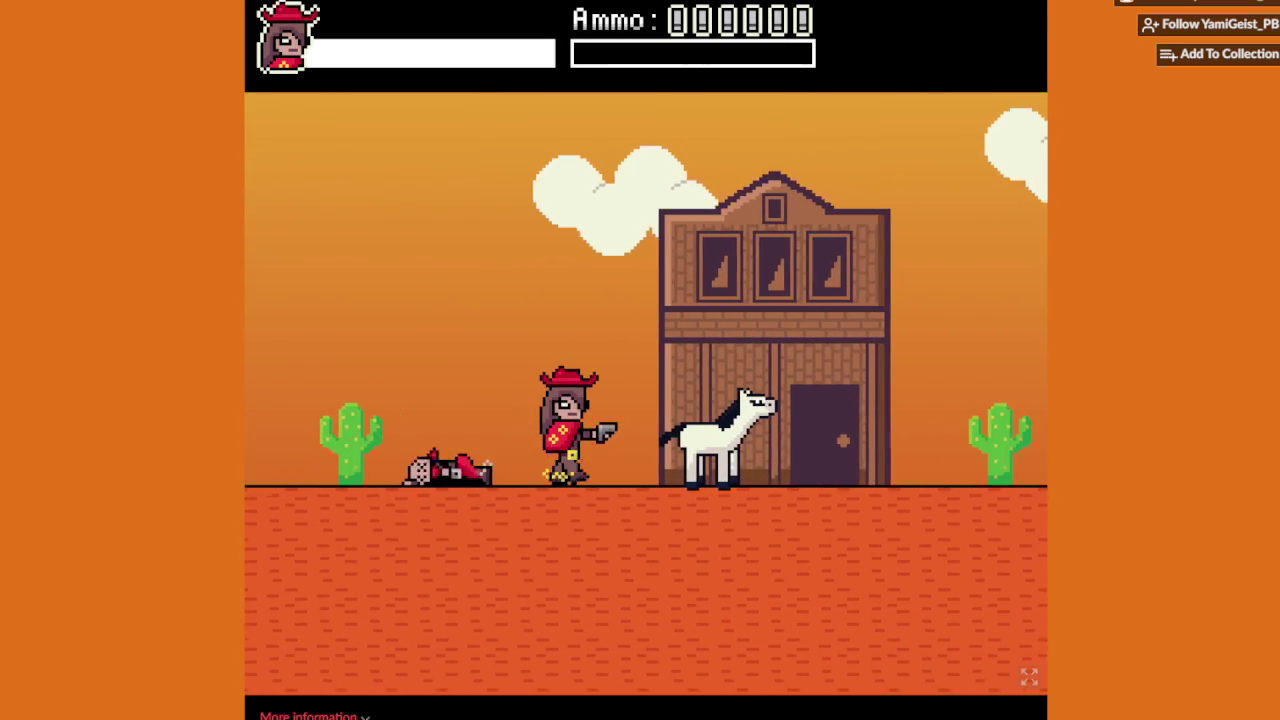
key("Right")
key("x")
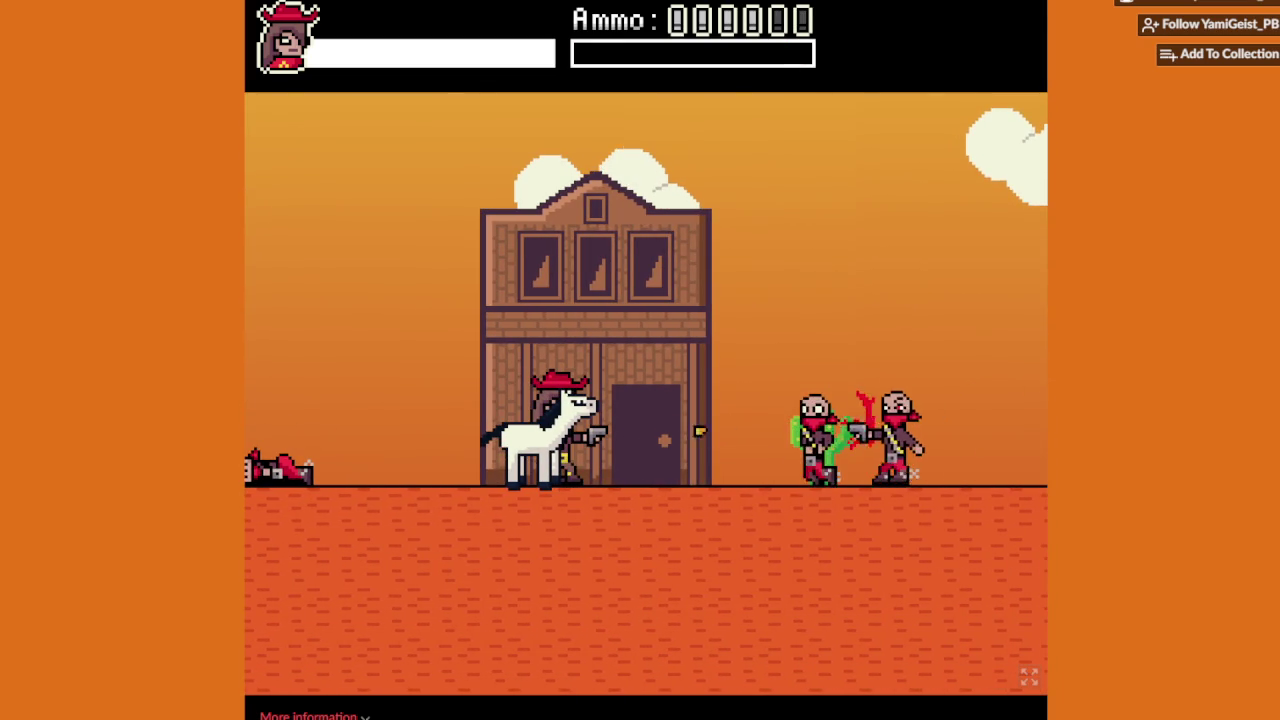
key("Right")
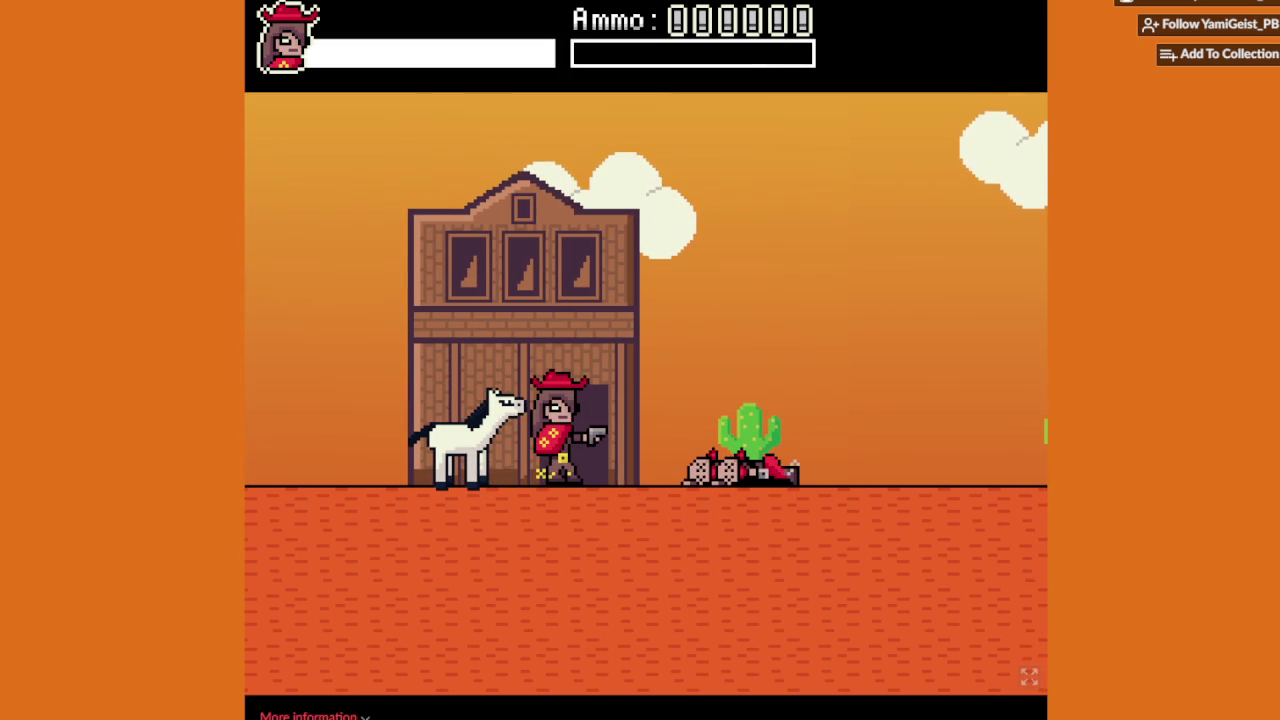
key("Right")
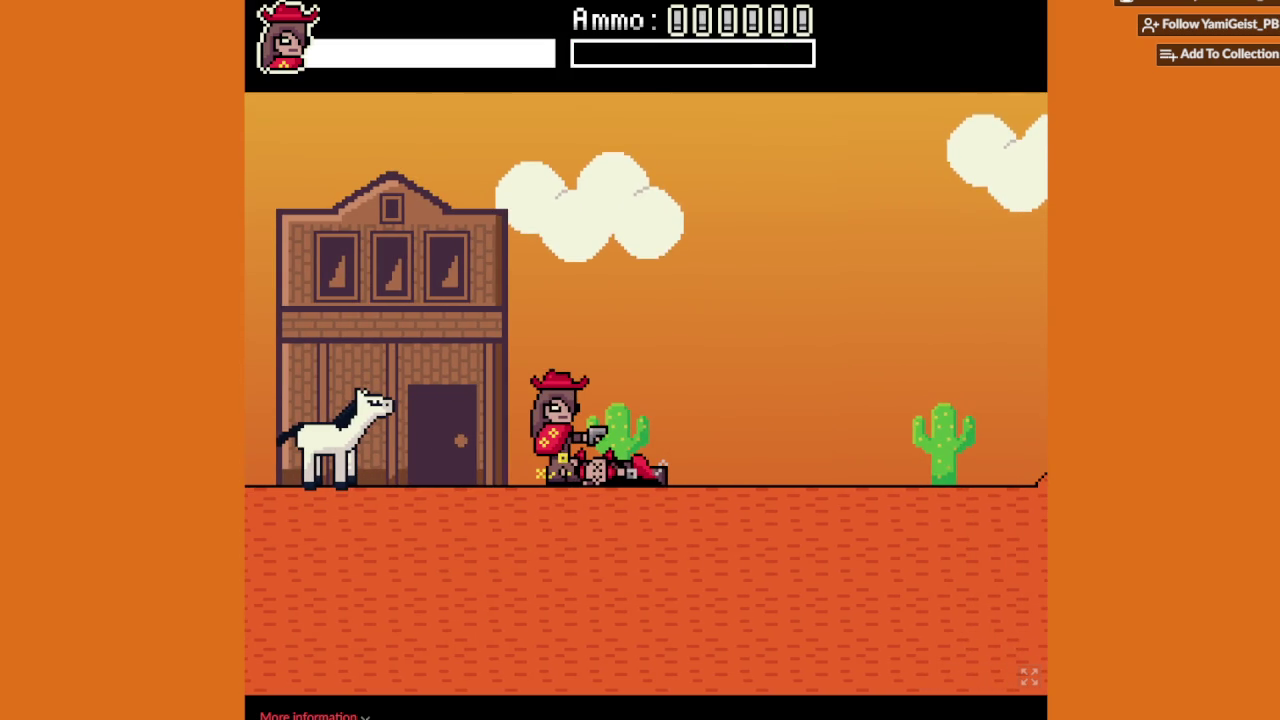
key("Right")
key("z")
key("x")
key("Right")
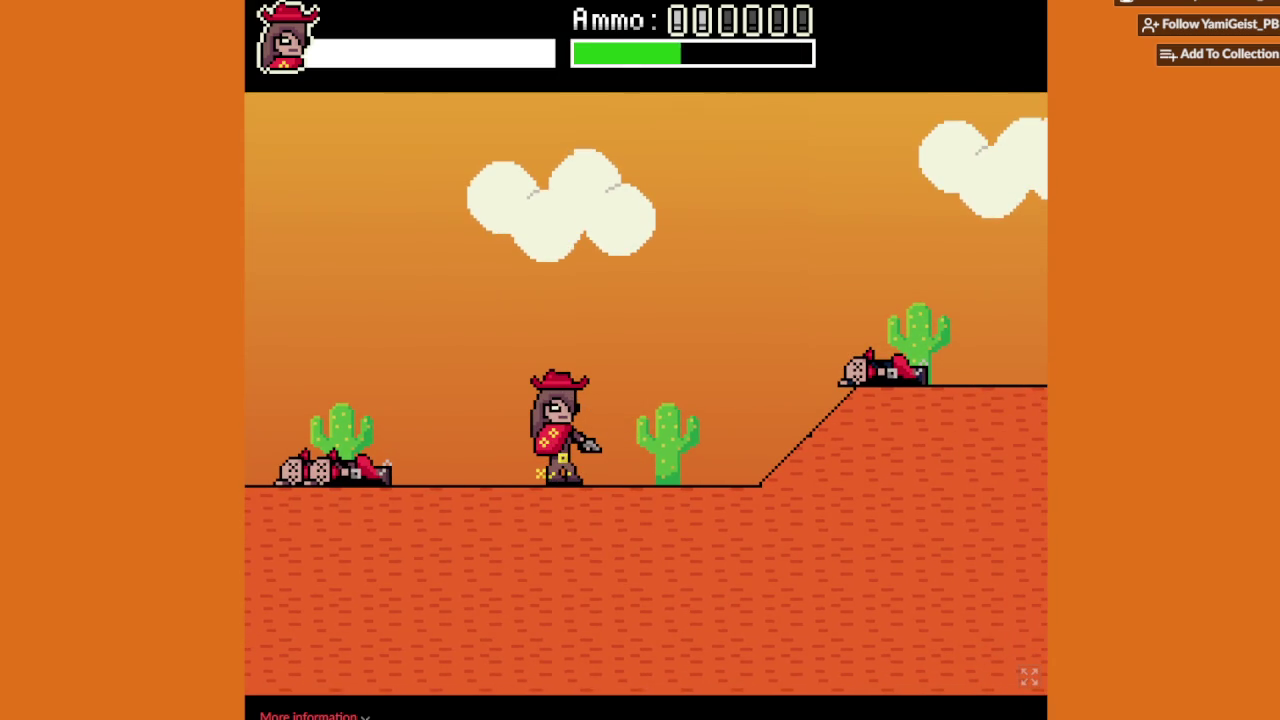
Step: Climb the hill, shoot the middle and upper-ledge bandits, then the bandit below
key("Right")
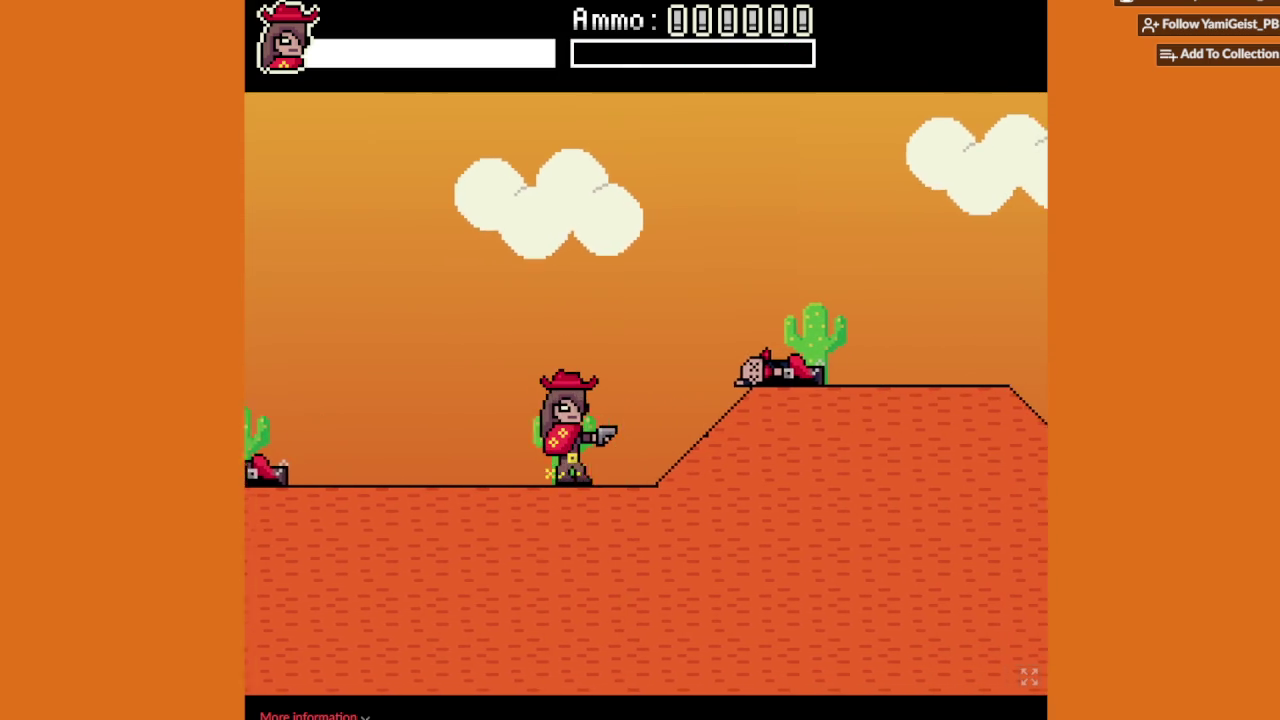
key("Right")
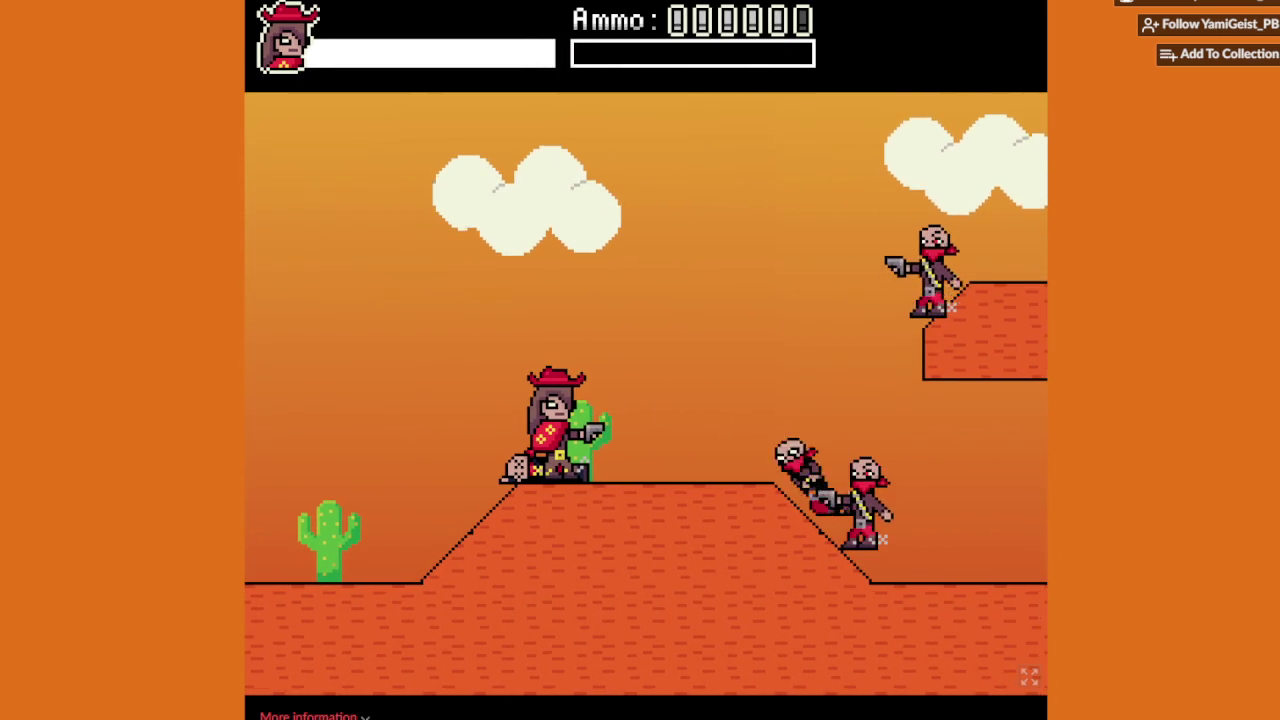
key("z")
key("x")
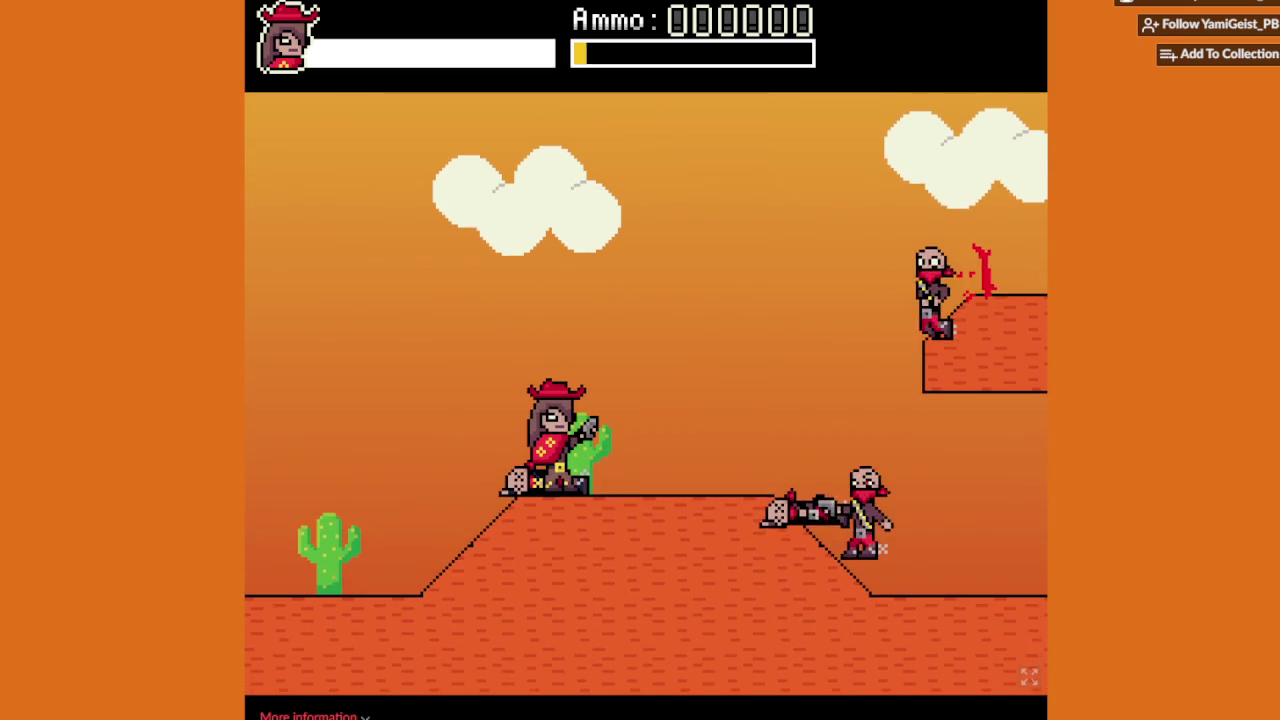
key("x")
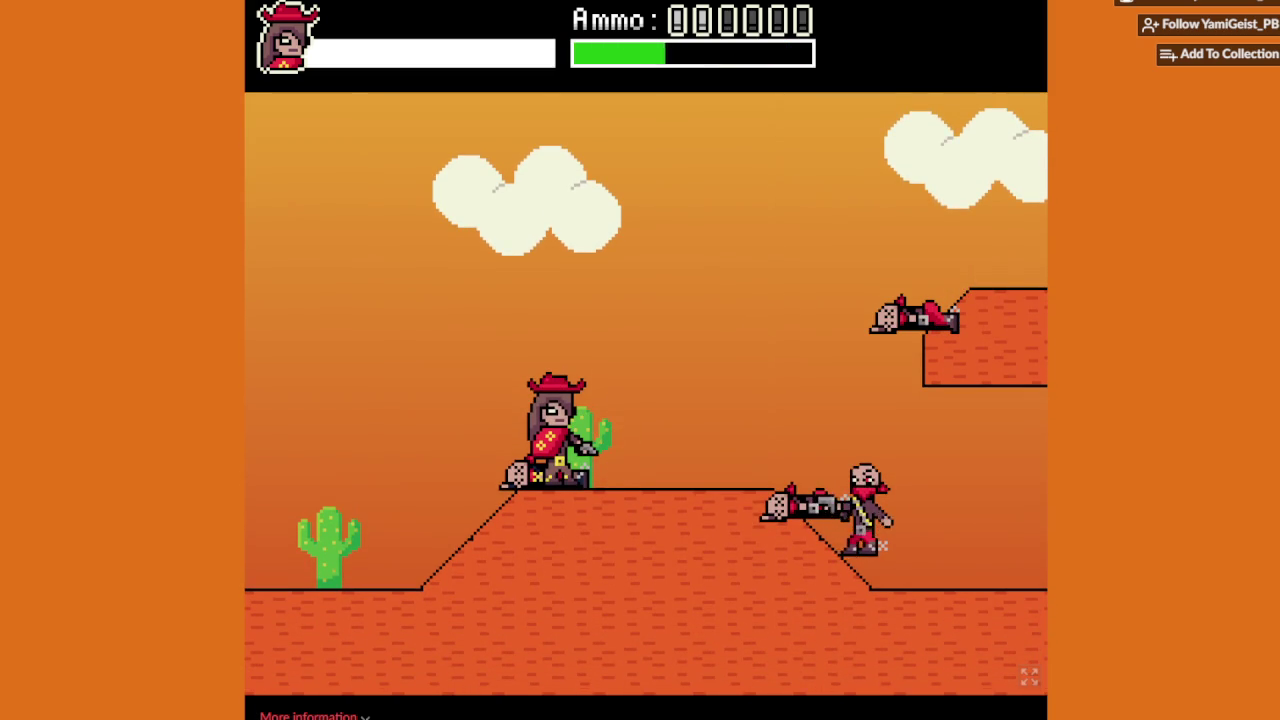
key("Right")
key("z")
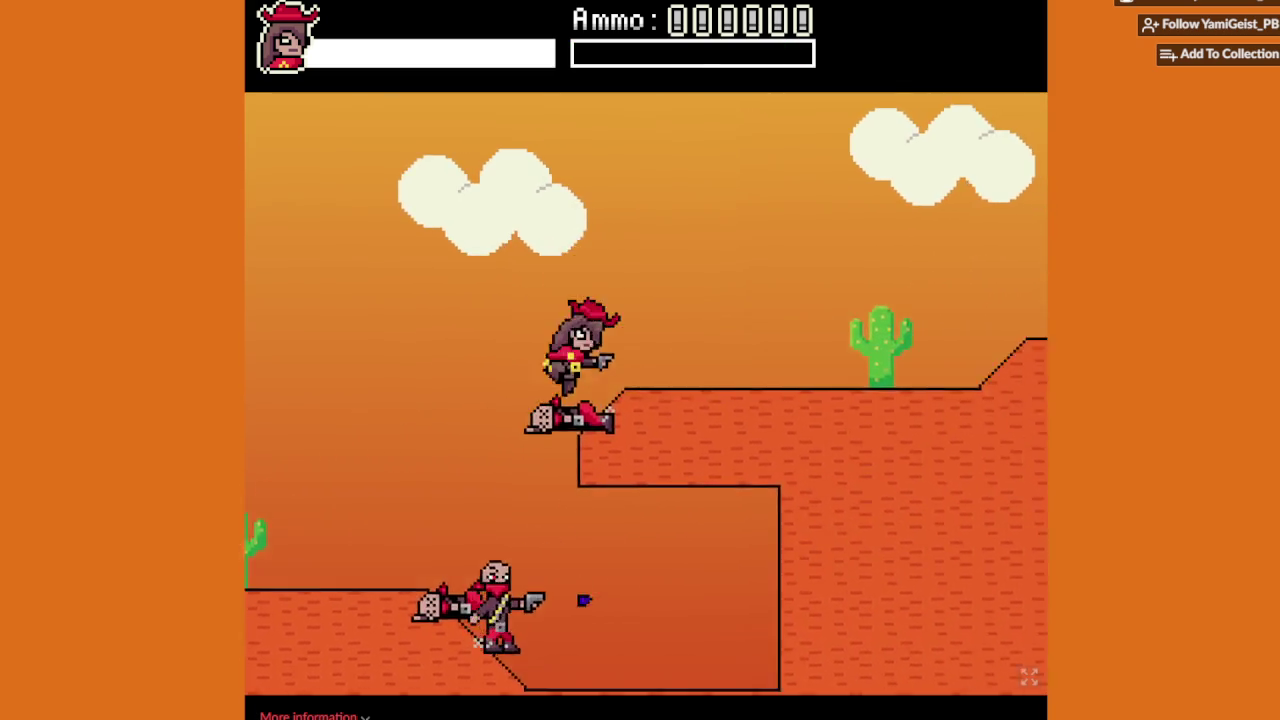
key("Right")
key("x")
Step: Run down the hill shooting the right-hand and ridge bandits, reaching the coffins
key("Right")
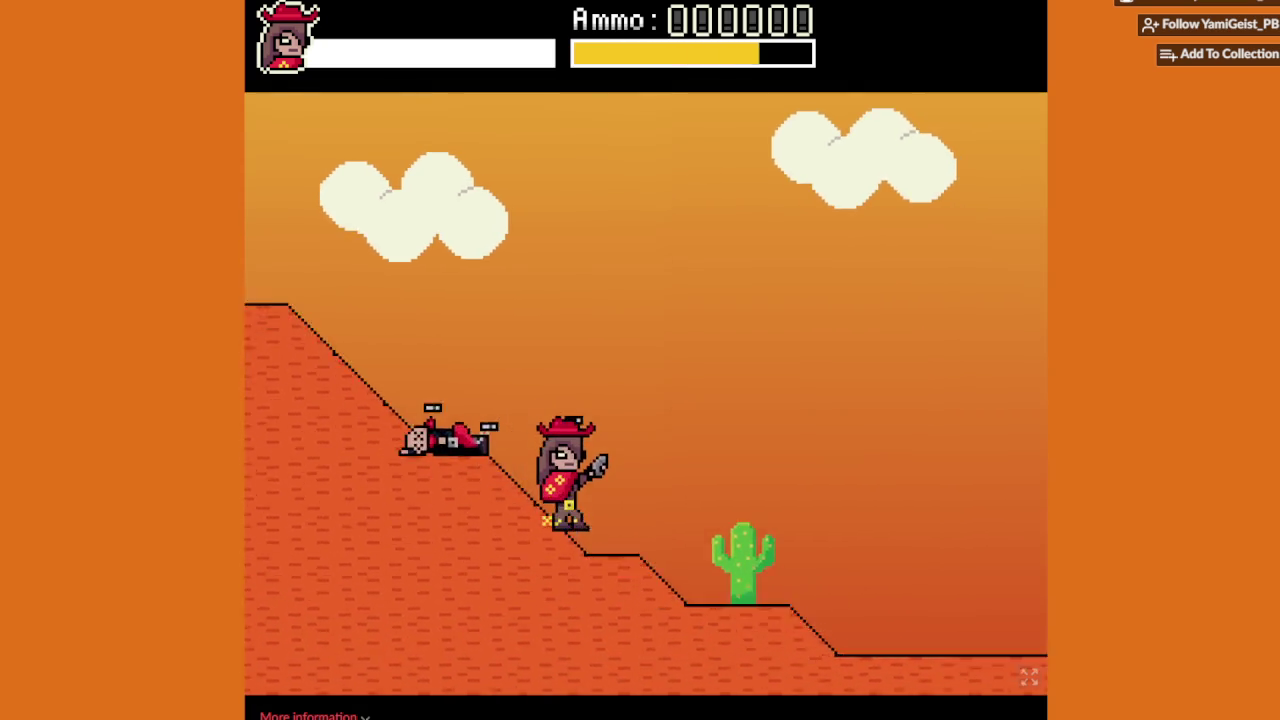
key("Right")
key("x")
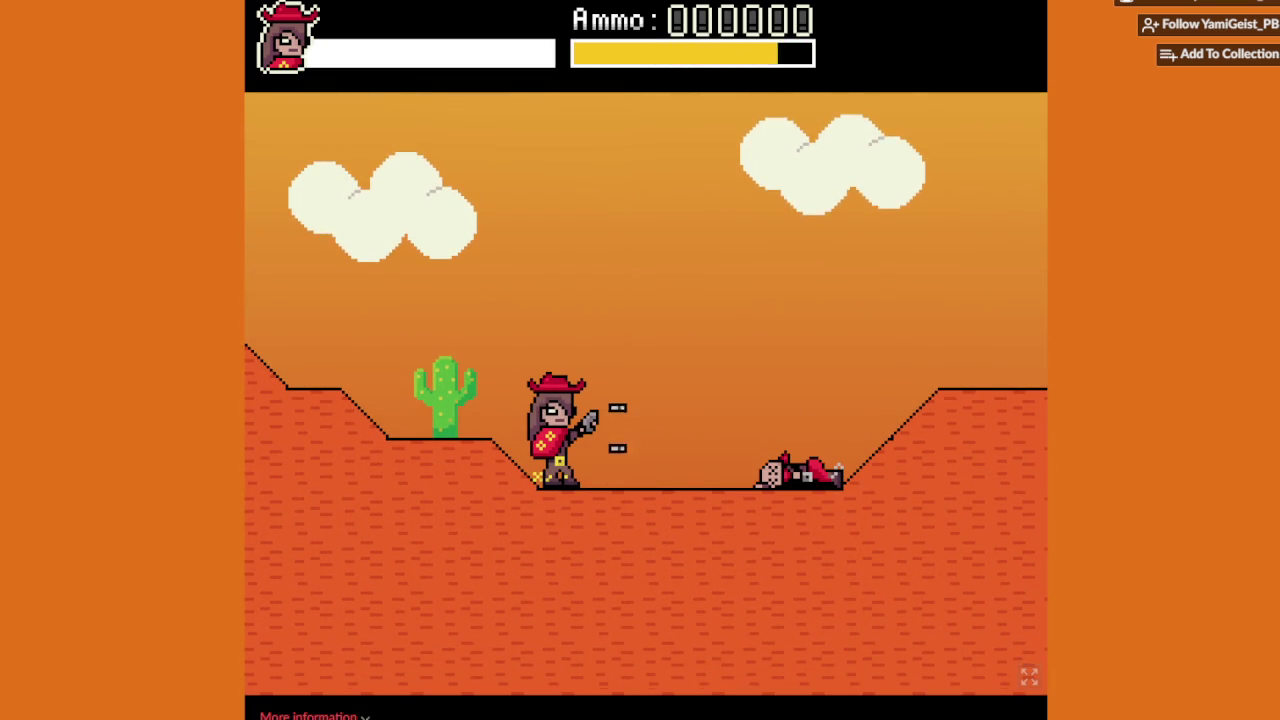
key("Right")
key("x")
key("x")
key("Right")
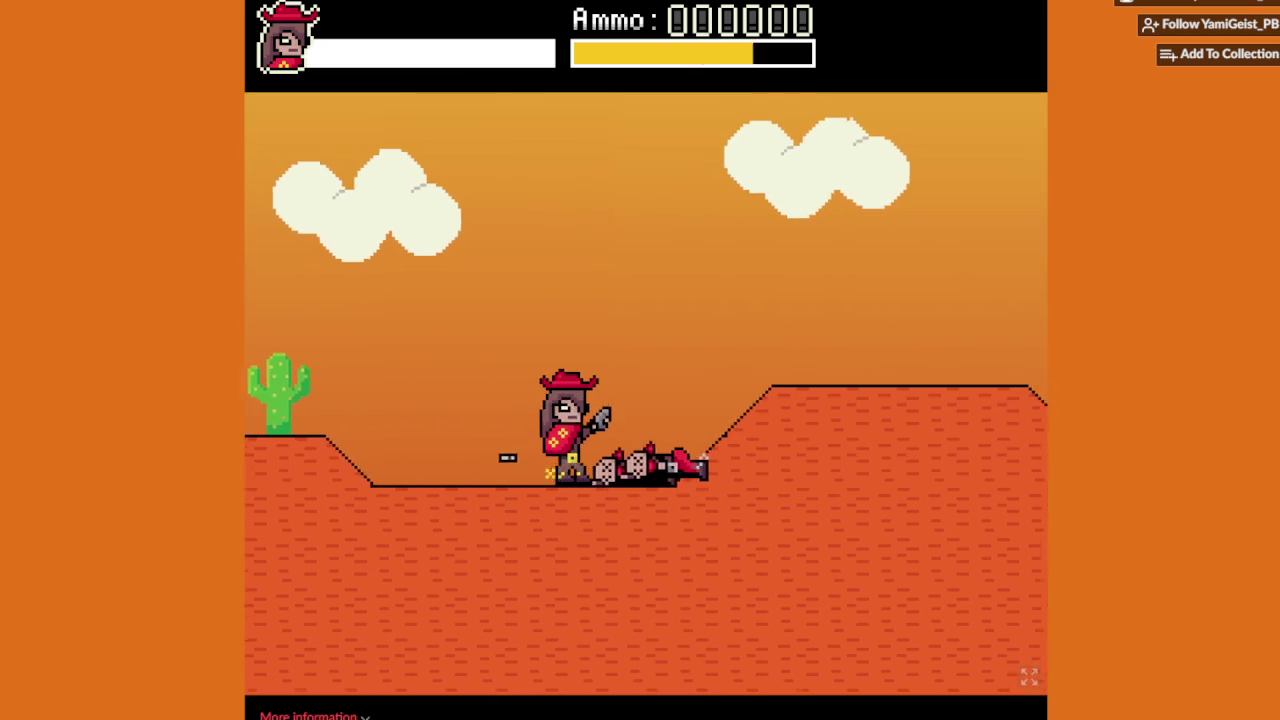
key("Right")
key("Right")
key("x")
key("x")
key("Right")
key("Right")
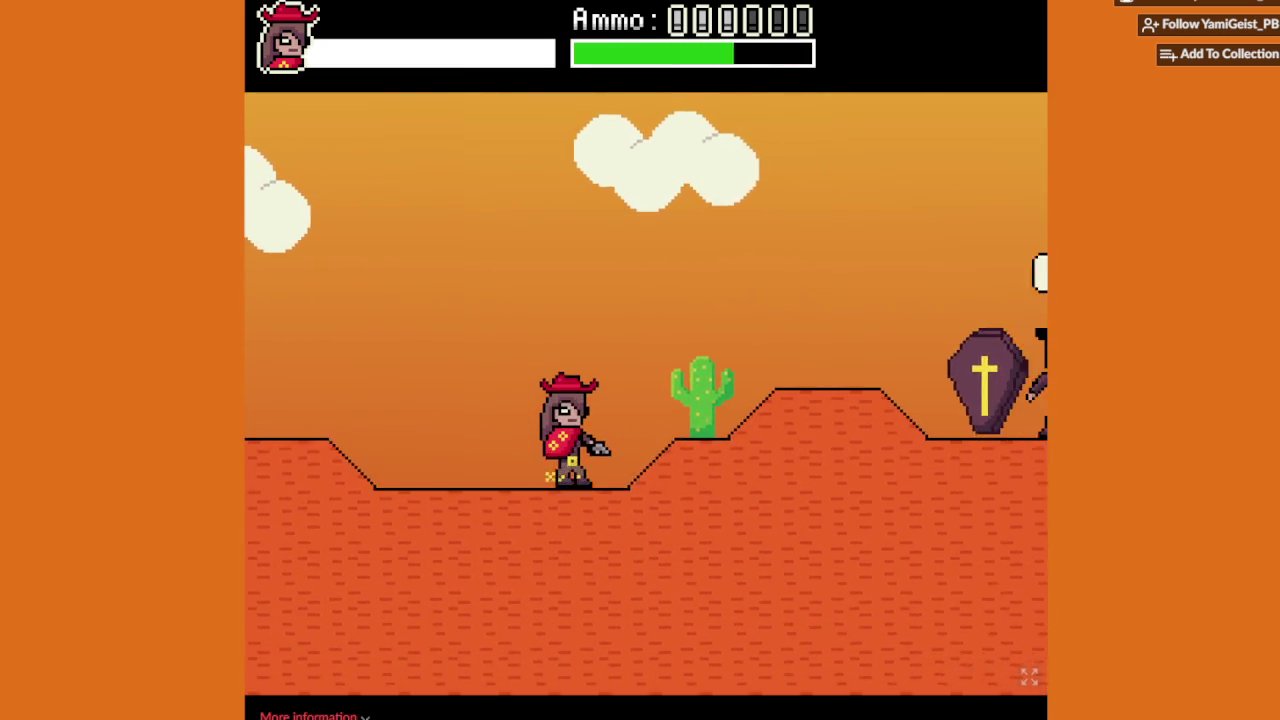
key("Right")
Step: Shoot the two bandits by the coffins and the next bandit on the hills
key("x")
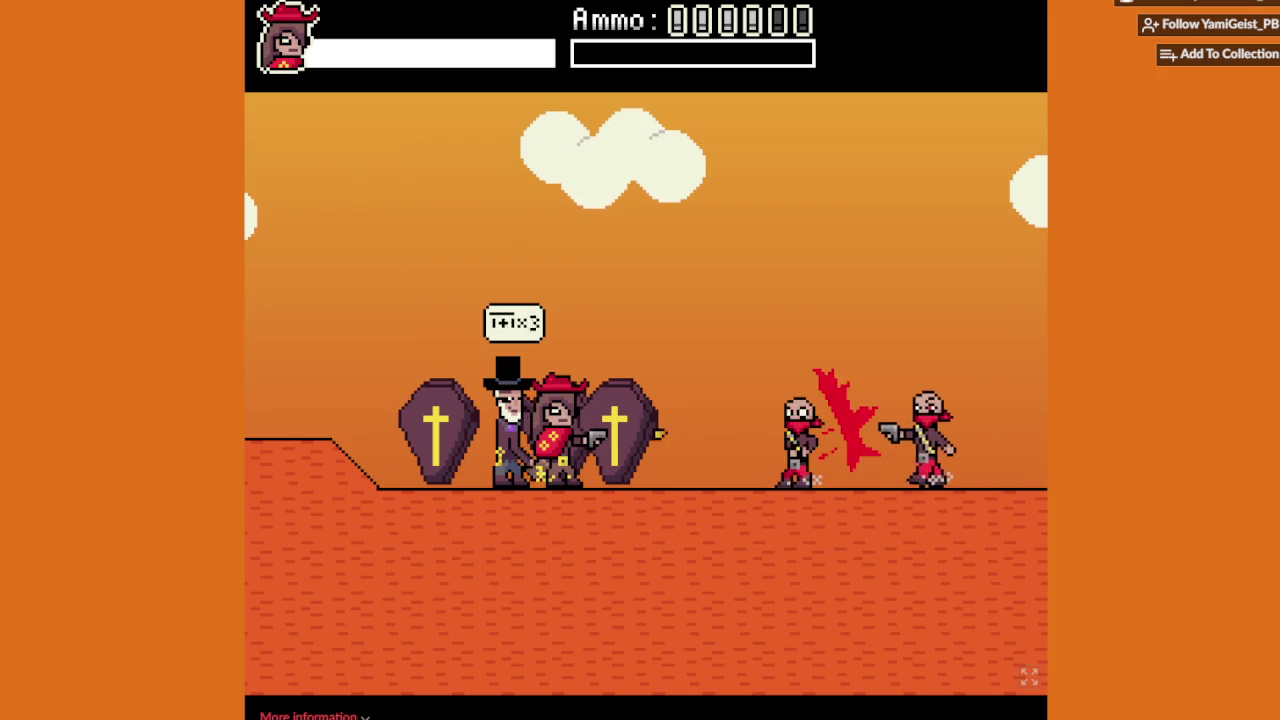
key("x")
key("Right")
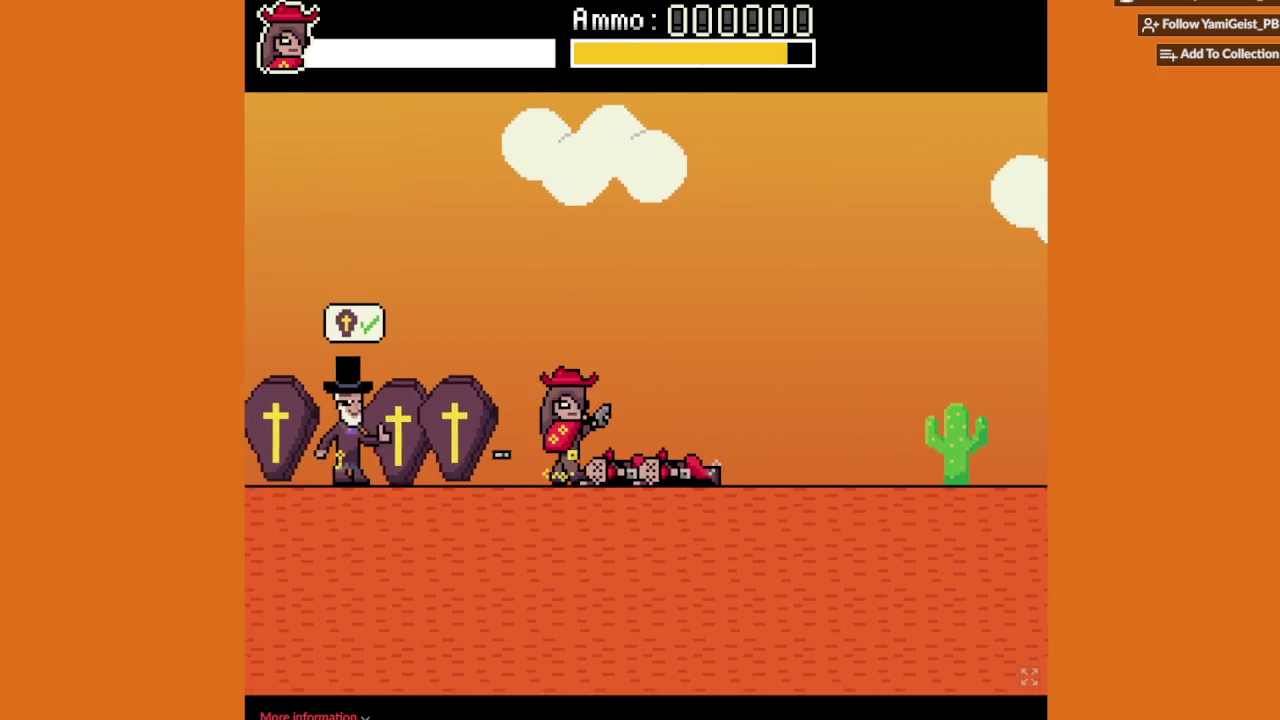
key("Right")
key("x")
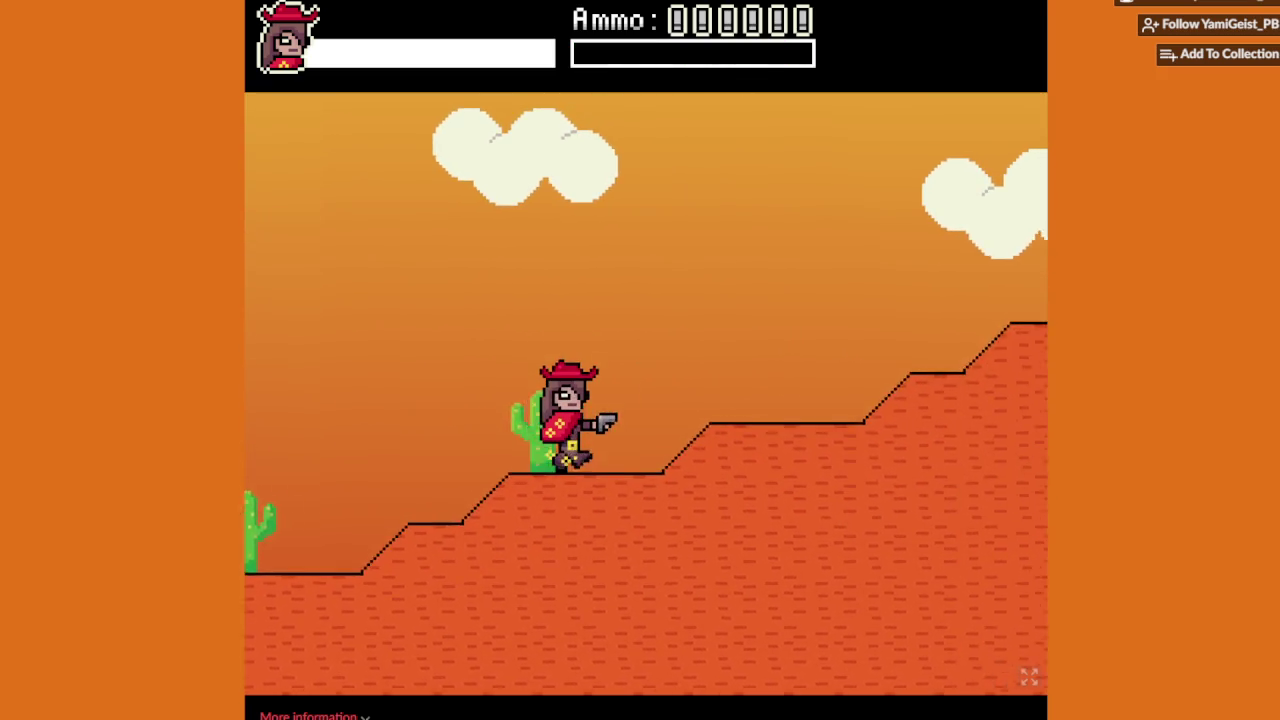
key("x")
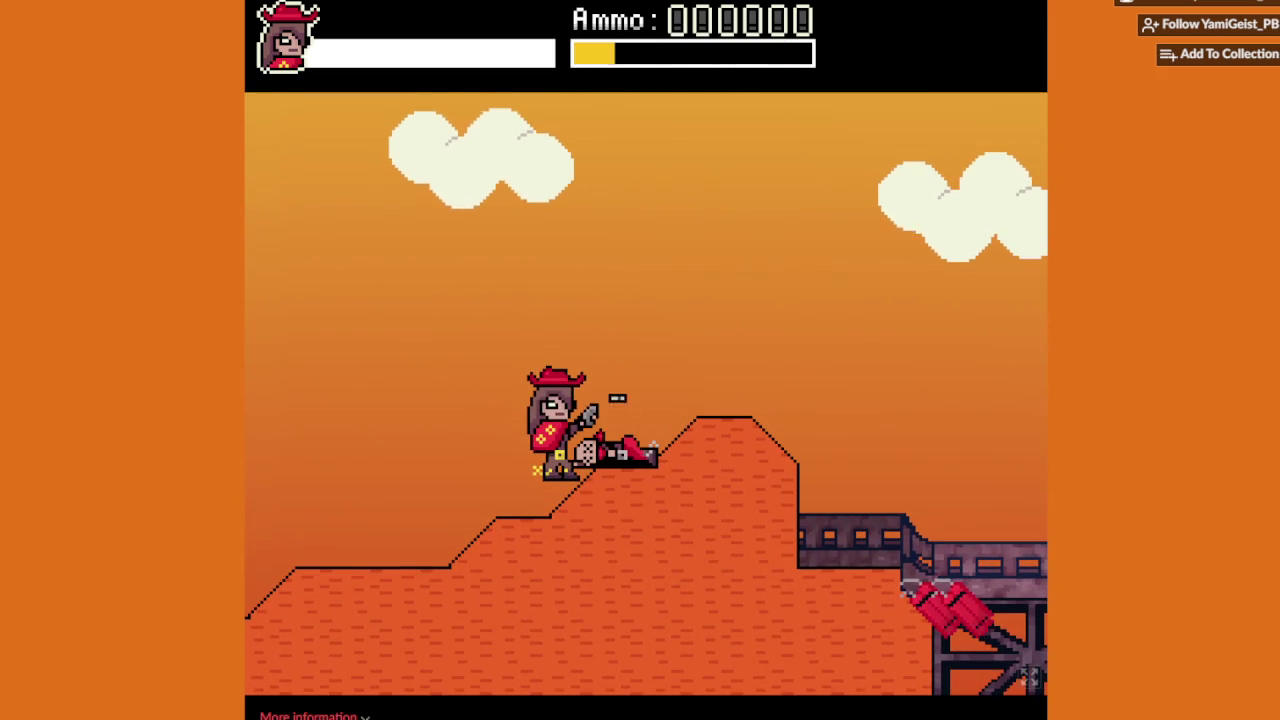
key("Right")
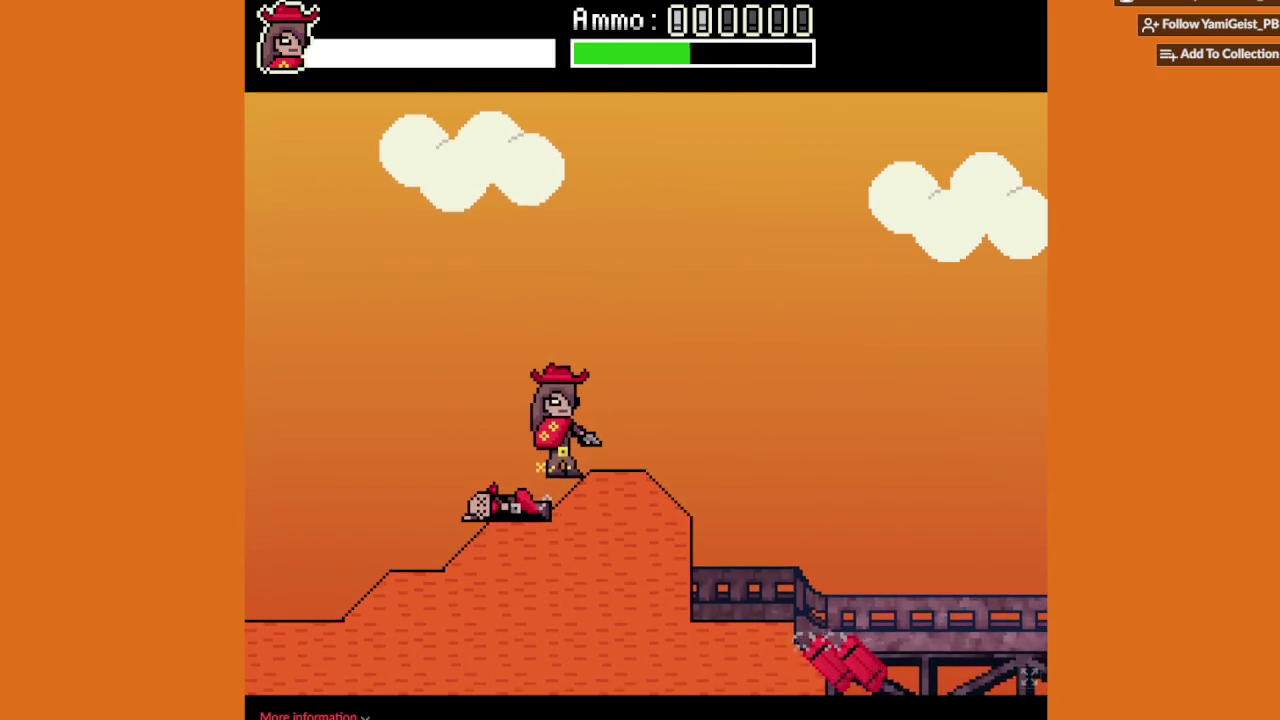
Step: Cross the bridge, jump the TNT box and head right into the cave
key("Right")
key("Up")
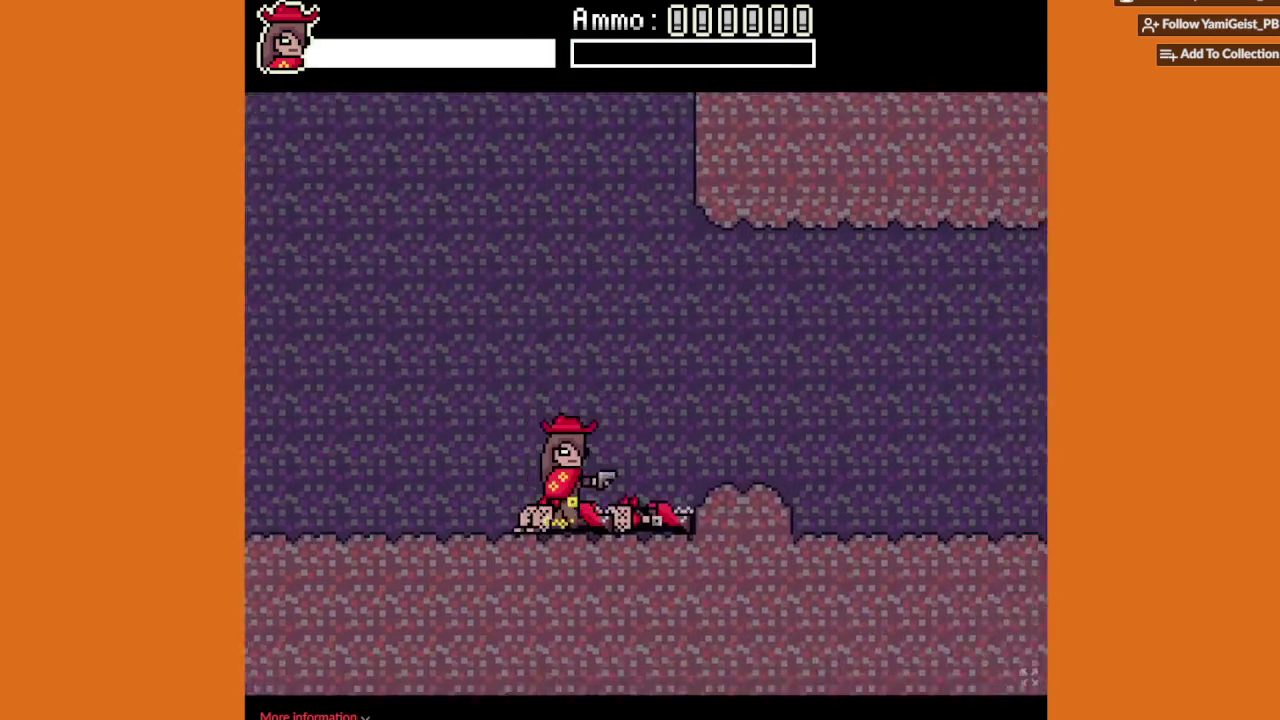
key("Up")
key("Right")
key("Right")
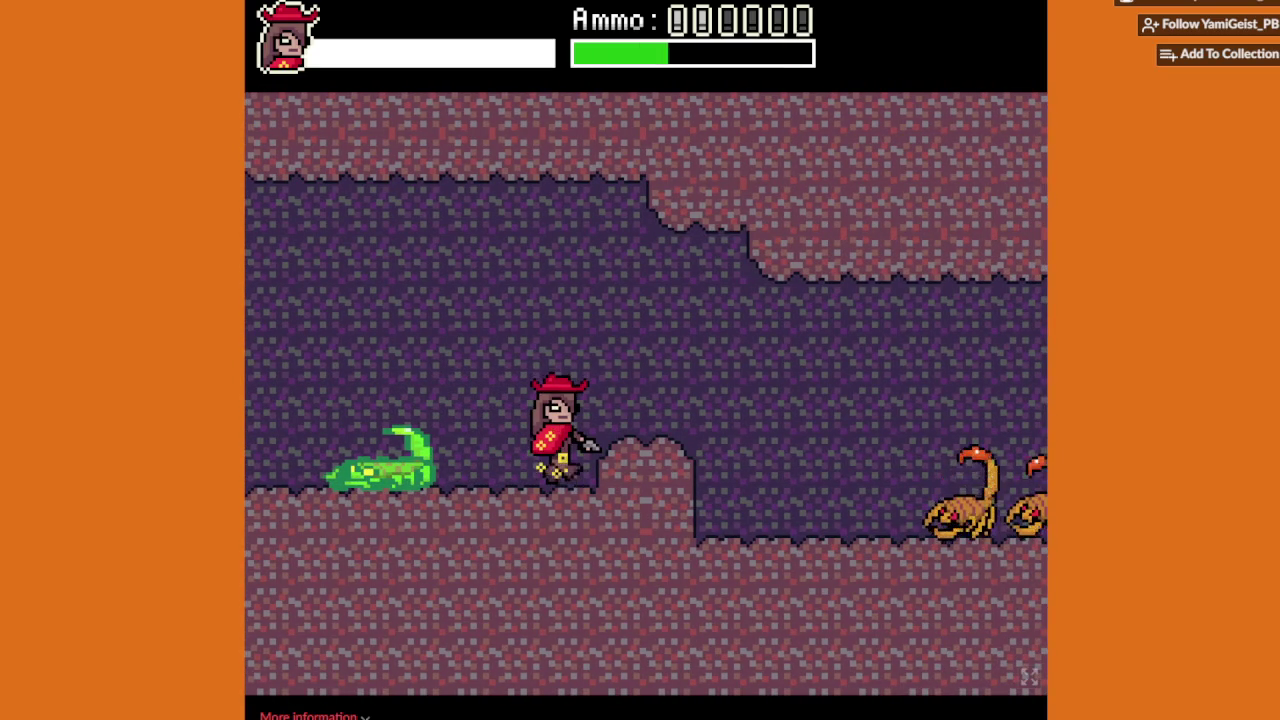
key("Up")
key("Right")
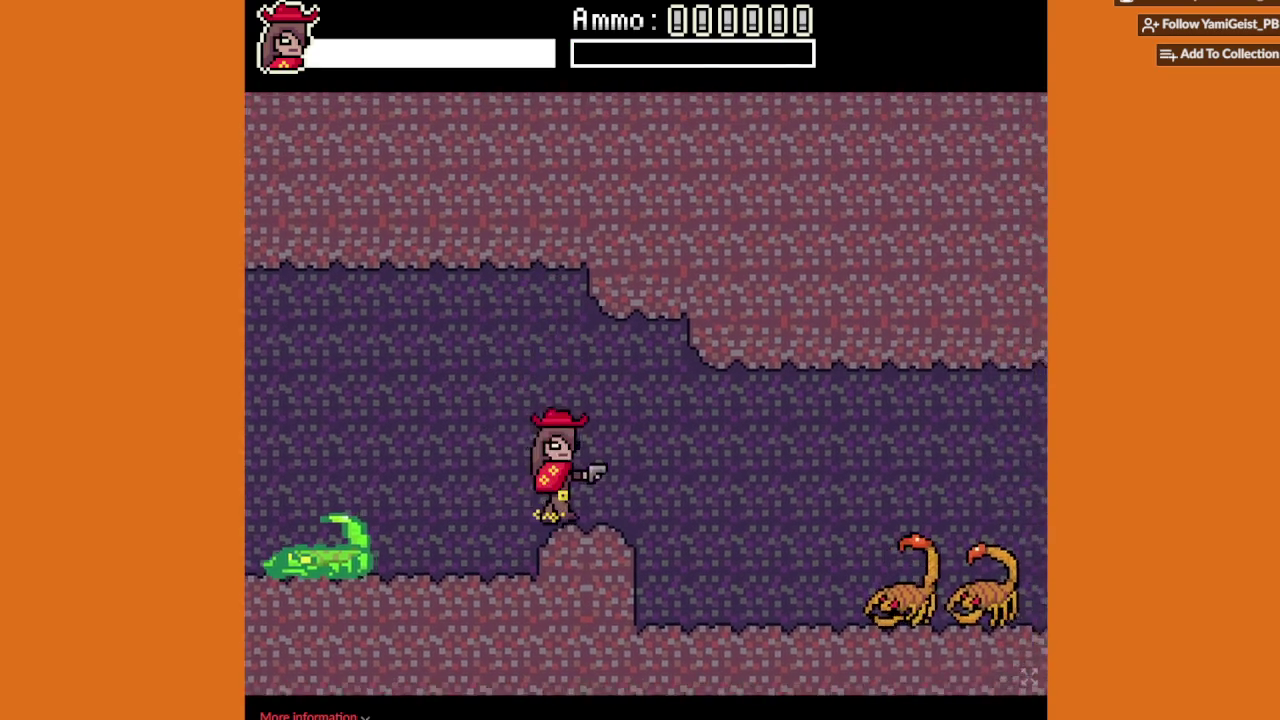
Step: Shoot the cave scorpions, dodging one, and jump up onto the ledge
key("x")
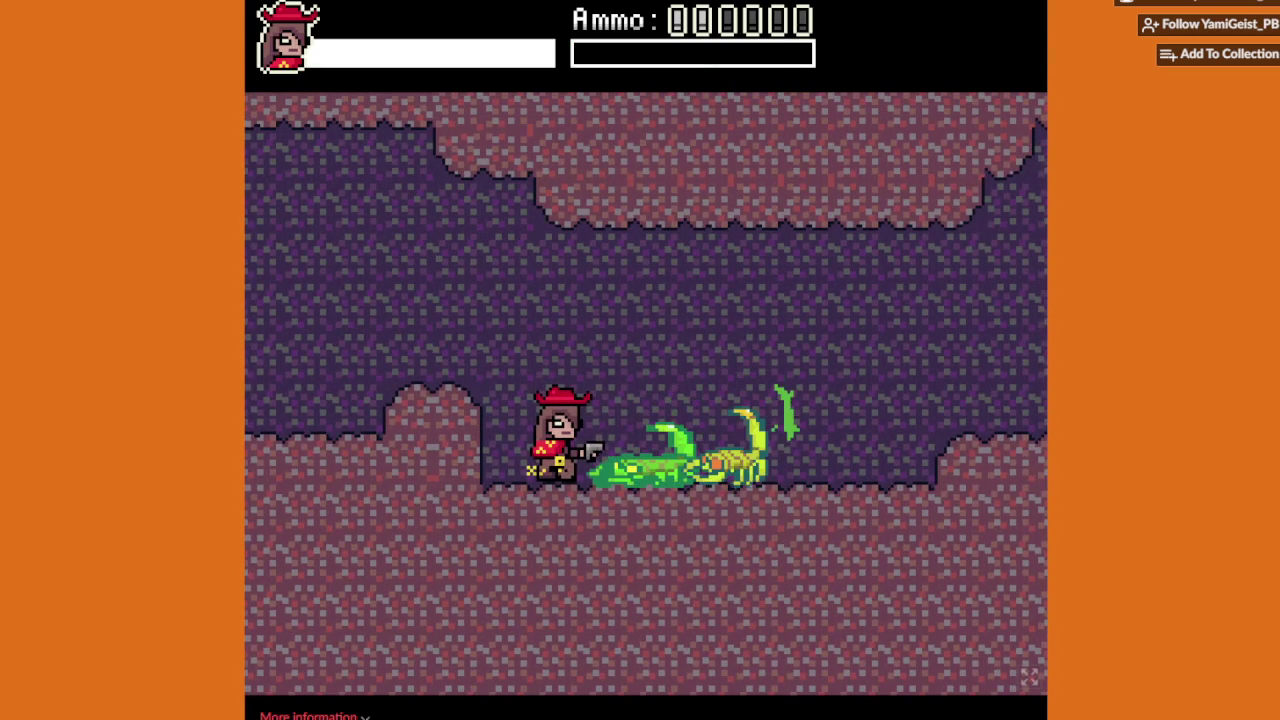
key("Right")
key("x")
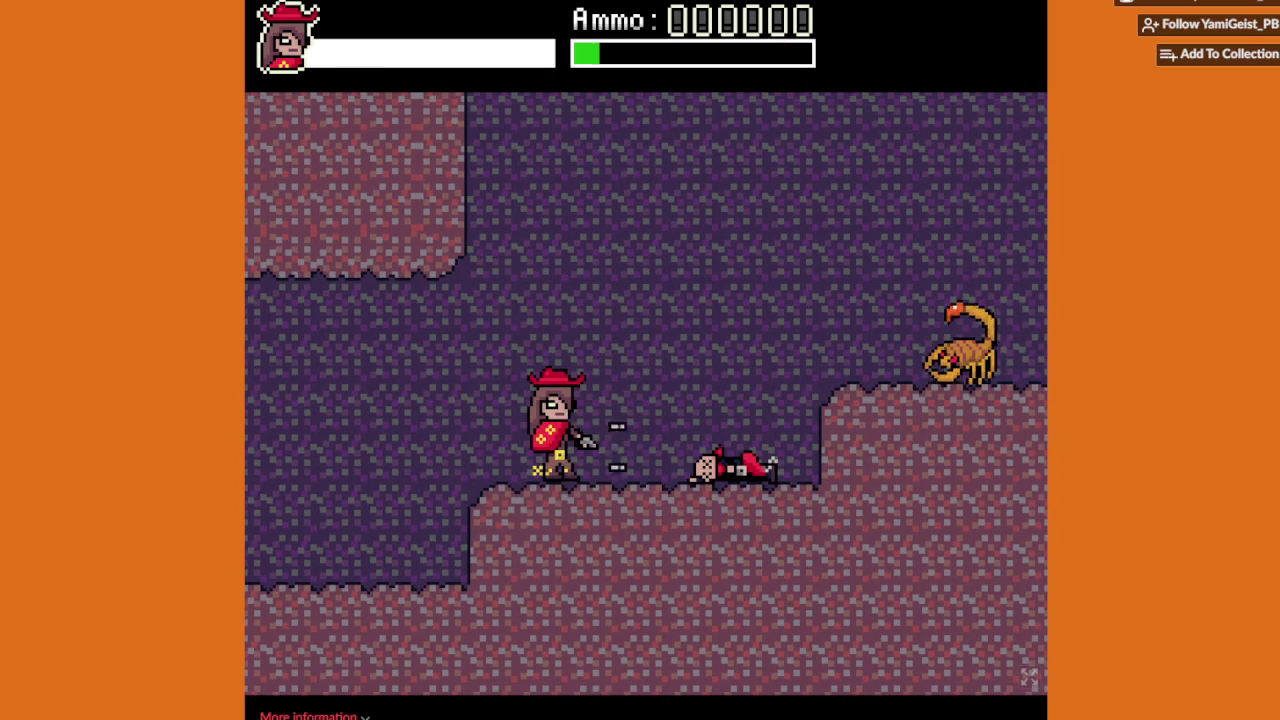
key("z")
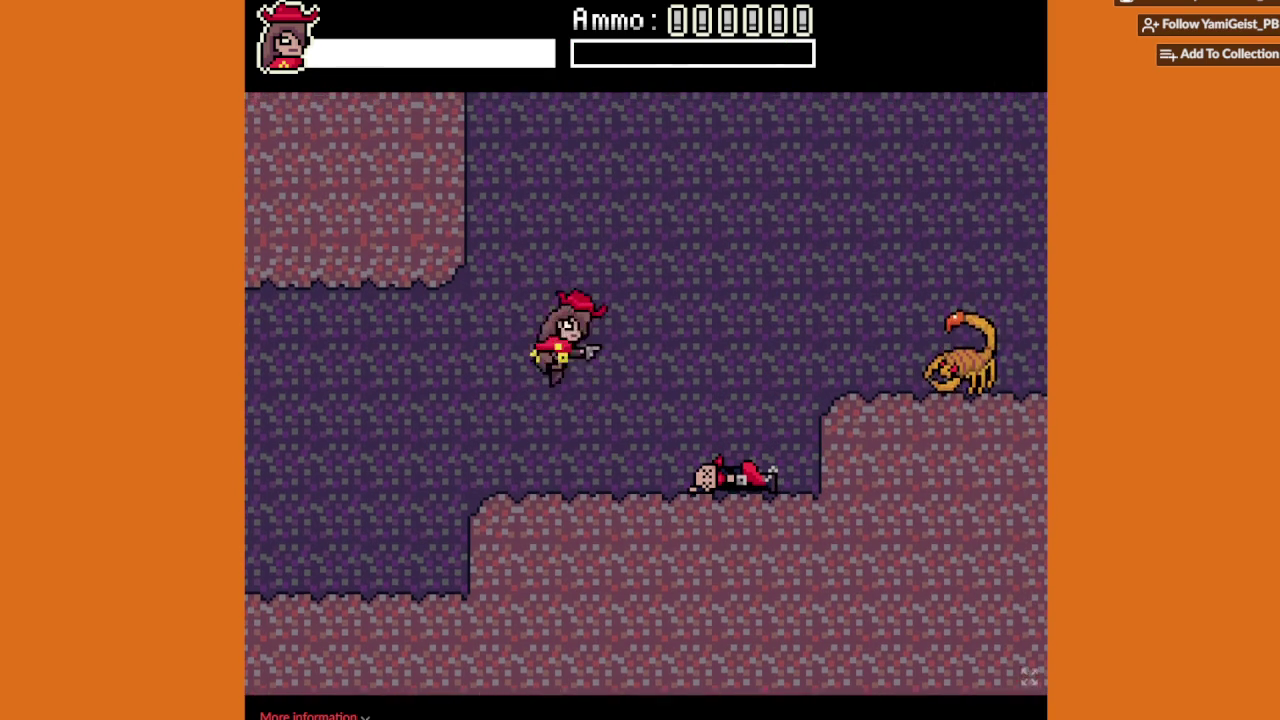
key("x")
key("Right")
key("z")
Step: Jump over the last scorpion, step into the lift frame and ride it up
key("Left")
key("z")
key("Right")
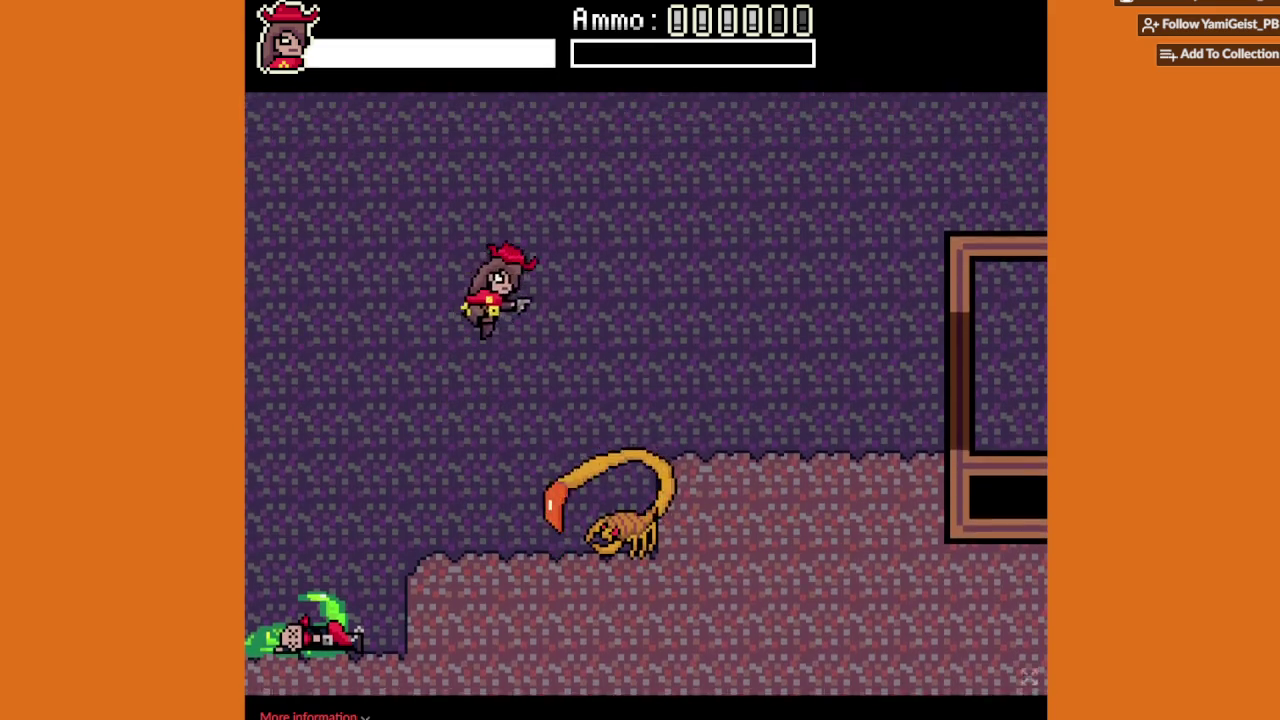
key("z")
key("Right")
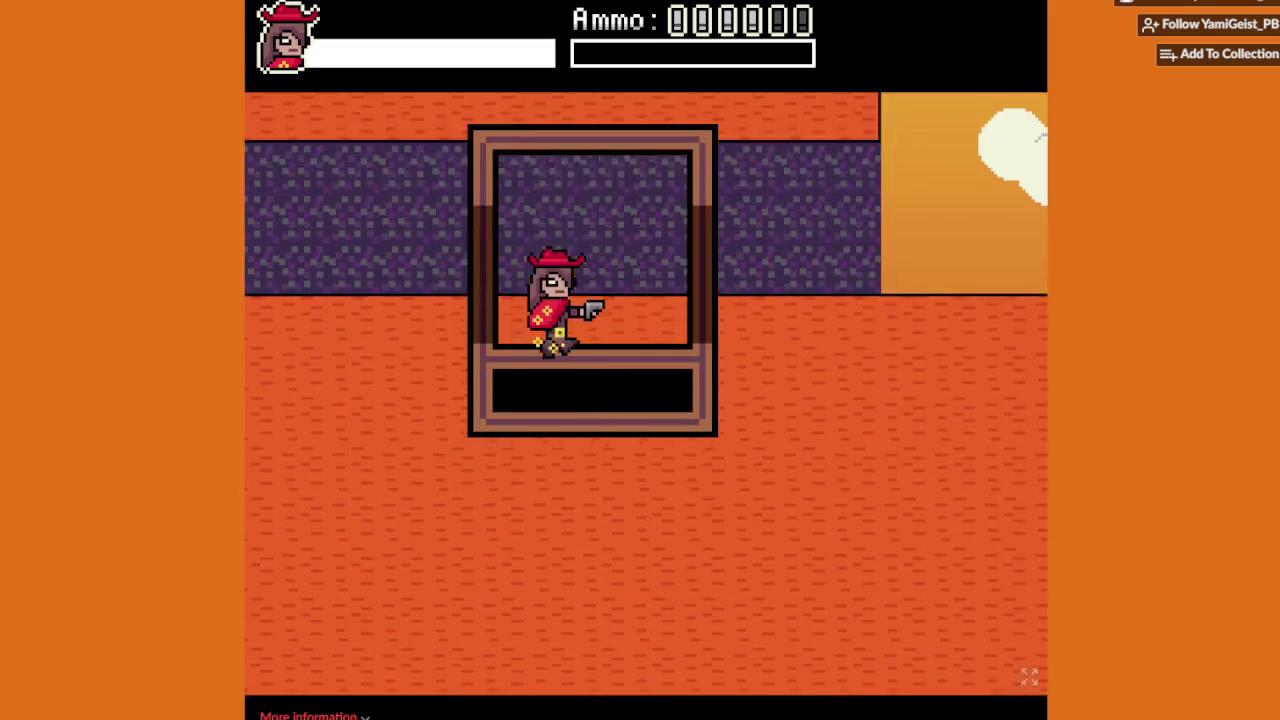
key("Right")
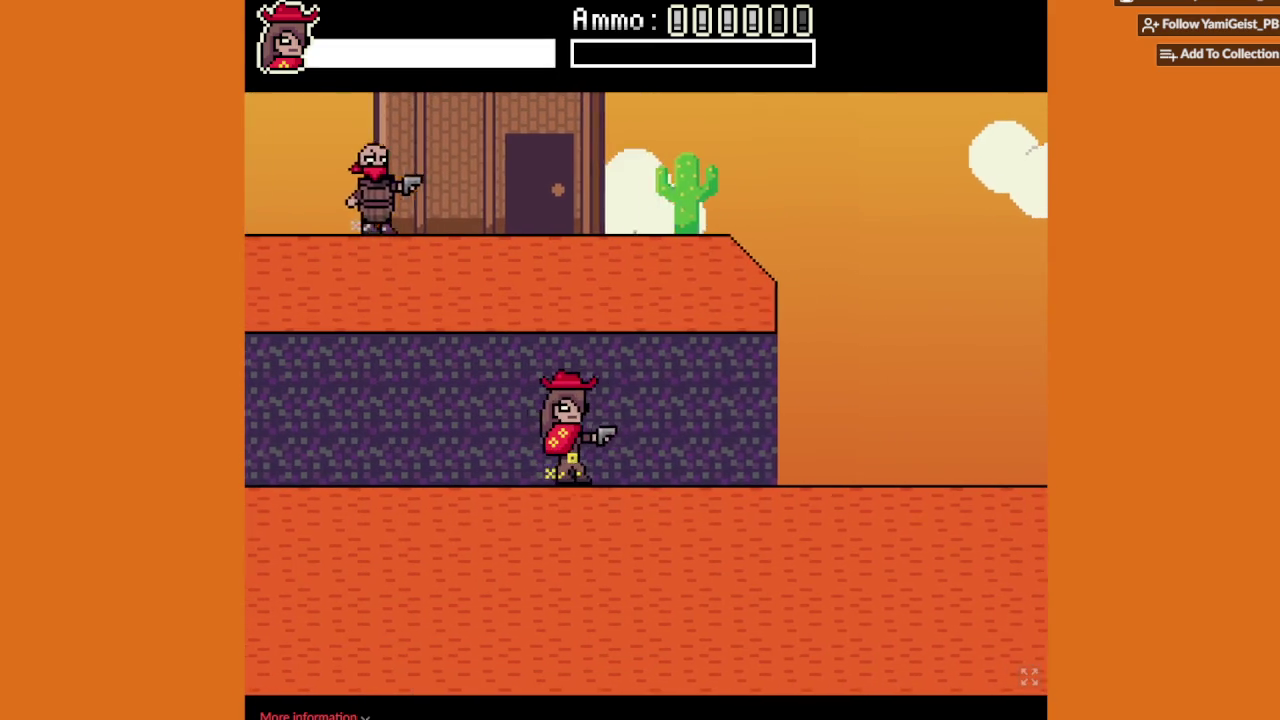
key("Right")
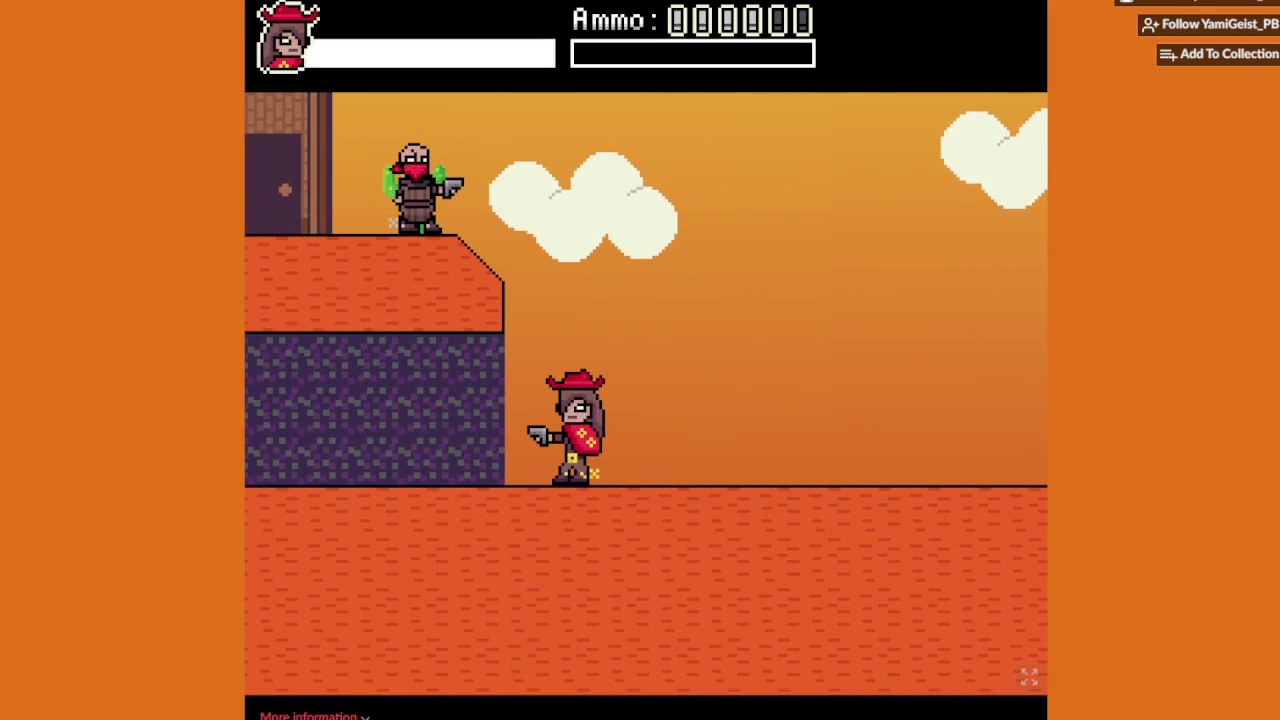
Step: Walk right across the desert away from the dynamite thrower to the brick wall
key("space")
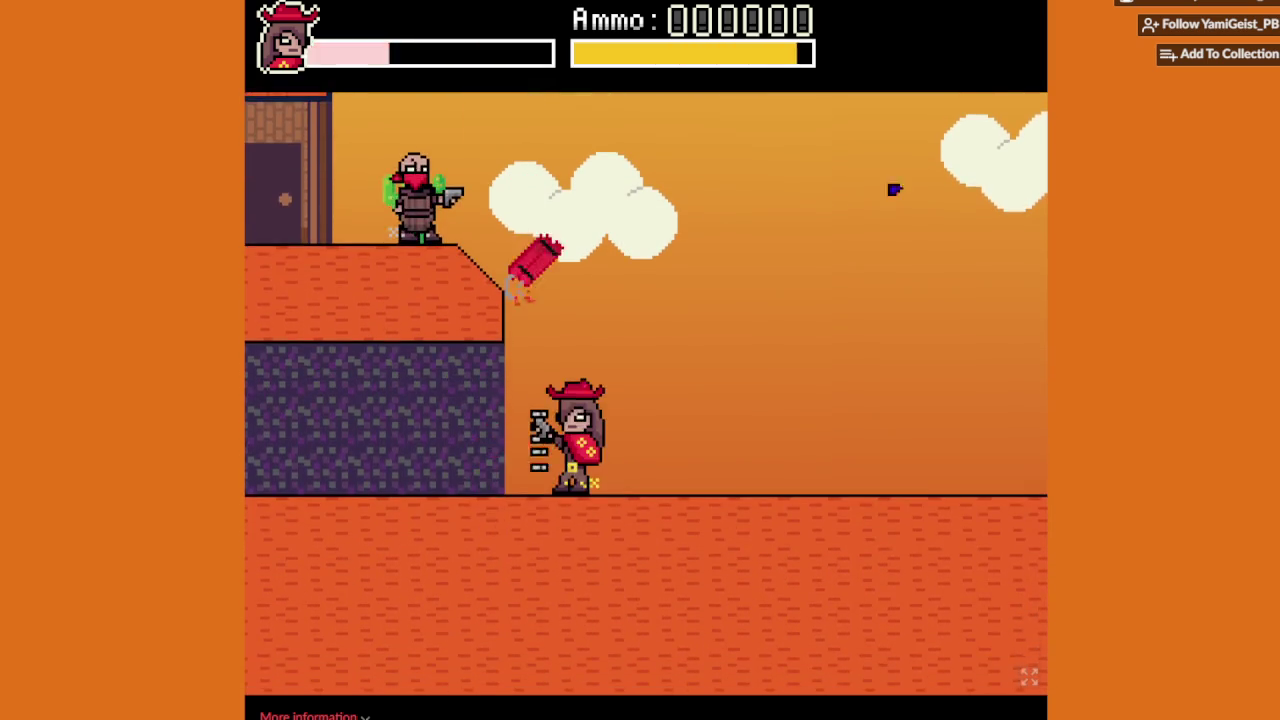
key("Right")
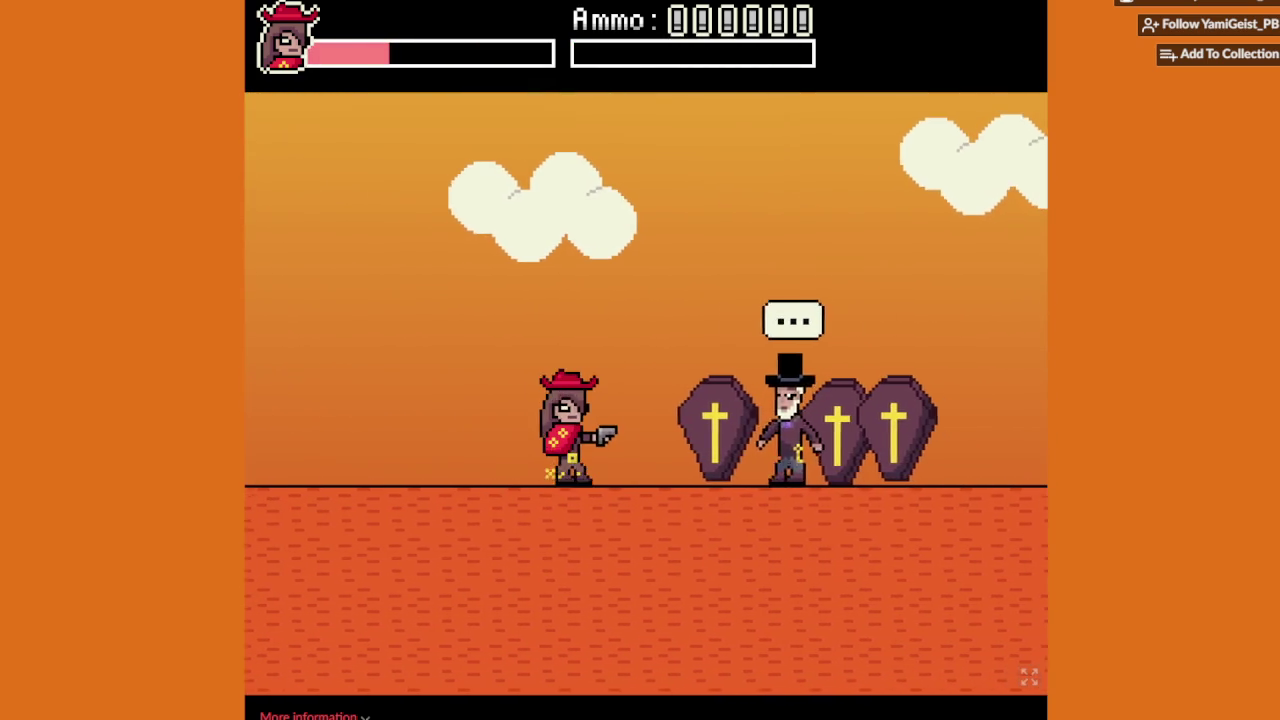
key("Right")
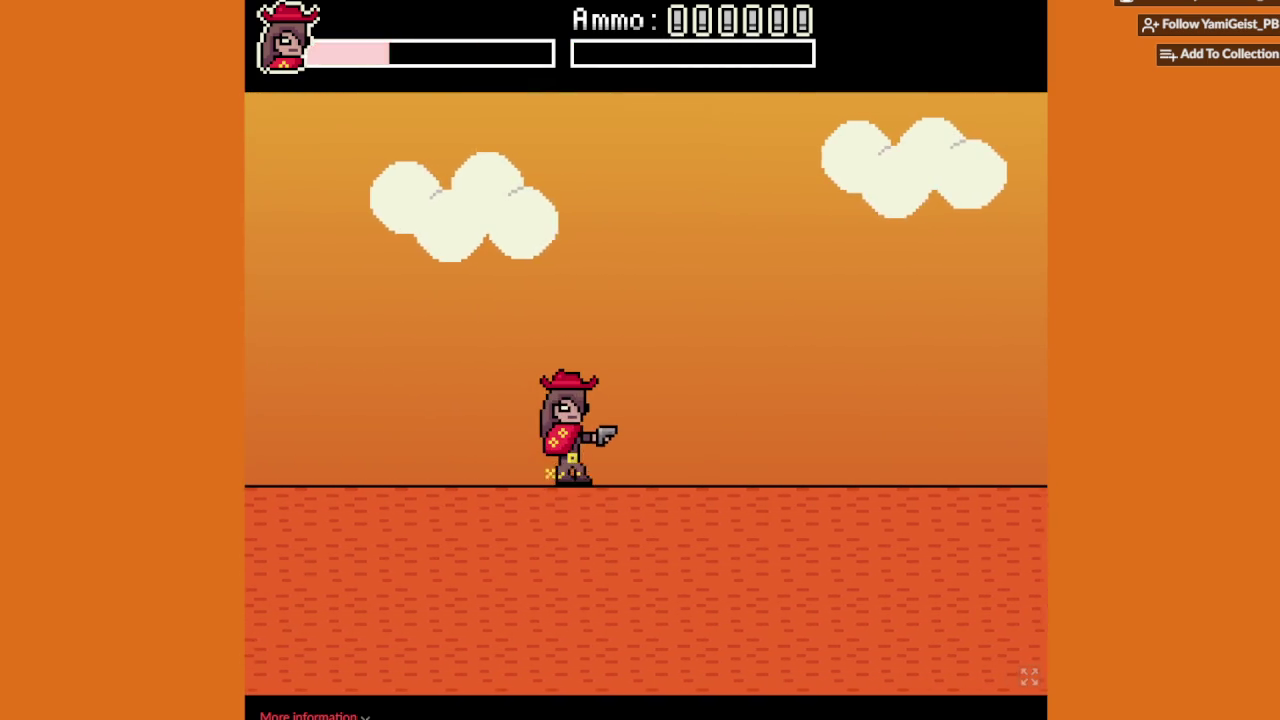
key("Right")
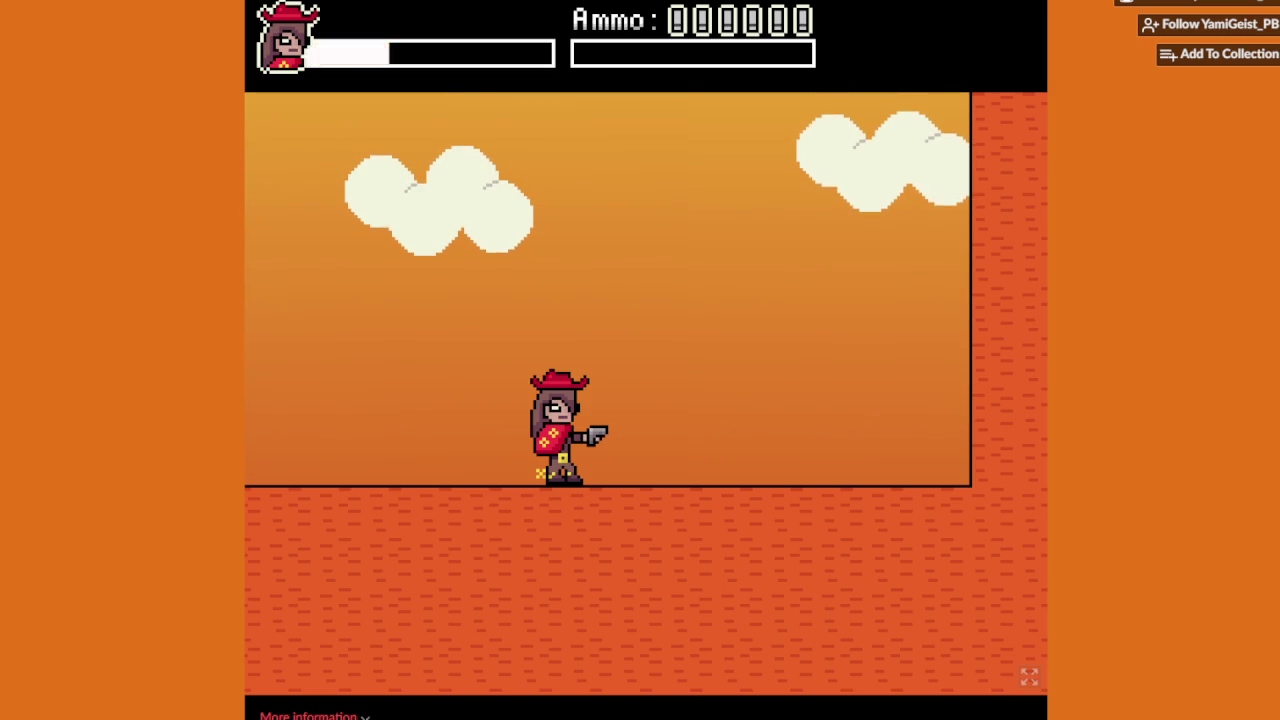
key("d")
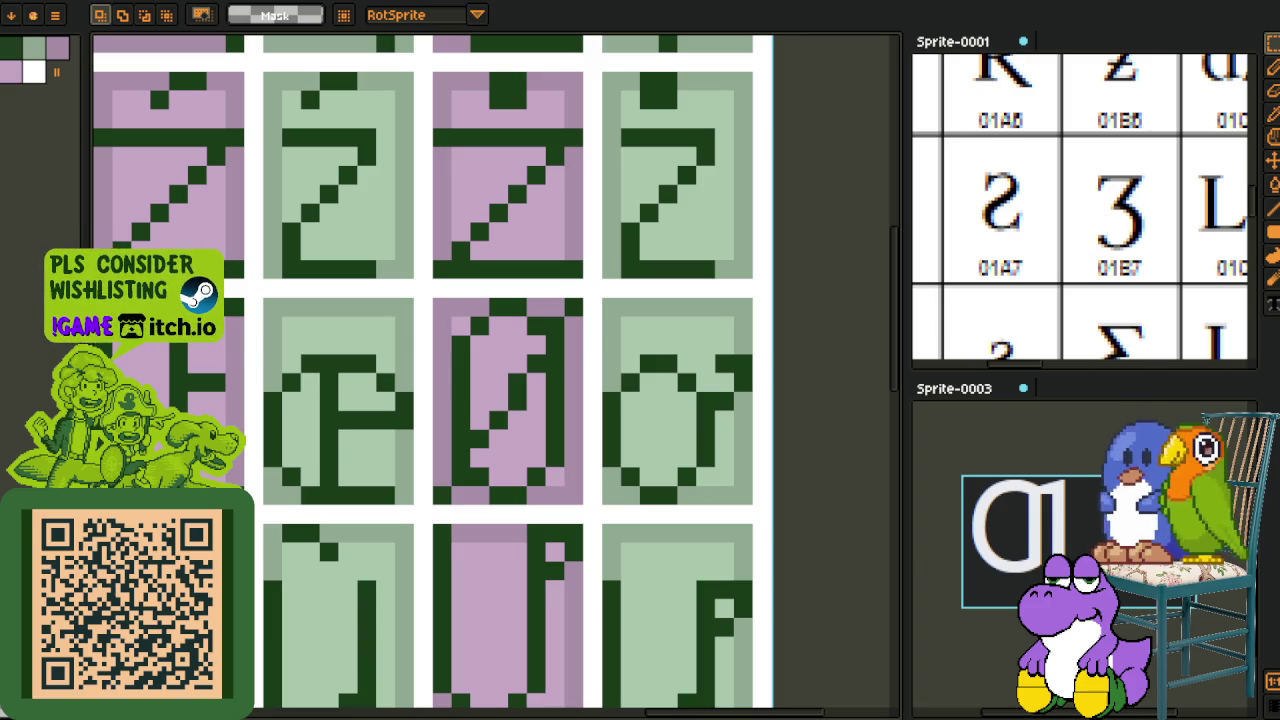
Step: Switch to the glyph sheet with empty cells and bring the large reference glyphs into view
scroll(570, 360, "down", 4)
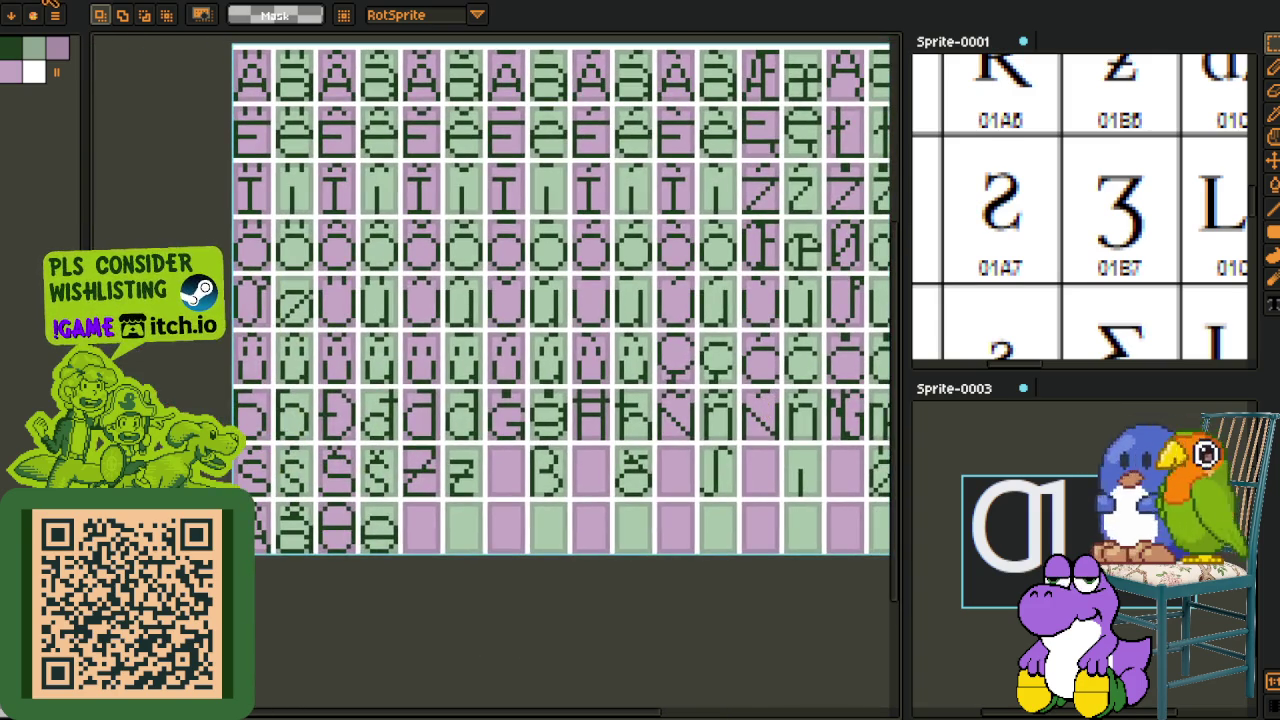
left_click(41, 6)
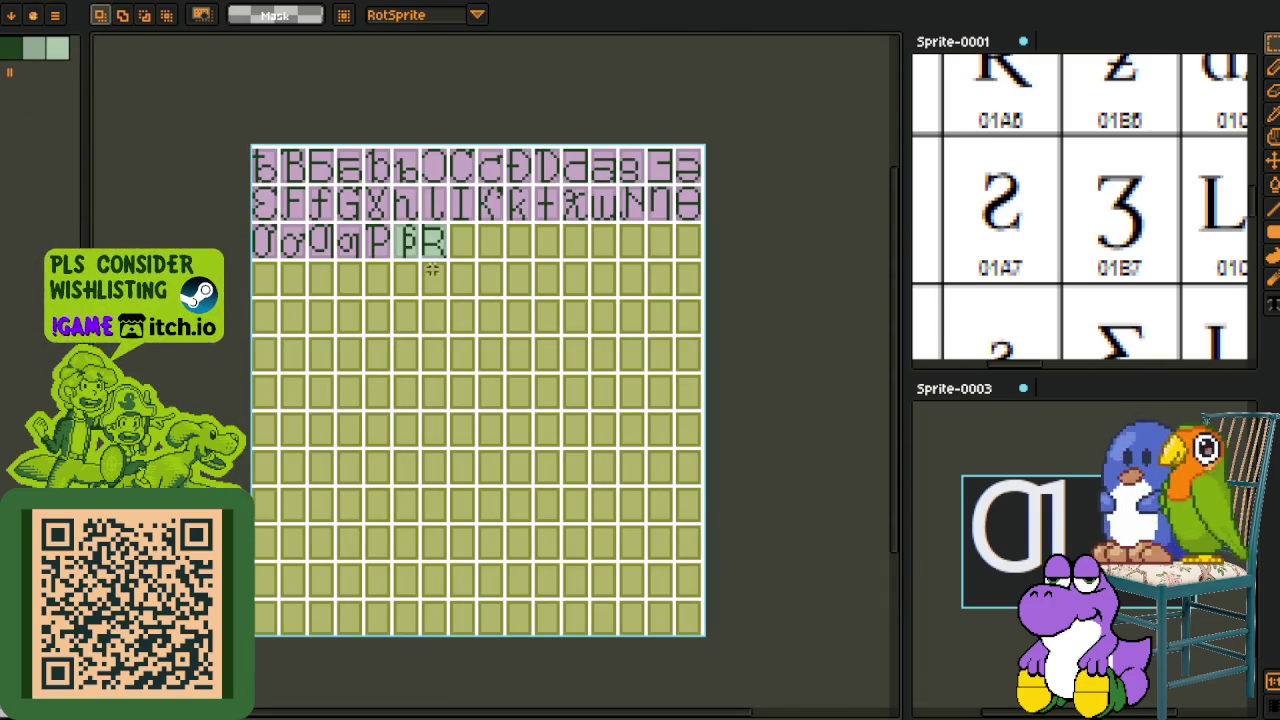
scroll(1184, 202, "down", 3)
scroll(1024, 281, "up", 1)
scroll(1024, 281, "up", 3)
mouse_move(1024, 281)
left_mouse_down()
mouse_move(1058, 311)
mouse_move(1056, 326)
mouse_move(1057, 108)
mouse_move(1071, 137)
left_mouse_up()
key("r")
scroll(508, 262, "up", 3)
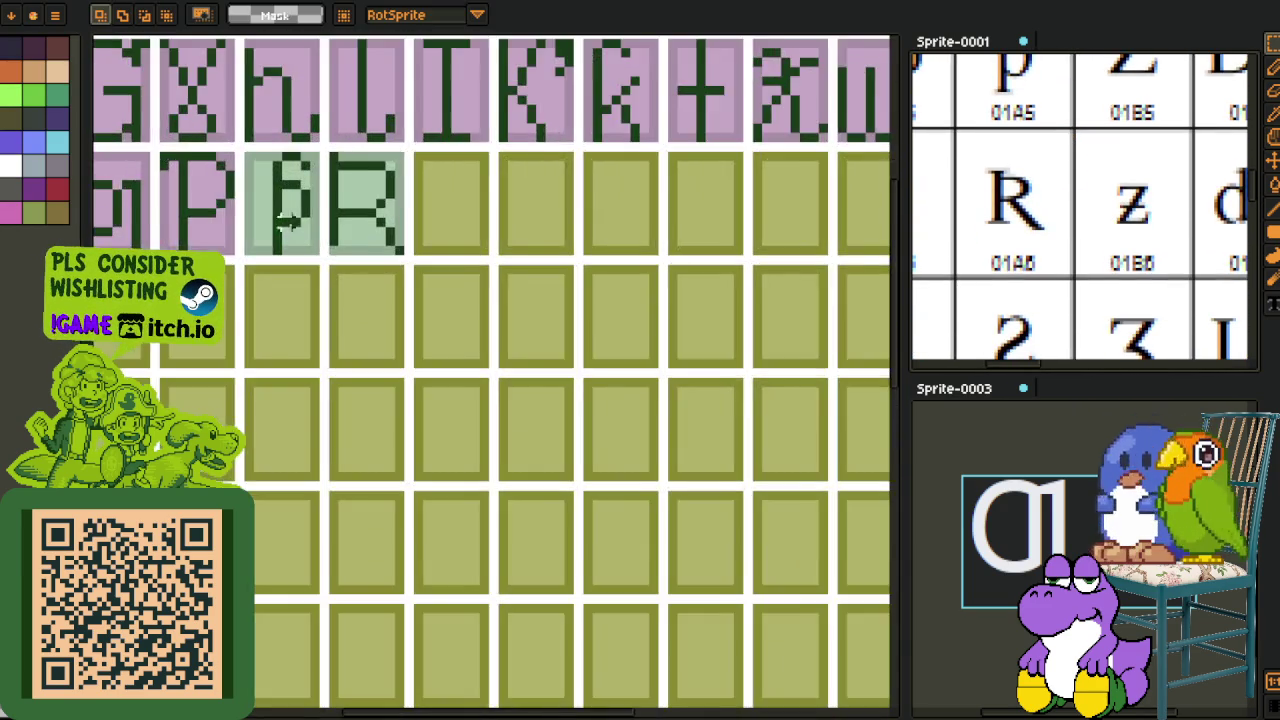
key("i")
scroll(478, 258, "up", 2)
Step: Shift the R glyph's top bowl down and fill the leftover strip above it light green
scroll(478, 258, "down", 2)
scroll(321, 334, "left", 3)
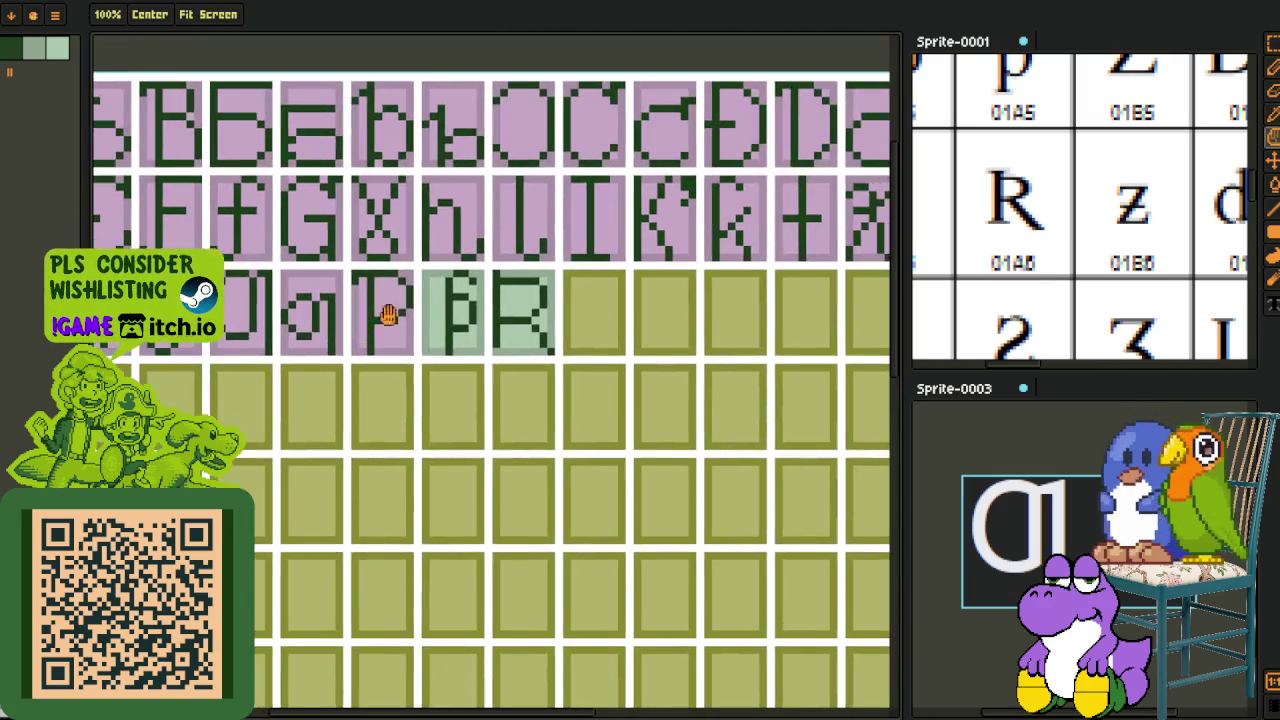
scroll(514, 249, "up", 2)
scroll(508, 289, "up", 2)
key("r")
mouse_move(470, 336)
left_mouse_down()
mouse_move(612, 380)
mouse_move(620, 417)
left_mouse_up()
key("Return")
key("g")
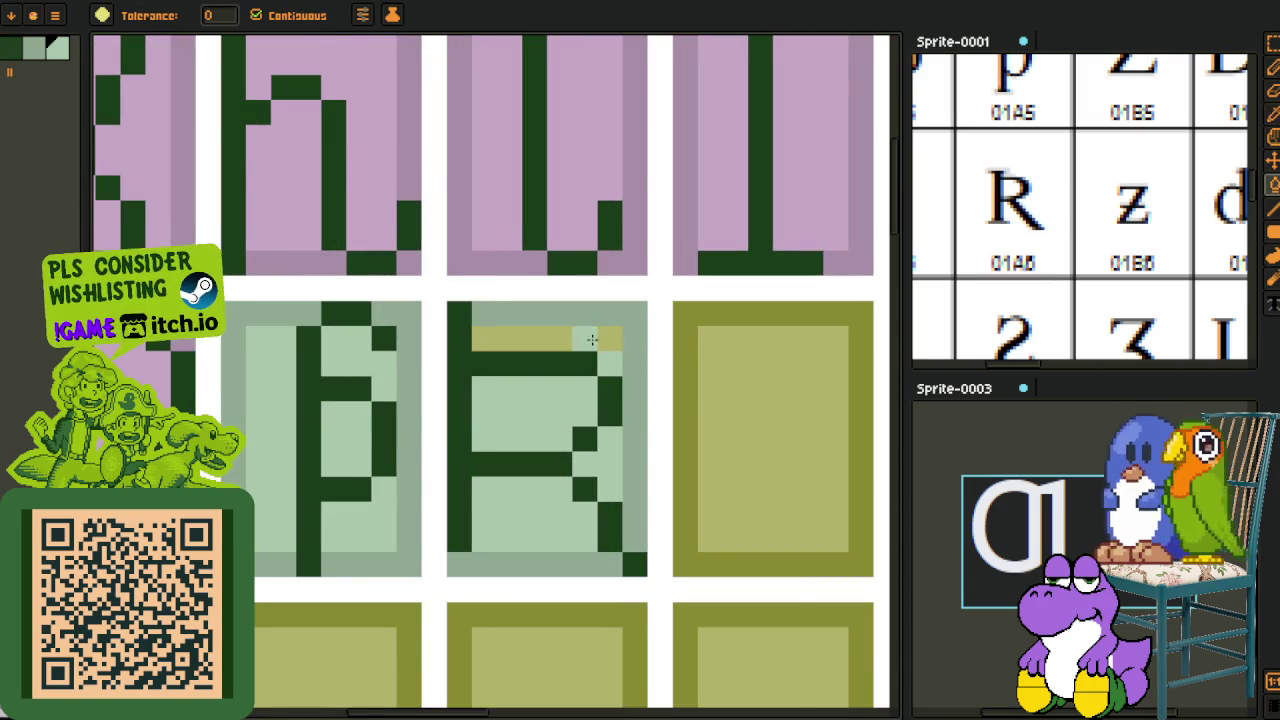
left_click(593, 342)
scroll(560, 345, "down", 2)
scroll(480, 350, "down", 3)
Step: Zoom to bring the 01A7 reference glyphs into view
key("o")
scroll(636, 354, "up", 1)
key("z")
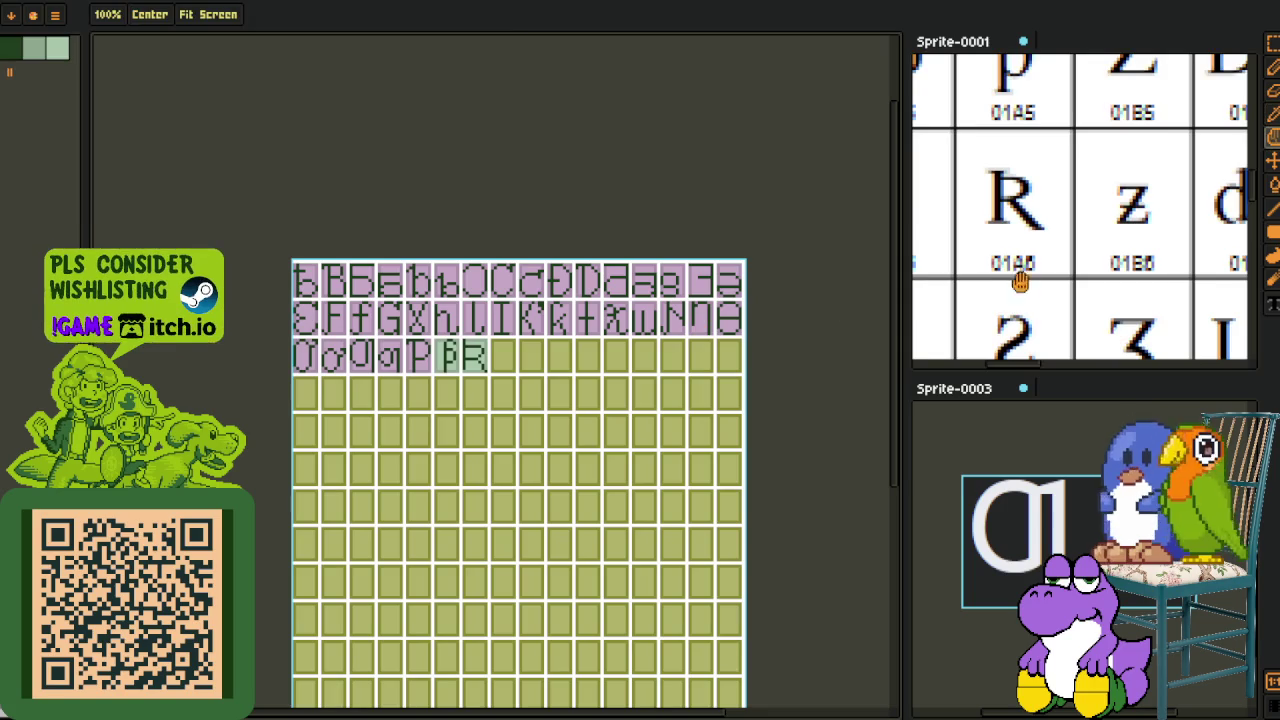
left_click_drag(991, 296, 1016, 193)
key("o")
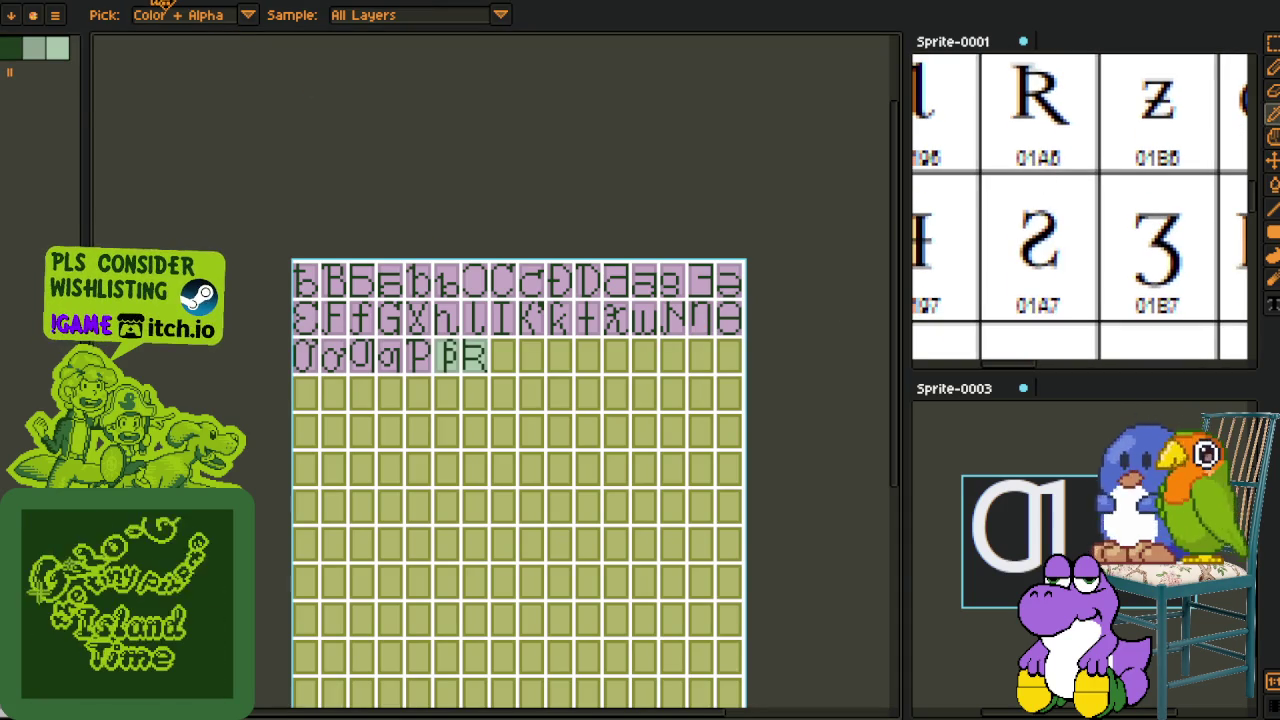
Step: Copy the S glyph from the alphabet sheet into the empty cell beside R
key("ctrl+Tab")
scroll(351, 207, "down", 3)
scroll(423, 251, "up", 2)
scroll(371, 291, "up", 2)
key("r")
left_click_drag(336, 285, 480, 485)
left_click(530, 420)
key("ctrl+Tab")
scroll(471, 357, "up", 3)
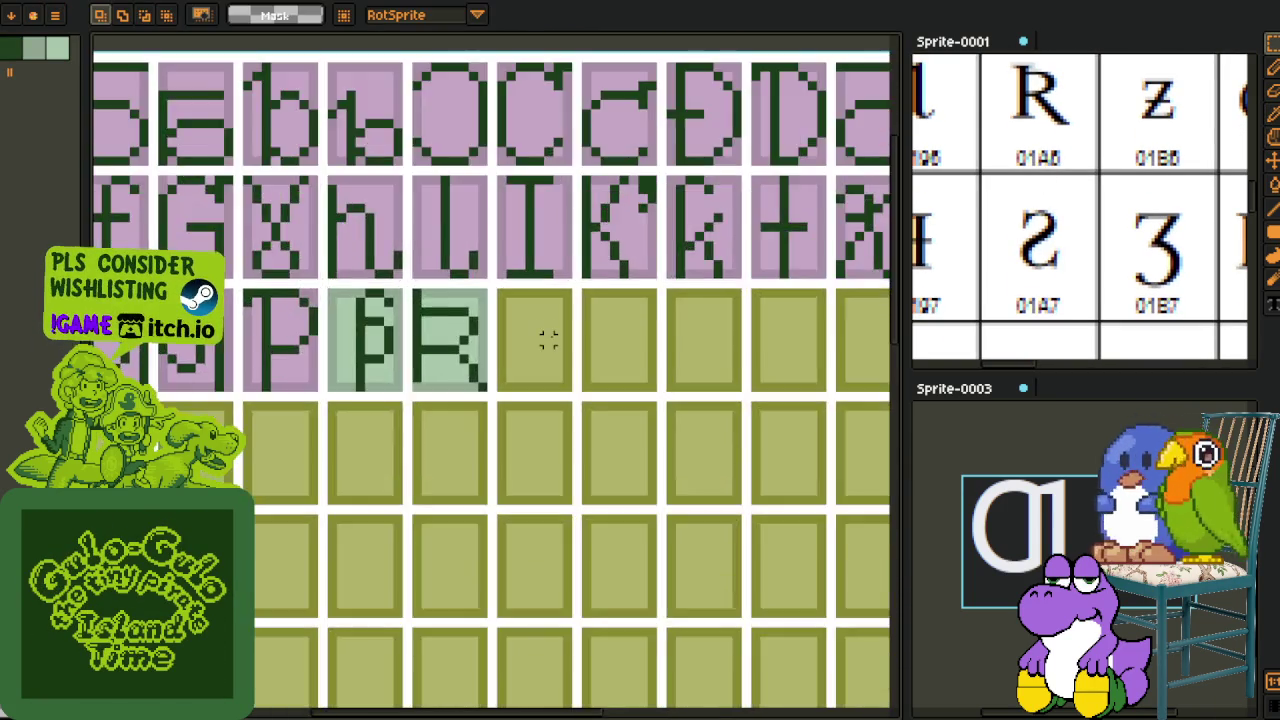
scroll(543, 337, "up", 2)
key("ctrl+v")
left_click_drag(475, 580, 507, 300)
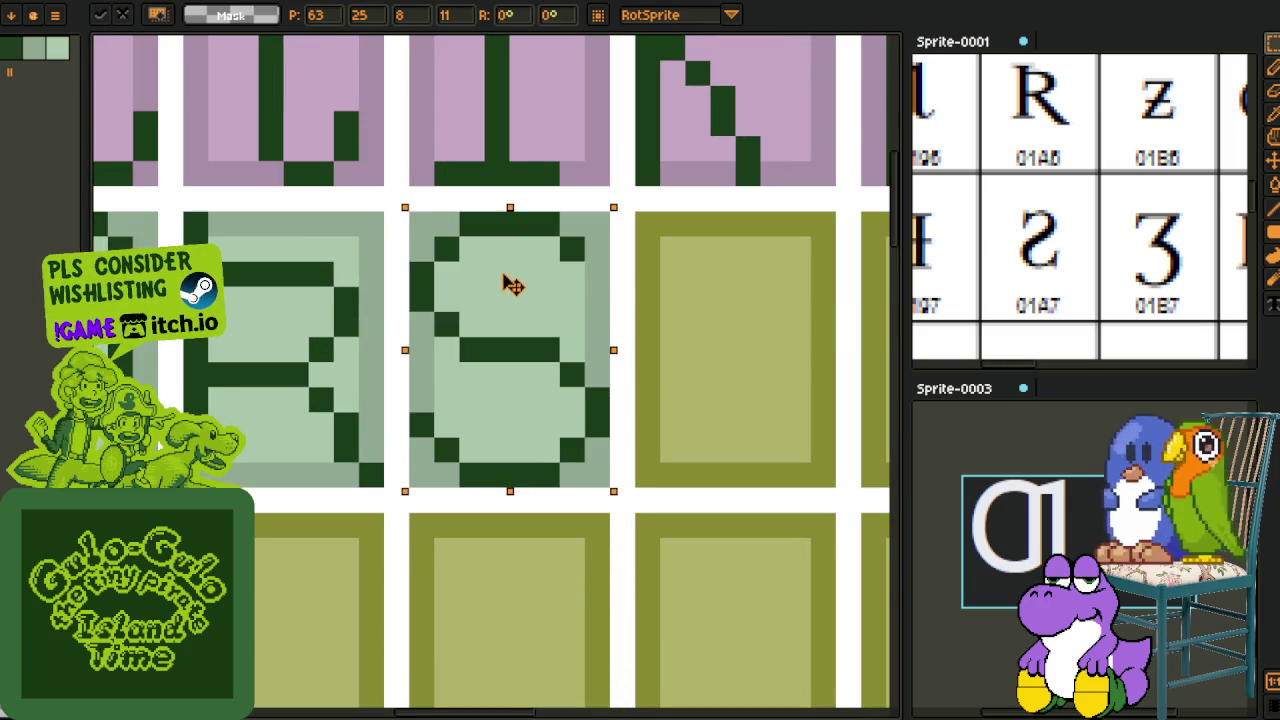
key("Return")
scroll(1105, 224, "down", 4)
scroll(1100, 277, "up", 2)
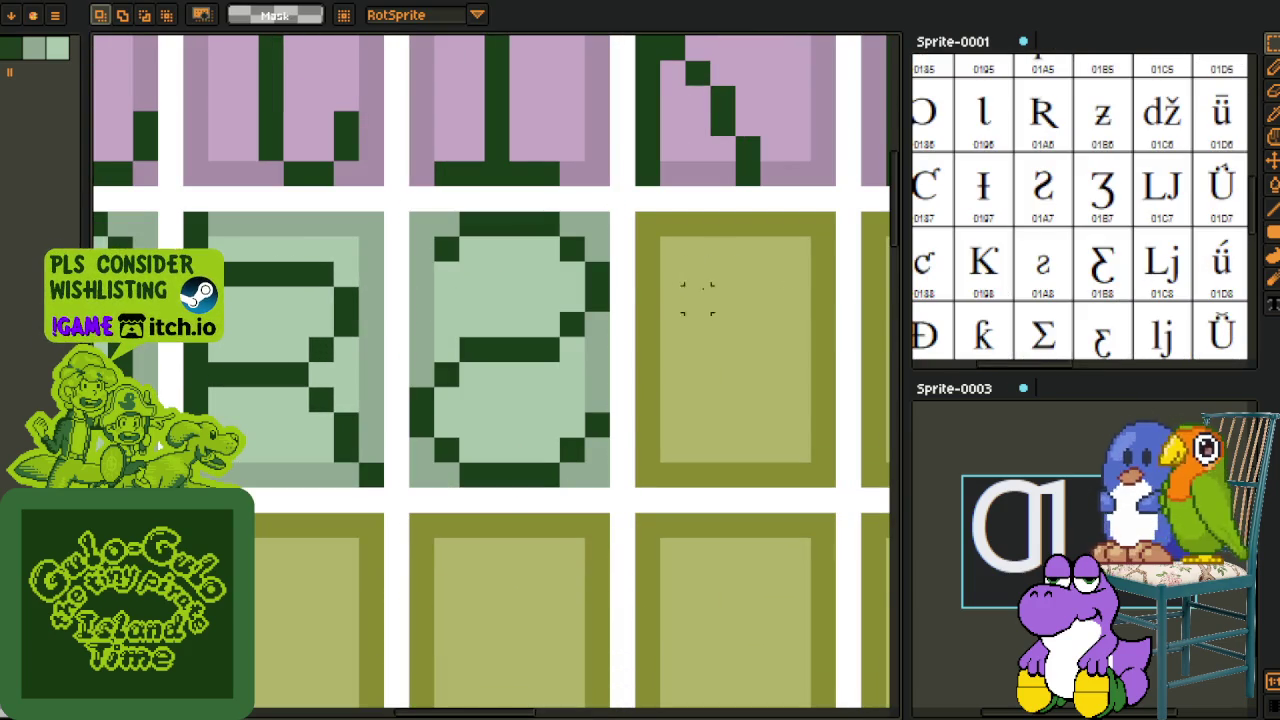
Step: Copy the lowercase s glyph into the next empty cell and mirror it horizontally
key("ctrl+Tab")
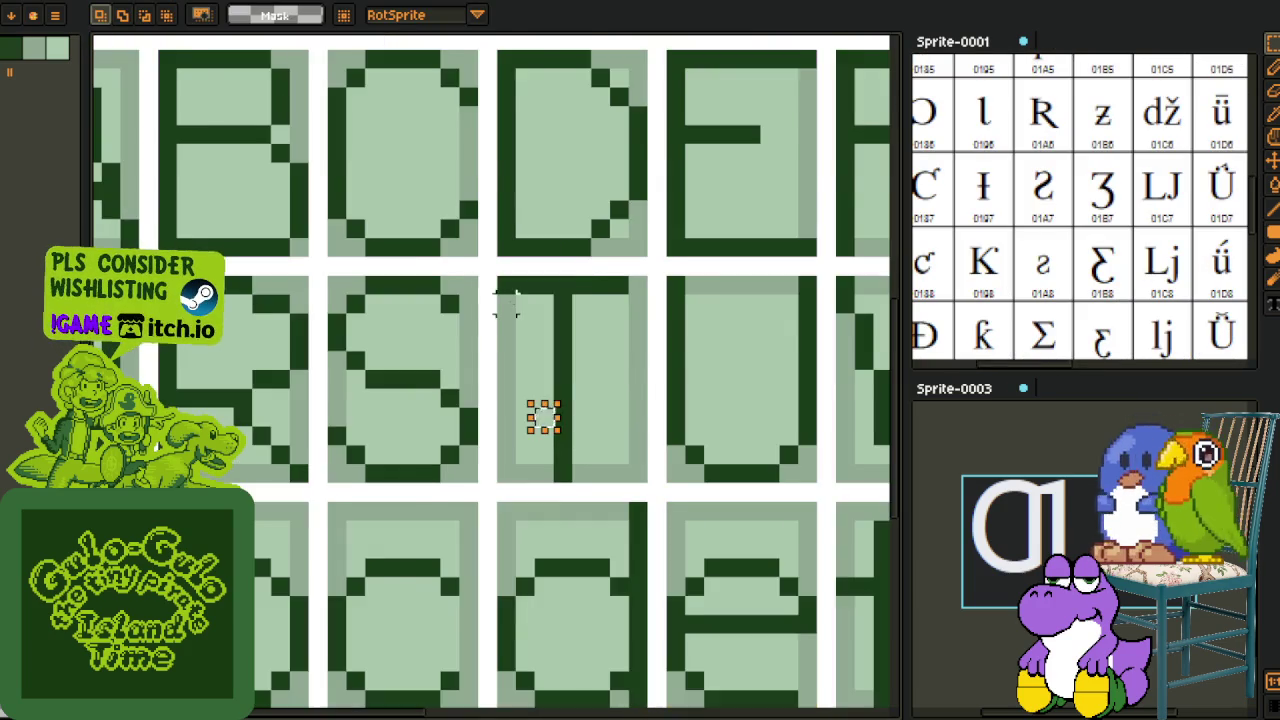
scroll(528, 414, "down", 2)
scroll(600, 380, "down", 2)
scroll(423, 449, "up", 3)
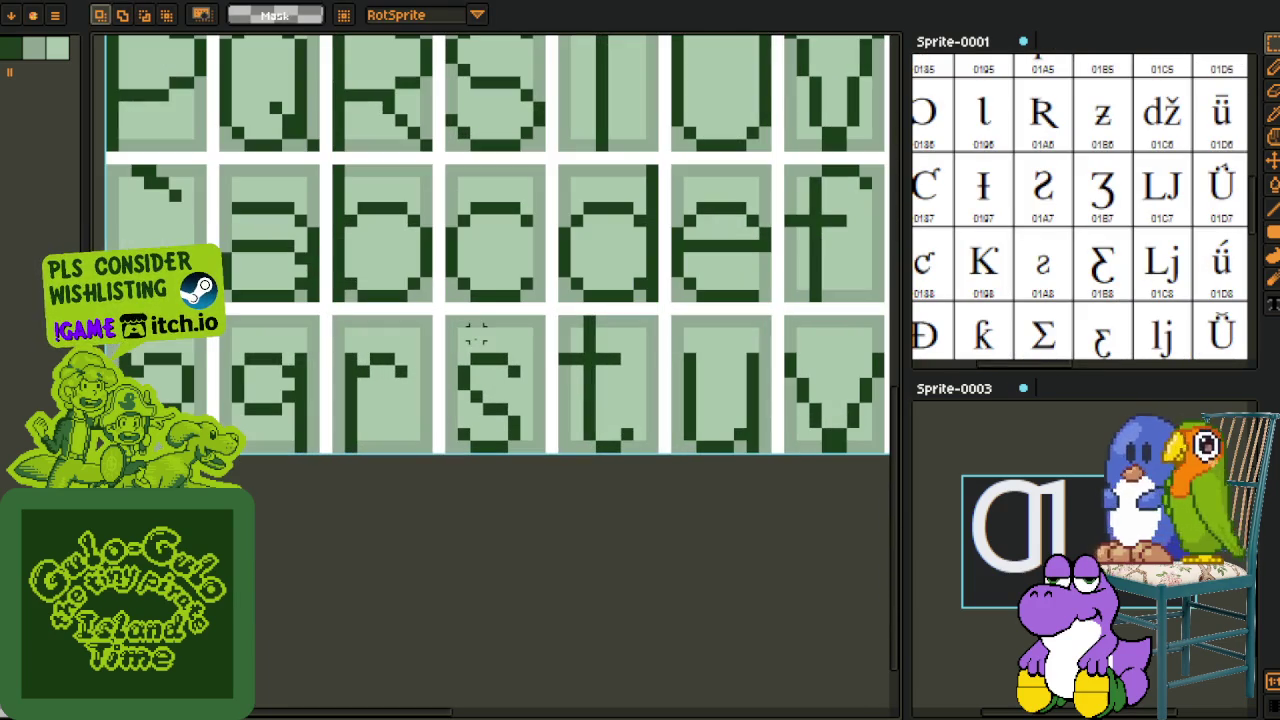
left_click_drag(446, 316, 546, 456)
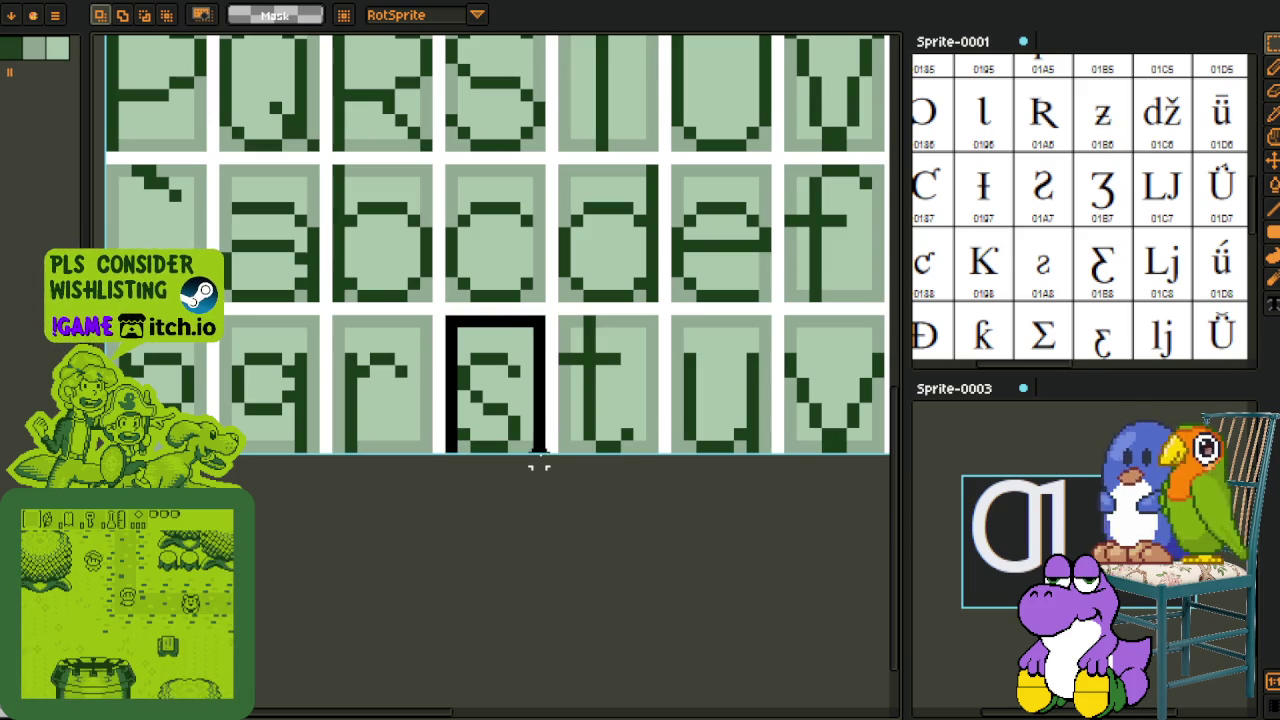
key("Delete")
key("ctrl+z")
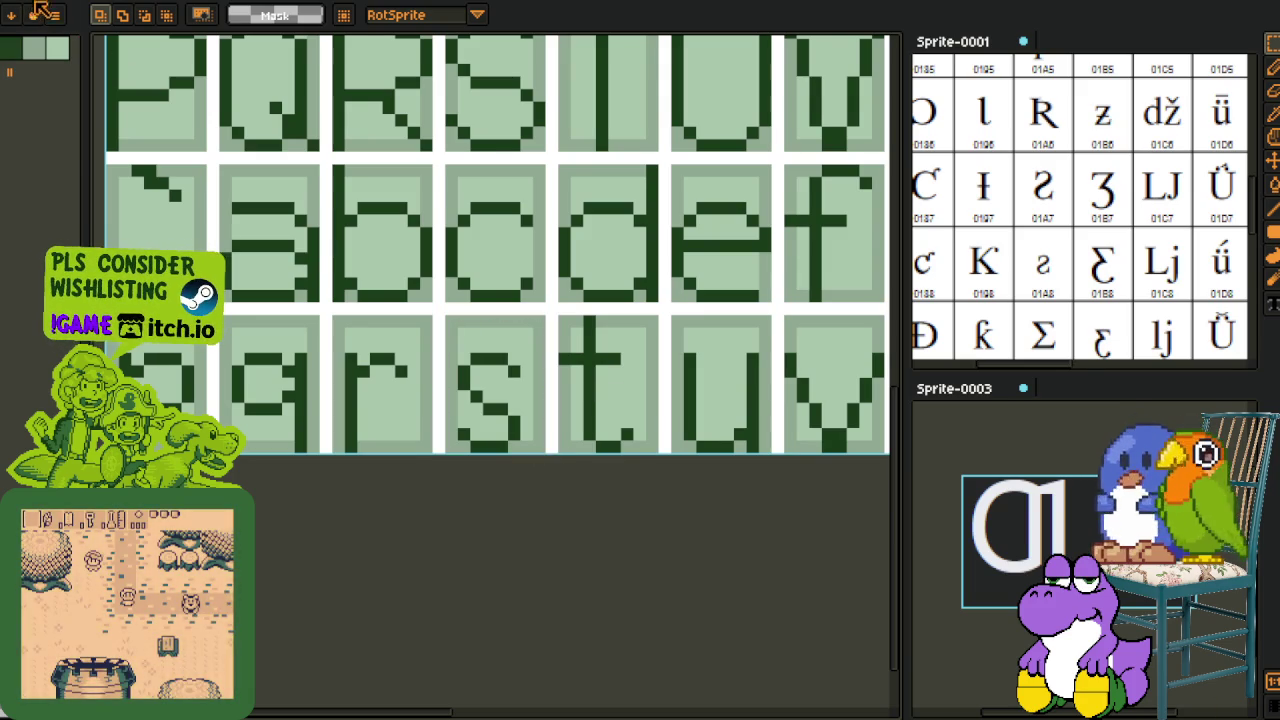
key("ctrl+Tab")
left_click_drag(361, 355, 266, 339)
scroll(266, 339, "up", 2)
key("ctrl+v")
left_click_drag(414, 374, 371, 351)
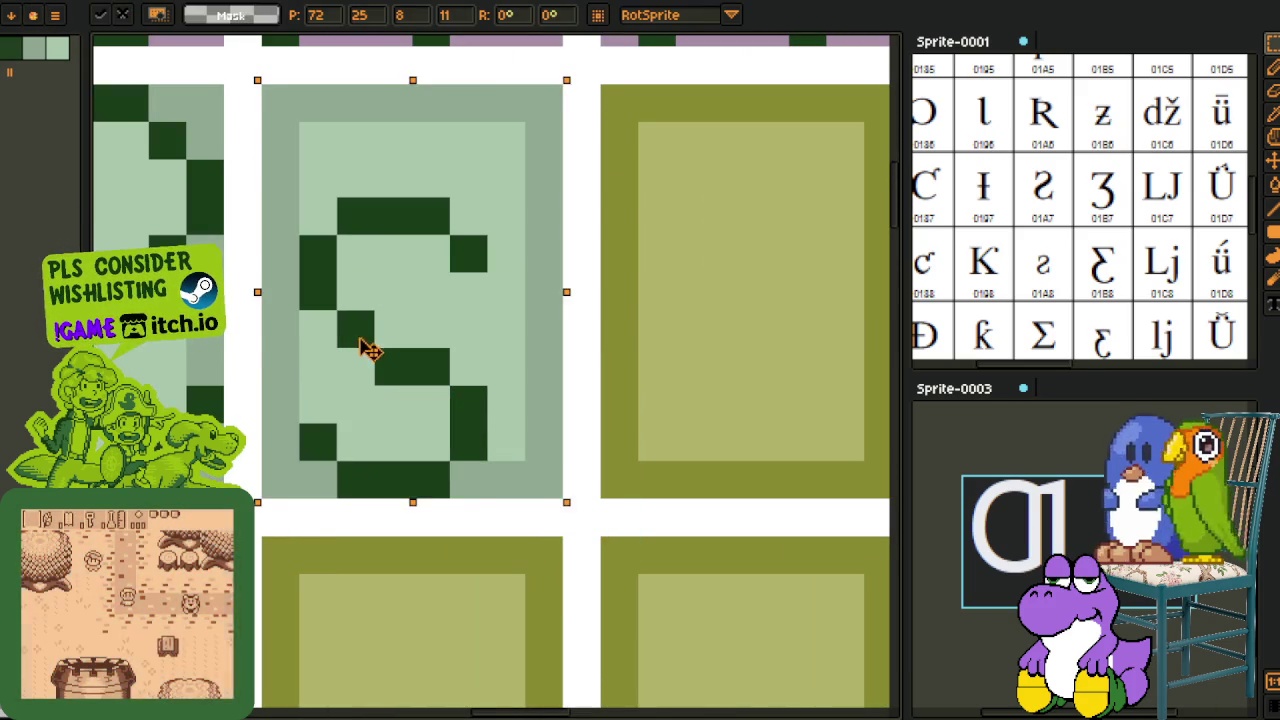
key("Return")
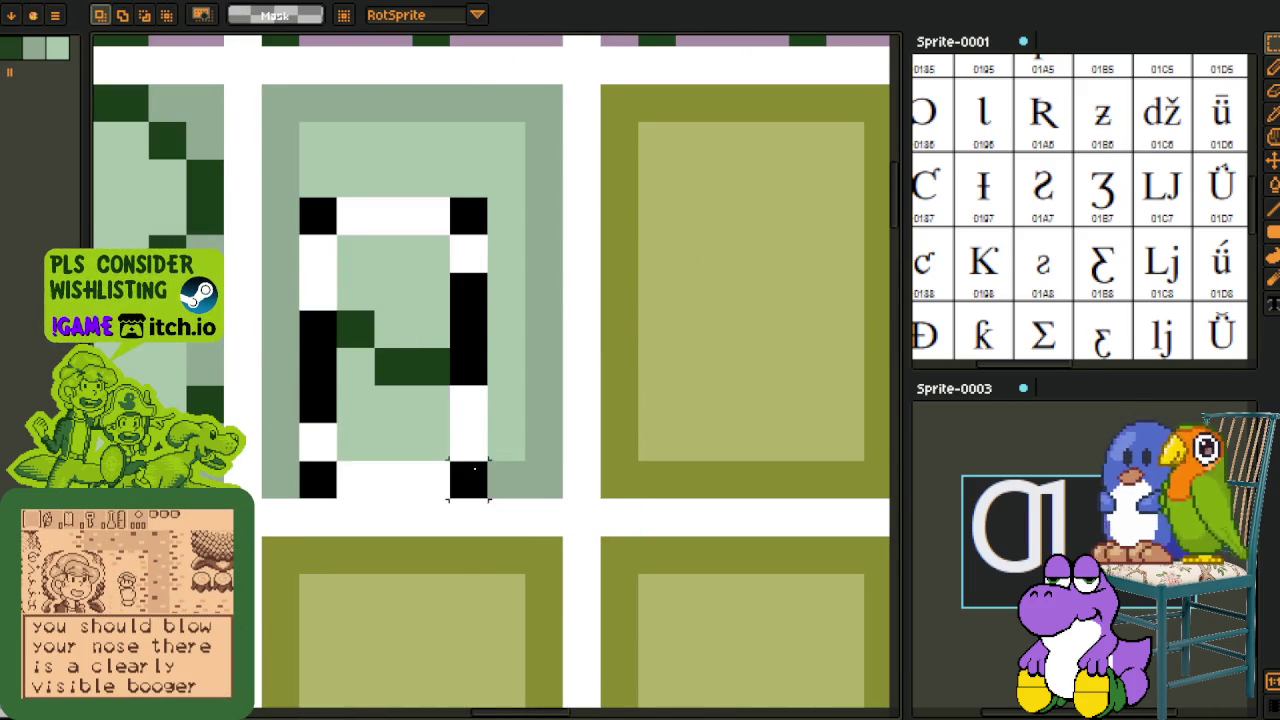
key("shift+h")
Step: Save the glyph sheet, then switch to the full accented-letter font atlas
key("ctrl+s")
scroll(568, 376, "down", 3)
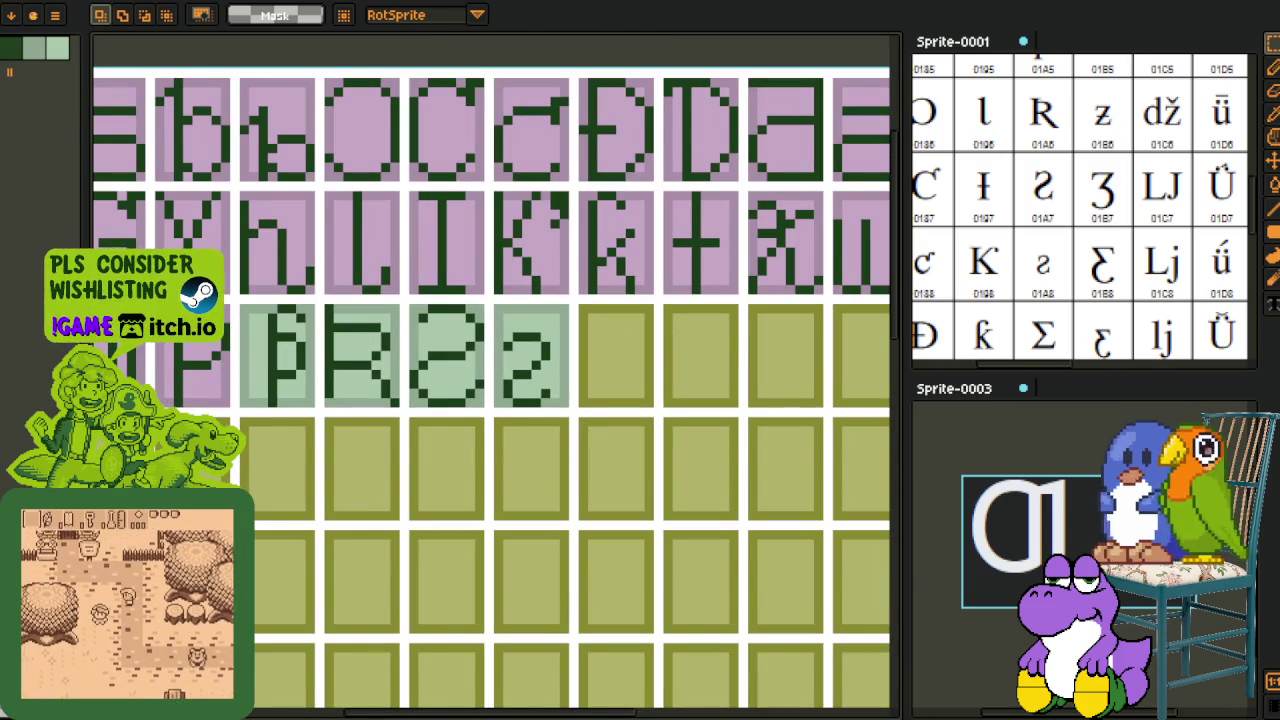
scroll(494, 341, "down", 2)
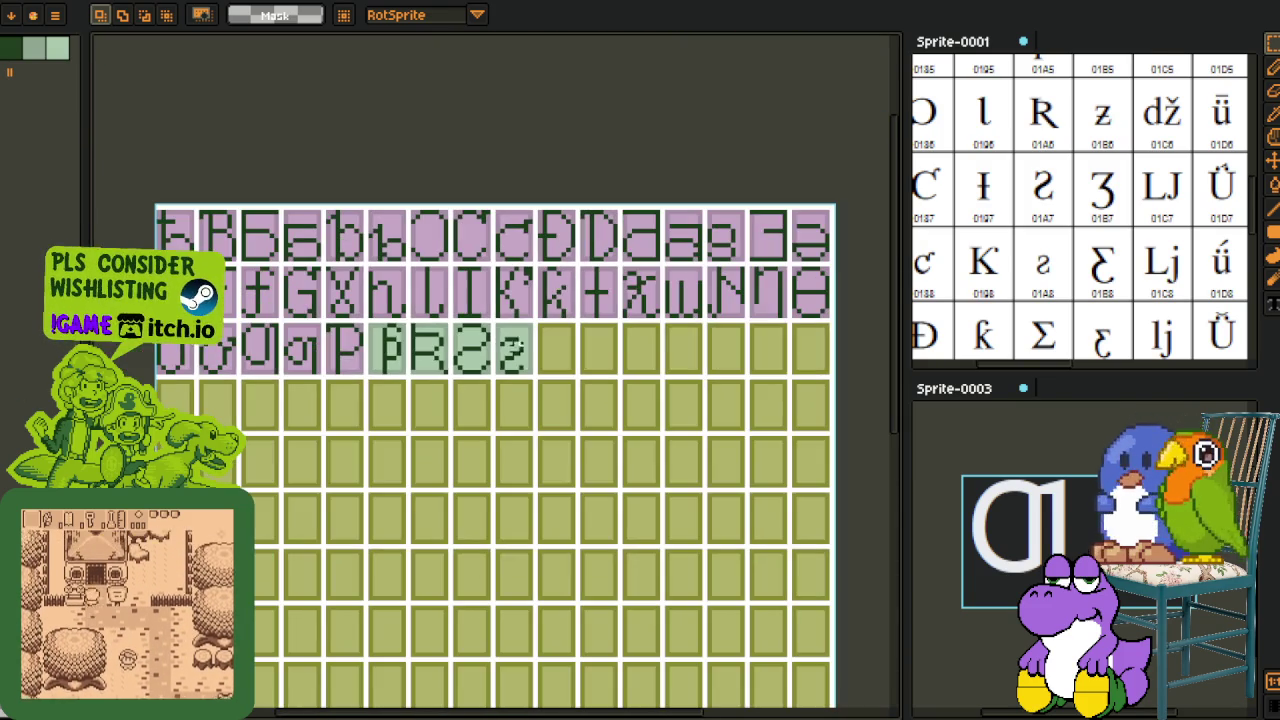
scroll(1040, 215, "up", 2)
scroll(1040, 215, "down", 2)
scroll(1040, 215, "down", 1)
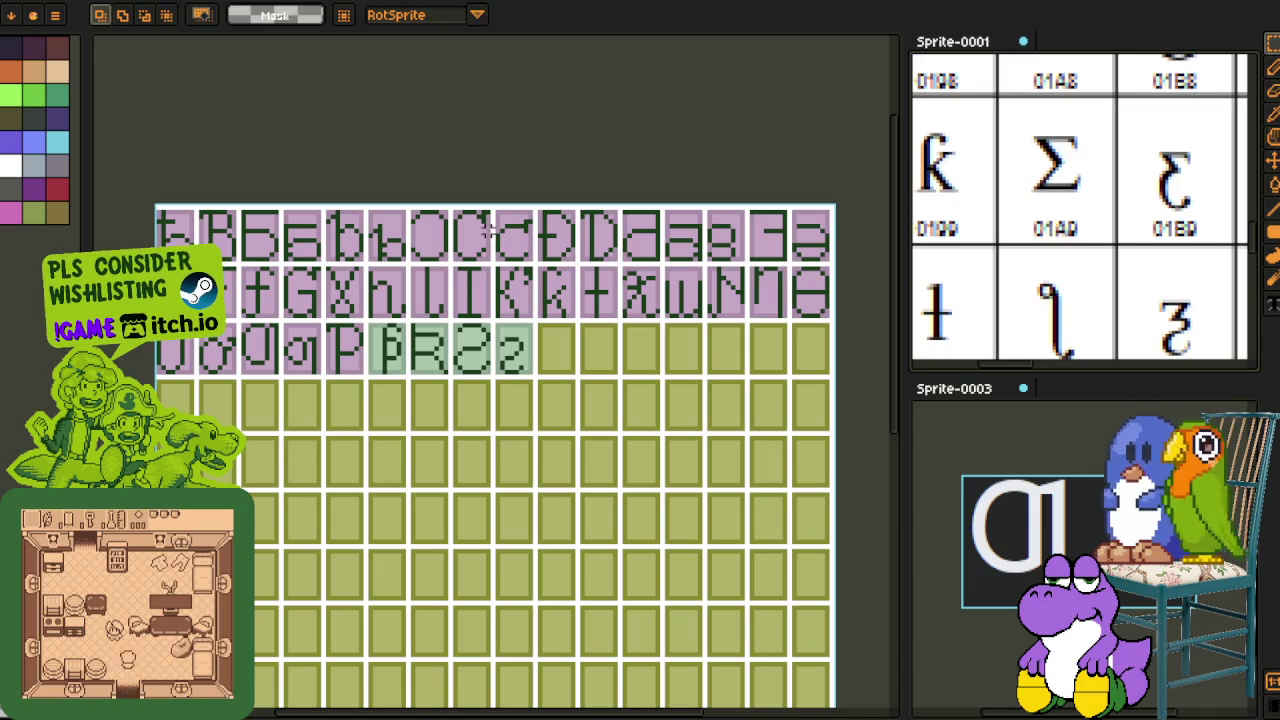
key("ctrl+o")
left_click(1150, 710)
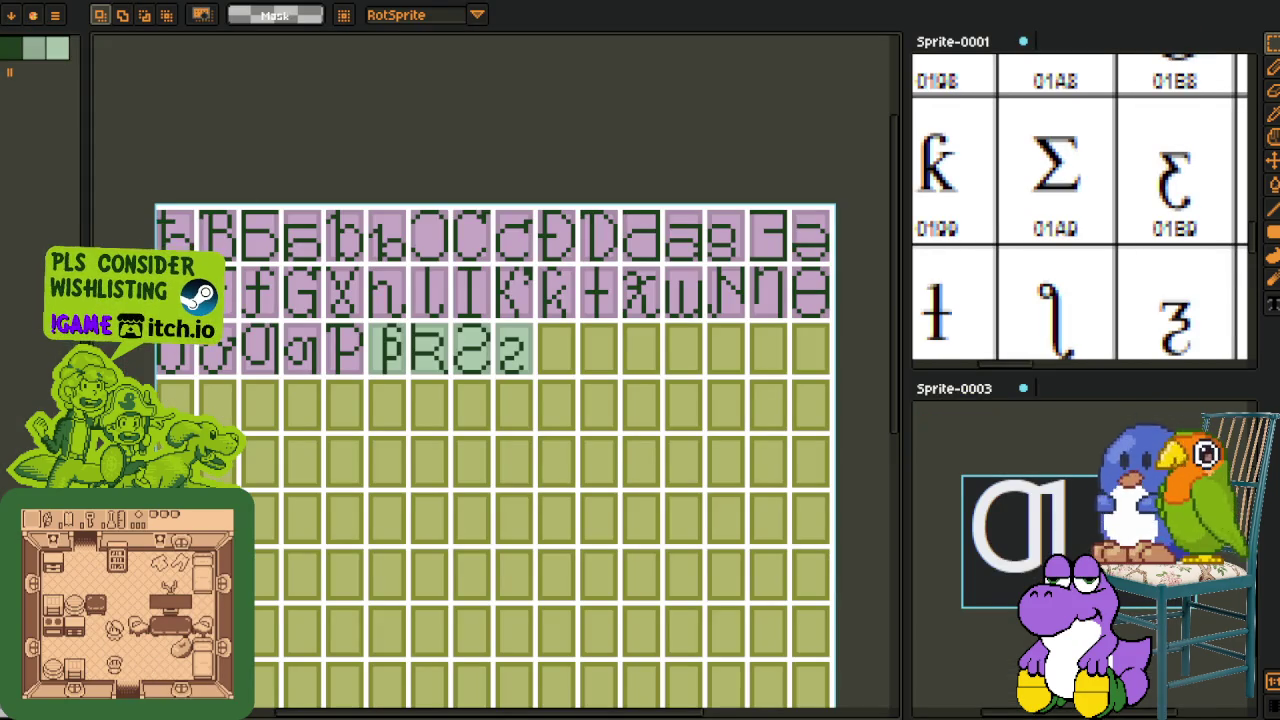
left_click(424, 3)
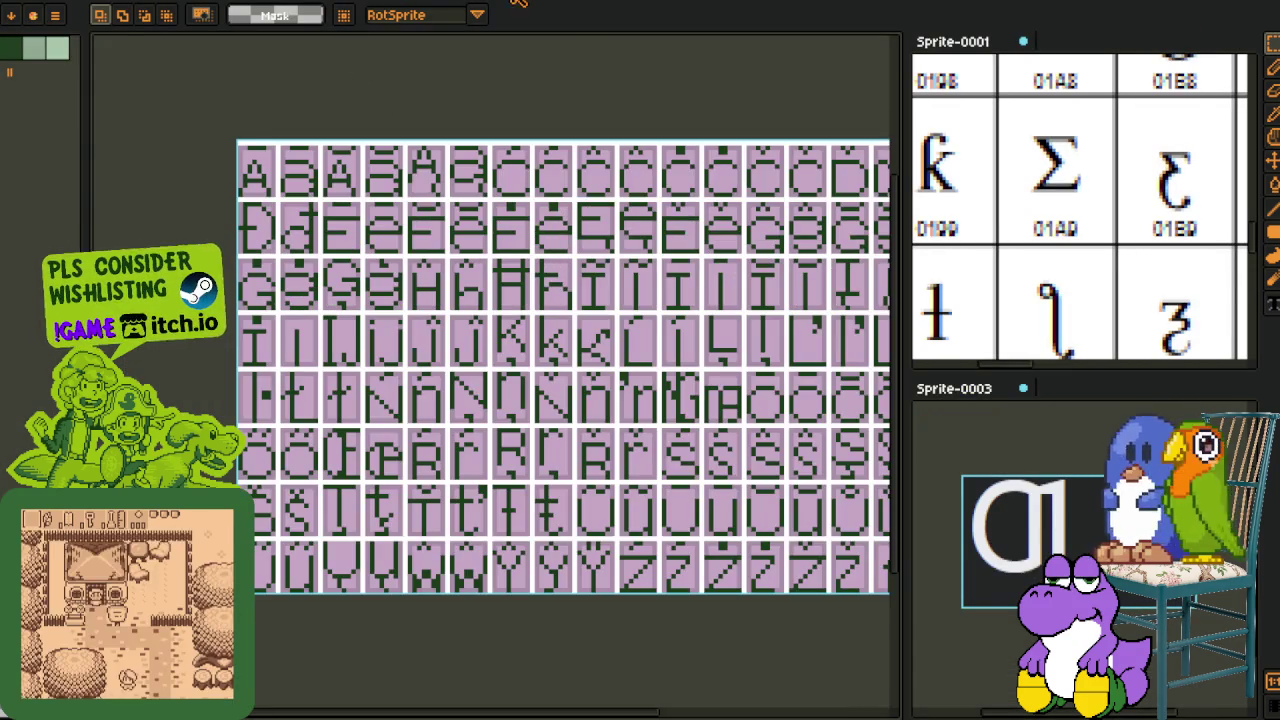
Step: Pan through the rows of the yellow Cyrillic reference sheet, then return to the extended-glyph grid
left_click(528, 3)
mouse_move(330, 545)
left_mouse_down()
mouse_move(368, 475)
mouse_move(370, 398)
mouse_move(409, 574)
left_mouse_up()
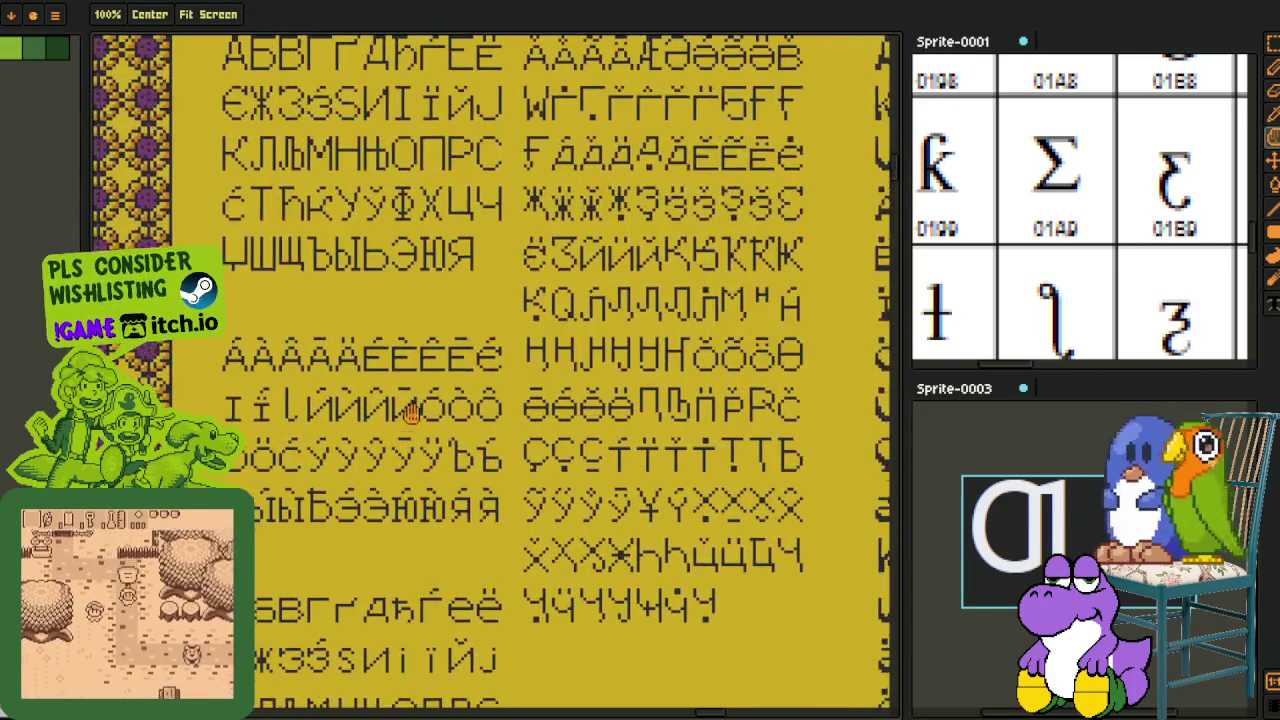
left_click_drag(410, 497, 412, 656)
left_click_drag(415, 322, 420, 457)
mouse_move(385, 251)
left_mouse_down()
mouse_move(385, 331)
mouse_move(478, 205)
left_mouse_up()
scroll(498, 417, "down", 2)
left_click_drag(526, 613, 540, 522)
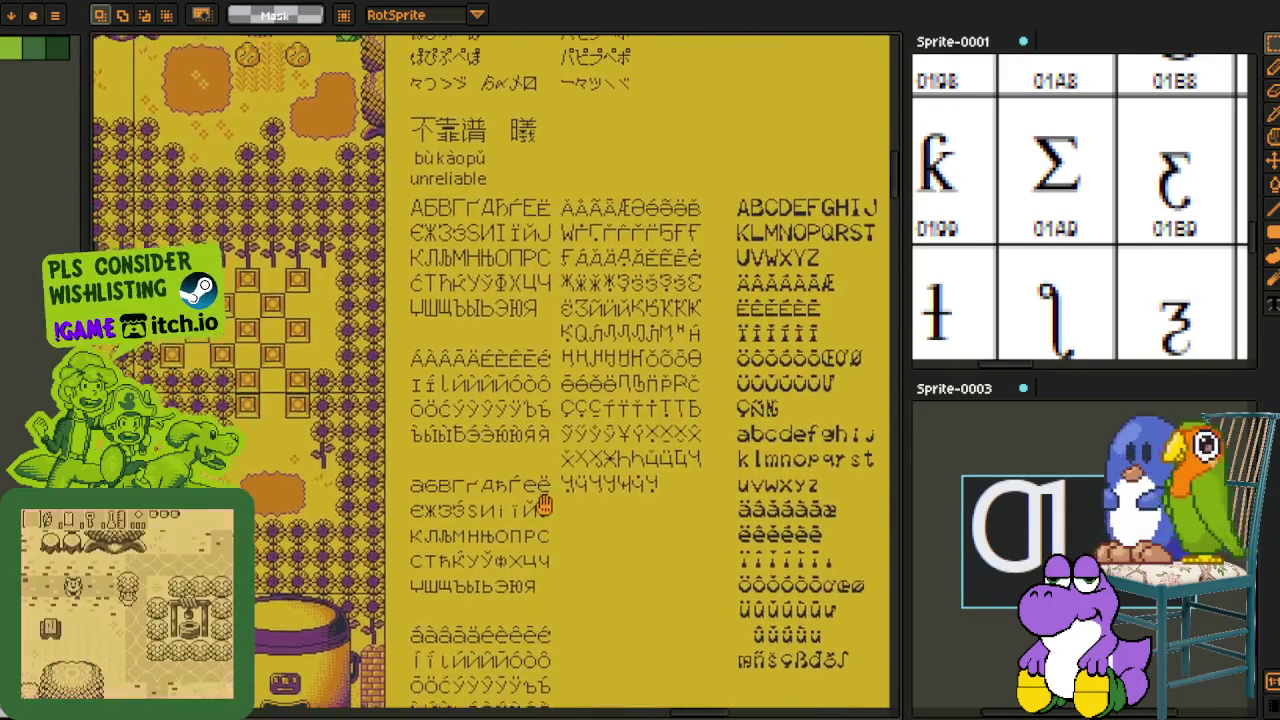
left_click_drag(541, 594, 554, 366)
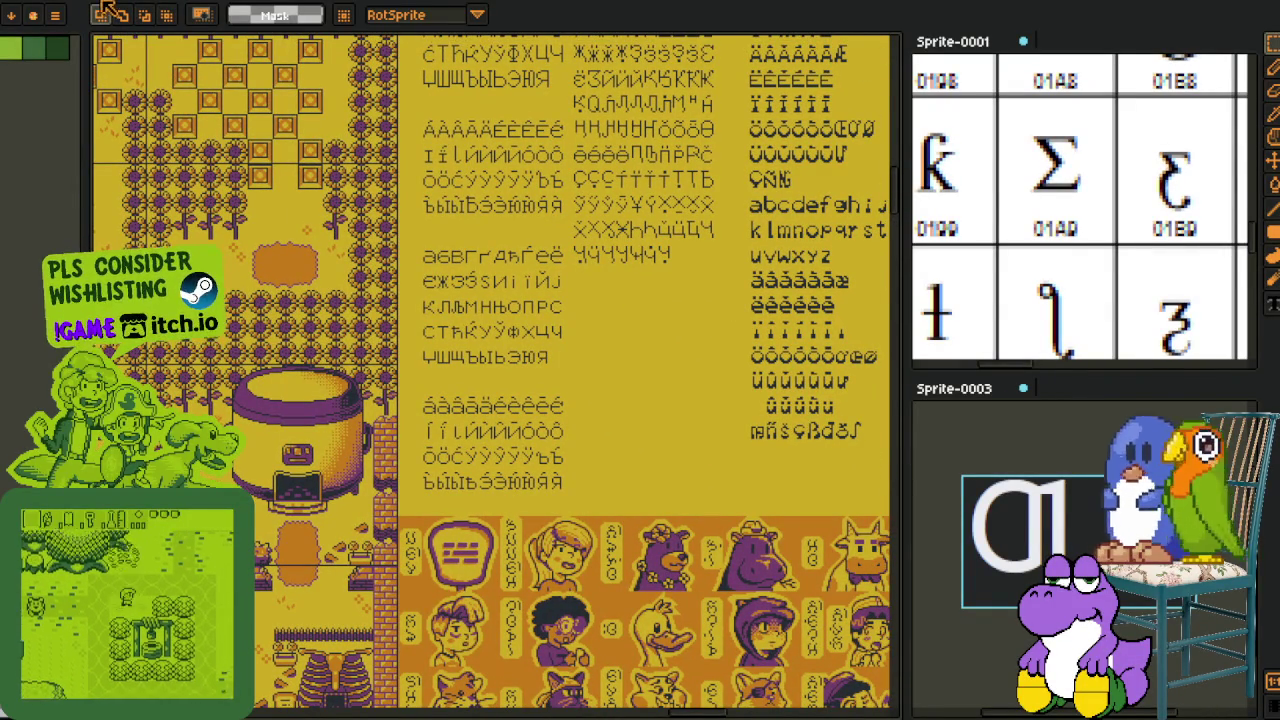
key("ctrl+Tab")
scroll(471, 357, "up", 2)
scroll(429, 343, "up", 2)
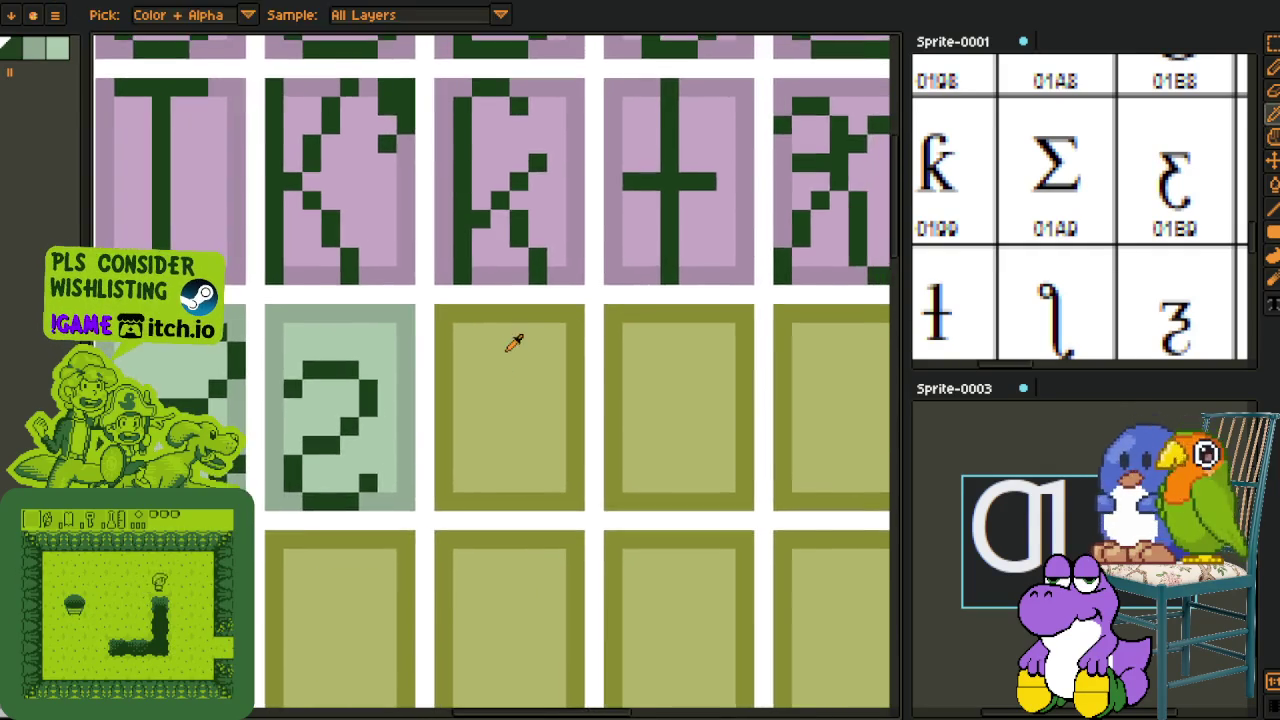
Step: Pencil a dark top bar, bottom bar and diagonal stroke into the empty cell
scroll(514, 346, "up", 1)
key("b")
left_click_drag(422, 298, 600, 298)
left_click(548, 375)
mouse_move(423, 550)
left_mouse_down()
mouse_move(600, 550)
mouse_move(423, 310)
left_mouse_up()
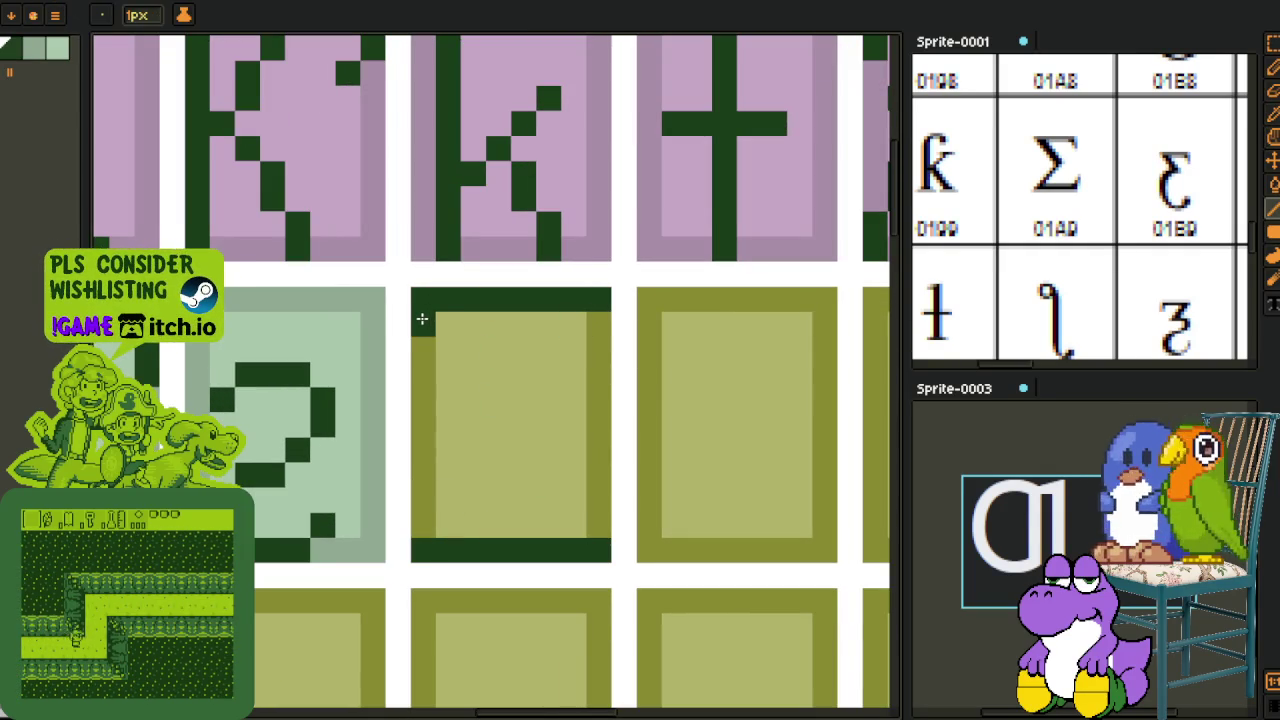
mouse_move(429, 311)
left_mouse_down()
mouse_move(497, 400)
mouse_move(418, 543)
left_mouse_up()
left_click(489, 419)
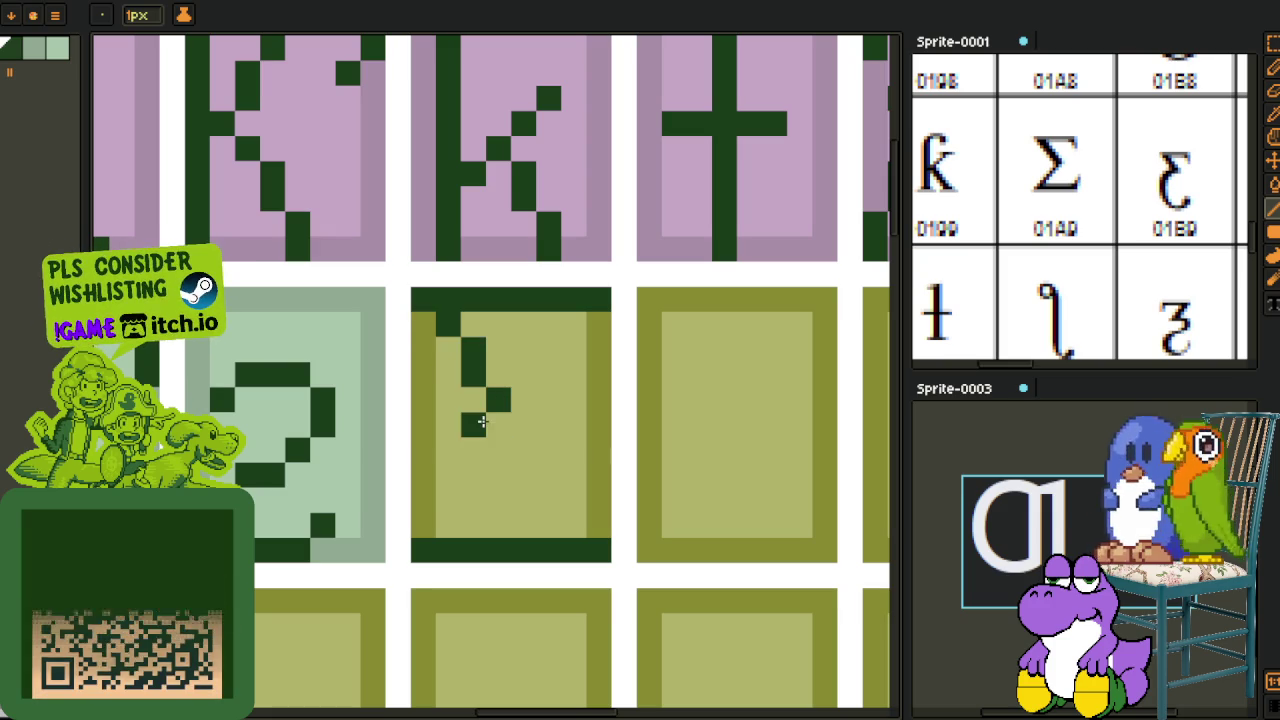
Step: Undo a stray dark blob added to the new Σ-shaped glyph
scroll(418, 543, "down", 1)
scroll(440, 480, "down", 2)
scroll(452, 450, "up", 2)
scroll(452, 450, "down", 2)
scroll(455, 430, "down", 1)
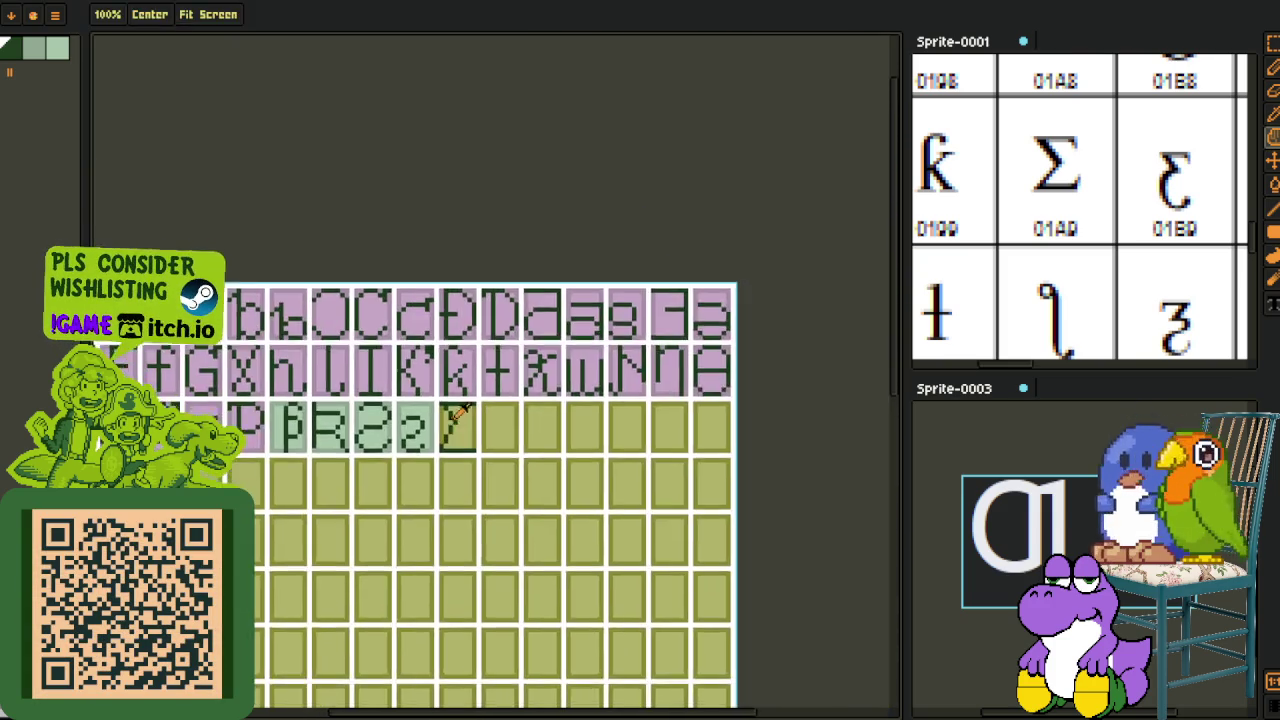
scroll(455, 425, "up", 3)
scroll(480, 420, "up", 3)
left_click(513, 420)
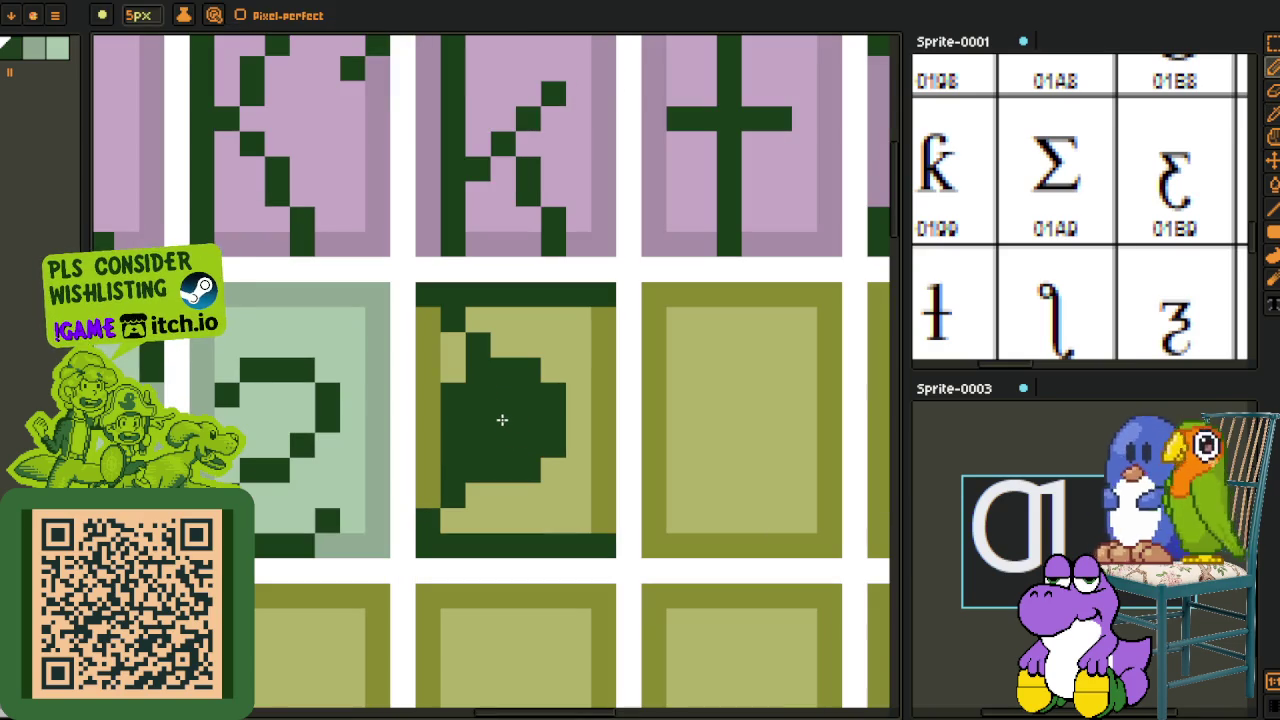
key("ctrl+z")
scroll(486, 420, "down", 2)
scroll(382, 459, "down", 1)
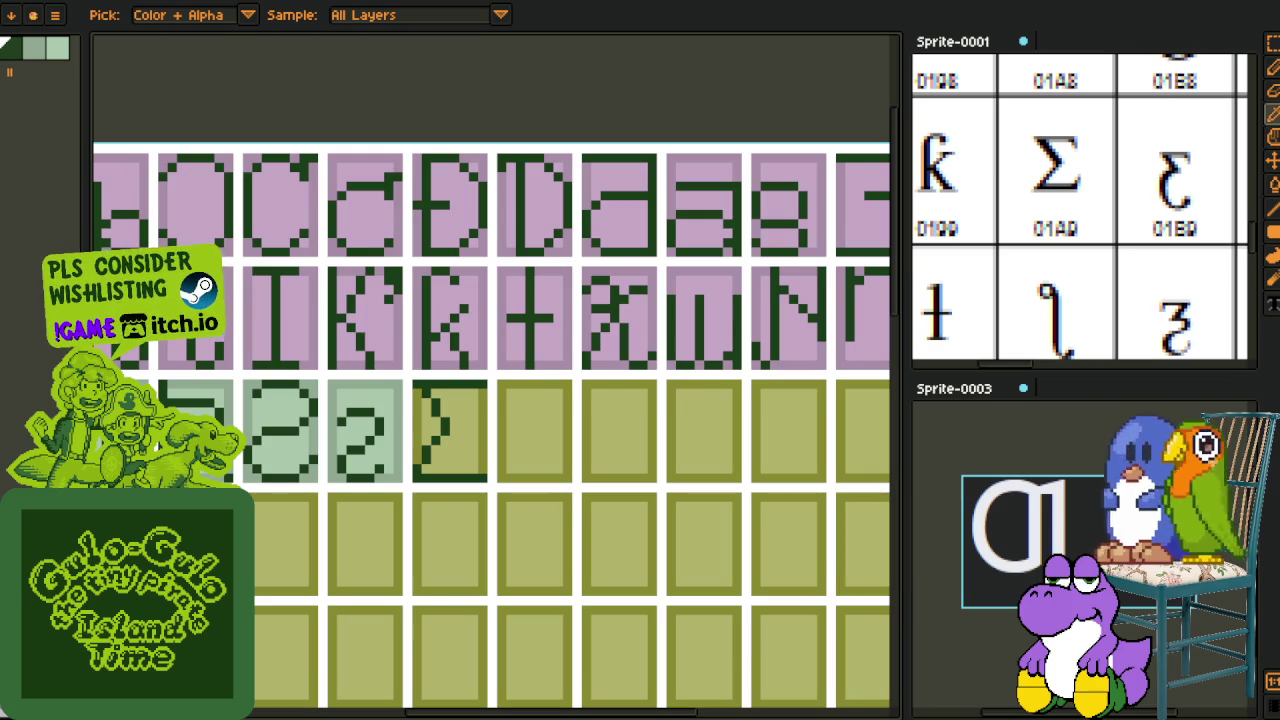
Step: Redraw the lower diagonal of the new Σ-like glyph with the one-pixel pencil
scroll(430, 380, "down", 2)
scroll(430, 380, "up", 2)
key("h")
left_click_drag(428, 374, 453, 369)
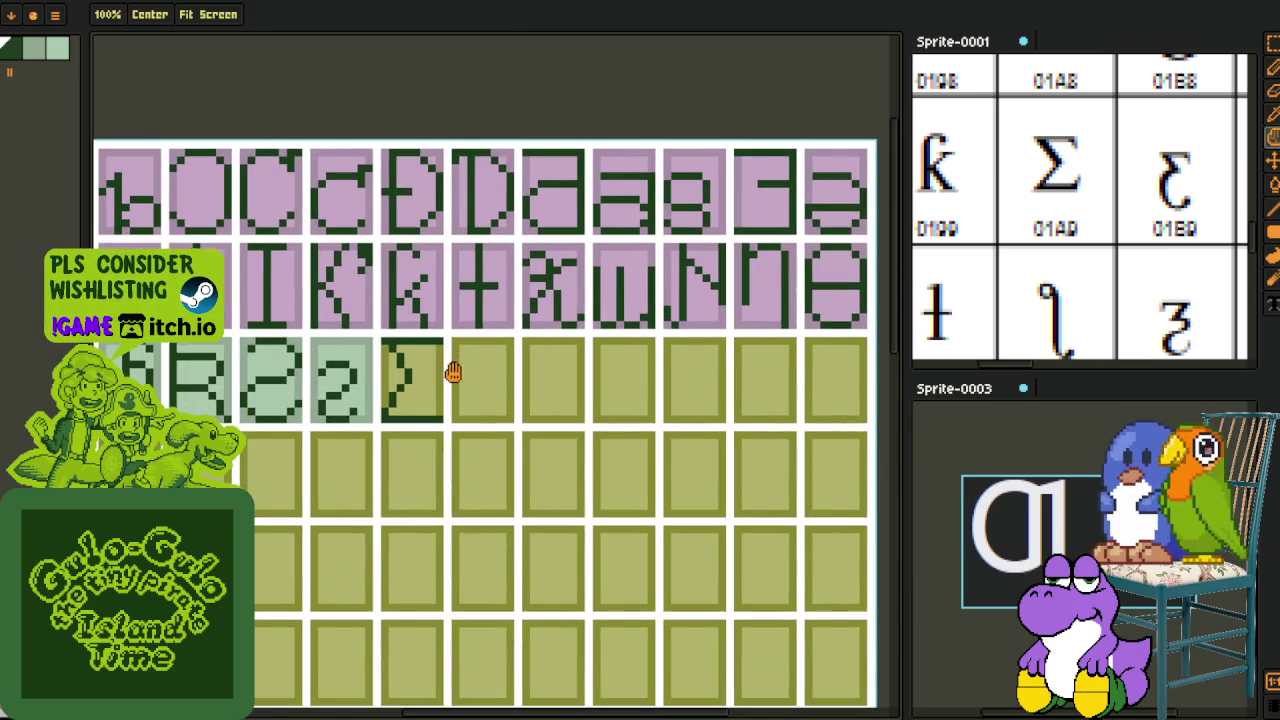
scroll(455, 368, "up", 2)
scroll(309, 346, "up", 1)
left_click_drag(309, 346, 345, 358)
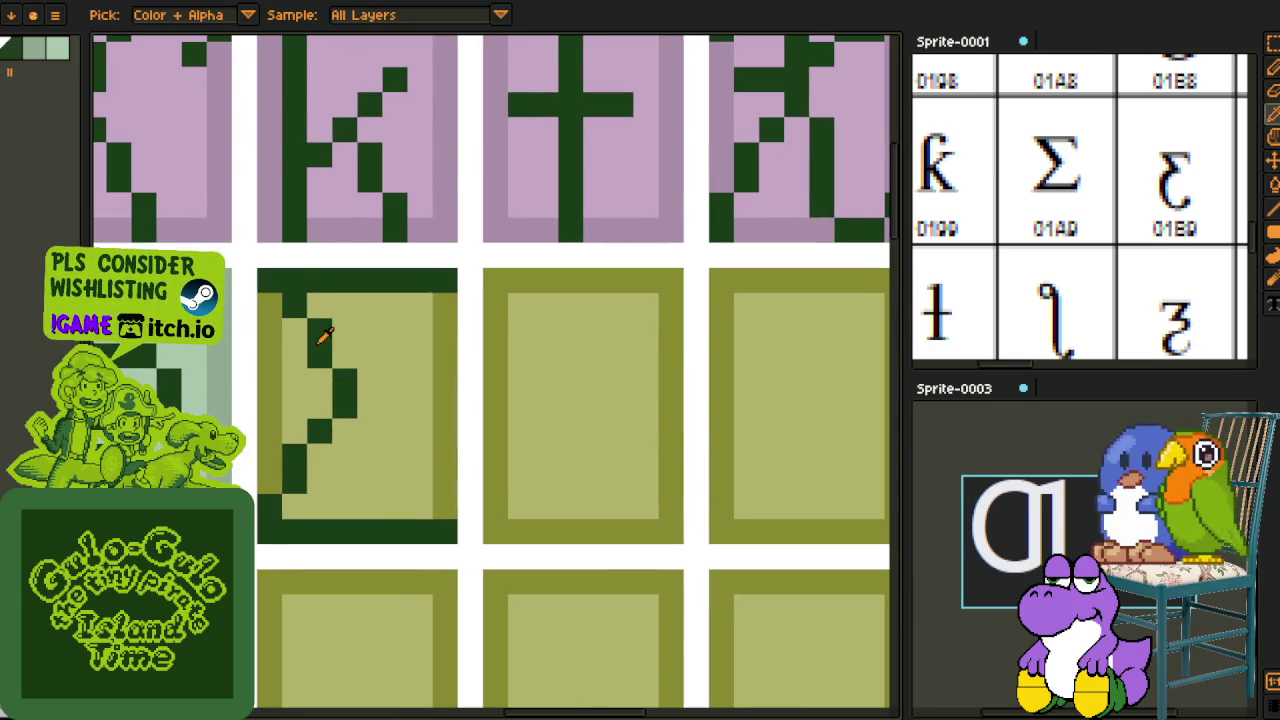
scroll(310, 343, "down", 3)
scroll(349, 392, "up", 2)
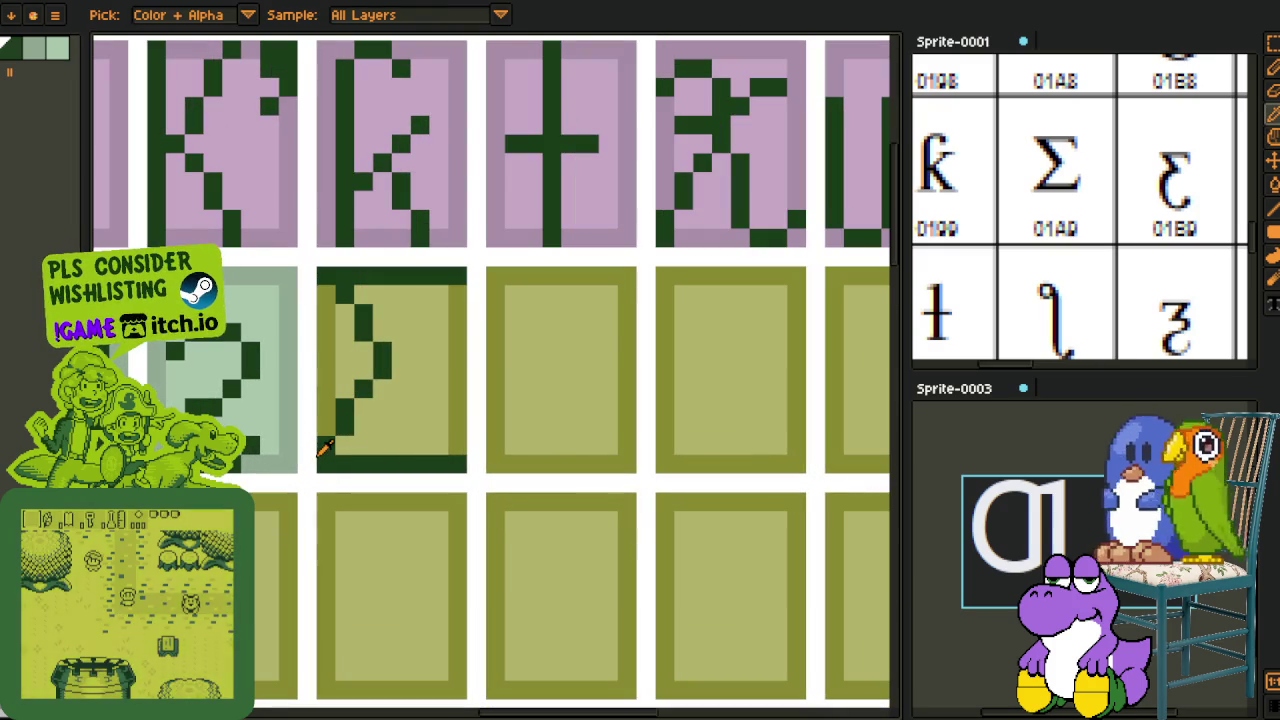
key("b")
mouse_move(322, 459)
left_mouse_down()
mouse_move(400, 374)
mouse_move(343, 394)
left_mouse_up()
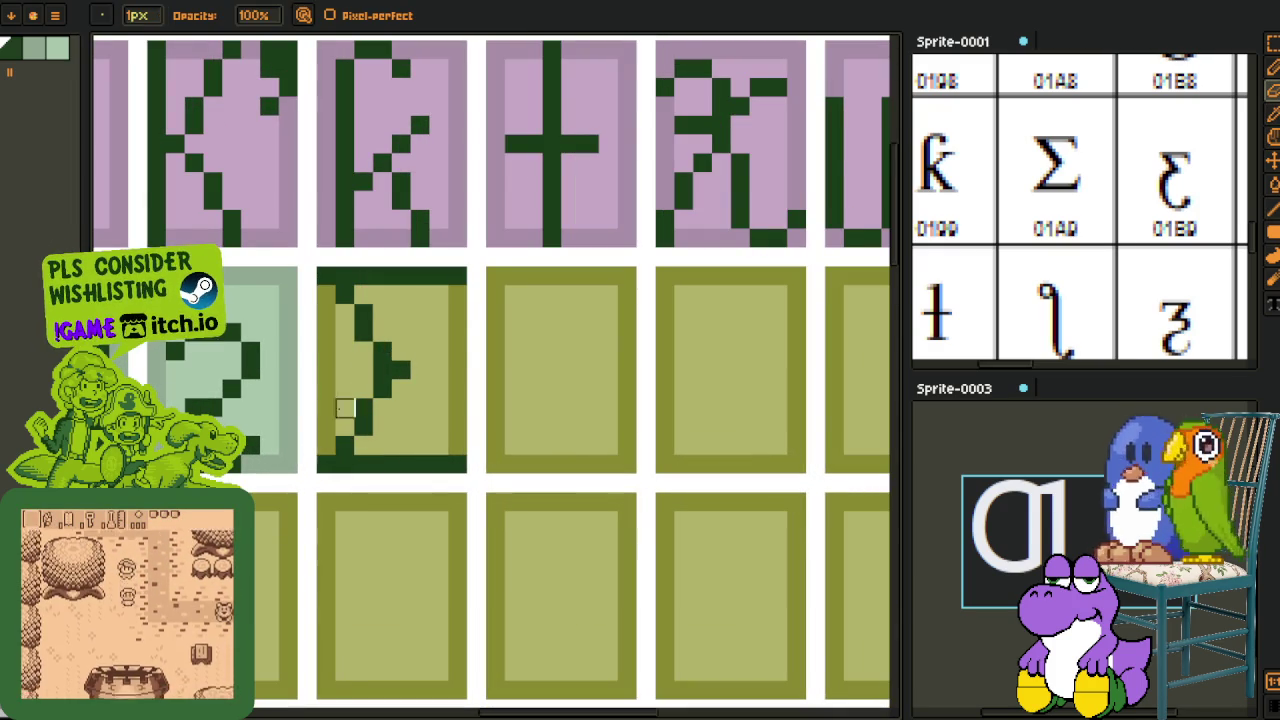
Step: Restep the glyph's upper diagonal pixels to smooth the zigzag
key("i")
scroll(379, 280, "down", 5)
scroll(379, 280, "up", 2)
scroll(380, 366, "up", 1)
scroll(409, 366, "up", 1)
scroll(362, 400, "up", 1)
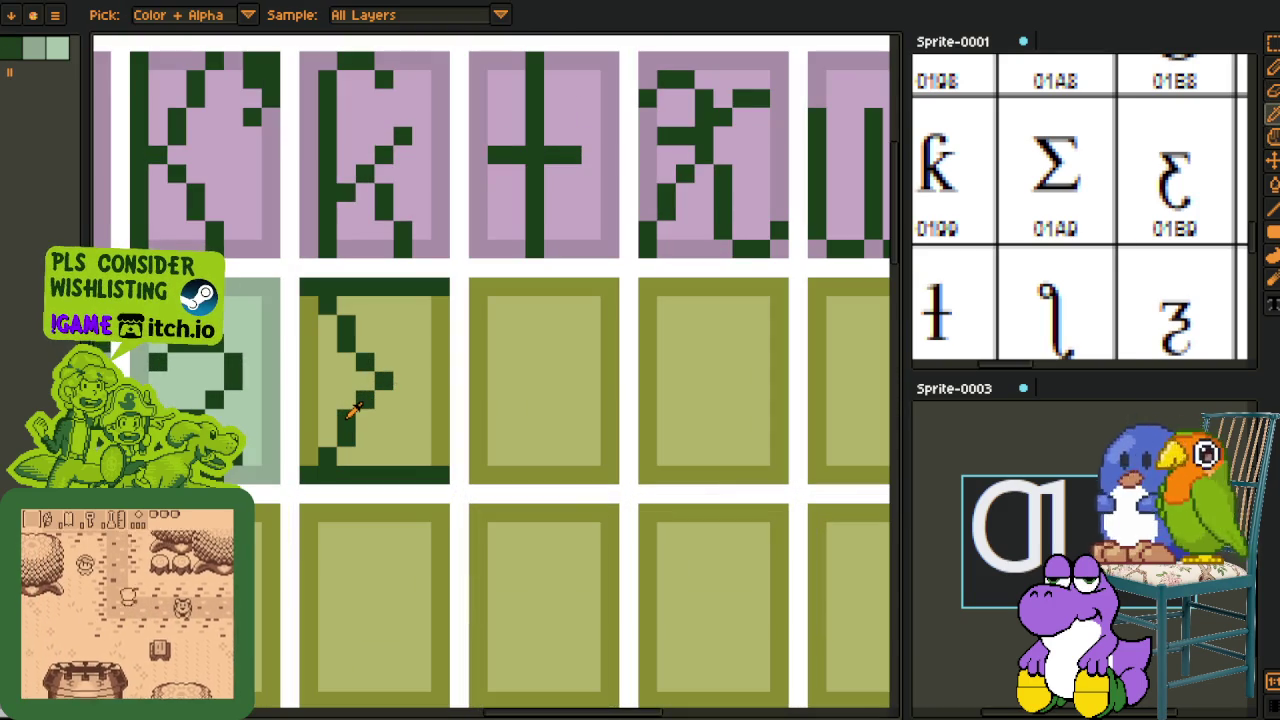
key("b")
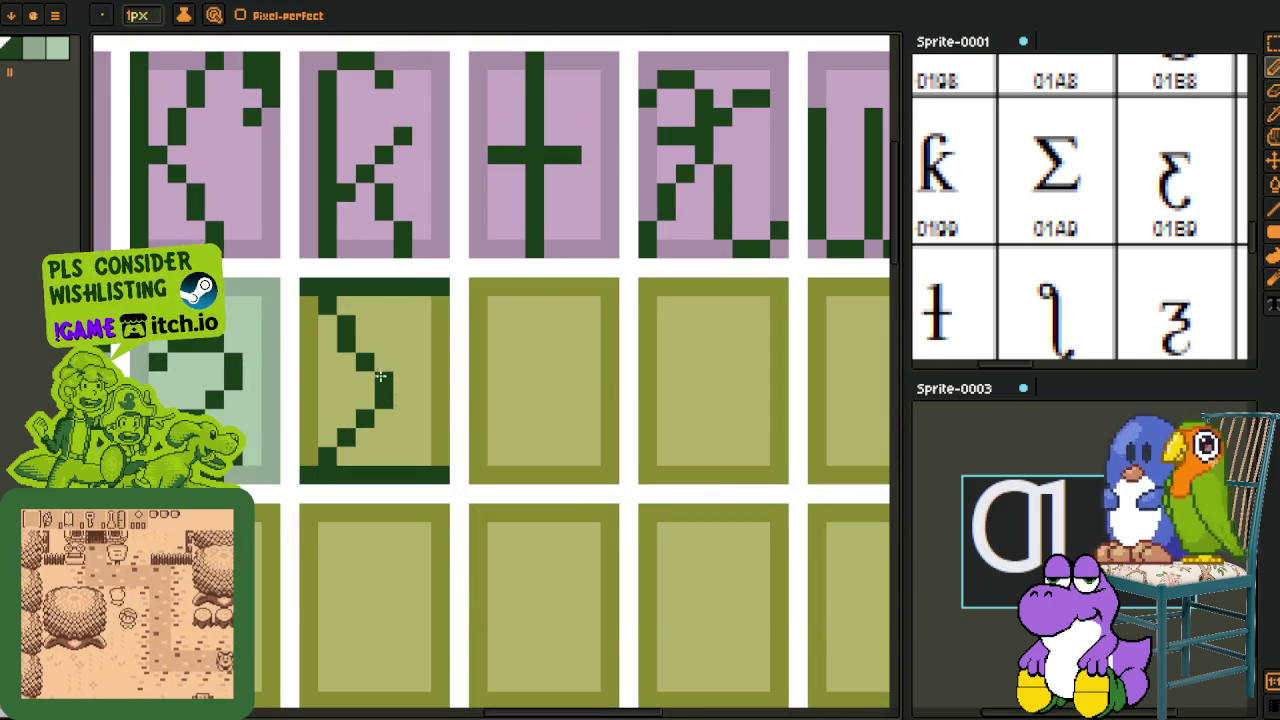
scroll(383, 378, "down", 2)
key("i")
scroll(384, 376, "up", 2)
scroll(386, 373, "up", 1)
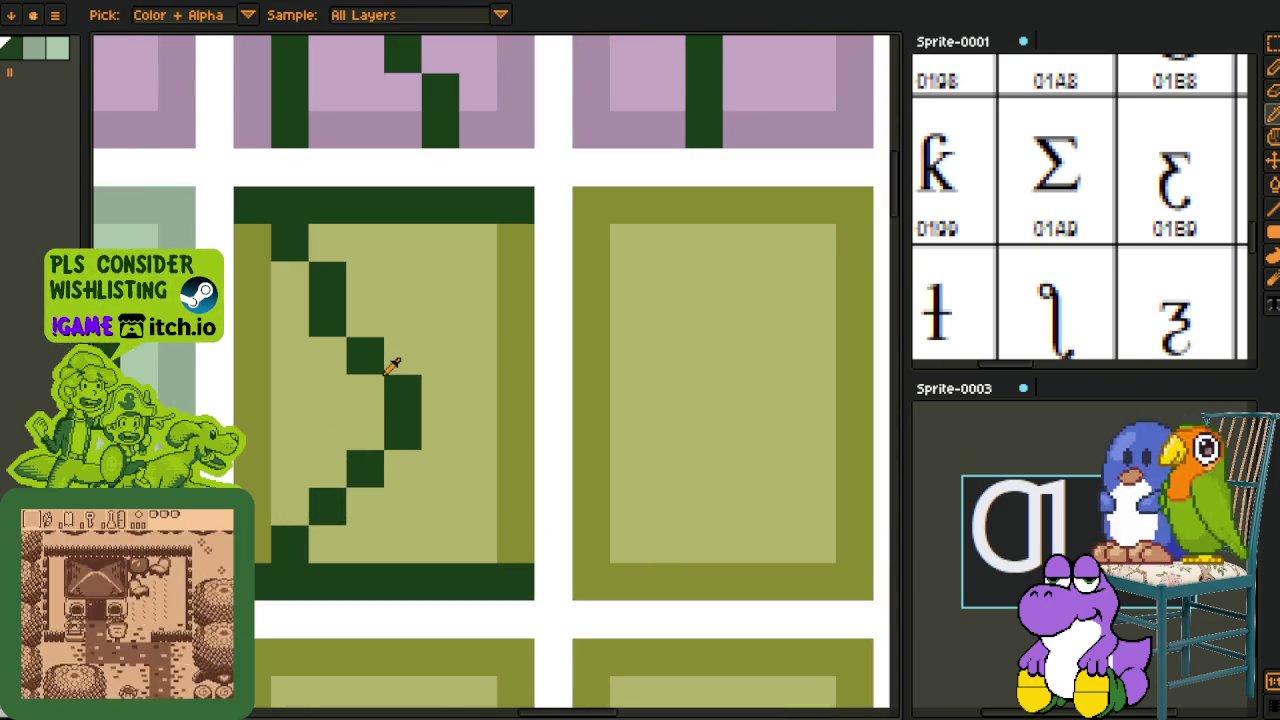
key("b")
mouse_move(349, 323)
left_mouse_down()
mouse_move(357, 351)
mouse_move(401, 362)
left_mouse_up()
scroll(419, 402, "down", 5)
key("i")
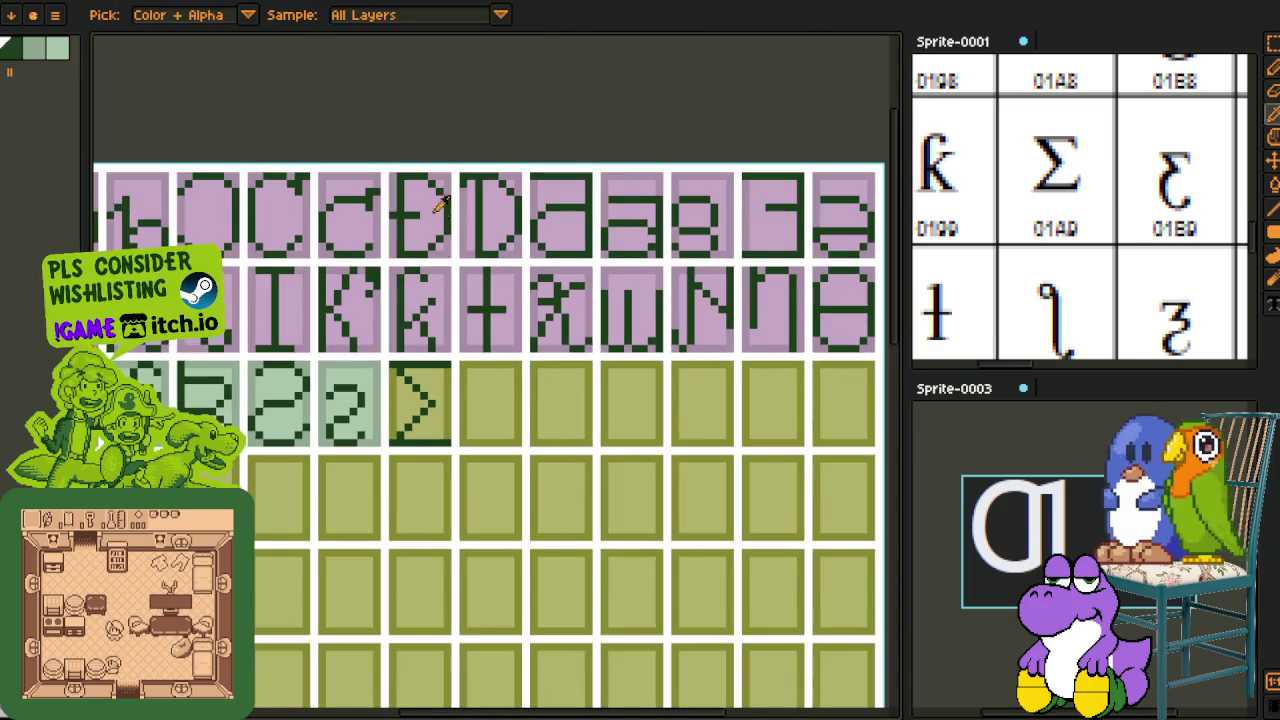
scroll(356, 355, "up", 1)
Step: Flood fill both borders of the new glyph cell with the sampled light green
key("g")
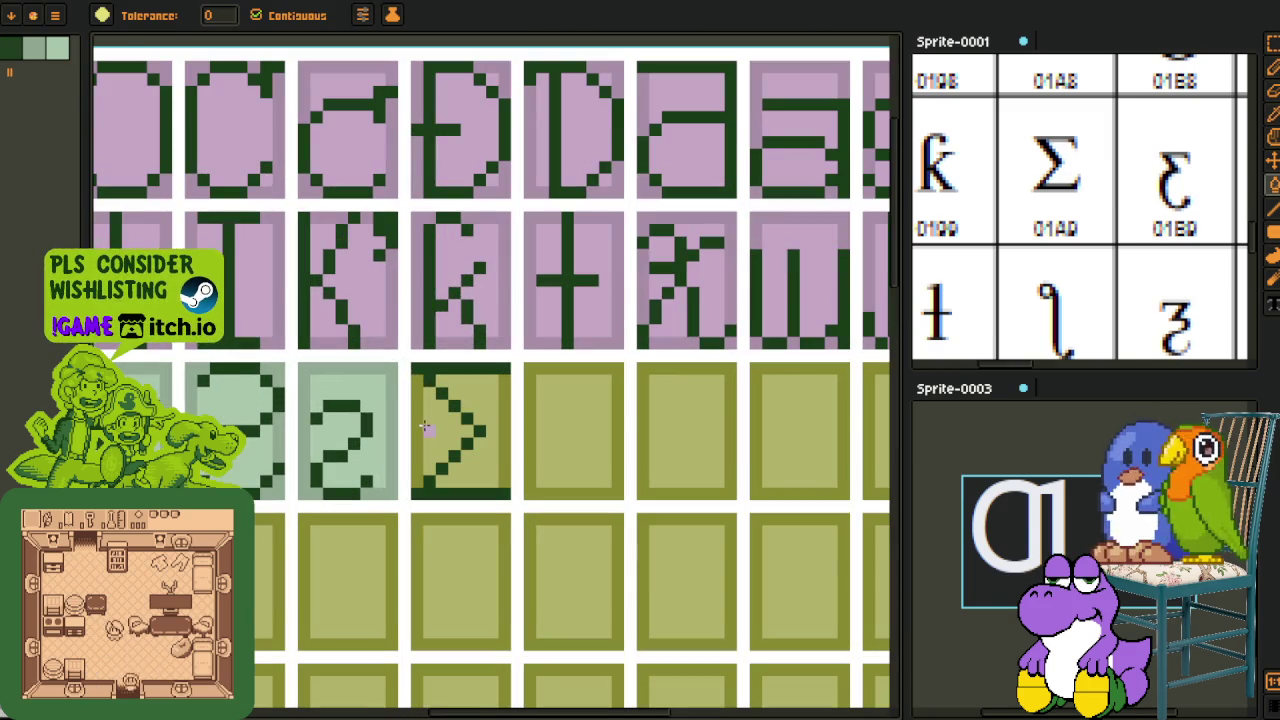
scroll(423, 438, "up", 2)
key("i")
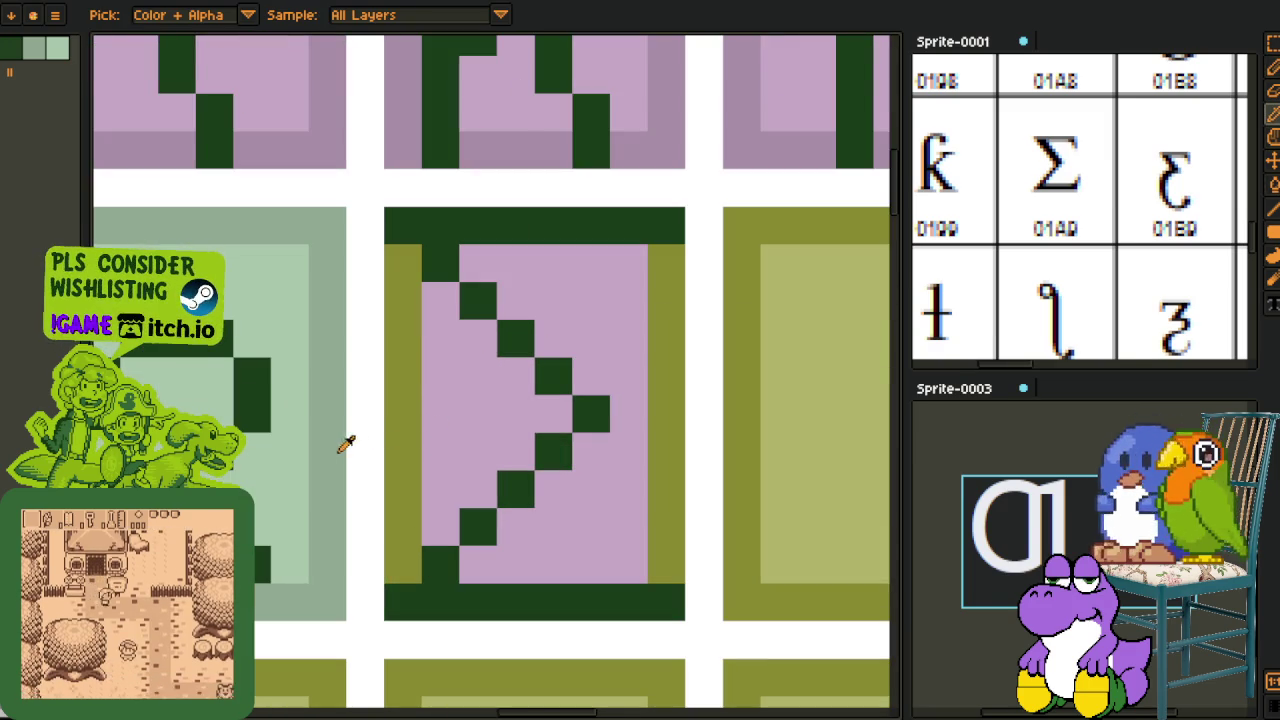
left_click(345, 443)
key("g")
left_click(400, 450)
left_click(665, 414)
Step: Fill the new glyph's cell with the pink of the finished glyph cells
key("i")
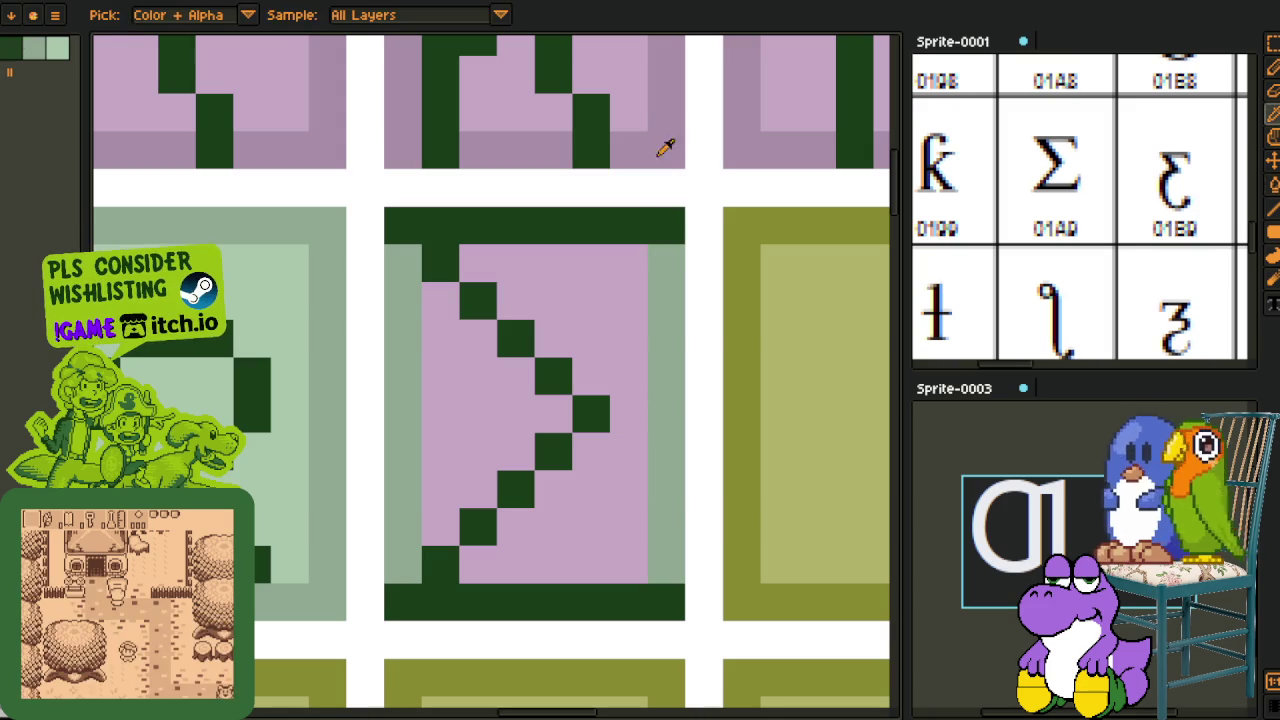
key("g")
left_click(655, 370)
left_click(405, 377)
scroll(405, 377, "down", 3)
scroll(397, 372, "up", 2)
Step: Replace light green #aac7ae with pink #c7aac7 across the third-row cells
key("i")
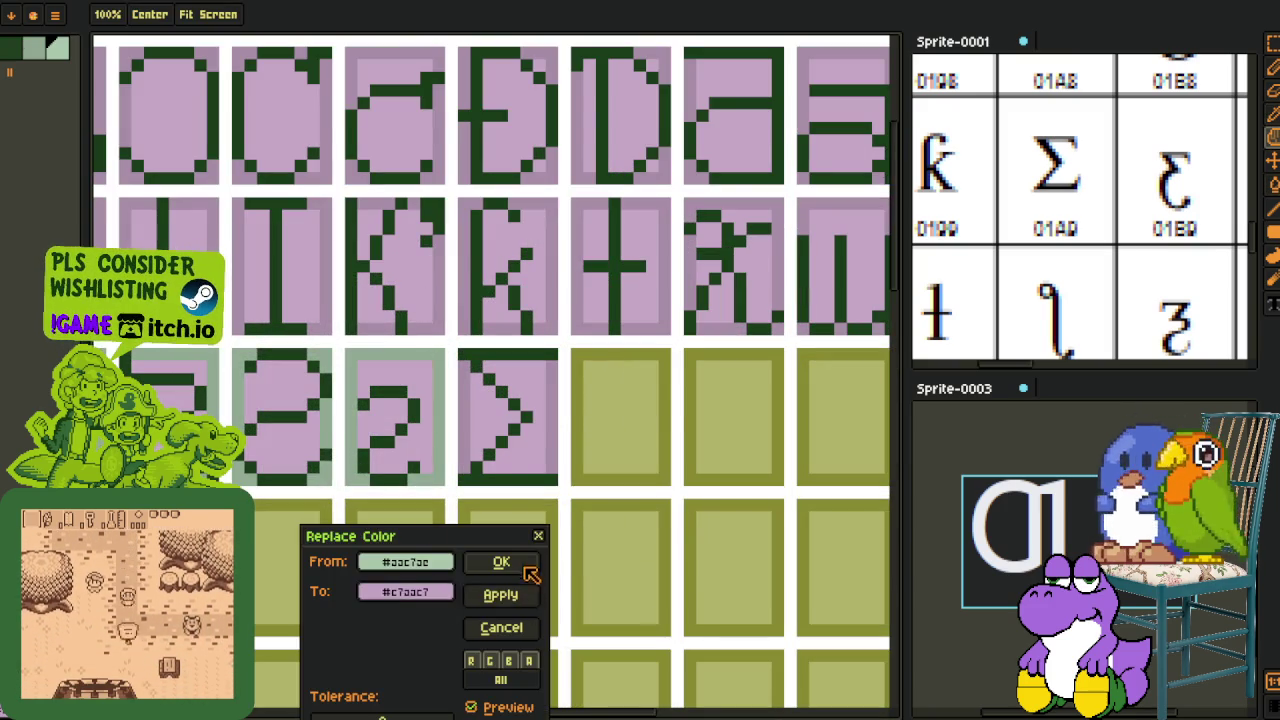
left_click(512, 564)
key("shift+r")
left_click(505, 564)
scroll(470, 482, "down", 5)
scroll(700, 320, "down", 3)
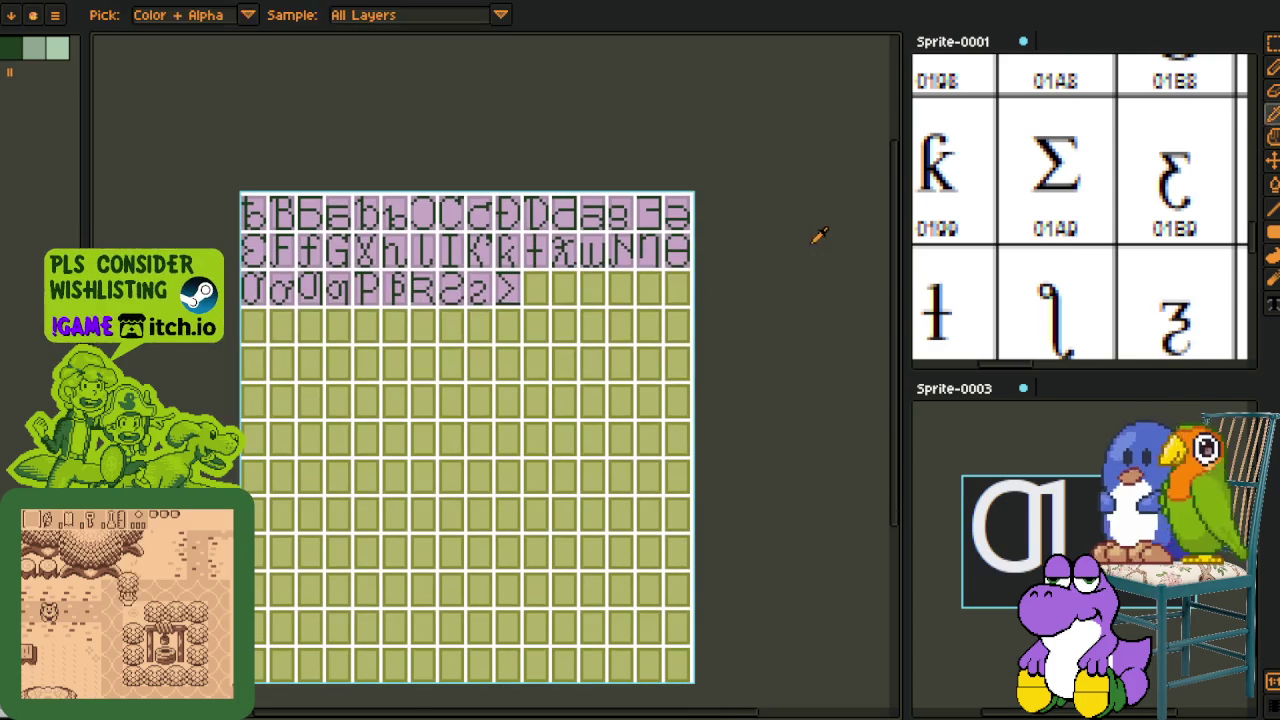
key("h")
left_click_drag(1091, 263, 1080, 196)
Step: Select the middle glyph cell, clear it, then undo the clear
key("o")
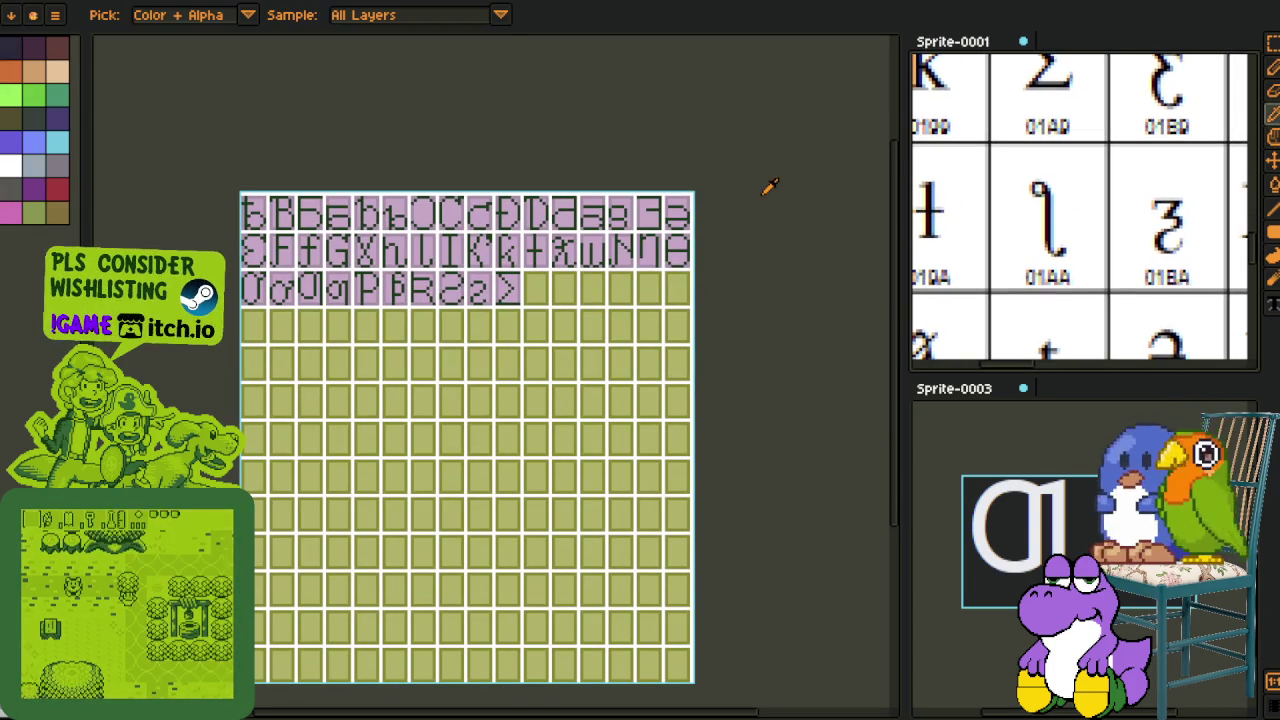
scroll(1080, 215, "down", 2)
scroll(513, 222, "up", 2)
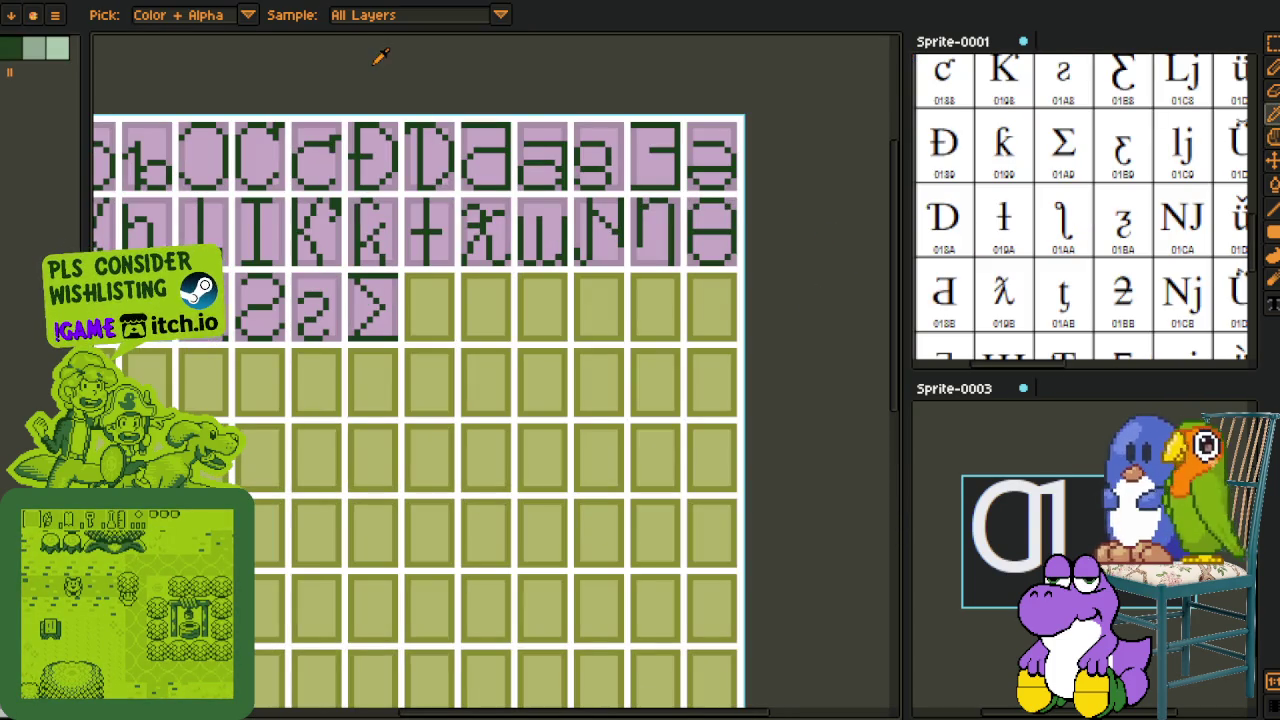
scroll(563, 186, "up", 3)
scroll(457, 86, "down", 3)
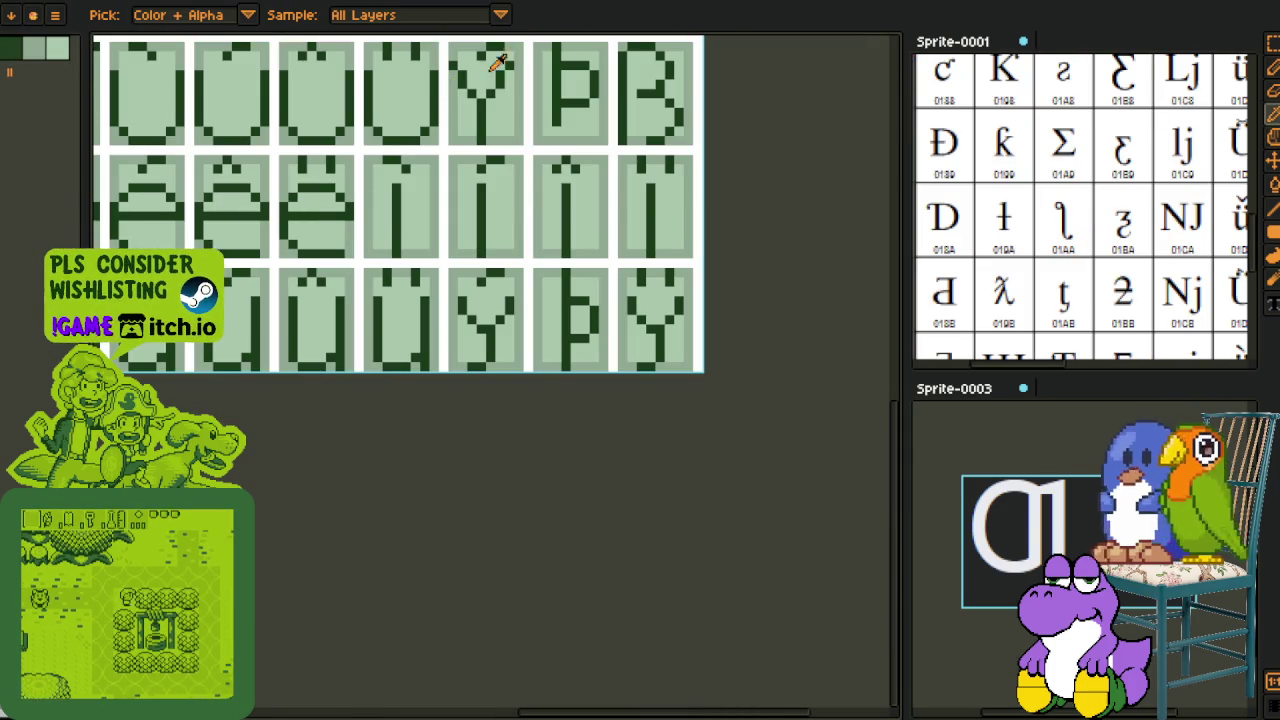
scroll(496, 300, "down", 2)
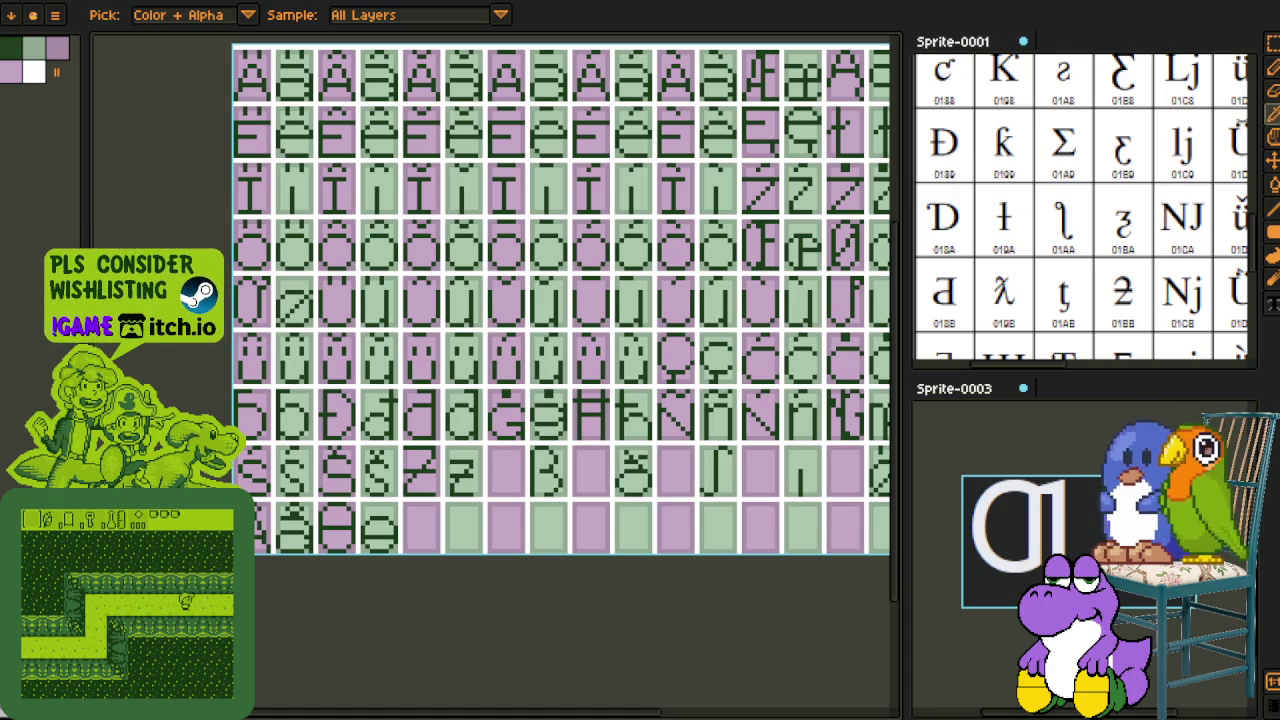
scroll(390, 340, "down", 3)
scroll(414, 337, "up", 3)
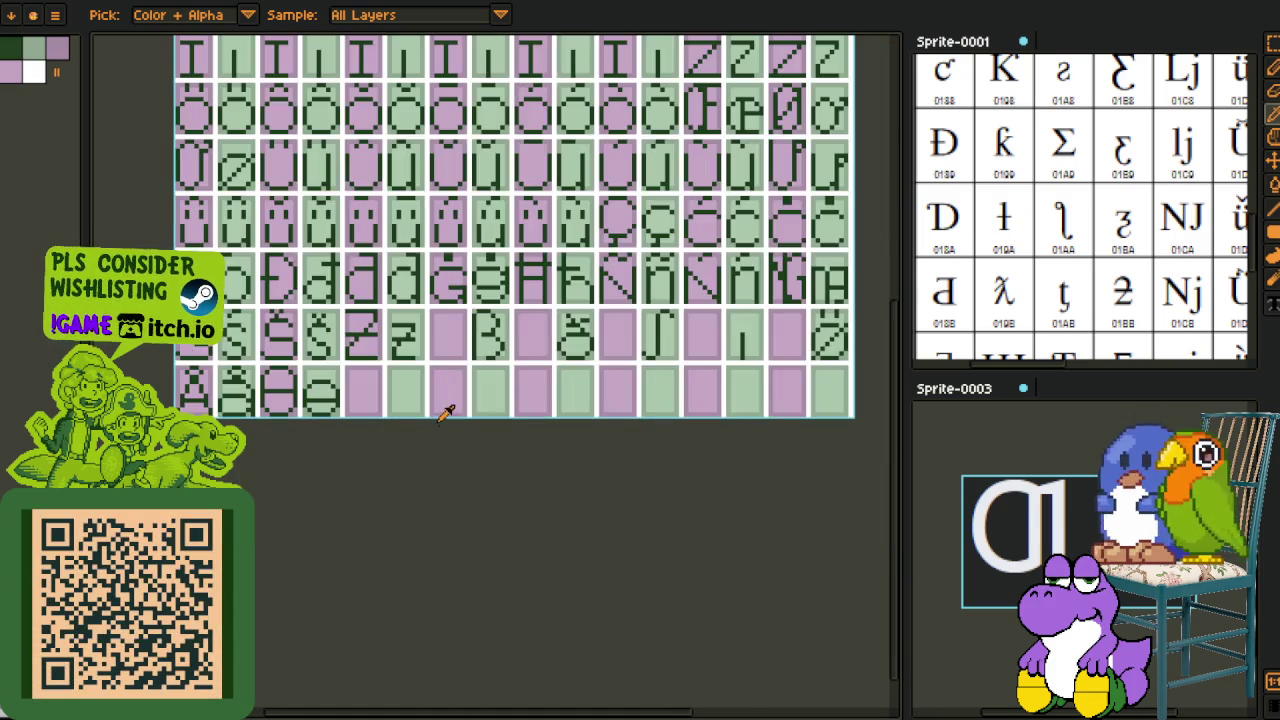
left_click_drag(486, 440, 600, 510)
key("m")
scroll(513, 401, "up", 3)
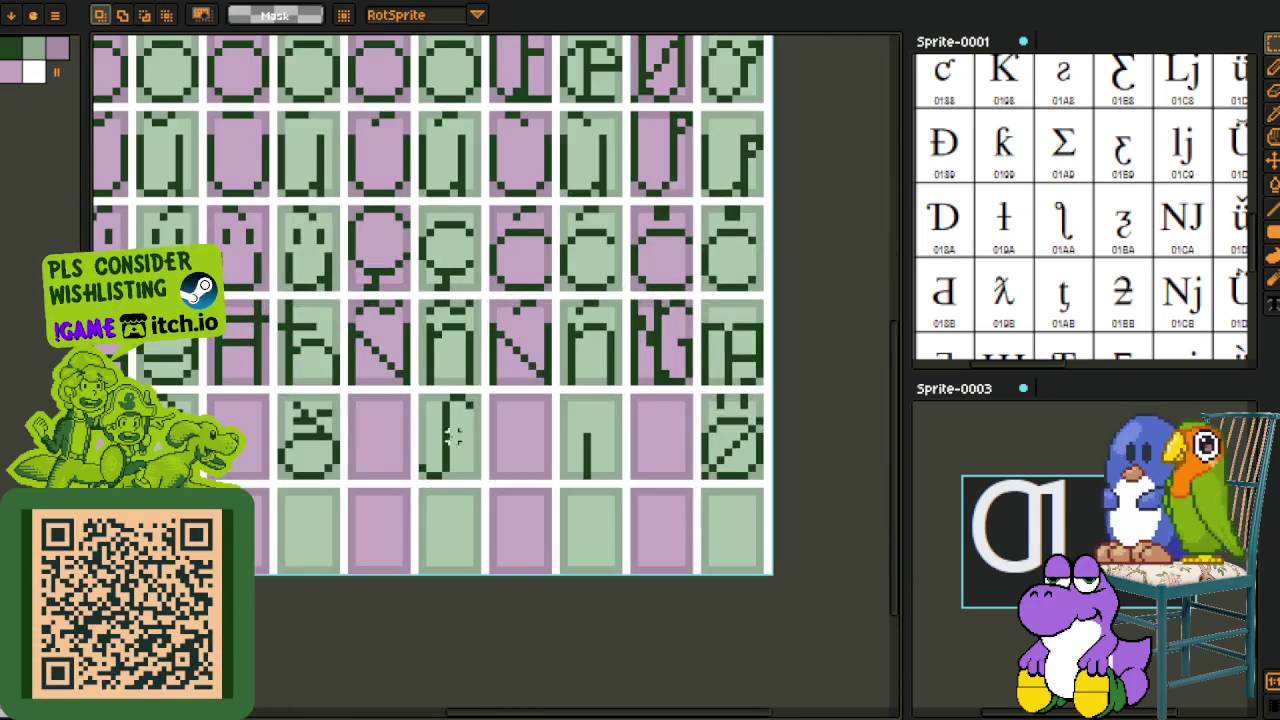
scroll(428, 490, "up", 2)
left_click_drag(390, 520, 578, 258)
key("Delete")
key("ctrl+z")
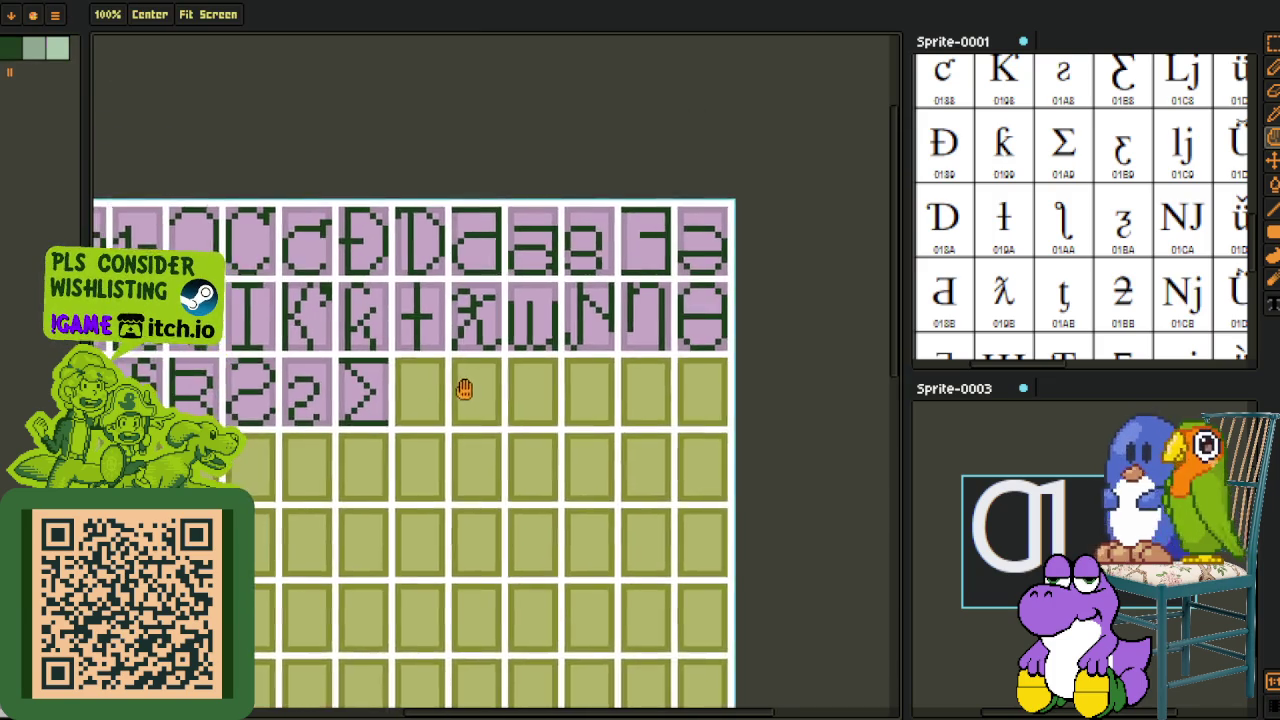
Step: Paste the glyph into the empty cell, mirror it horizontally, and shift it one pixel left
scroll(443, 408, "up", 2)
scroll(443, 408, "up", 5)
key("ctrl+v")
left_click_drag(689, 456, 359, 299)
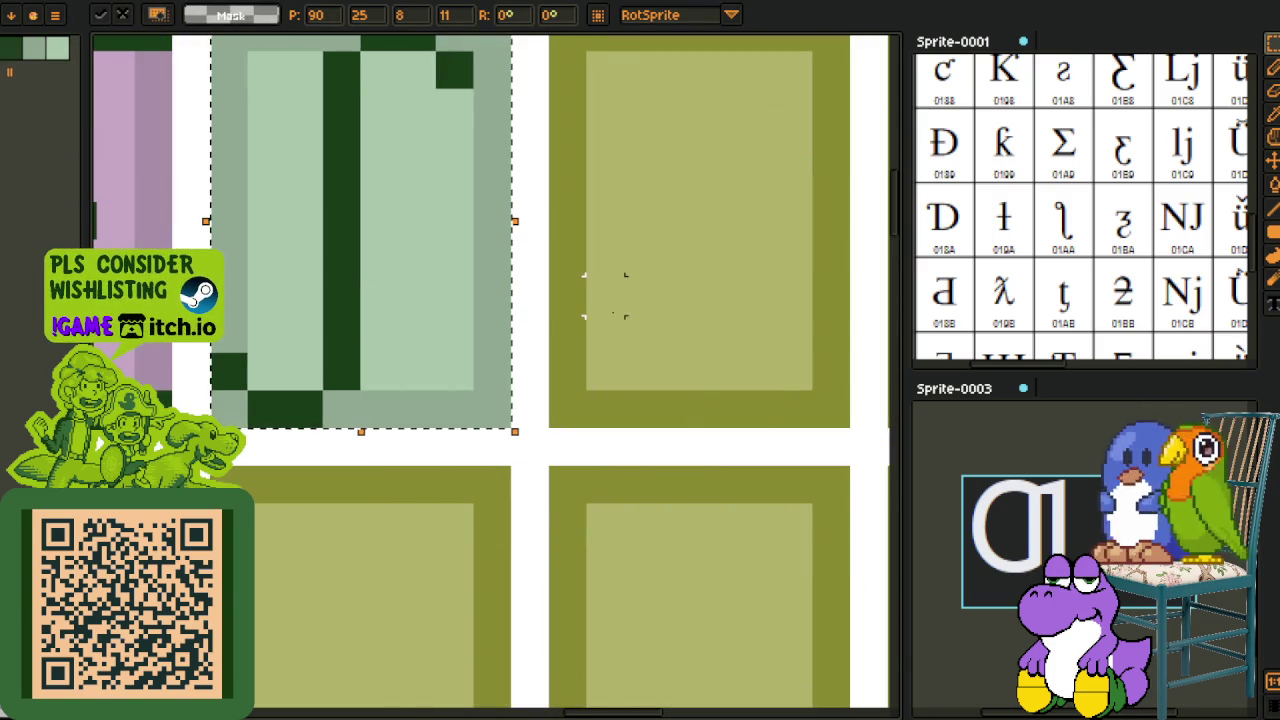
key("shift+h")
scroll(605, 295, "down", 2)
key("Return")
scroll(490, 285, "up", 1)
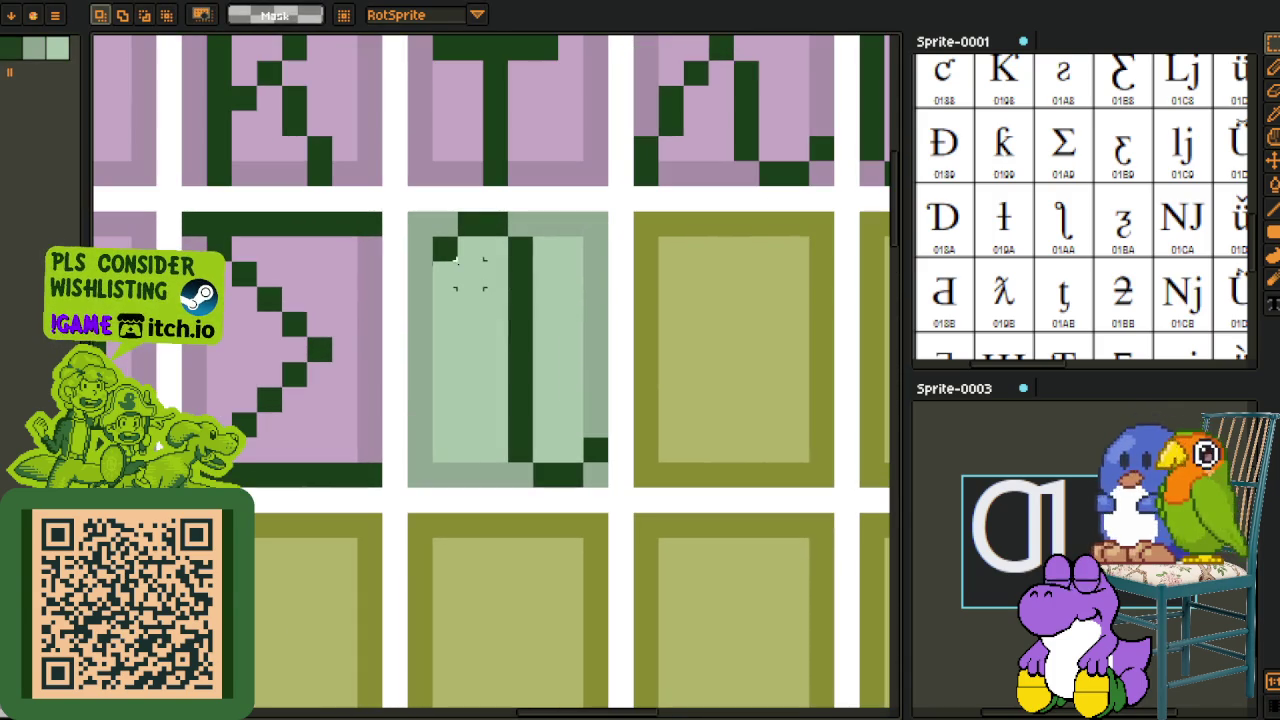
mouse_move(445, 245)
left_mouse_down()
mouse_move(460, 360)
mouse_move(606, 471)
left_mouse_up()
key("Left")
key("ctrl+d")
Step: Fill the lower-left gap pixel and paint the leftover olive column with the light background
key("b")
left_click(418, 472, "alt")
left_click(412, 455)
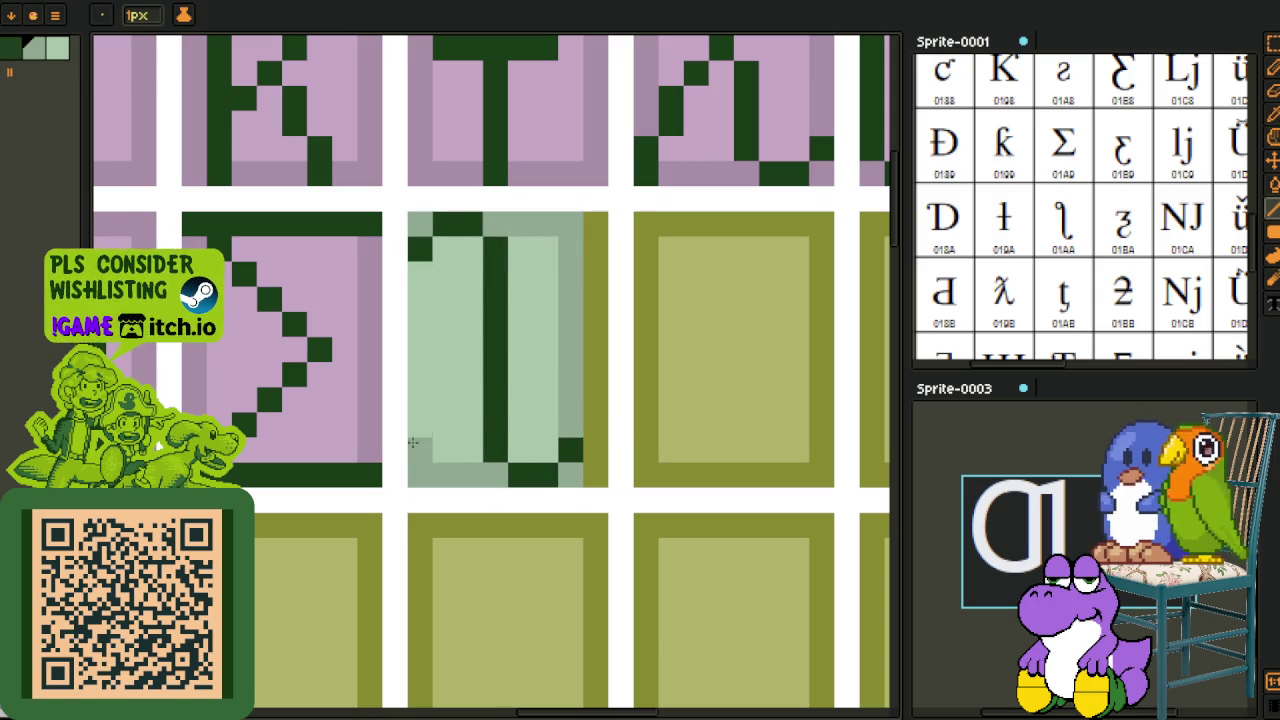
left_click(545, 290, "alt")
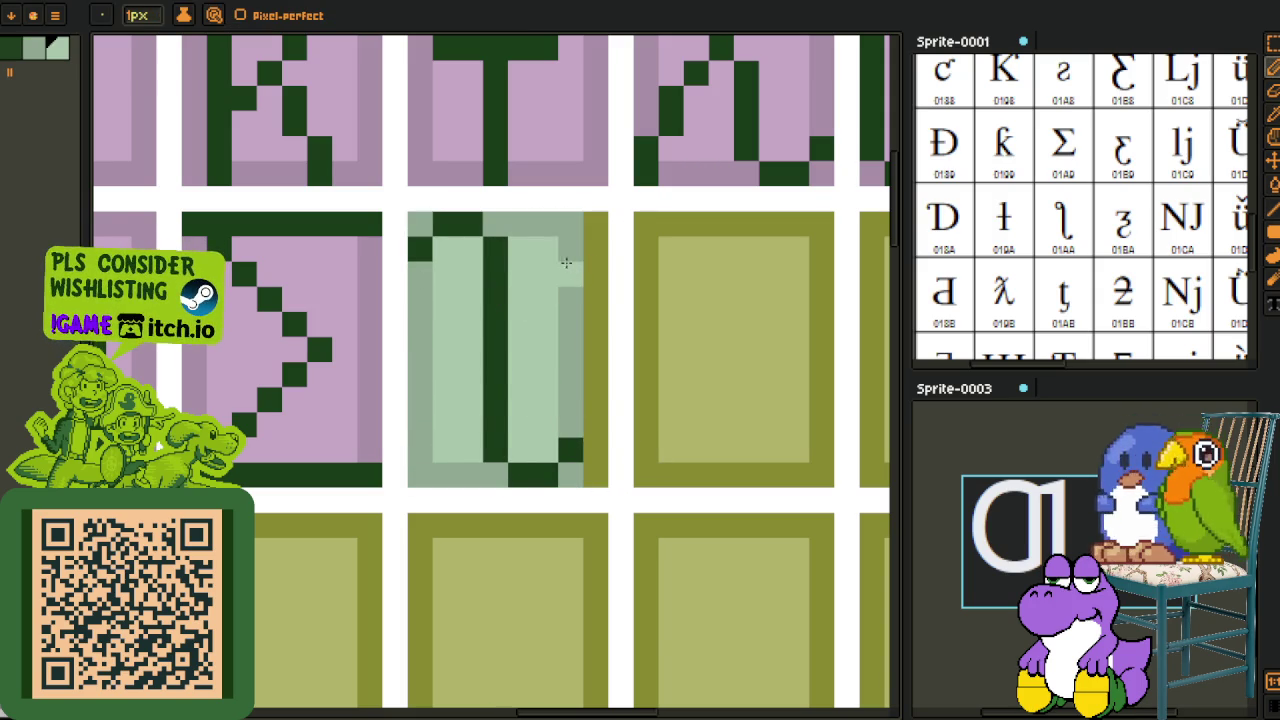
left_click(571, 229, "alt")
key("g")
left_click(586, 234)
Step: Add a dark glyph pixel below the tall stroke
scroll(580, 220, "down", 5)
scroll(709, 329, "up", 3)
scroll(443, 380, "up", 2)
scroll(410, 410, "up", 2)
left_click(380, 414, "alt")
left_click(381, 449)
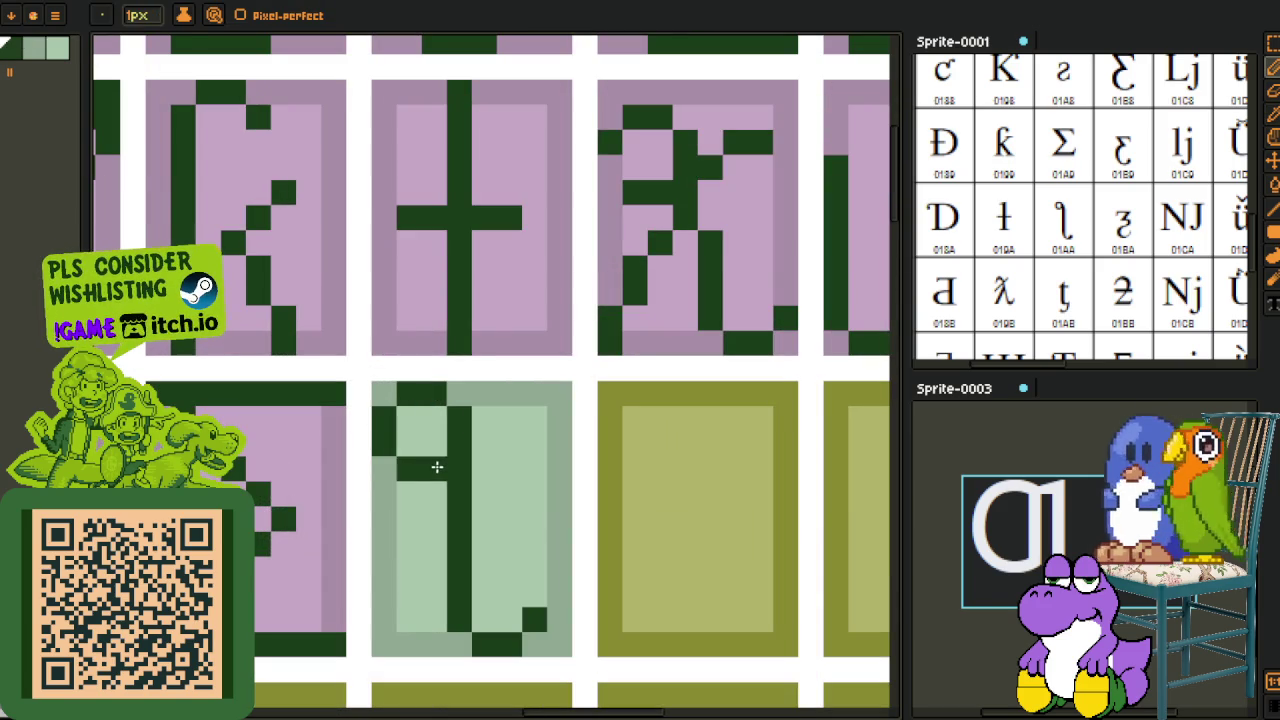
Step: Replace the new cell's grey-green background with lilac
scroll(430, 420, "down", 5)
left_click_drag(480, 362, 480, 318)
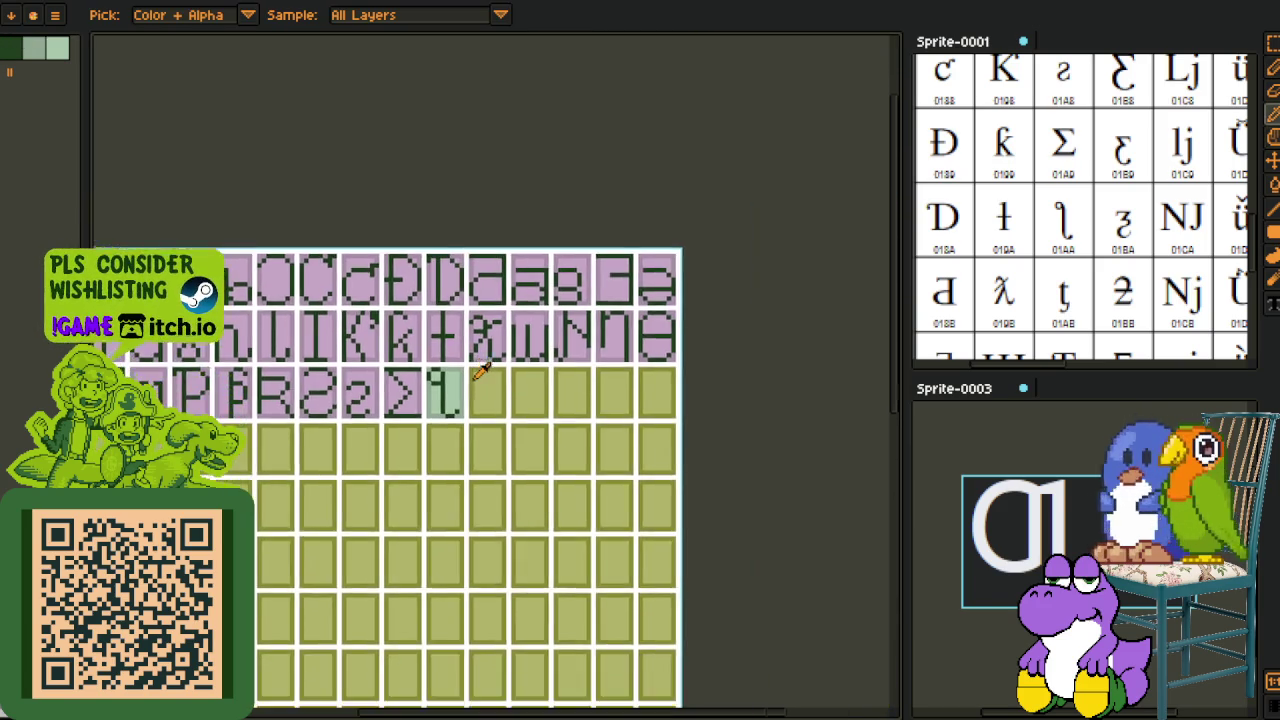
scroll(470, 400, "up", 2)
scroll(292, 424, "up", 2)
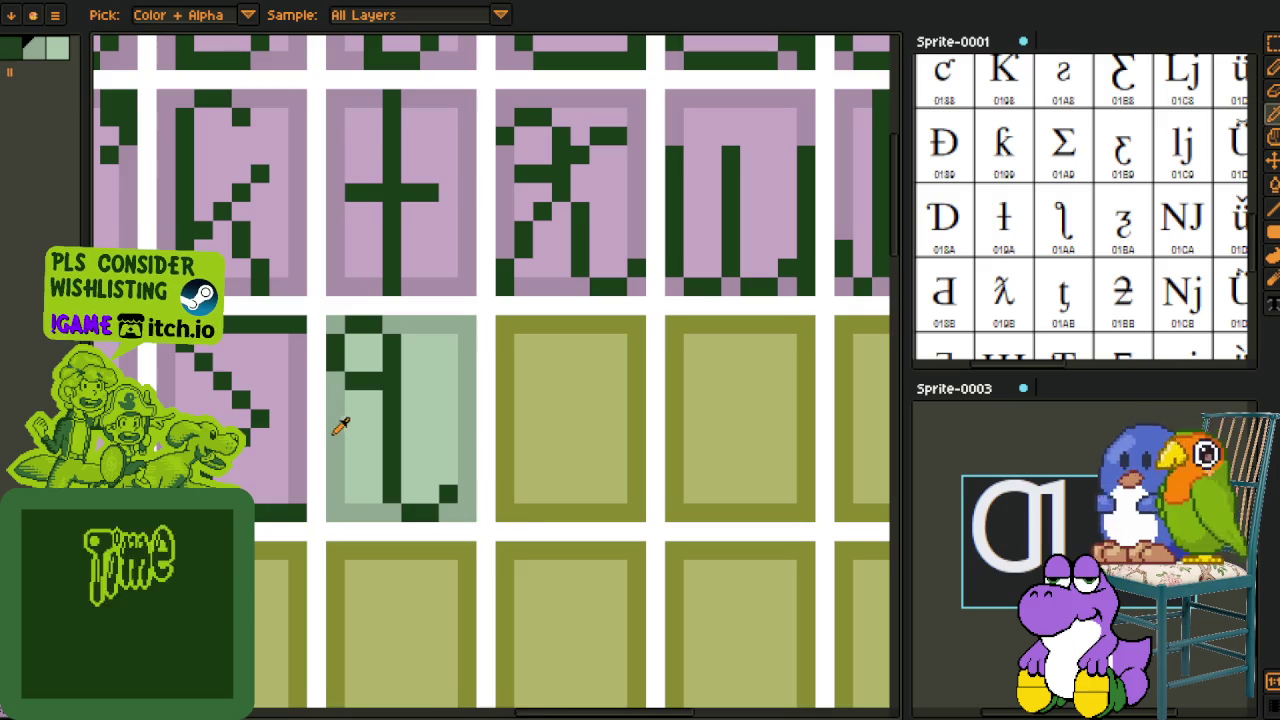
key("shift+r")
left_click(512, 566)
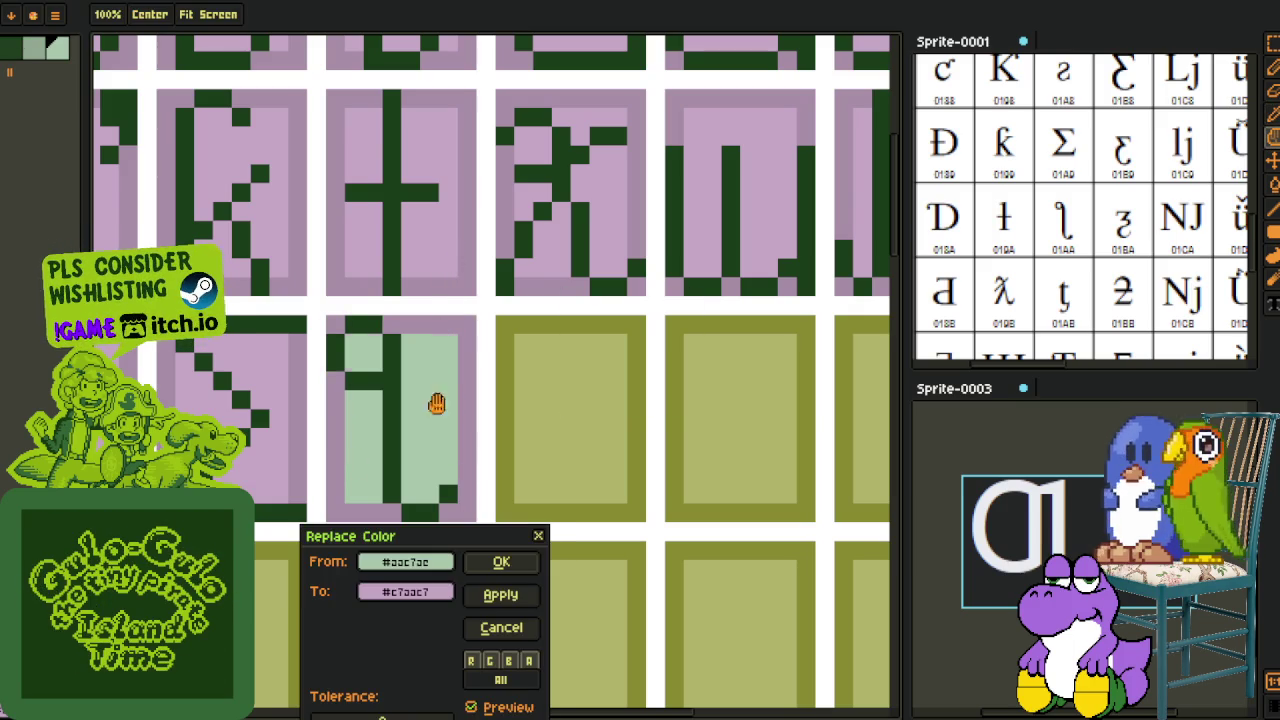
key("shift+r")
left_click(512, 566)
Step: Save the glyph sheet with Ctrl+S
scroll(520, 430, "down", 4)
key("ctrl+s")
key("i")
scroll(1049, 249, "down", 1)
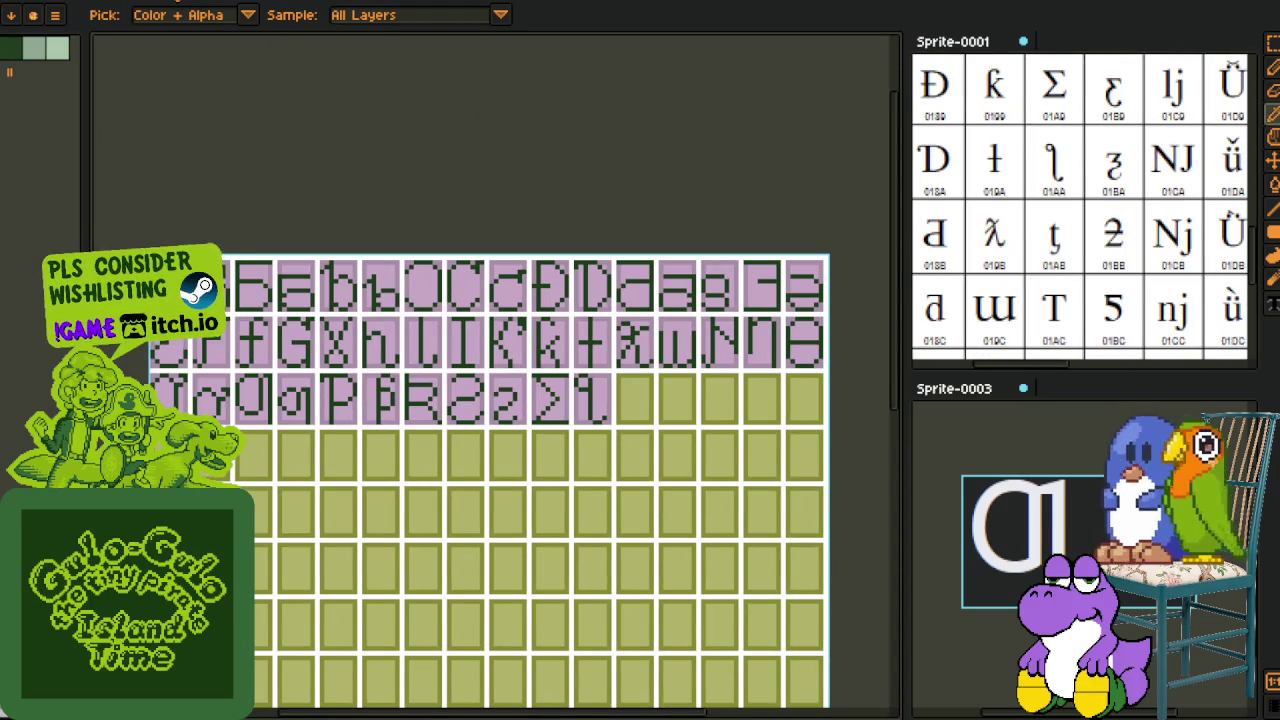
Step: Select an existing t glyph on the lilac sheet and copy it
key("ctrl+Tab")
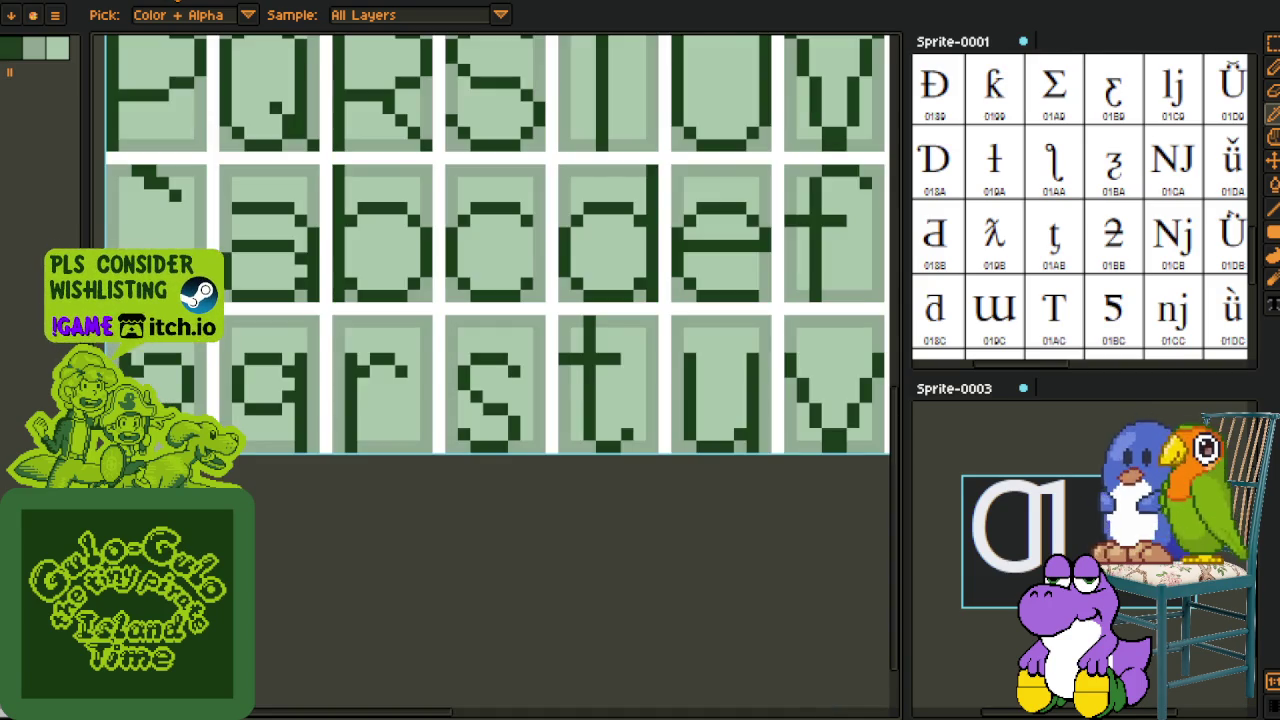
scroll(425, 254, "down", 2)
key("ctrl+Tab")
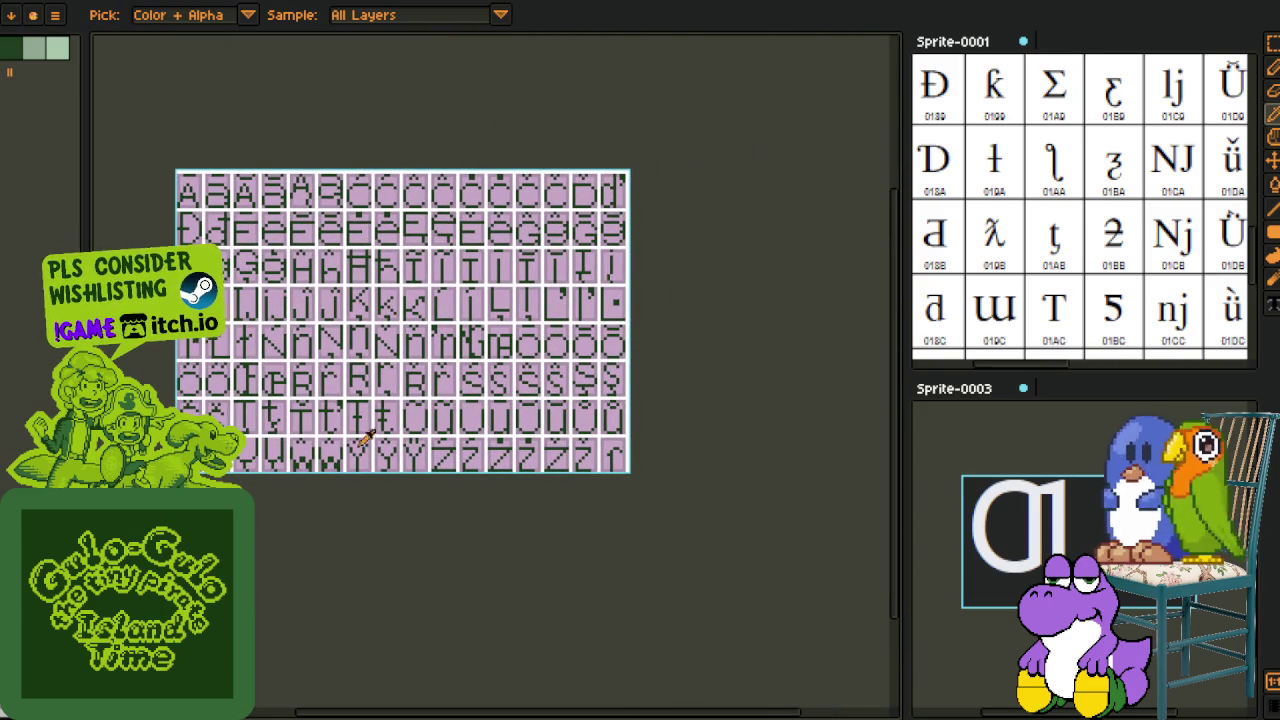
scroll(393, 424, "up", 2)
scroll(346, 420, "up", 2)
scroll(443, 454, "up", 1)
scroll(485, 380, "up", 1)
scroll(400, 372, "up", 1)
scroll(303, 365, "up", 1)
left_click_drag(296, 350, 392, 486)
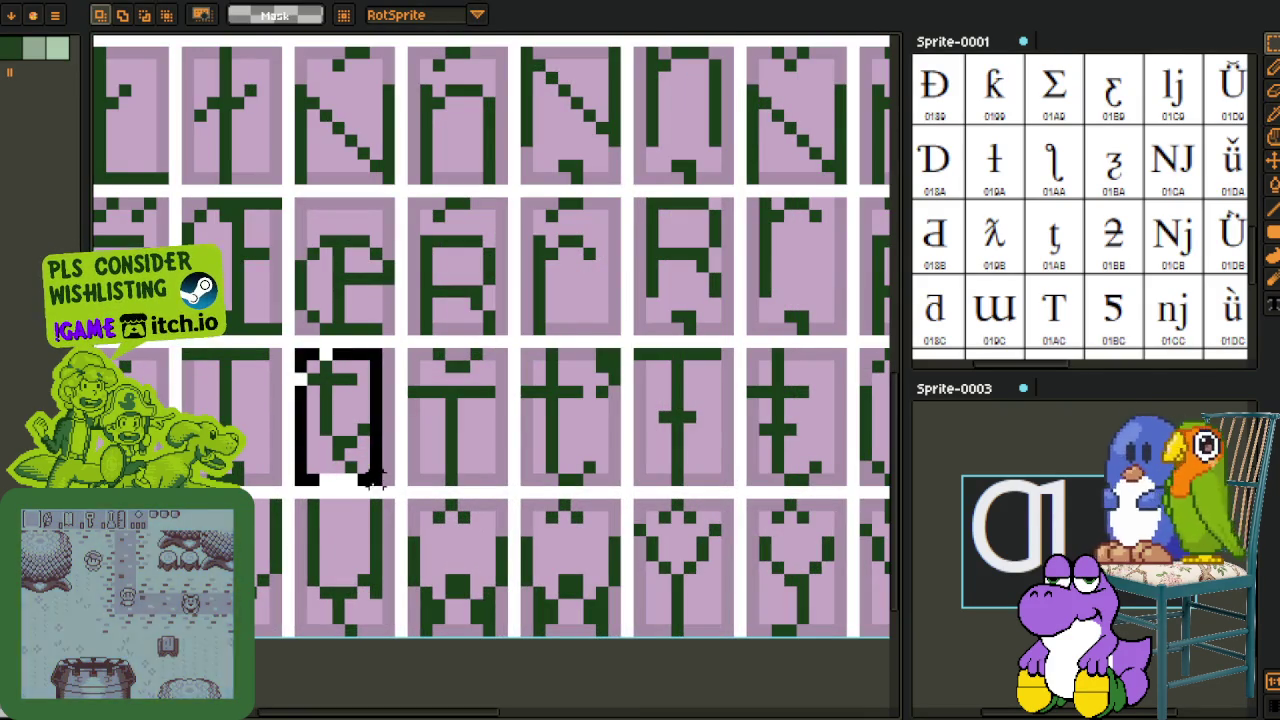
key("Delete")
key("ctrl+z")
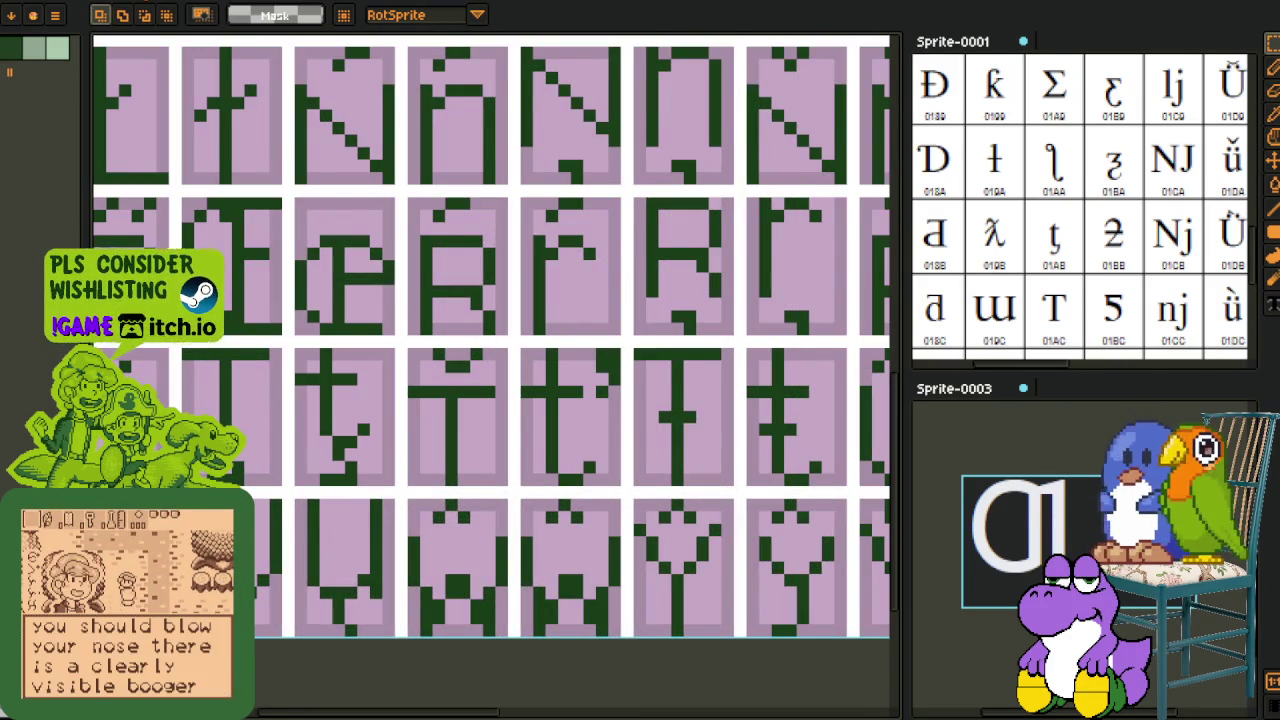
Step: Paste the t glyph into the empty cell after the ƪ-like glyph
scroll(488, 441, "down", 3)
key("ctrl+Tab")
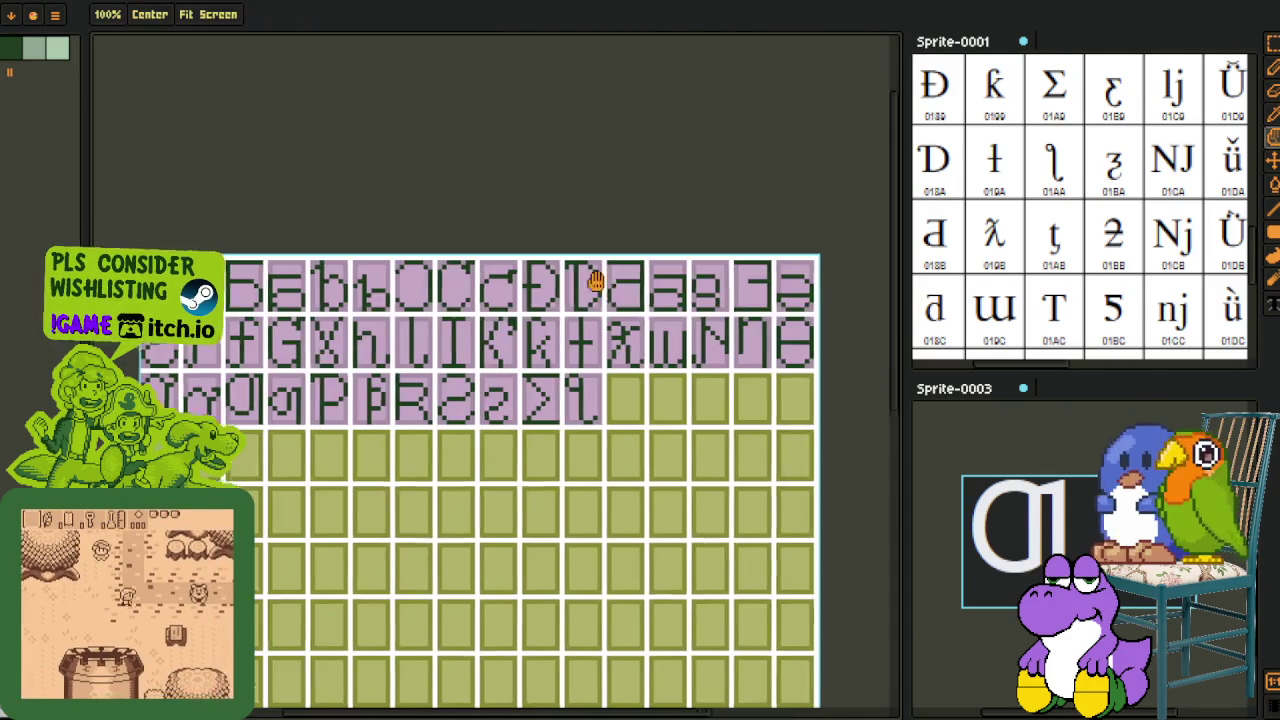
scroll(488, 400, "up", 2)
scroll(500, 443, "up", 1)
key("ctrl+v")
left_click_drag(500, 443, 406, 386)
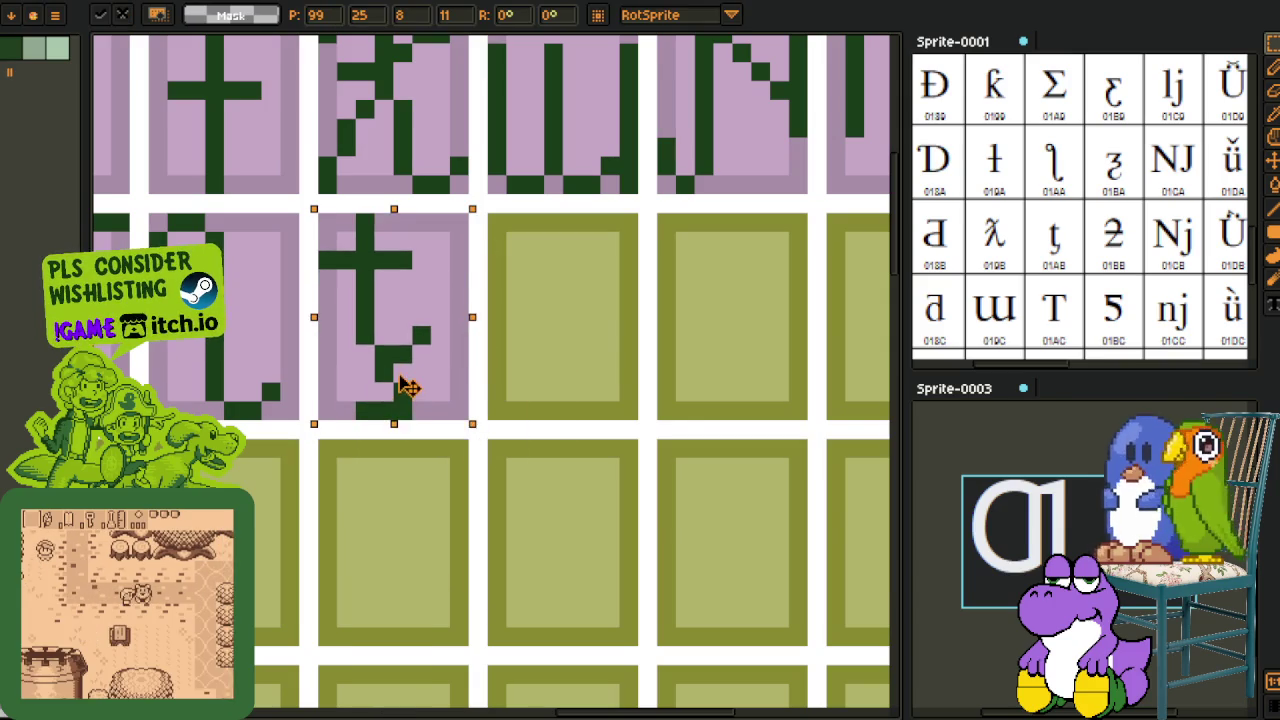
key("ctrl+d")
Step: Paint a lilac pixel over the t's dark tail to form the hook
key("i")
scroll(456, 364, "up", 1)
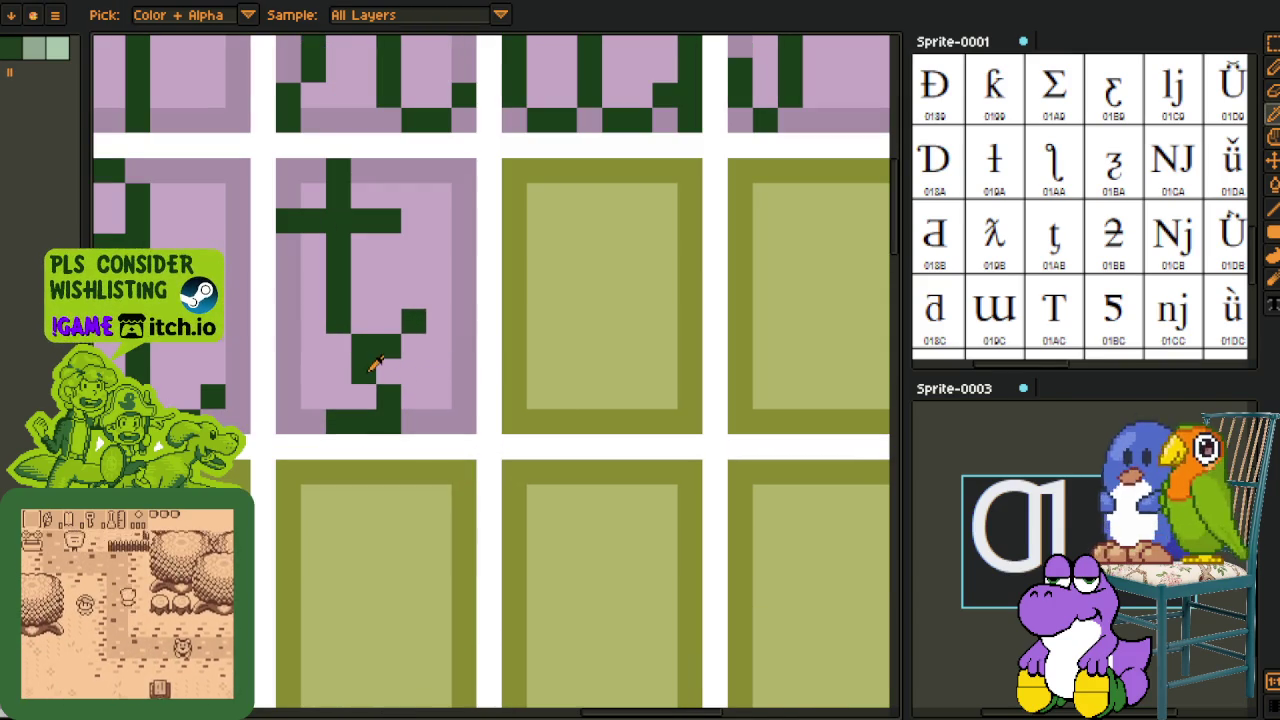
key("b")
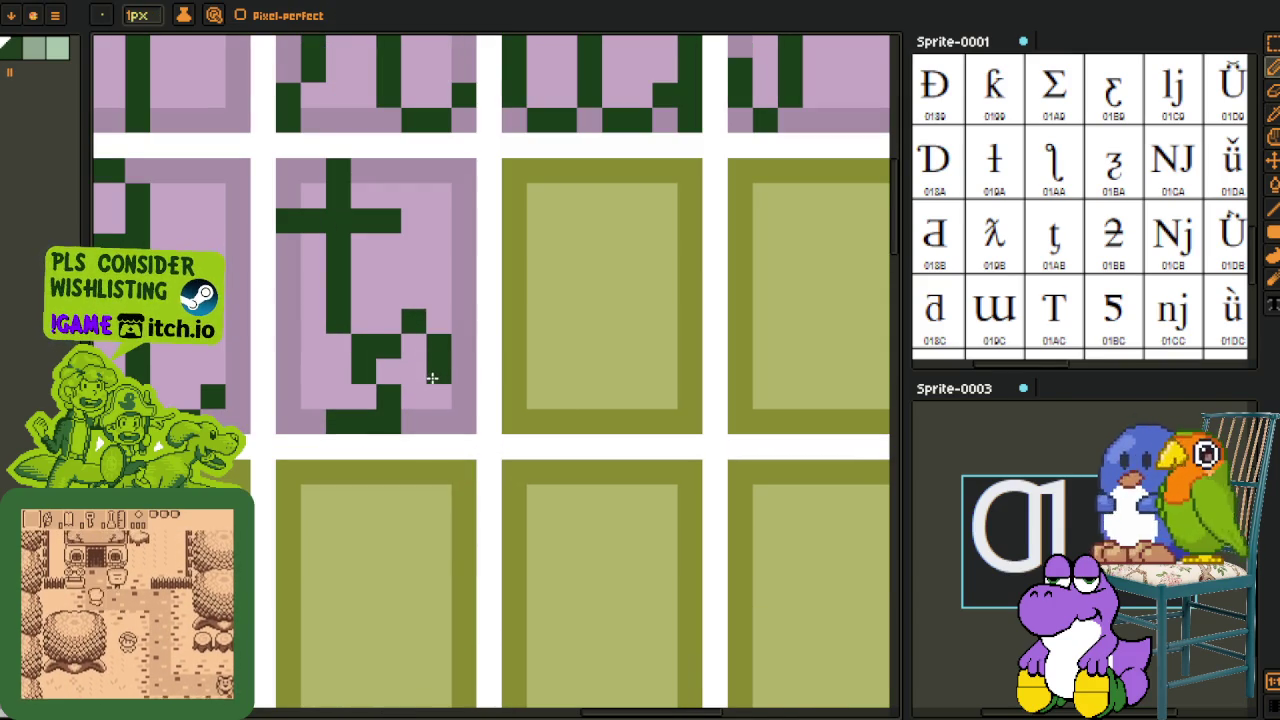
left_click(414, 371, "alt")
left_click(372, 381)
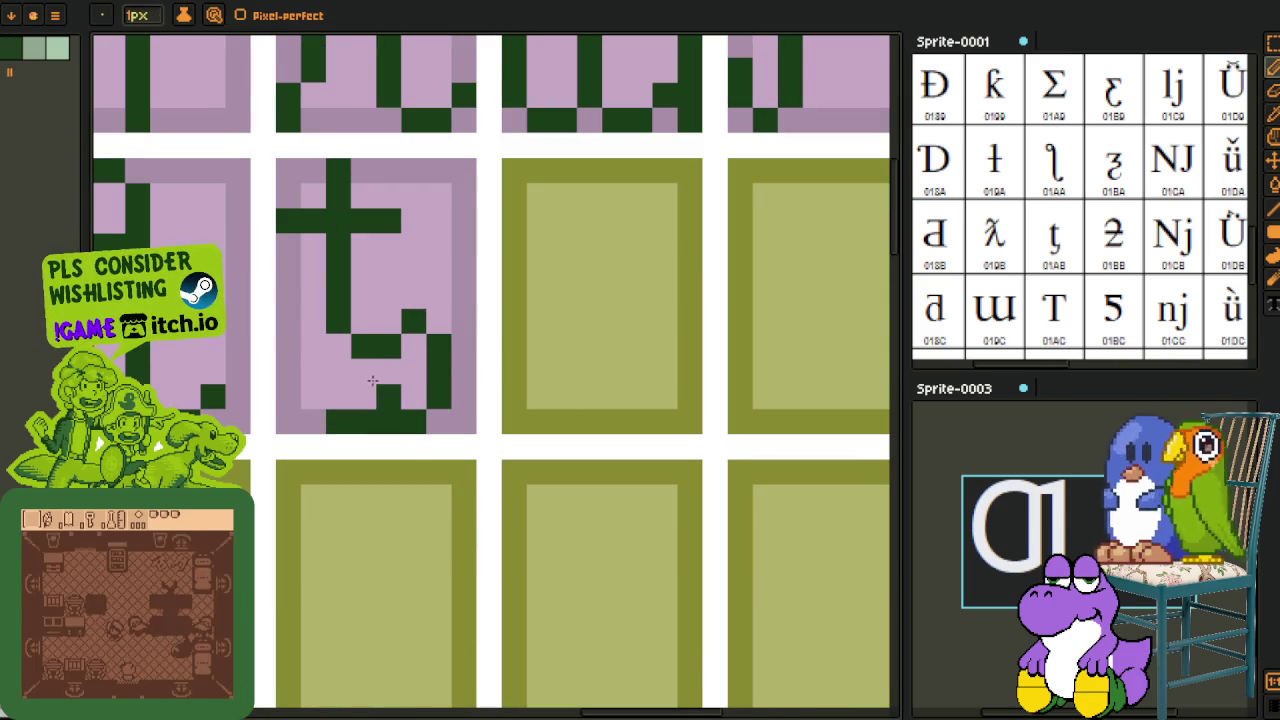
scroll(390, 412, "down", 4)
scroll(410, 400, "down", 2)
key("h")
mouse_move(423, 423)
left_mouse_down()
mouse_move(514, 323)
mouse_move(921, 276)
mouse_move(903, 241)
left_mouse_up()
Step: Select the T glyph cell in the green ASCII font sprite to copy it
key("i")
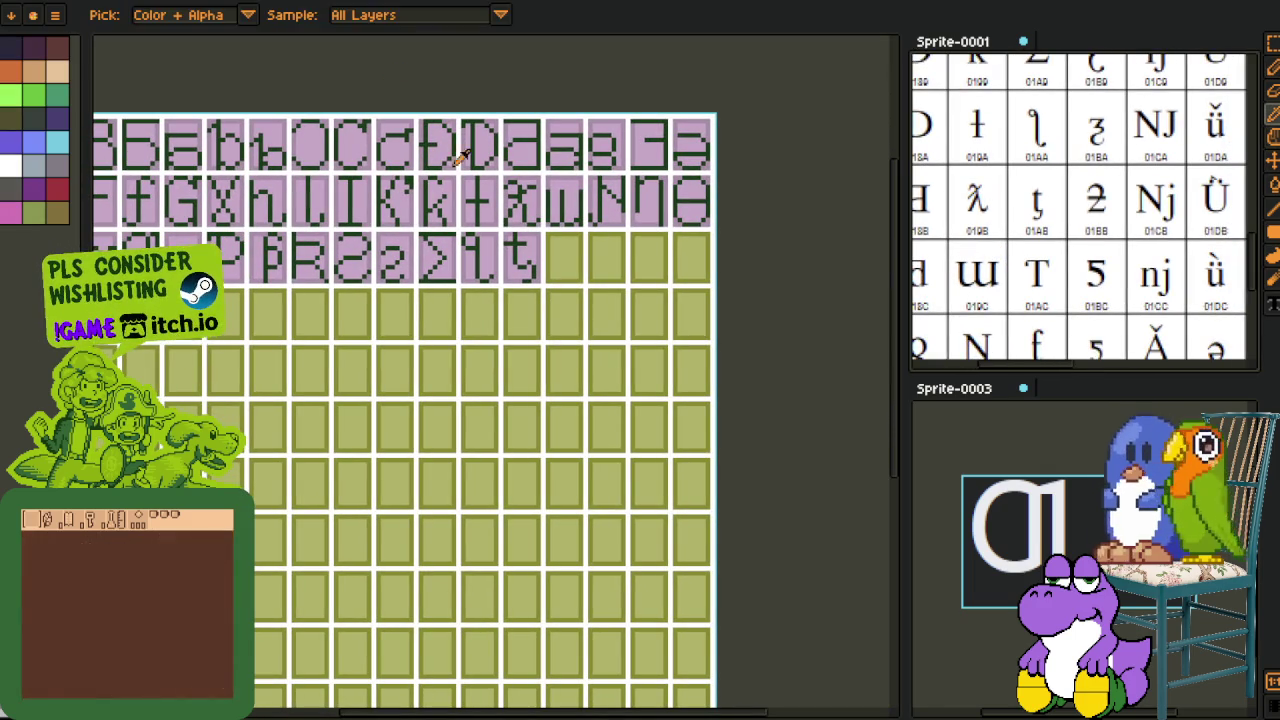
key("ctrl+Tab")
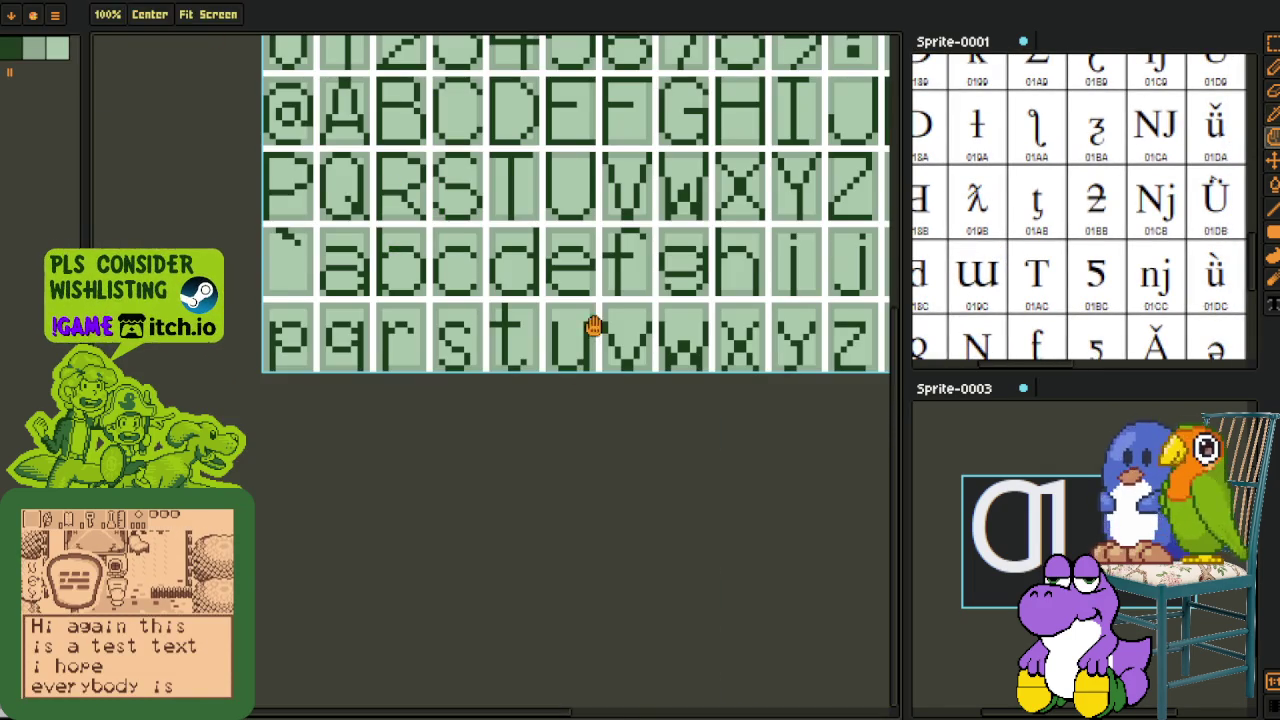
scroll(591, 323, "up", 2)
scroll(432, 437, "up", 2)
key("m")
left_click_drag(441, 449, 320, 264)
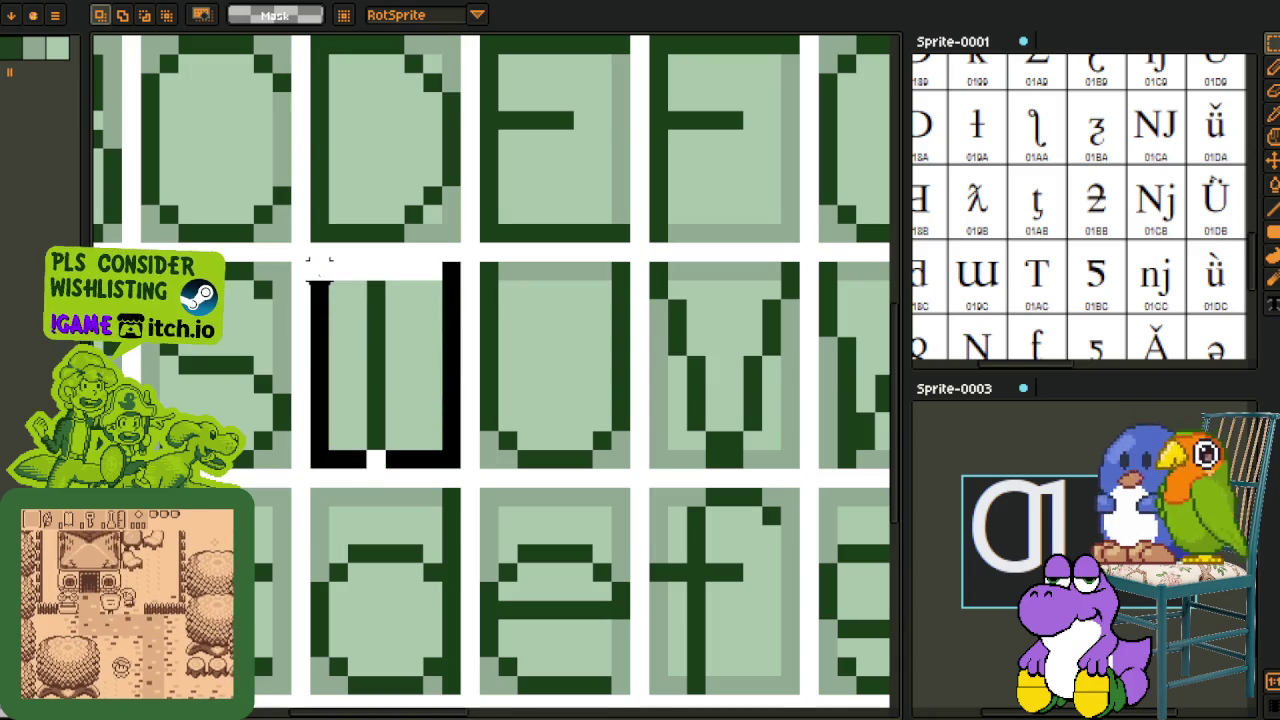
key("ctrl+Tab")
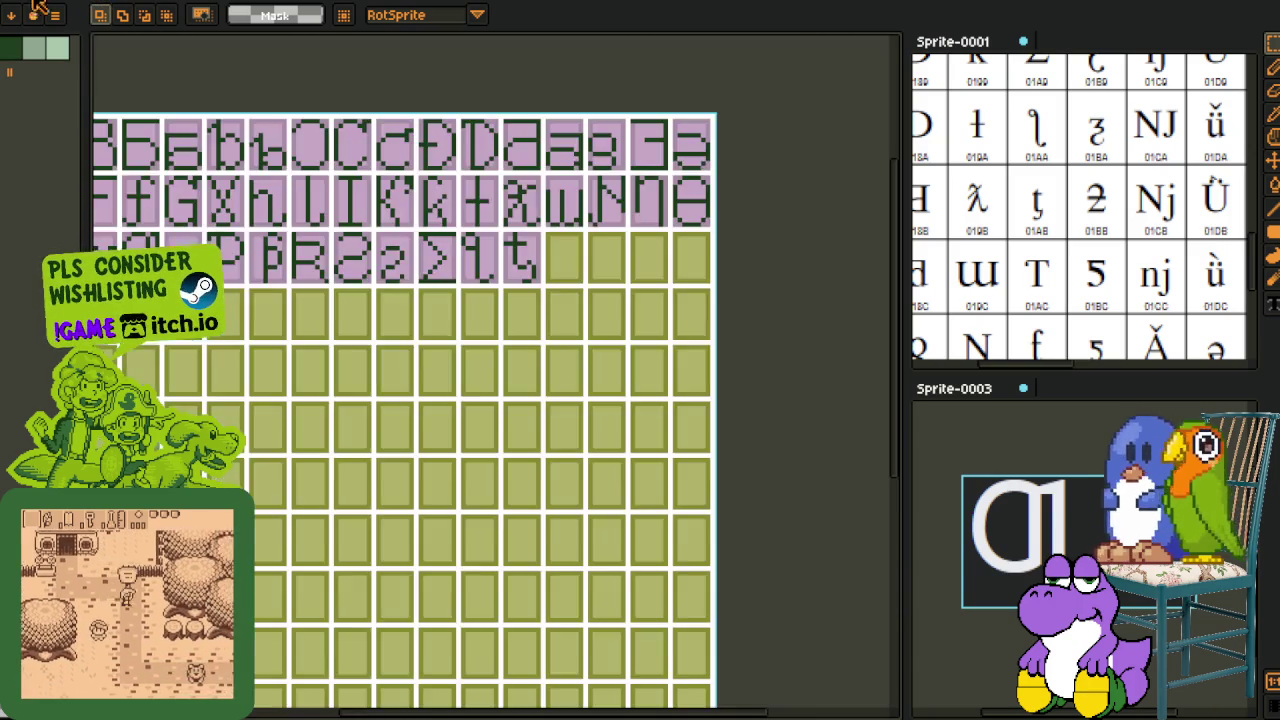
Step: Paste the T into the next empty lilac-sheet cell and nudge it one pixel right
scroll(543, 357, "up", 1)
scroll(500, 328, "up", 2)
key("ctrl+v")
mouse_move(491, 437)
left_mouse_down()
mouse_move(400, 266)
mouse_move(380, 254)
left_mouse_up()
key("w")
left_click(366, 220)
key("Right")
scroll(540, 222, "down", 4)
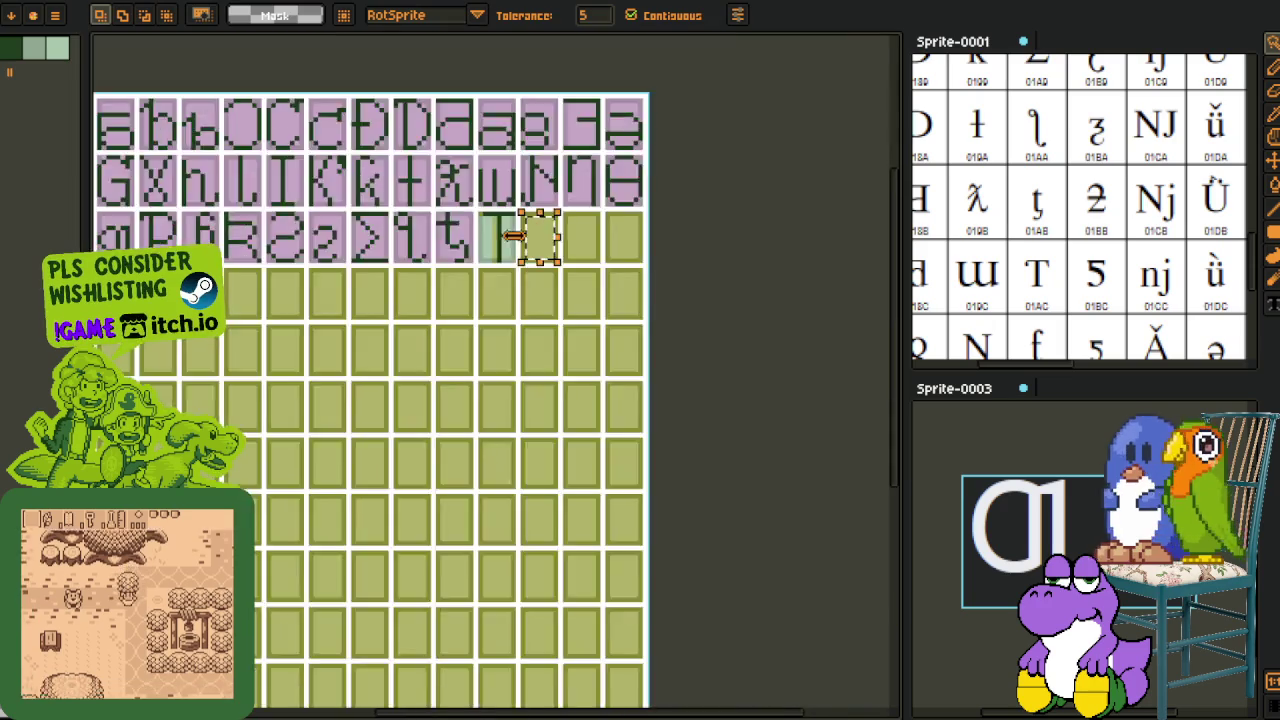
scroll(506, 131, "down", 2)
scroll(300, 220, "up", 4)
key("i")
Step: Raise the block at the crossbar's left end two pixels to form the hook
scroll(295, 235, "up", 1)
scroll(280, 250, "up", 2)
key("m")
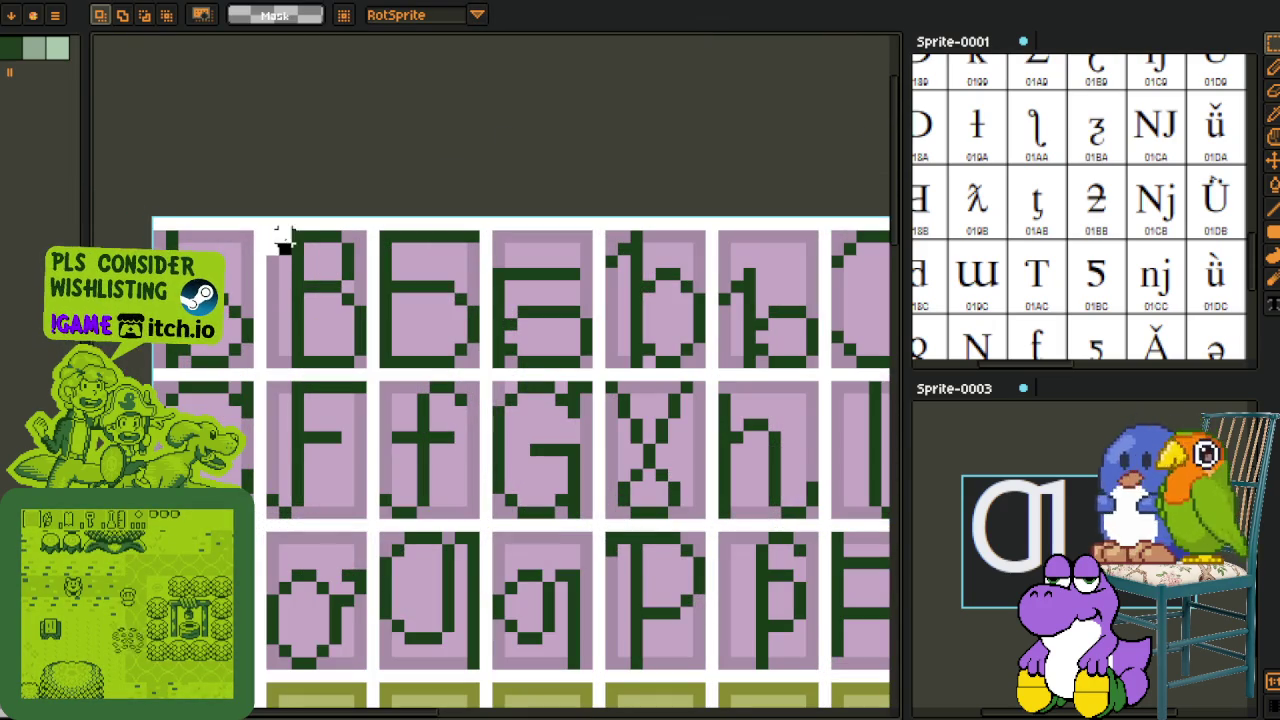
key("z")
scroll(277, 240, "down", 3)
scroll(590, 338, "up", 3)
scroll(590, 338, "up", 1)
scroll(590, 338, "down", 1)
key("m")
mouse_move(442, 316)
left_mouse_down()
mouse_move(519, 393)
mouse_move(500, 286)
left_mouse_up()
key("ctrl+d")
key("i")
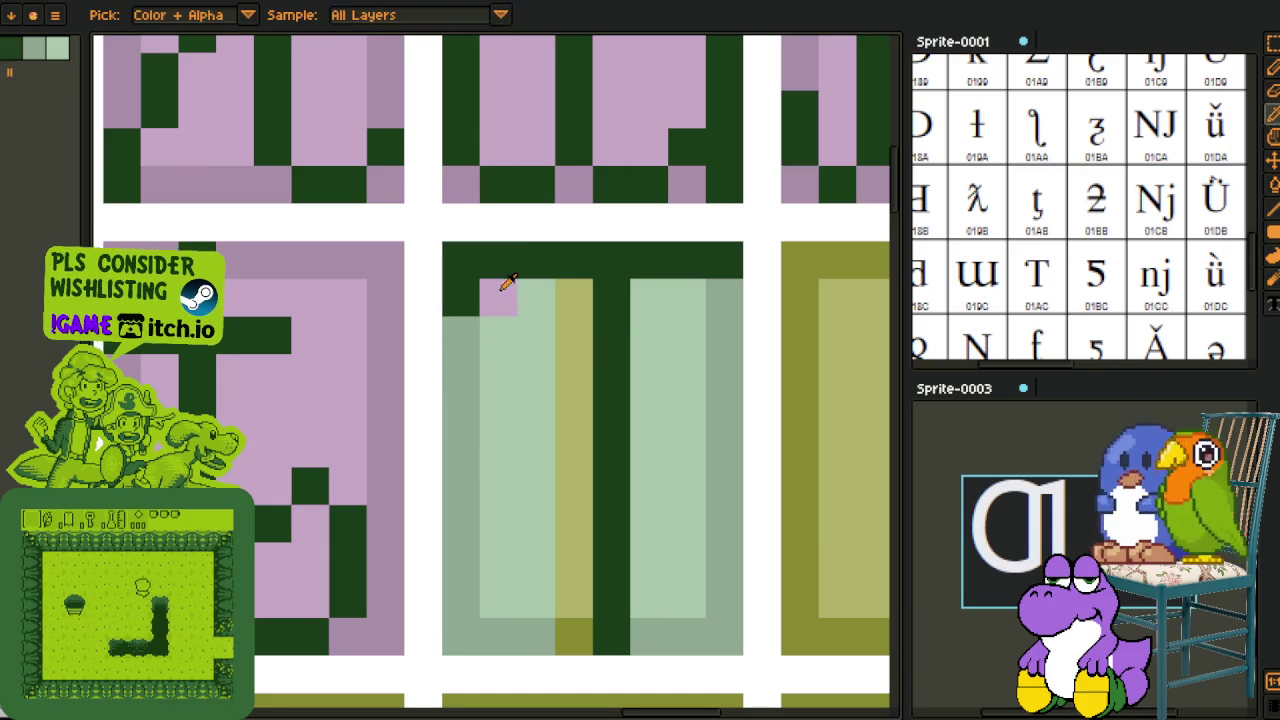
Step: Fill the light strips beside the T's stem with the sampled lilac
left_click(502, 288)
key("g")
left_click(521, 348)
left_click(649, 372)
key("i")
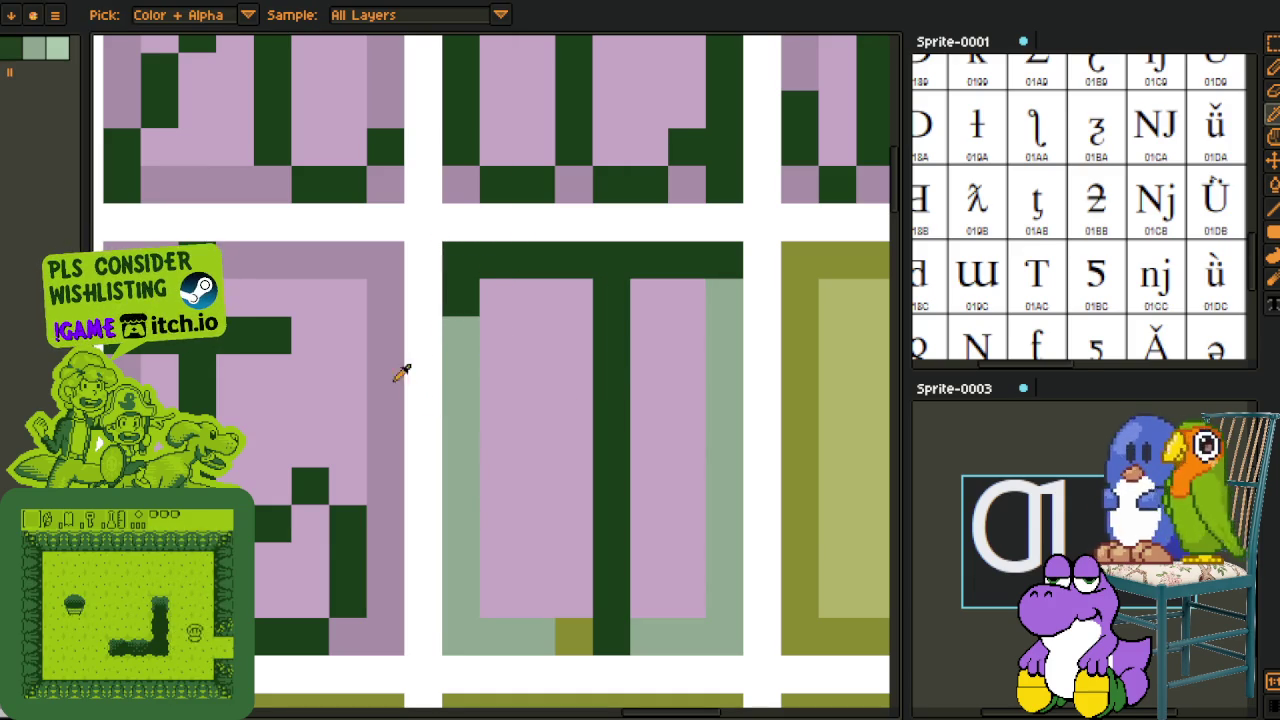
Step: Fill the remaining light and olive pixels around the T with the sampled mauve
left_click(381, 386)
key("g")
left_click(451, 423)
left_click(572, 633)
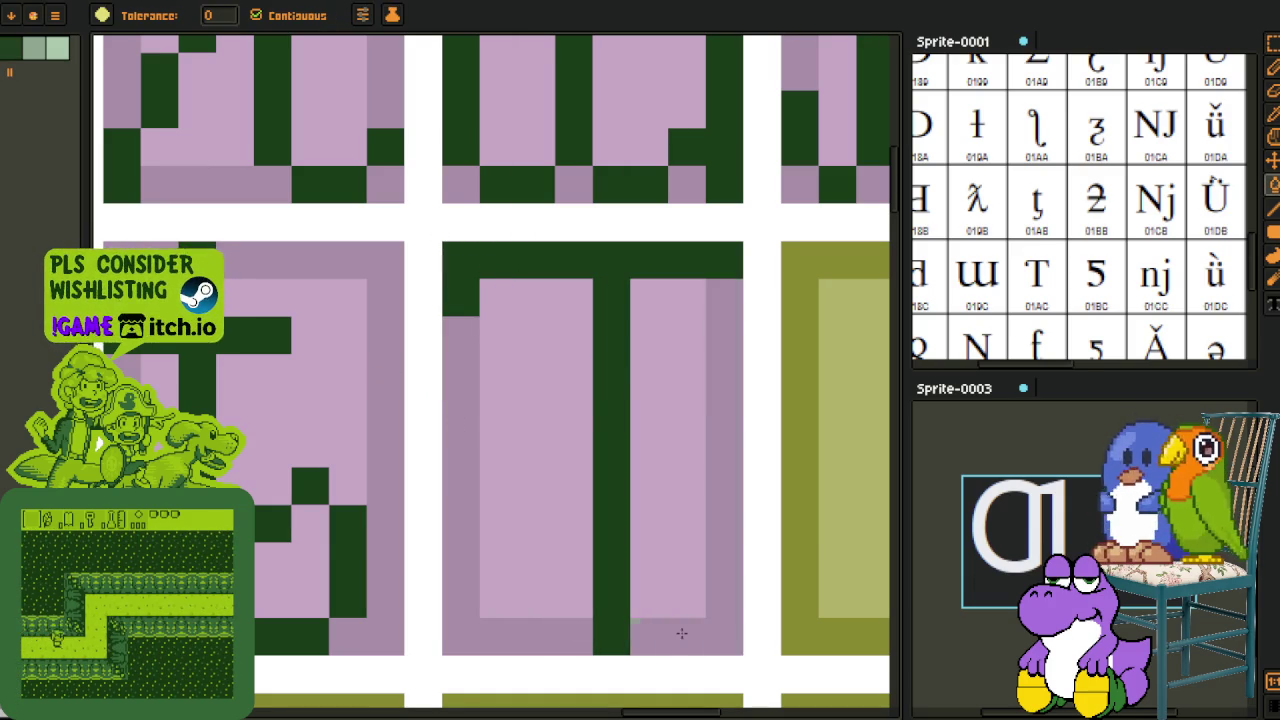
left_click(681, 633)
key("i")
scroll(648, 488, "down", 3)
left_click_drag(645, 268, 505, 98)
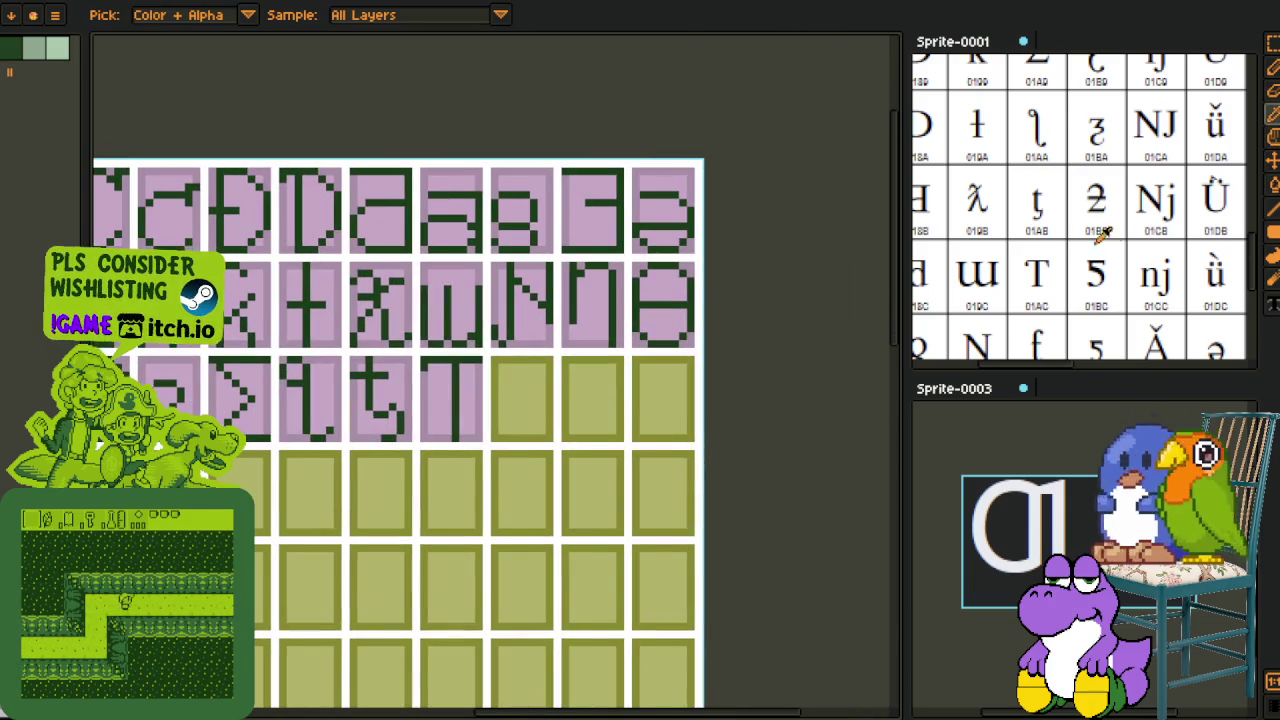
scroll(1088, 280, "down", 2)
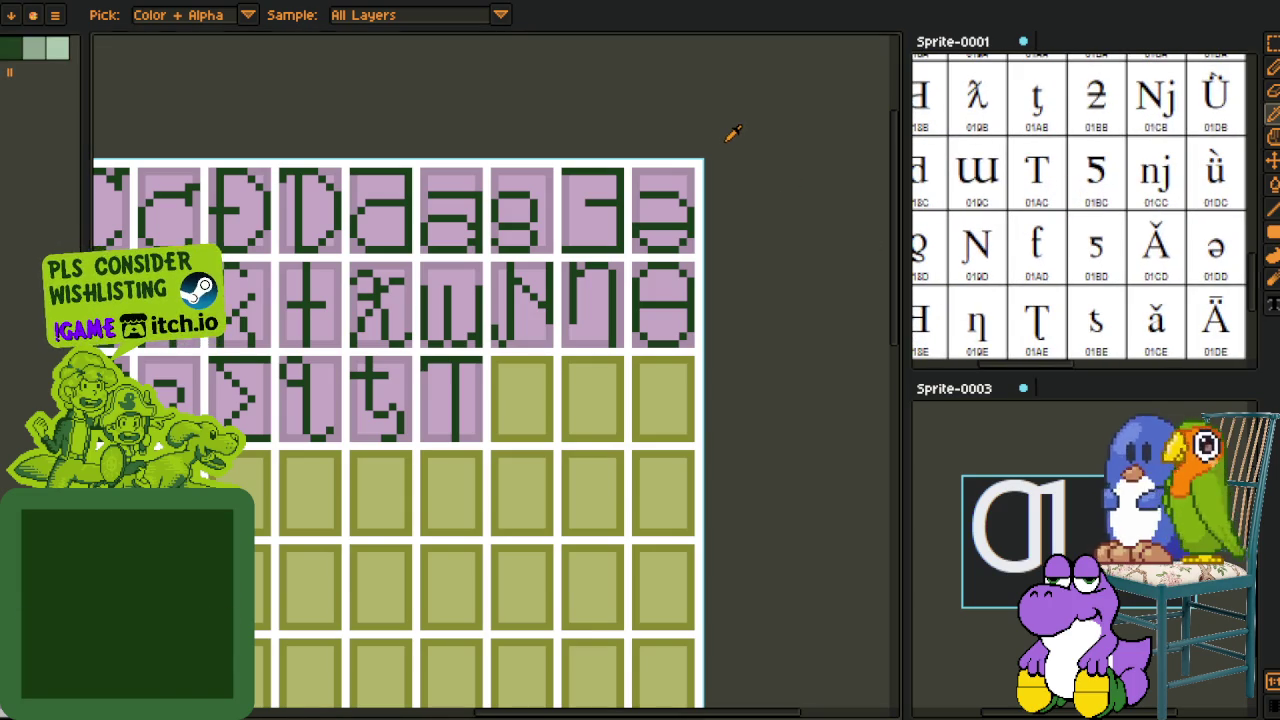
Step: Paste the copied cross glyph into the next empty cell of the third row
scroll(465, 183, "down", 1)
scroll(350, 348, "down", 1)
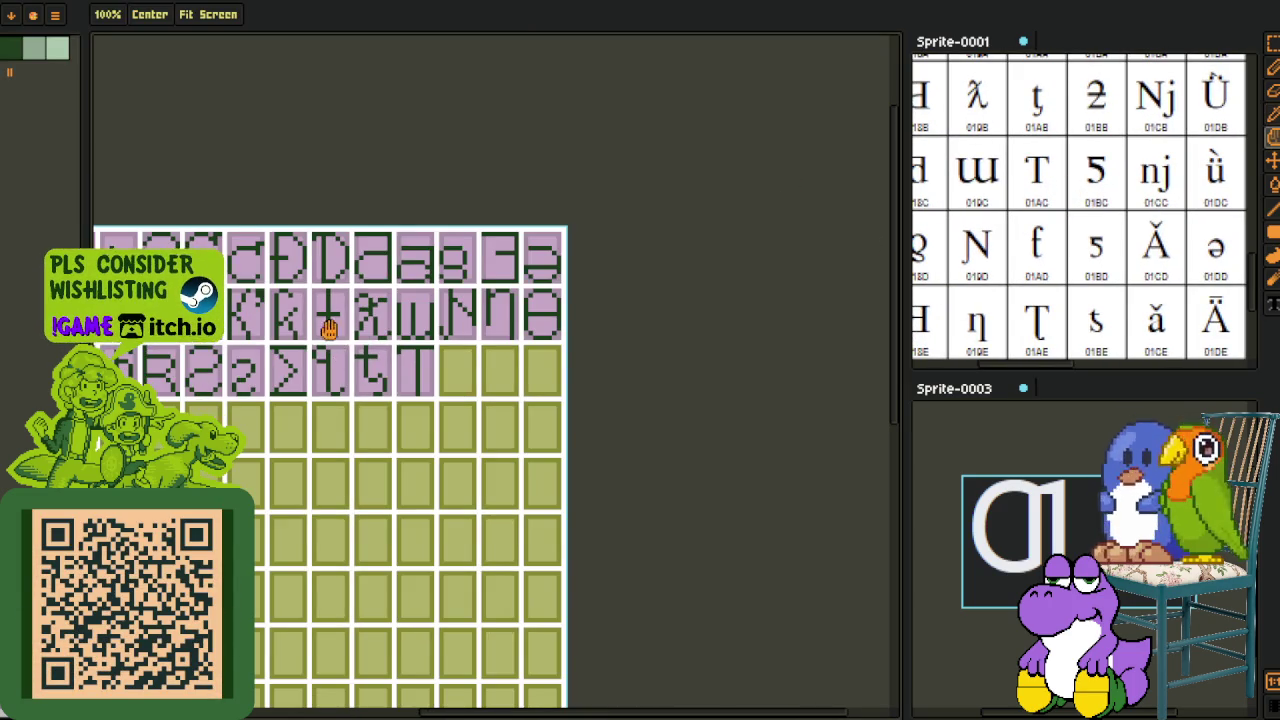
scroll(383, 370, "up", 1)
left_click_drag(383, 370, 455, 394)
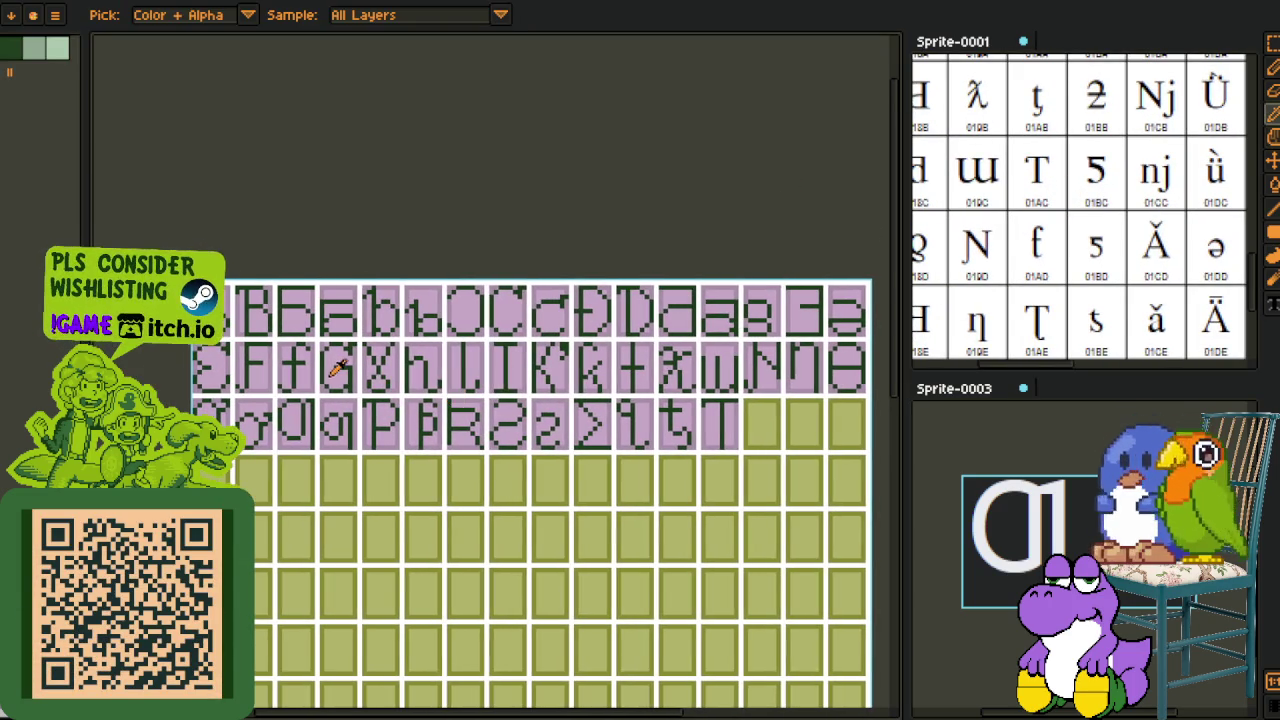
scroll(1190, 230, "up", 2)
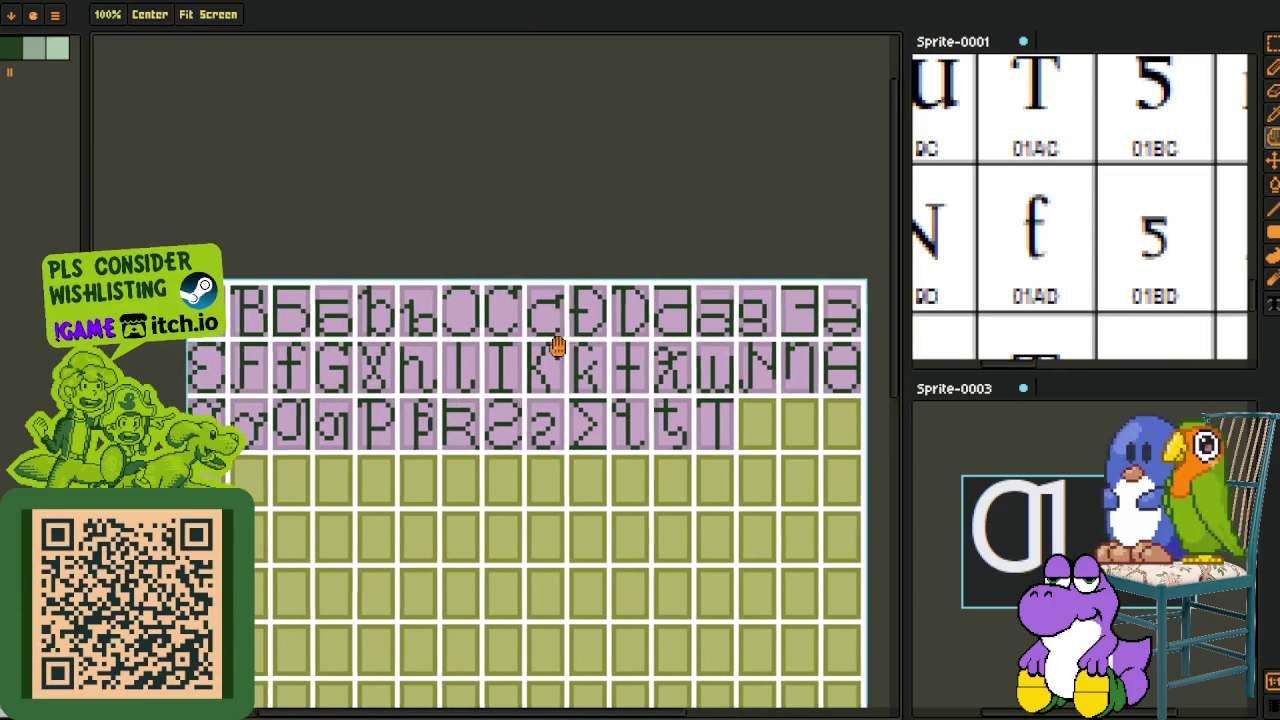
scroll(435, 378, "up", 2)
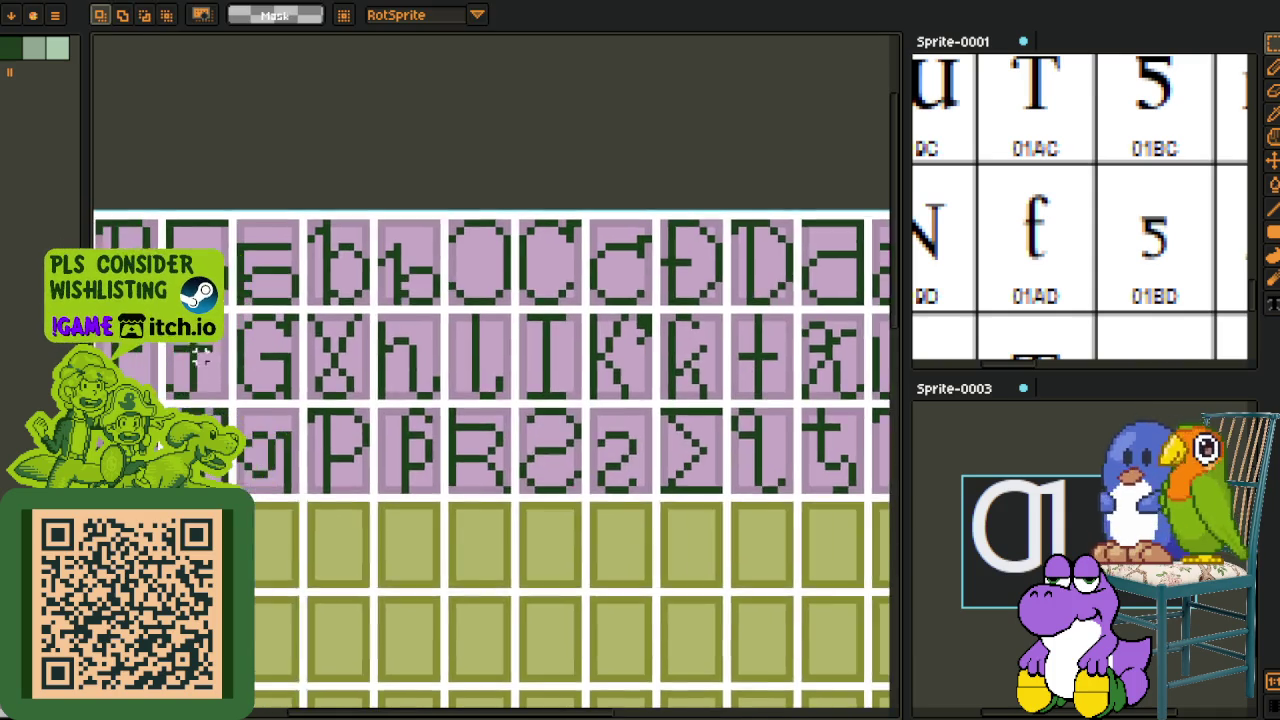
scroll(222, 352, "up", 2)
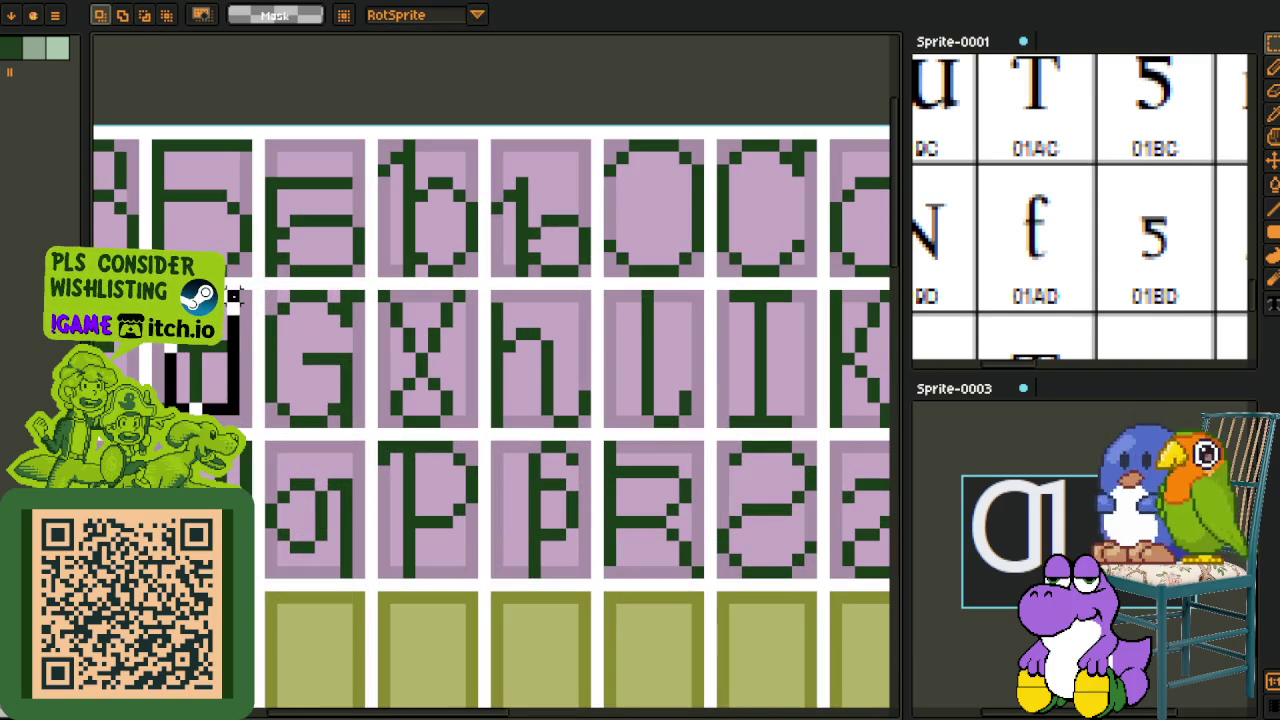
scroll(560, 320, "down", 2)
scroll(617, 380, "up", 1)
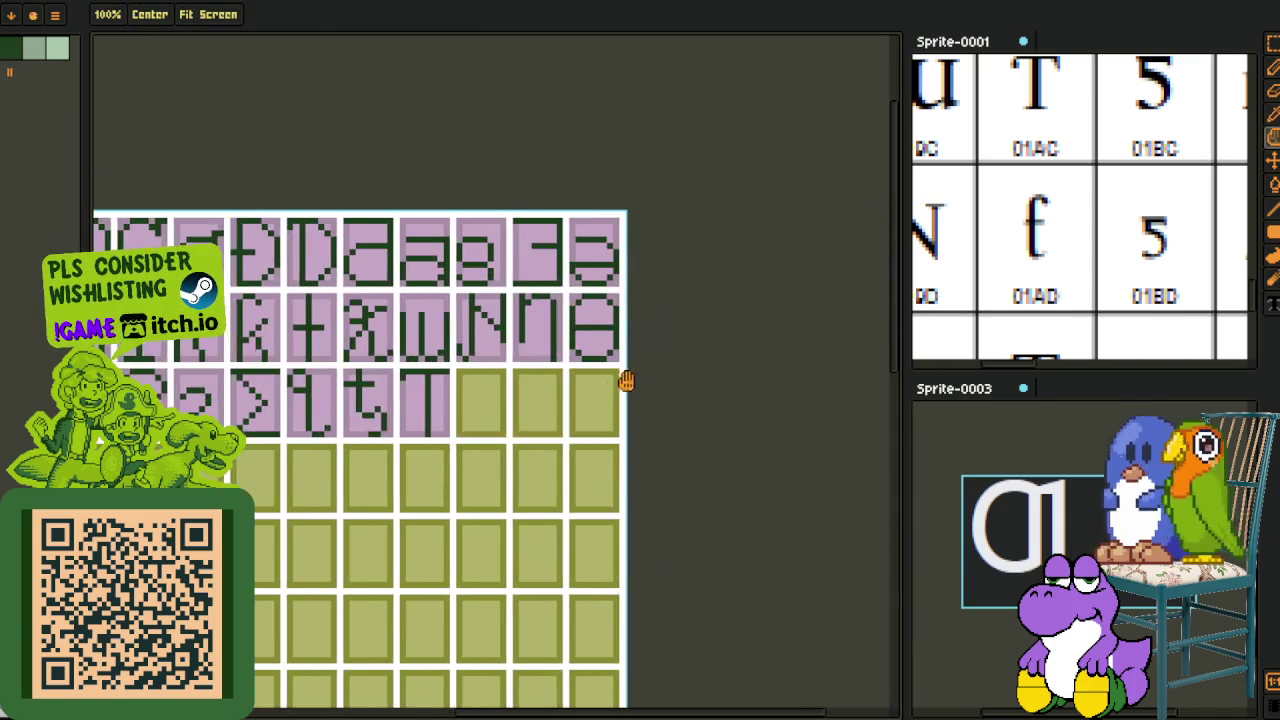
scroll(453, 437, "up", 1)
scroll(455, 445, "up", 2)
key("ctrl+v")
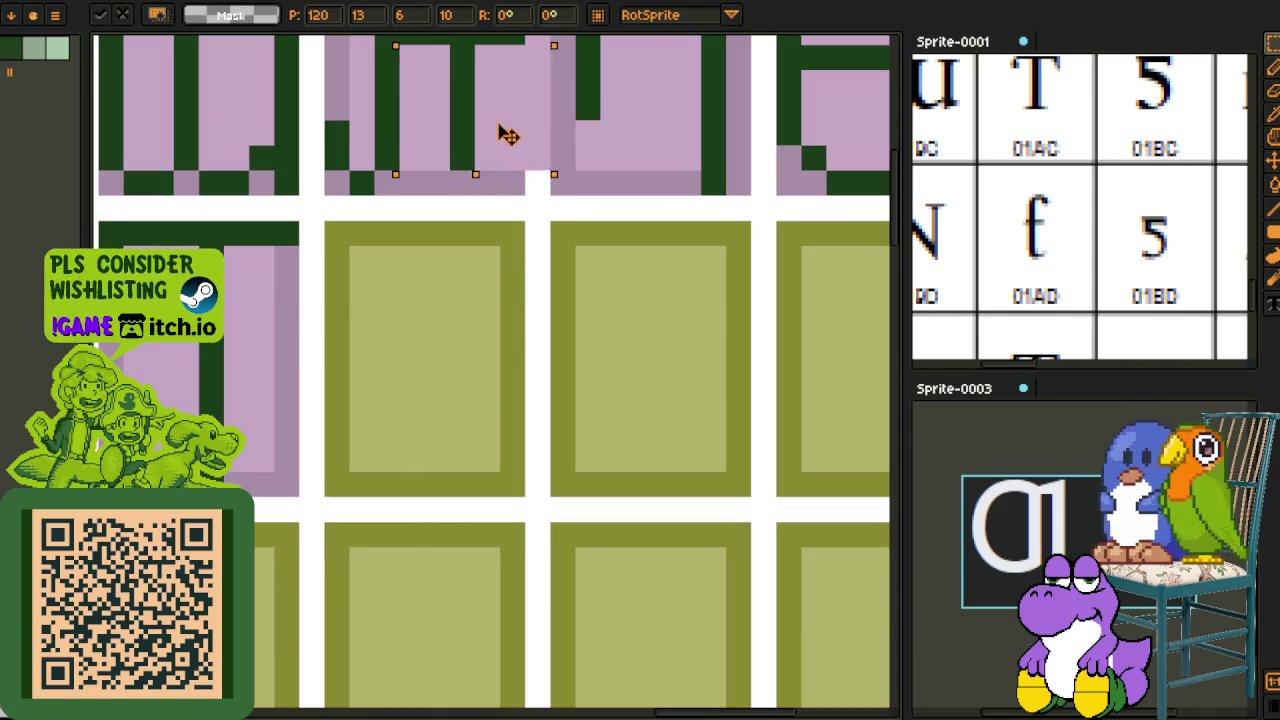
left_click_drag(508, 133, 441, 451)
left_click(588, 408)
Step: Move the q's hook under the cross and fill the olive strip pink, forming a hooked t
scroll(588, 408, "down", 4)
scroll(375, 420, "up", 2)
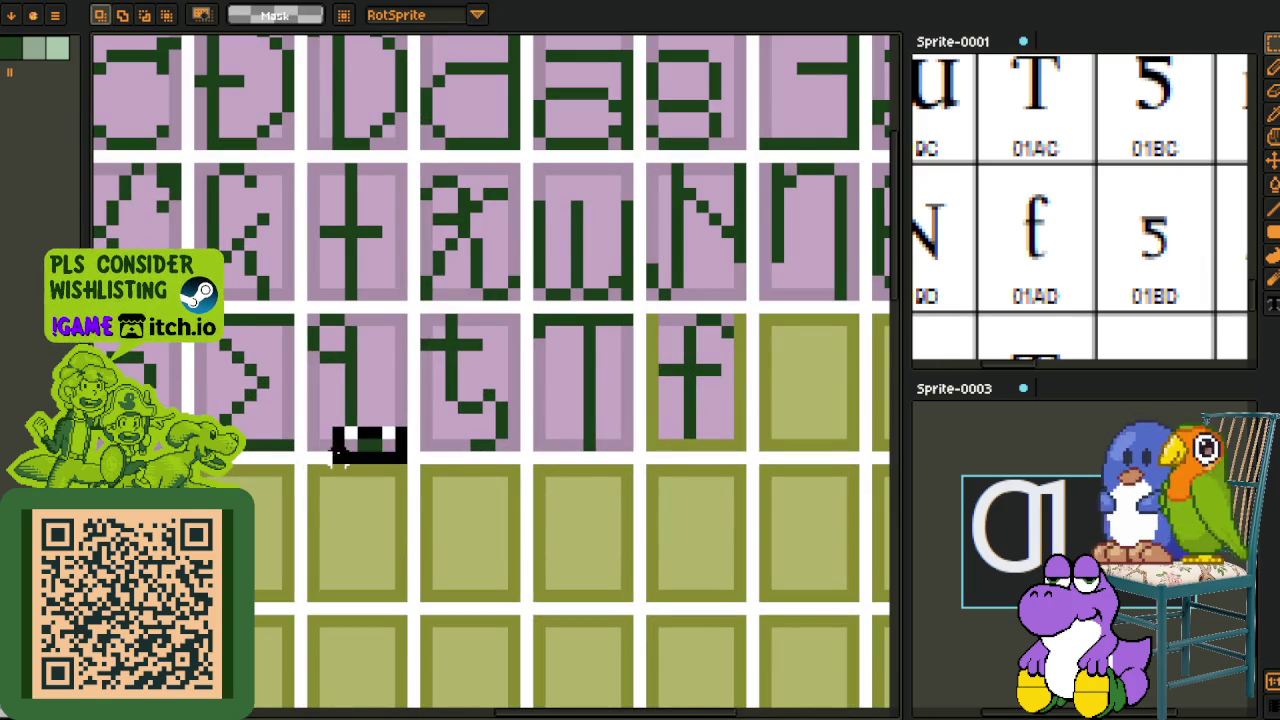
left_click_drag(350, 455, 752, 450)
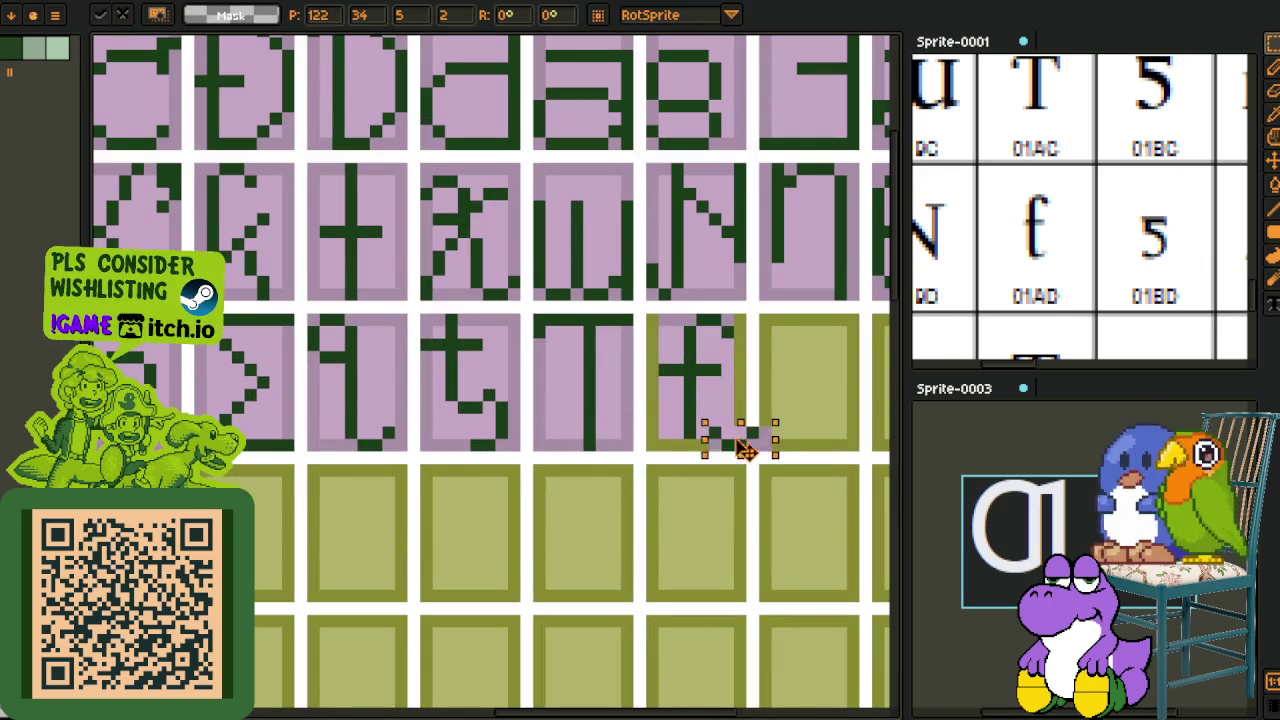
key("i")
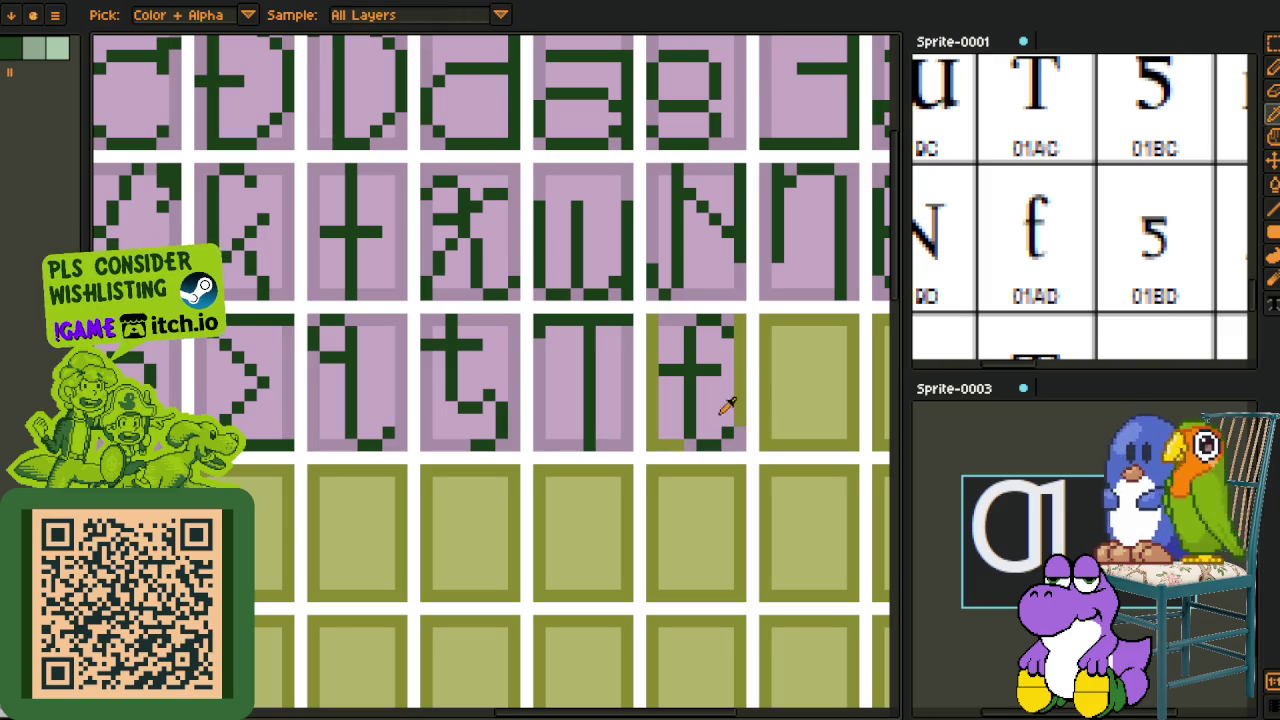
key("g")
left_click(650, 403)
scroll(677, 358, "down", 3)
key("i")
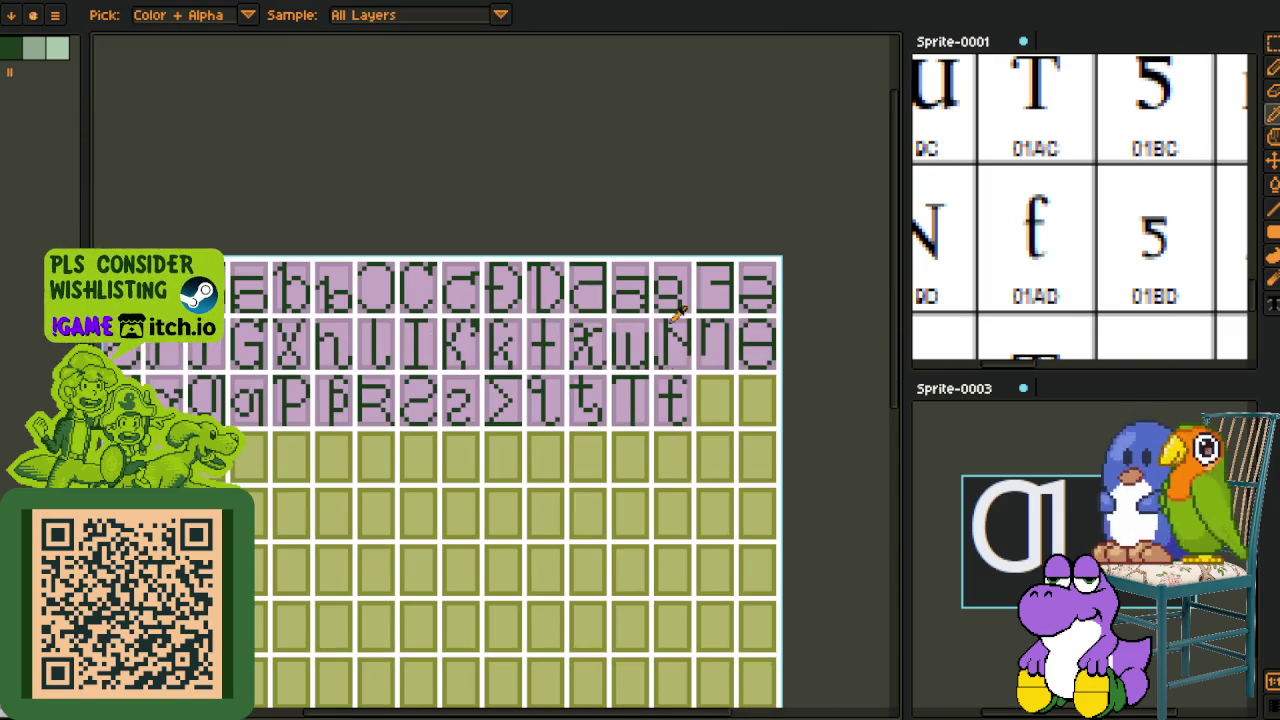
Step: Paste another T glyph into the following empty cell
scroll(1137, 286, "down", 2)
scroll(1097, 220, "down", 2)
scroll(1120, 210, "down", 1)
scroll(630, 400, "up", 1)
scroll(560, 370, "up", 1)
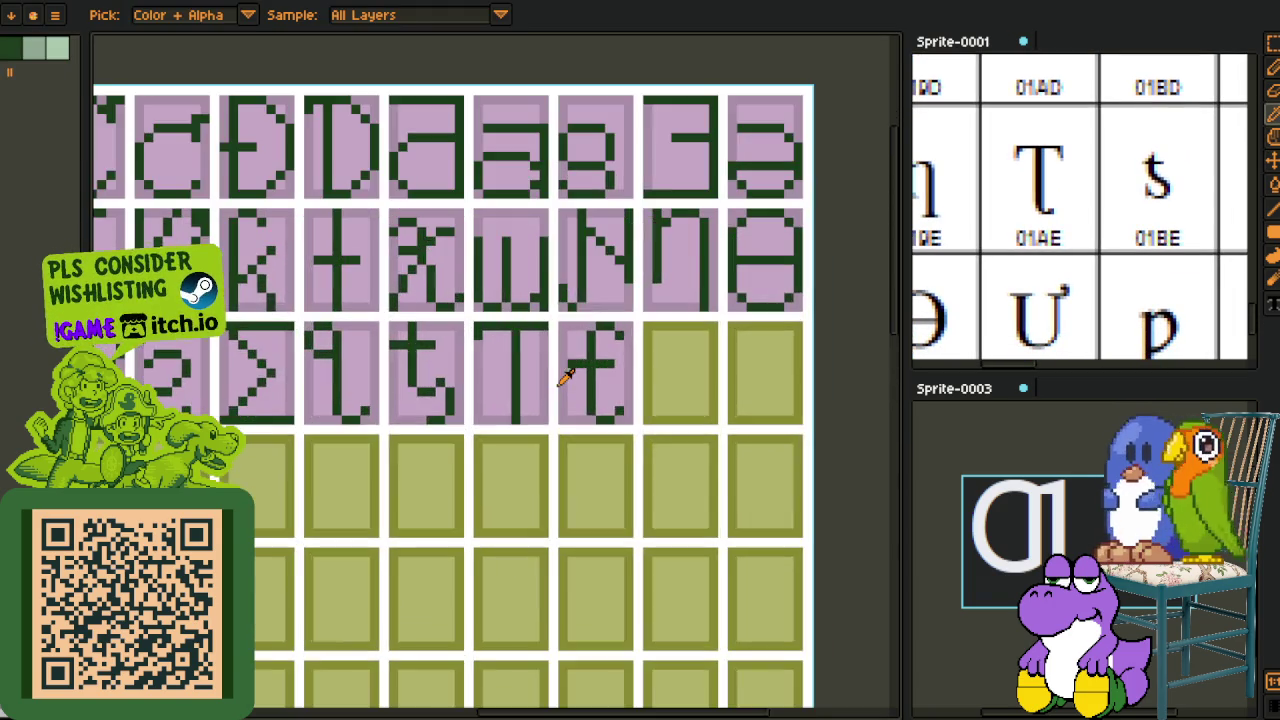
scroll(513, 343, "up", 1)
scroll(505, 338, "up", 1)
scroll(480, 320, "down", 1)
scroll(380, 220, "down", 1)
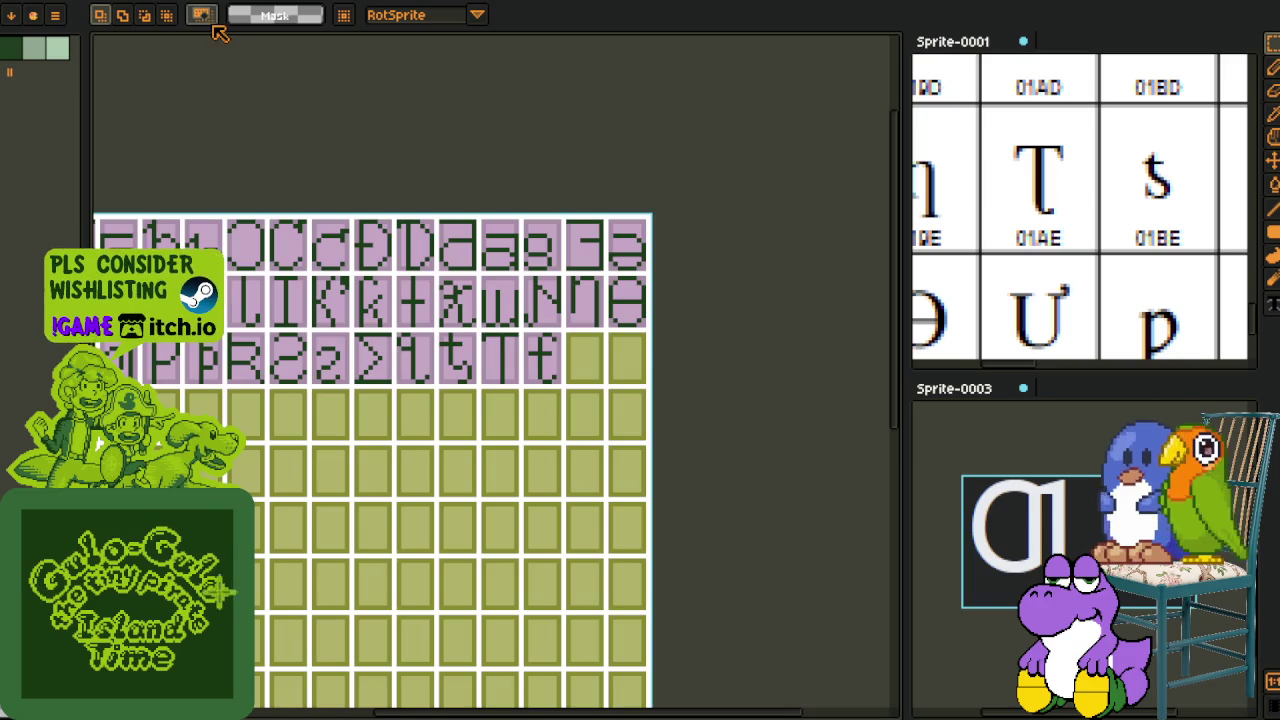
scroll(375, 252, "up", 2)
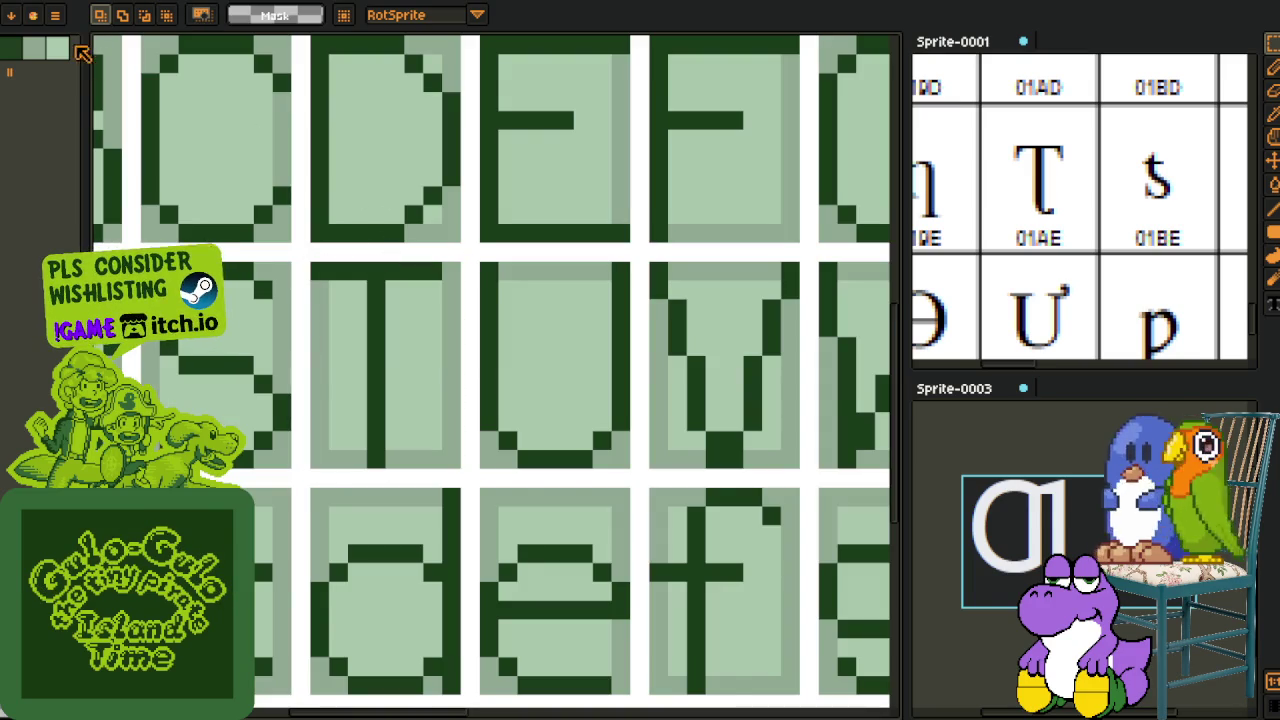
scroll(500, 395, "up", 1)
scroll(500, 395, "up", 2)
scroll(500, 395, "up", 1)
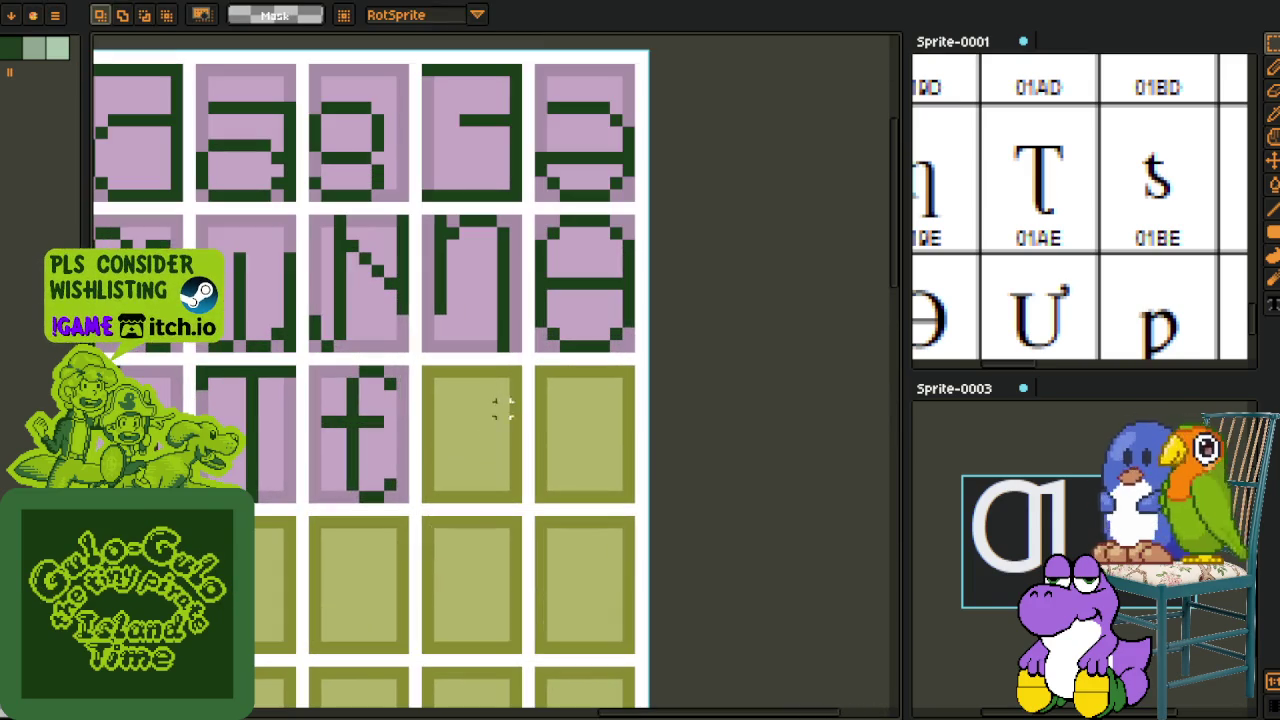
key("ctrl+v")
left_click_drag(475, 590, 474, 428)
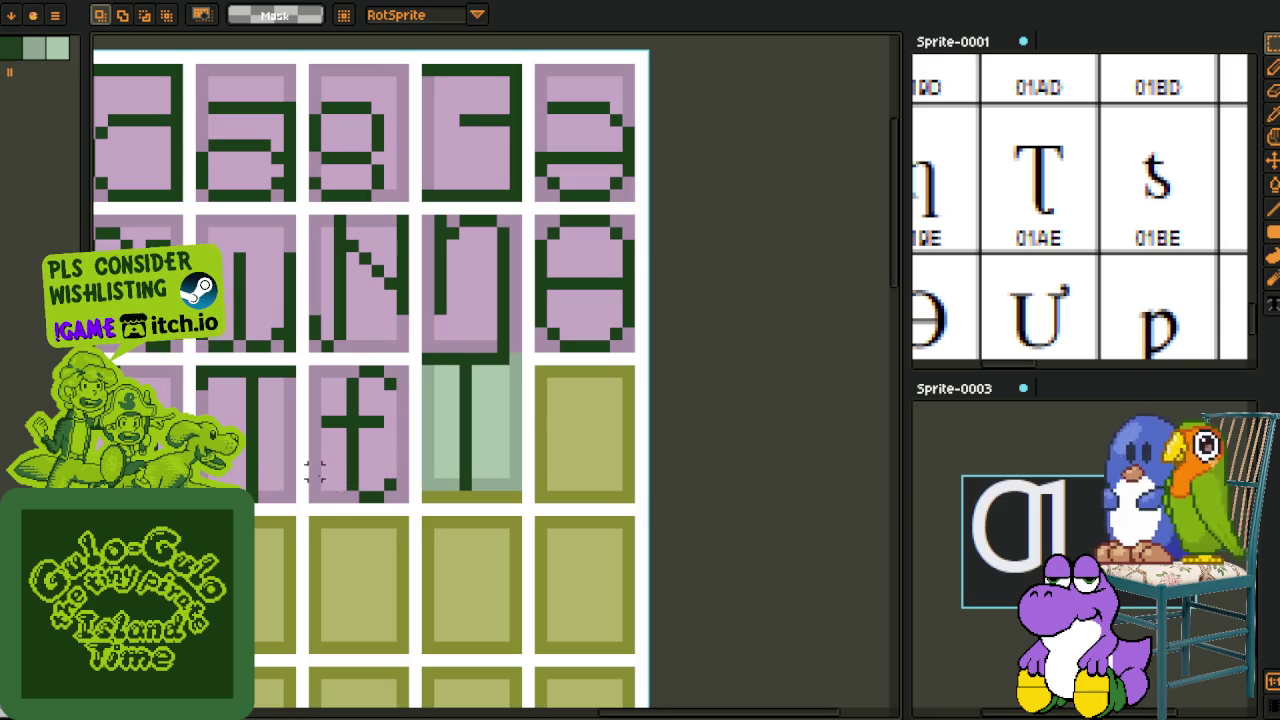
Step: Move the t's hook under the new T and fill the light-green gaps pink
left_click_drag(363, 486, 472, 480)
key("Return")
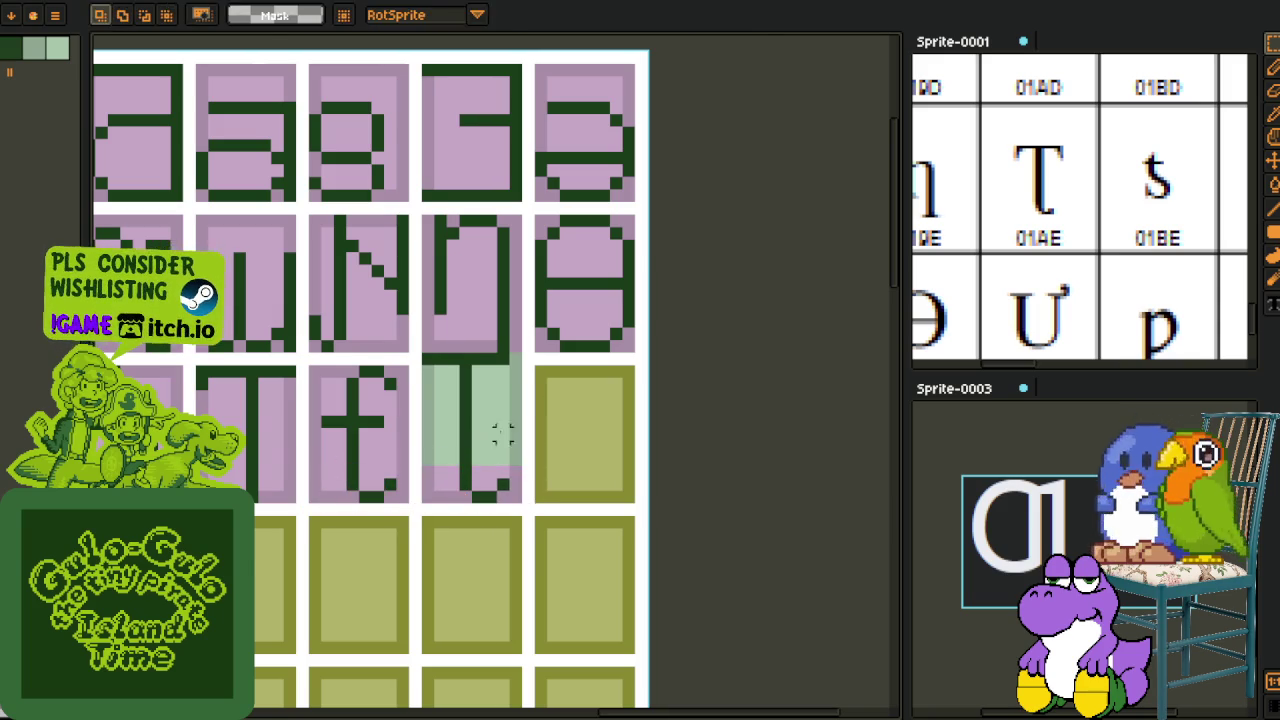
scroll(500, 460, "up", 1)
left_click(486, 470)
left_click(383, 449)
left_click(351, 443)
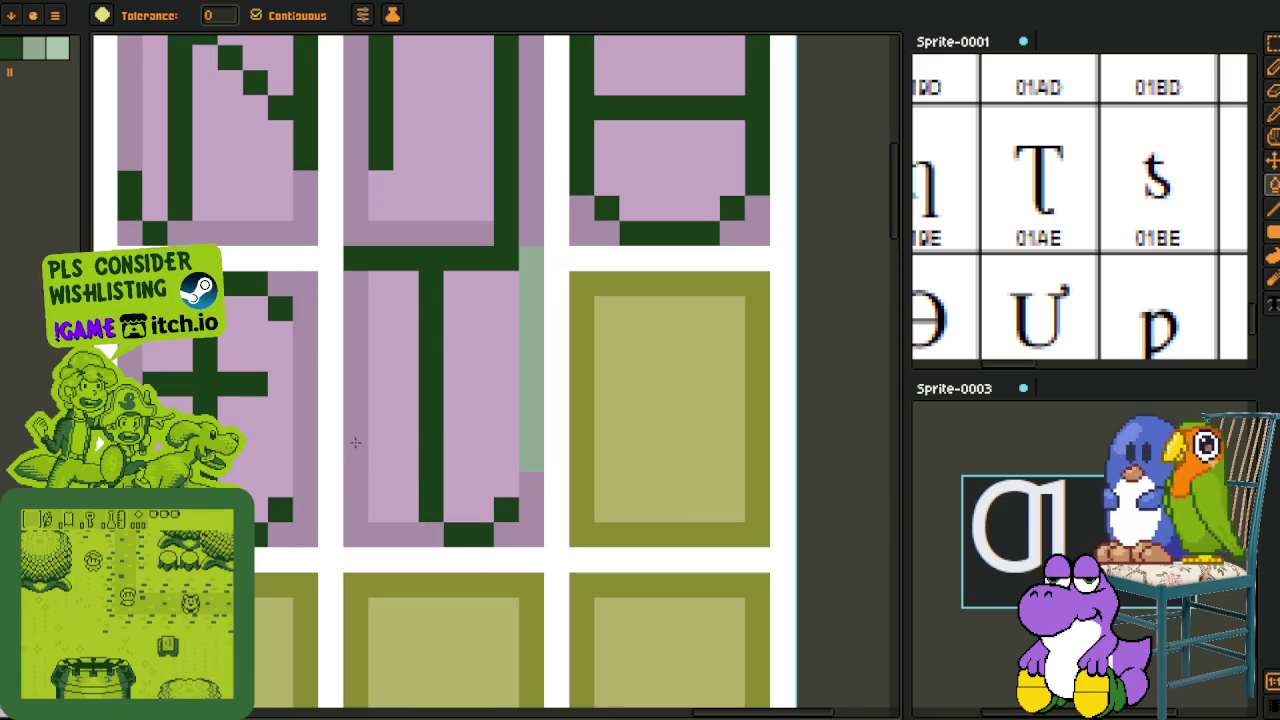
left_click(531, 390)
scroll(620, 355, "down", 4)
key("z")
scroll(528, 329, "up", 3)
Step: Nudge the new hooked-stem T one pixel down within its cell
key("m")
left_click_drag(376, 240, 677, 477)
key("Down")
key("Return")
key("z")
scroll(760, 410, "down", 3)
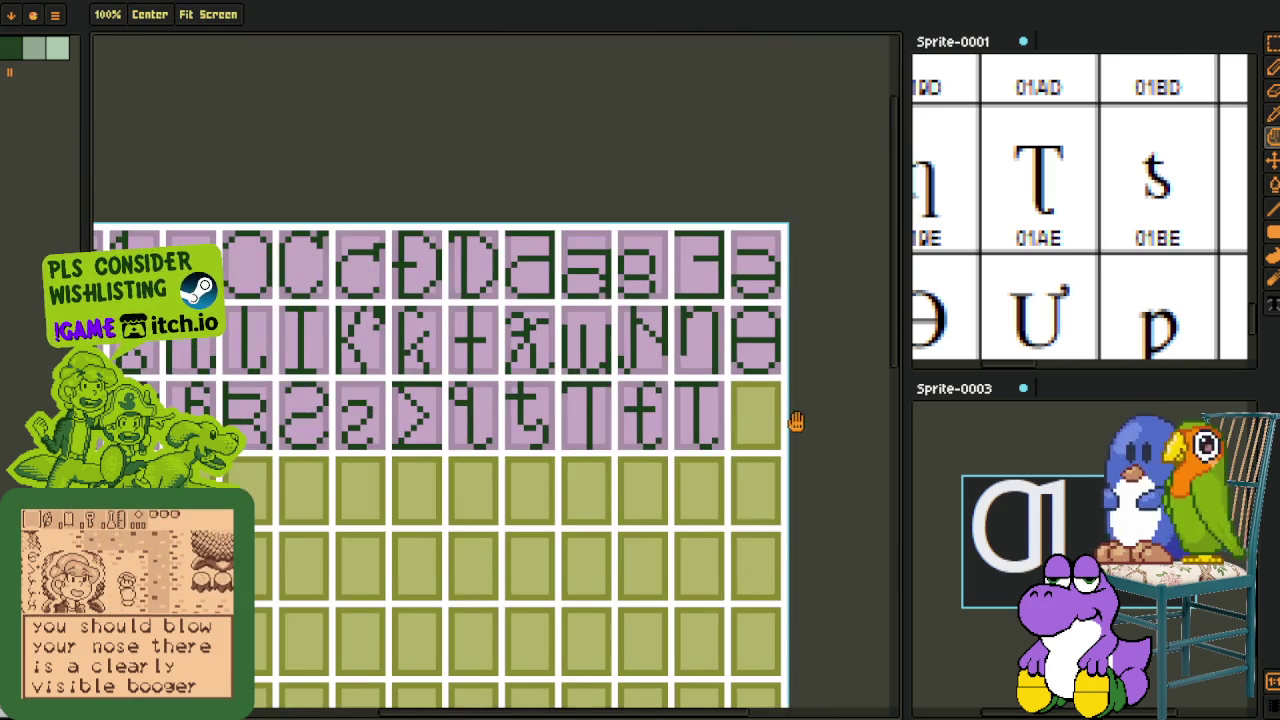
scroll(700, 400, "down", 1)
key("i")
scroll(1160, 270, "down", 2)
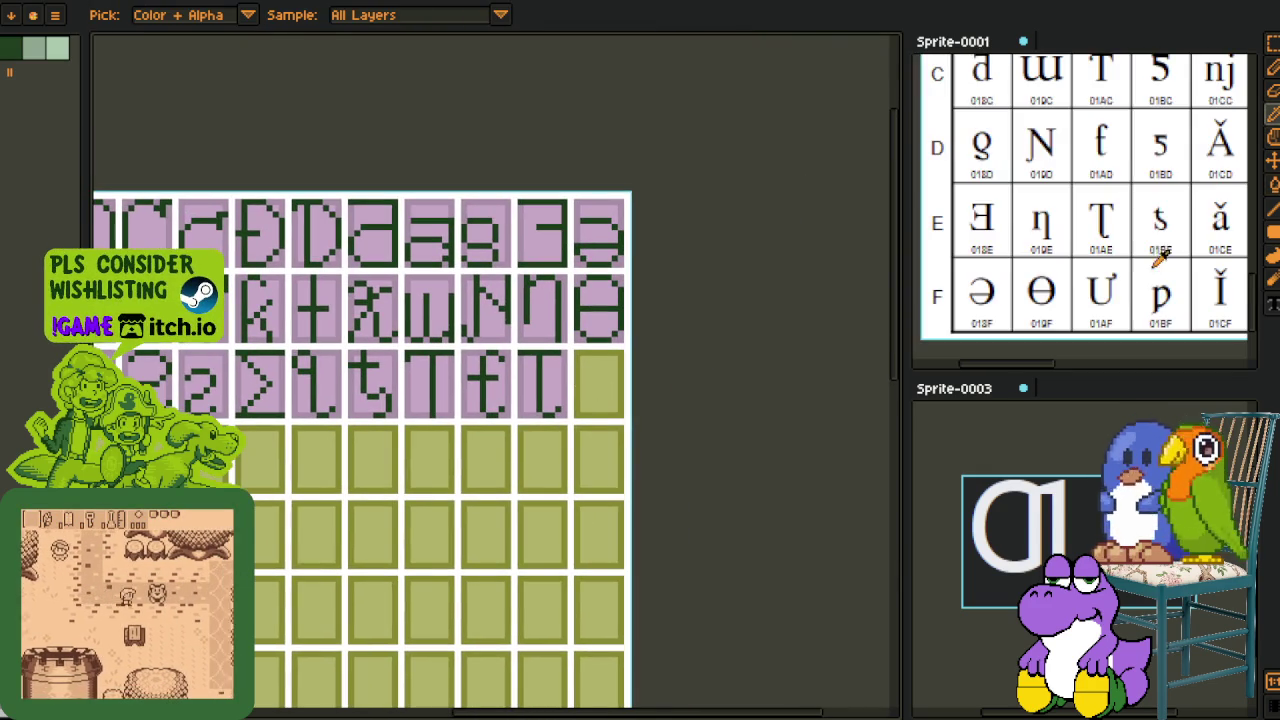
left_click_drag(779, 368, 660, 360)
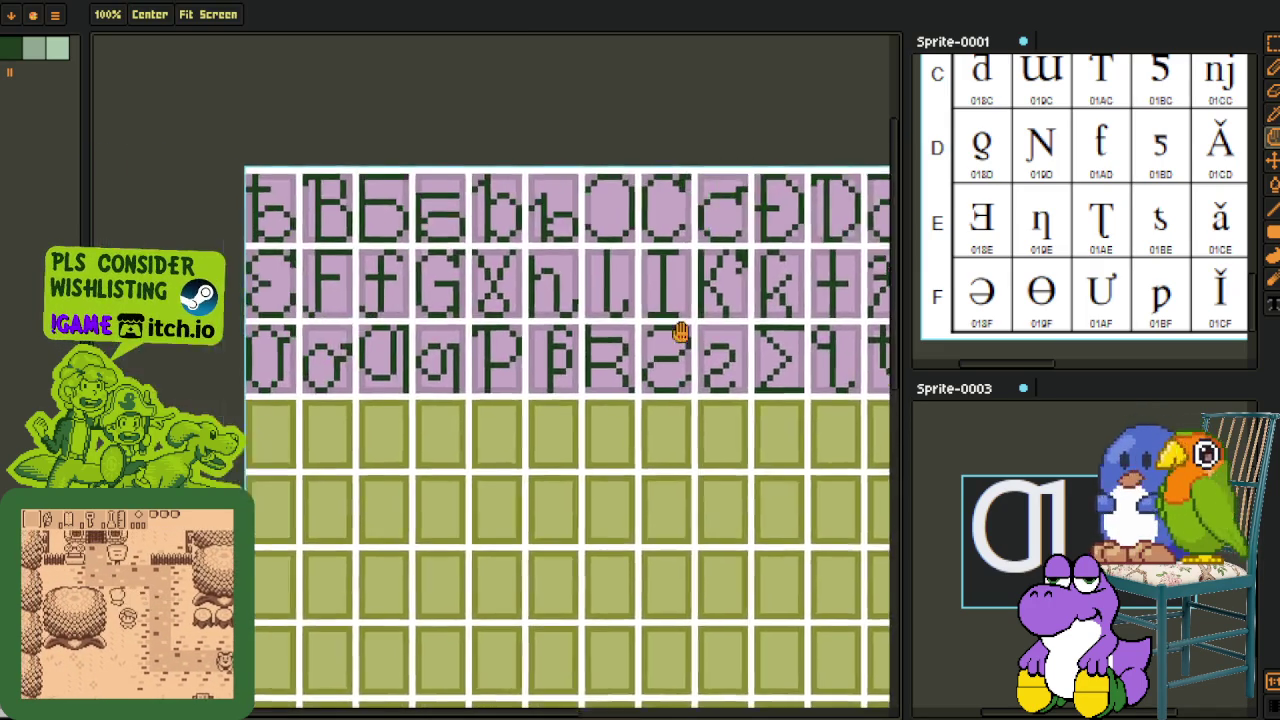
left_click_drag(789, 277, 313, 287)
Step: On the pale-green glyph sheet, select a U tile with the rectangular marquee
left_click(265, 3)
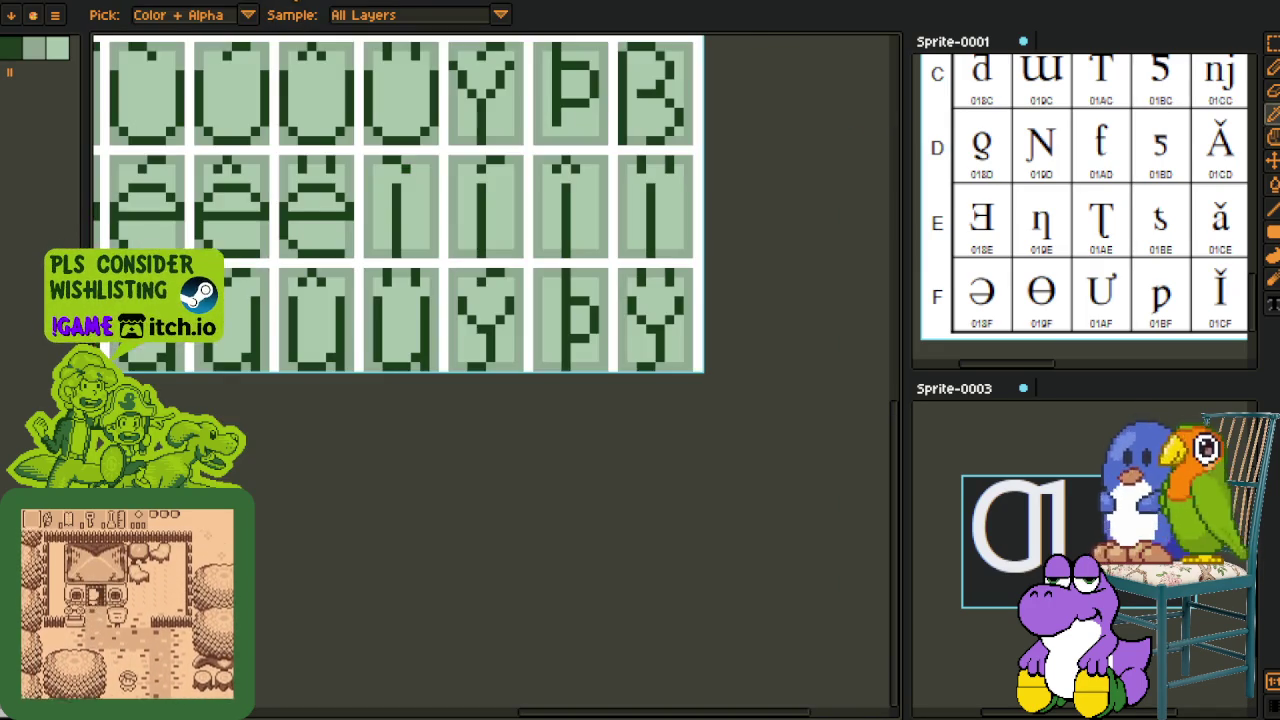
mouse_move(333, 48)
left_mouse_down()
mouse_move(463, 418)
mouse_move(463, 374)
left_mouse_up()
scroll(400, 362, "up", 1)
key("m")
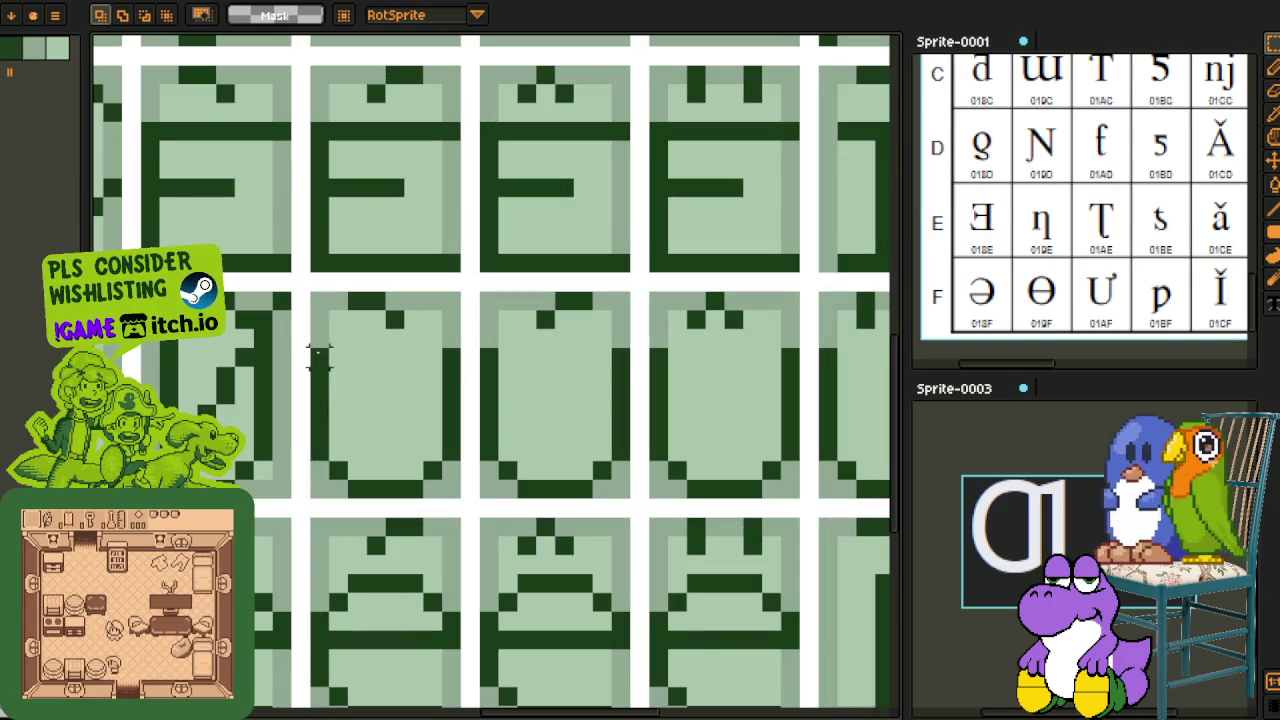
left_click_drag(318, 360, 445, 472)
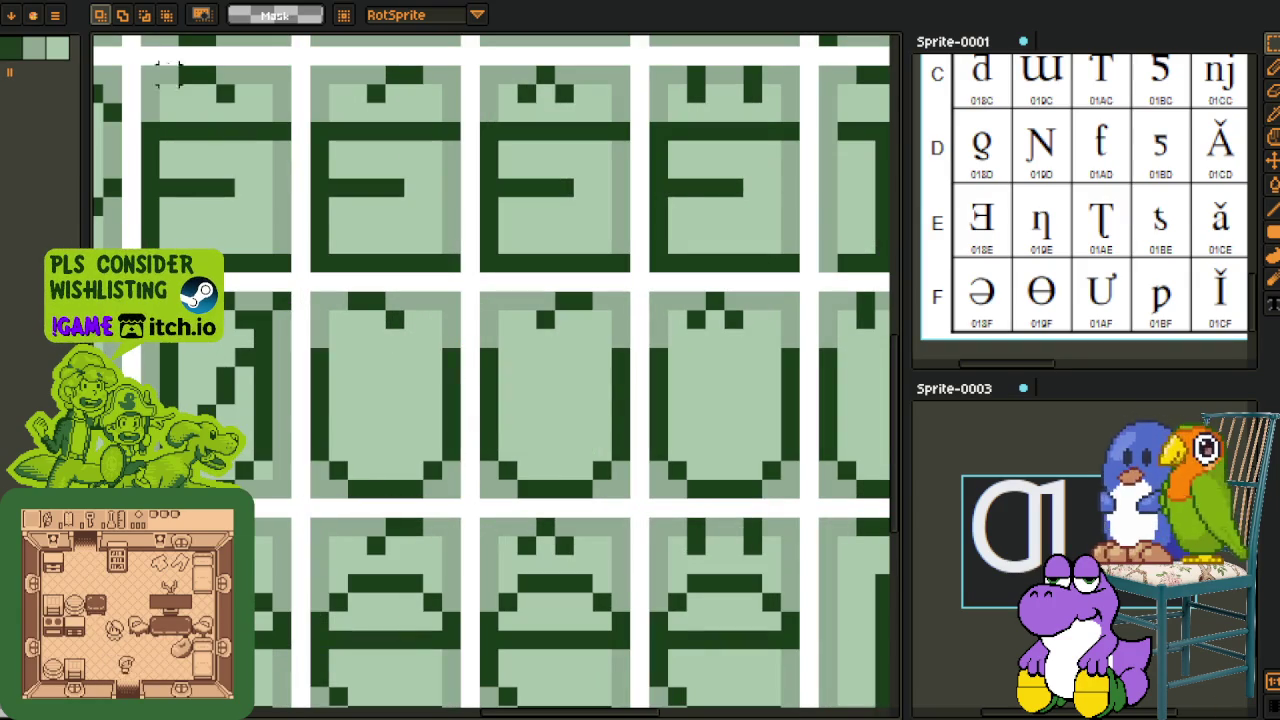
scroll(514, 337, "down", 3)
scroll(634, 286, "up", 3)
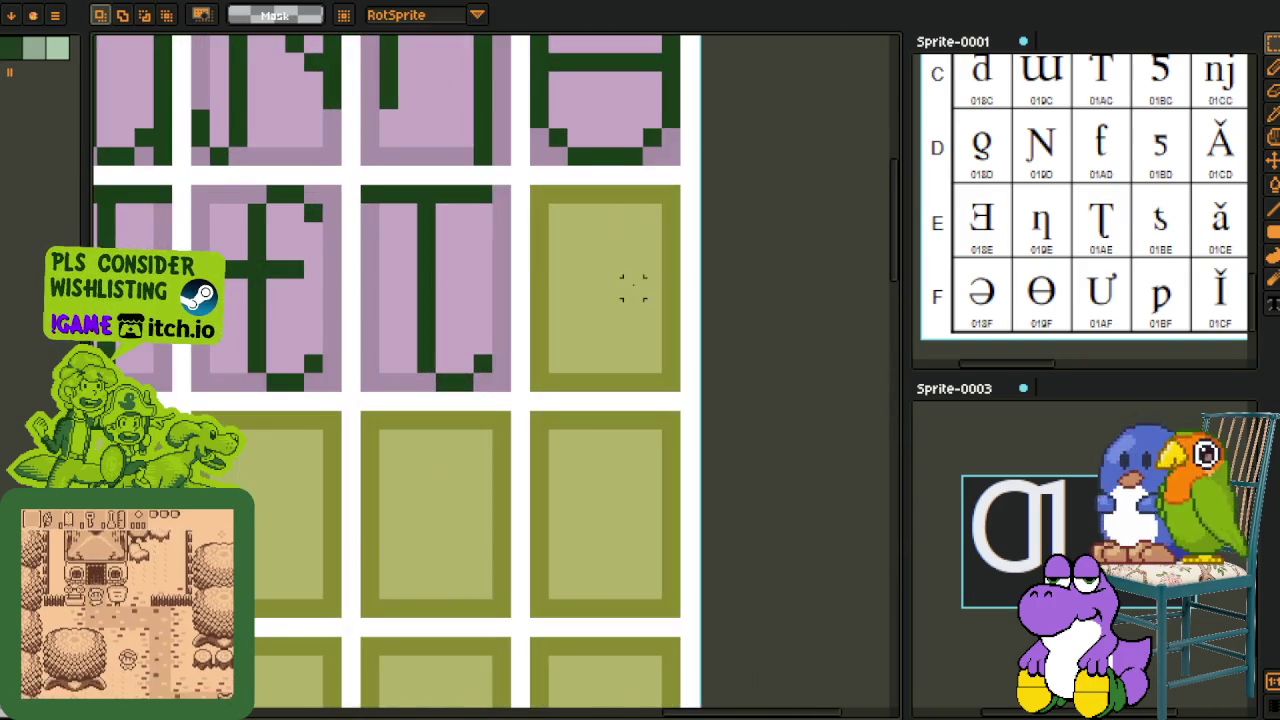
Step: Paste the copied U tile into the empty cell after Ʈ
scroll(511, 350, "up", 1)
key("ctrl+v")
left_click_drag(509, 397, 523, 417)
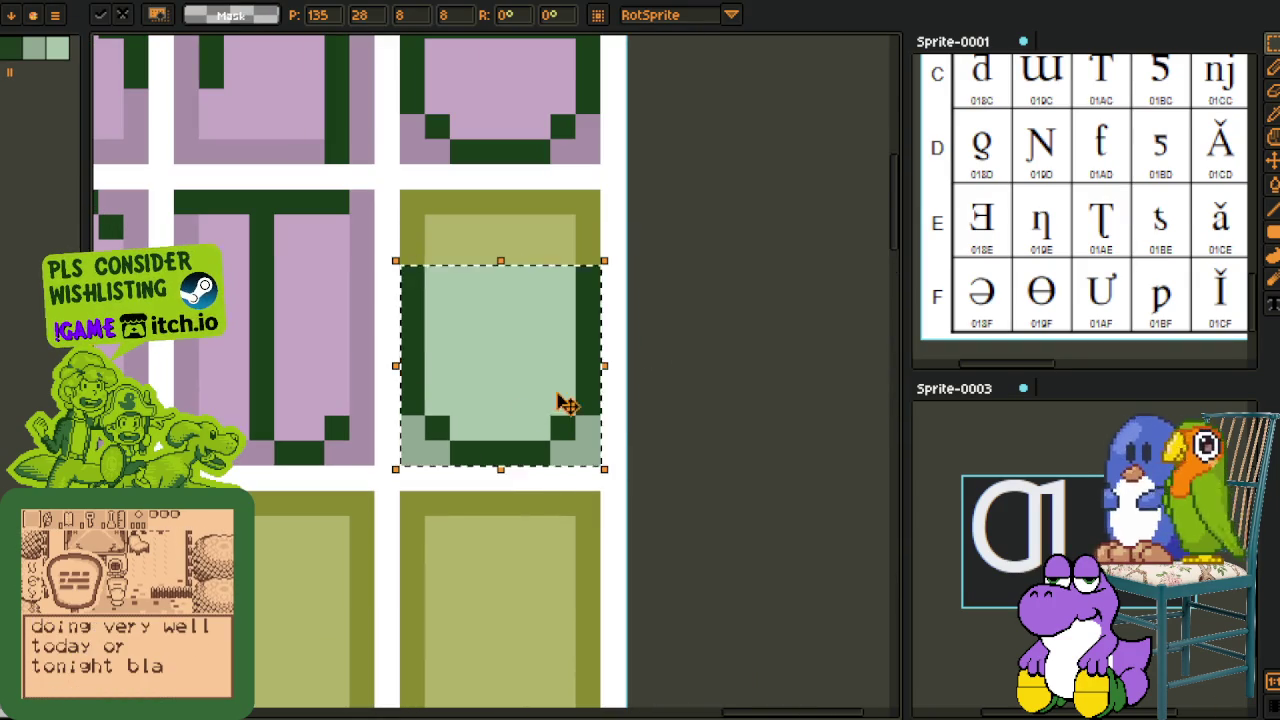
scroll(1142, 275, "up", 3)
scroll(738, 277, "down", 3)
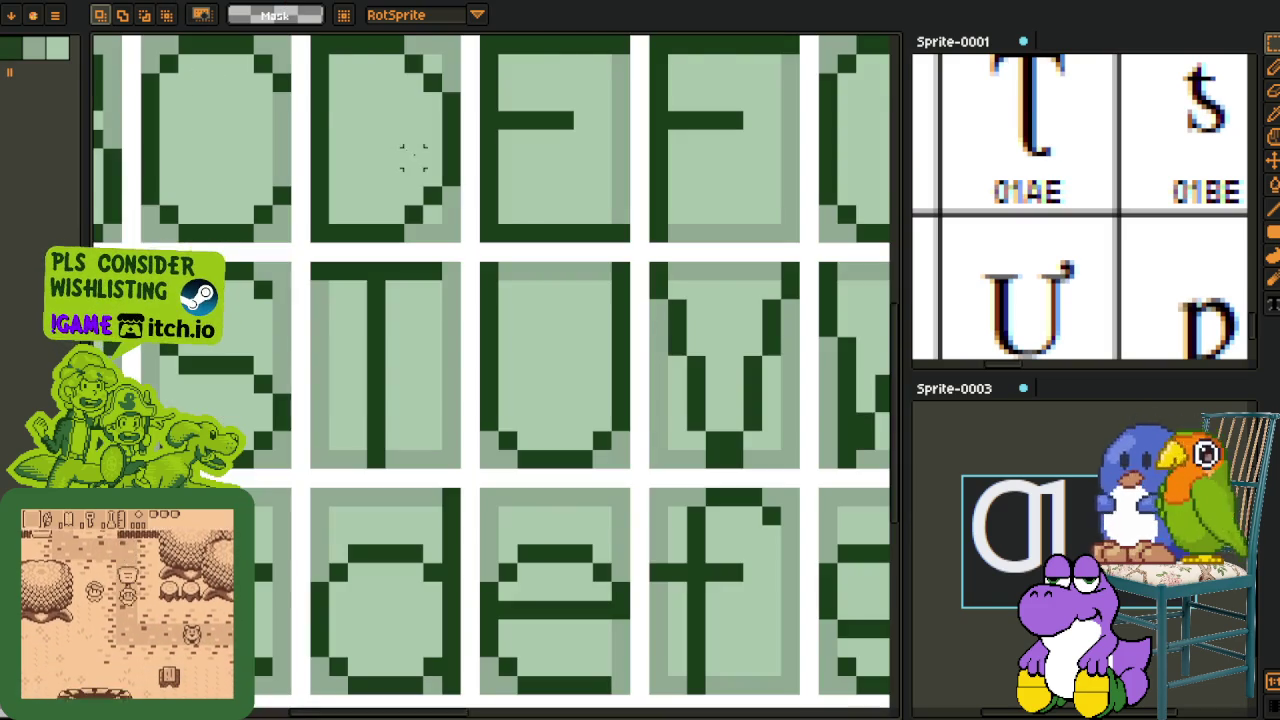
scroll(500, 178, "down", 4)
Step: Pan around the sheet and try out pixel selections on the new tile
left_click_drag(628, 130, 486, 288)
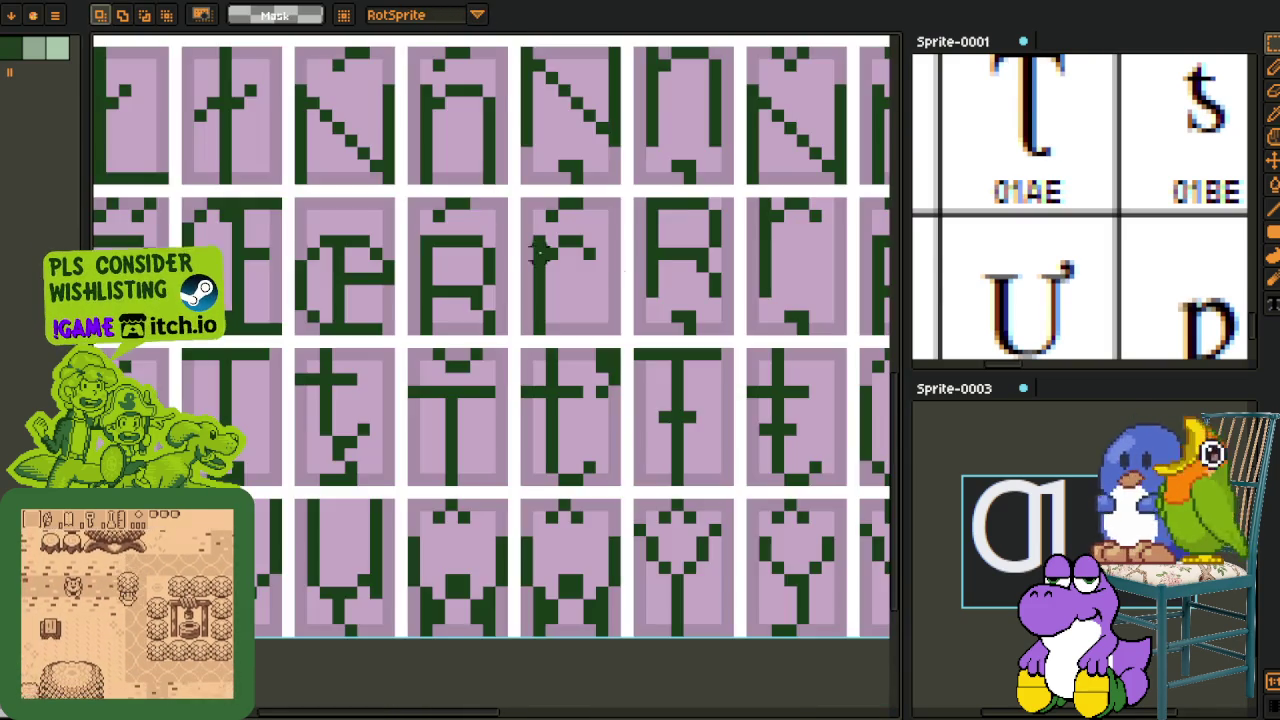
scroll(540, 252, "down", 3)
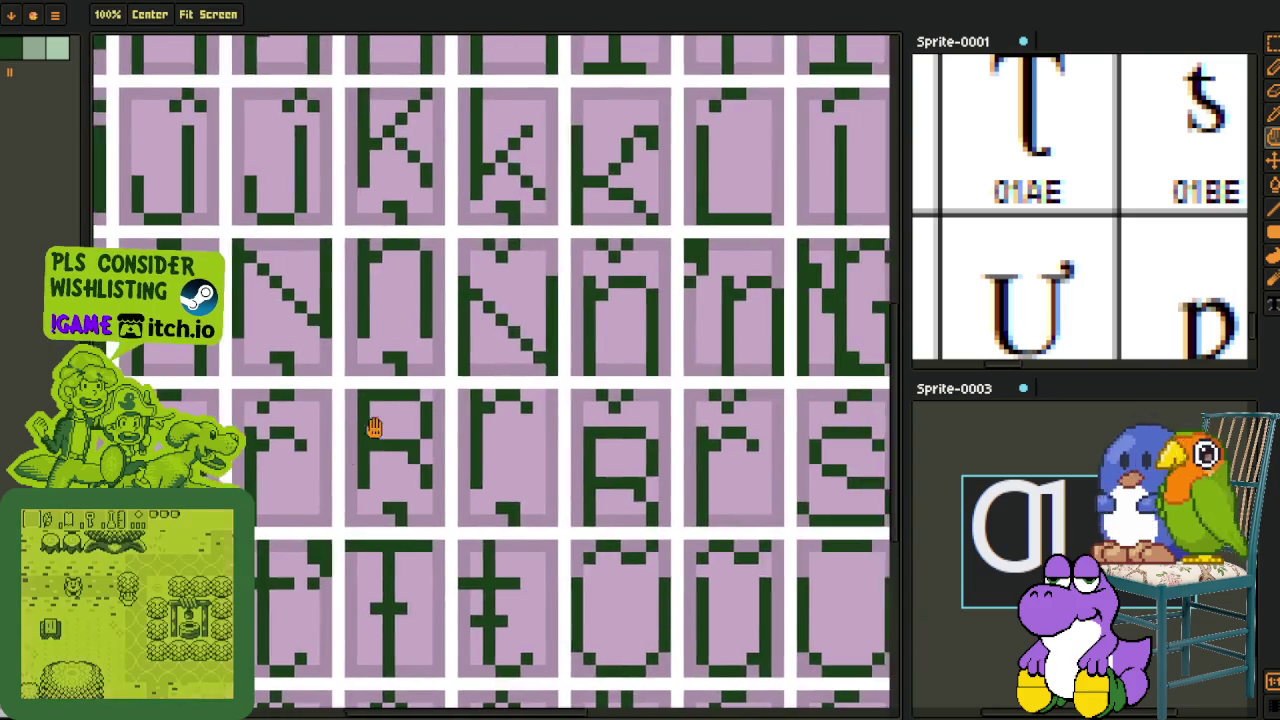
scroll(598, 184, "down", 2)
scroll(630, 255, "up", 4)
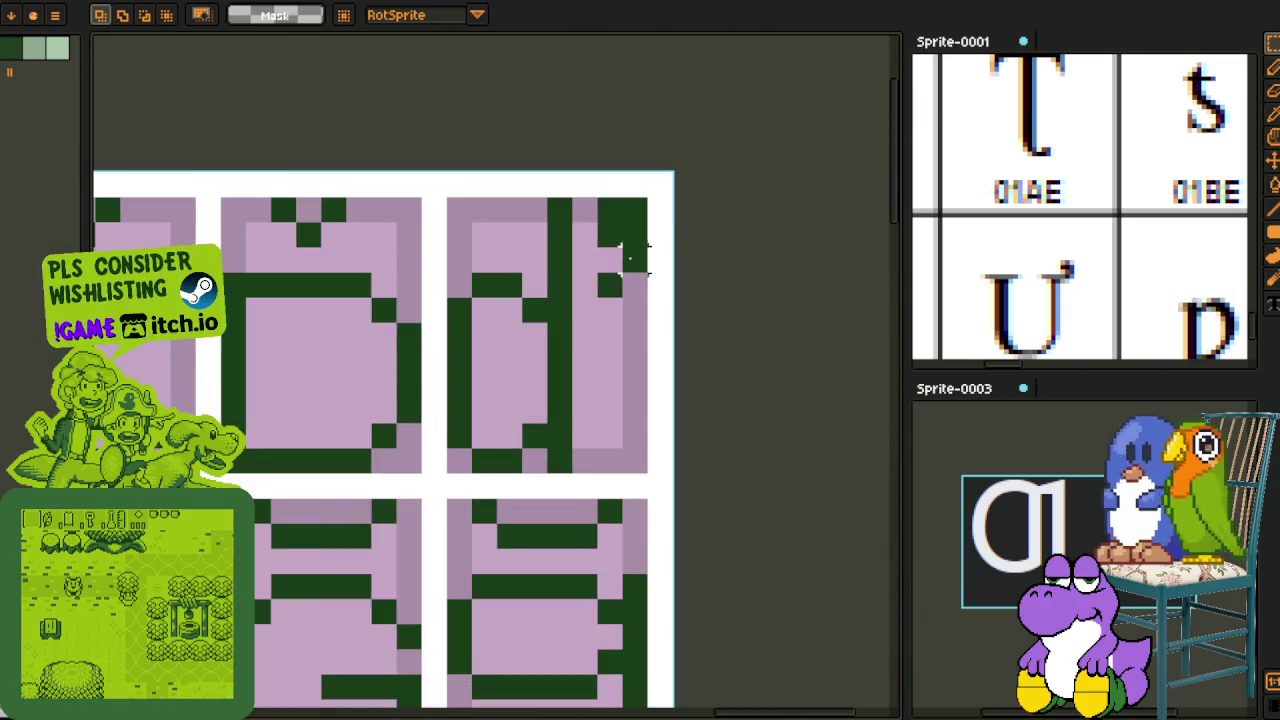
left_click_drag(584, 215, 652, 298)
left_click(734, 228)
scroll(614, 343, "down", 5)
scroll(509, 257, "up", 2)
scroll(450, 300, "up", 2)
scroll(396, 291, "up", 1)
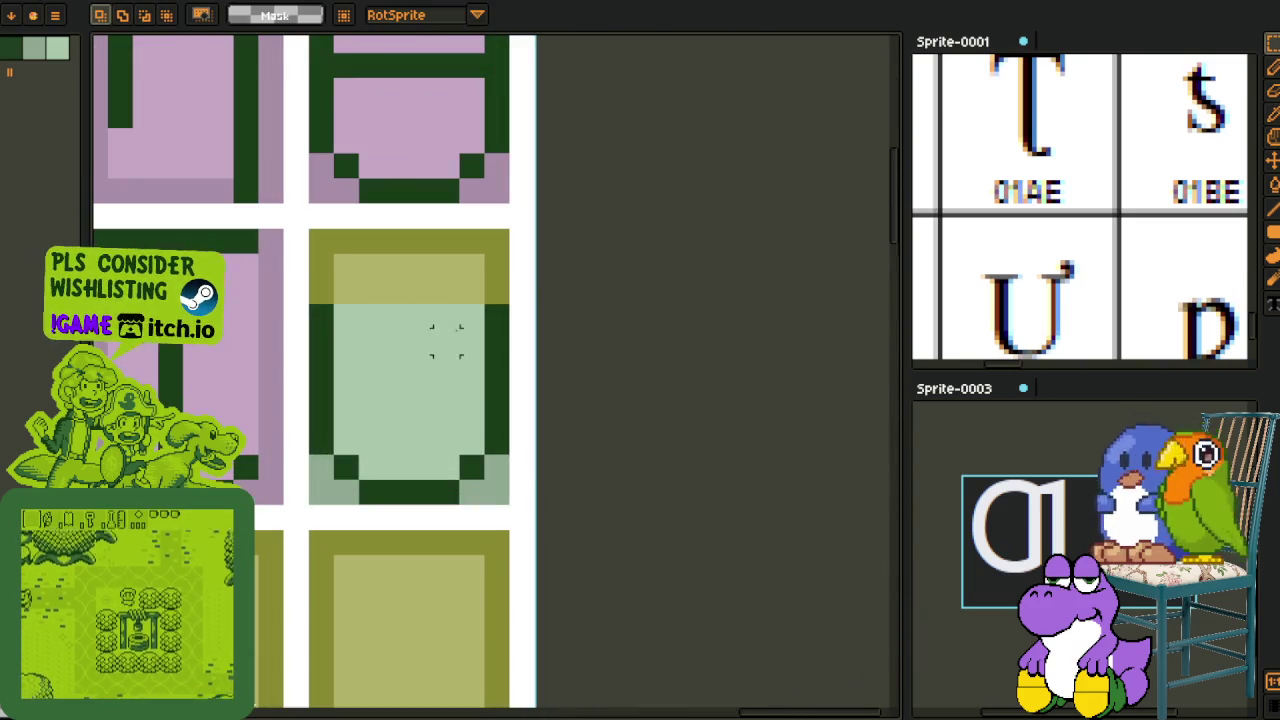
left_click_drag(396, 291, 529, 500)
left_click(571, 457)
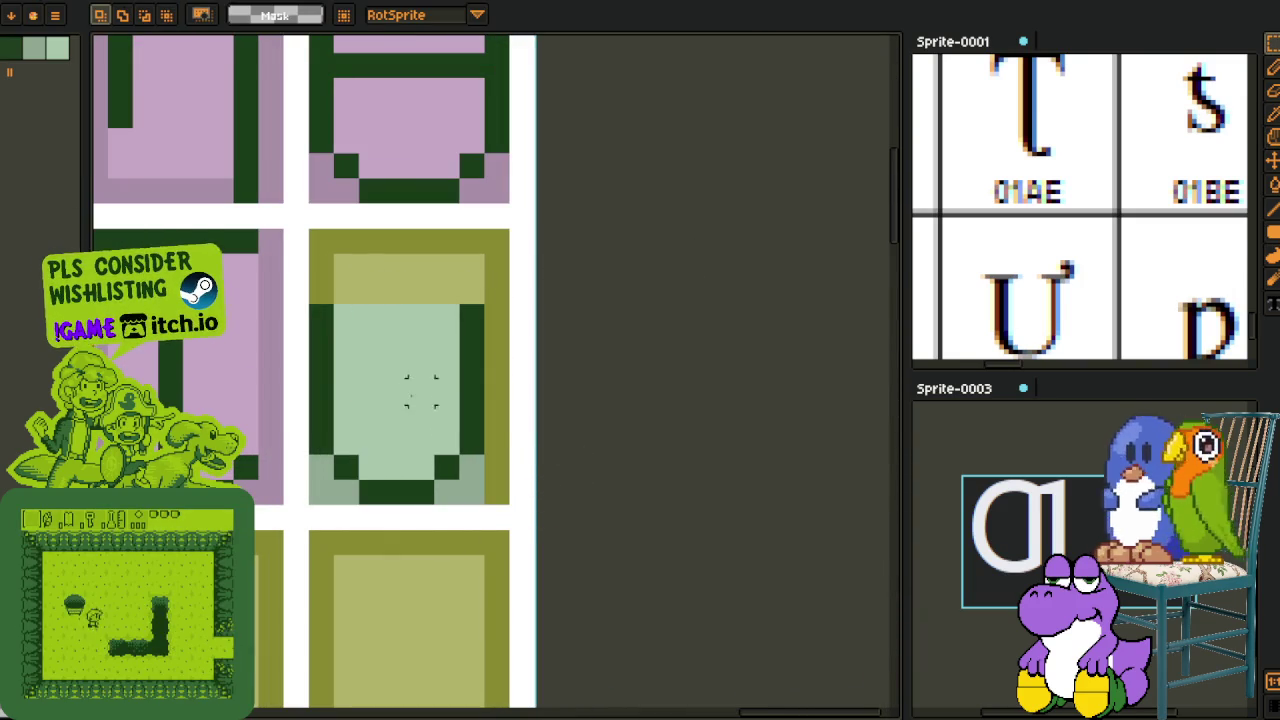
Step: Duplicate a pixel block of the U and move it up four pixels to form the hook
left_click_drag(396, 315, 514, 528)
left_click(571, 457)
key("ctrl+v")
left_click_drag(487, 396, 487, 296)
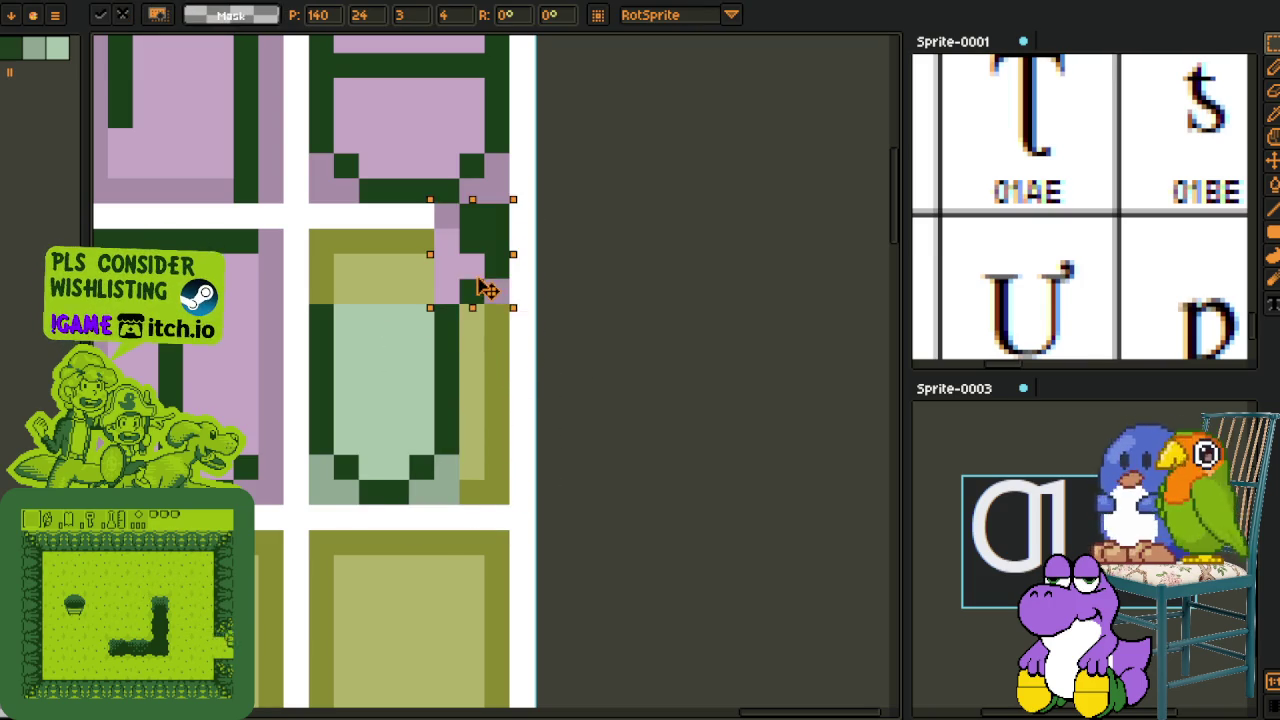
left_click(572, 341)
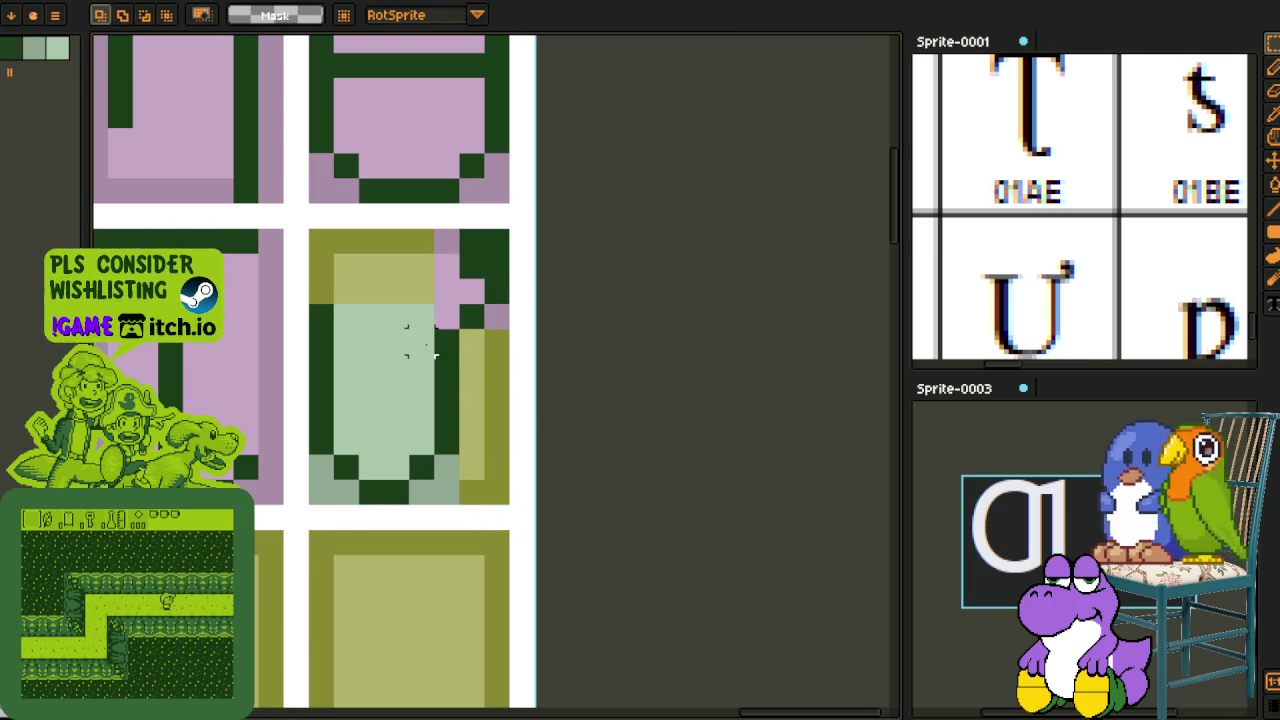
Step: Bucket-fill the tile's top band and side strips with mint and grey-green
key("i")
key("g")
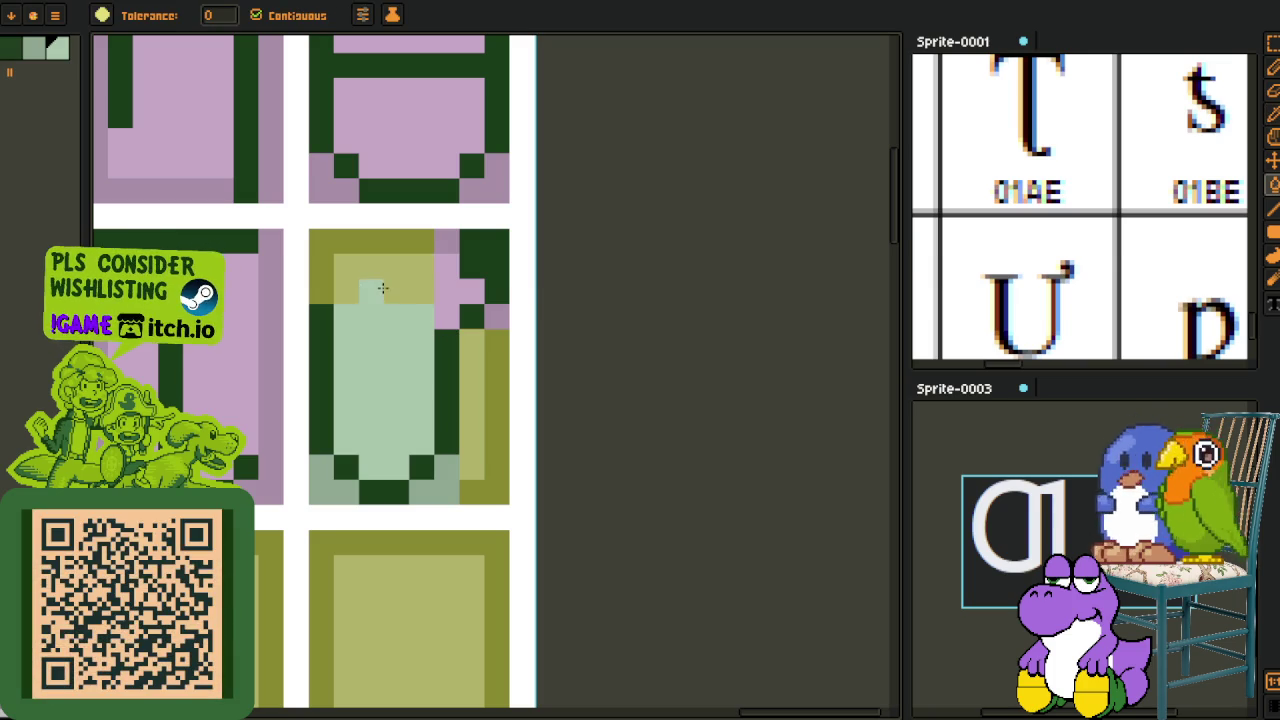
left_click(382, 290)
left_click(470, 392)
key("i")
left_click(452, 477)
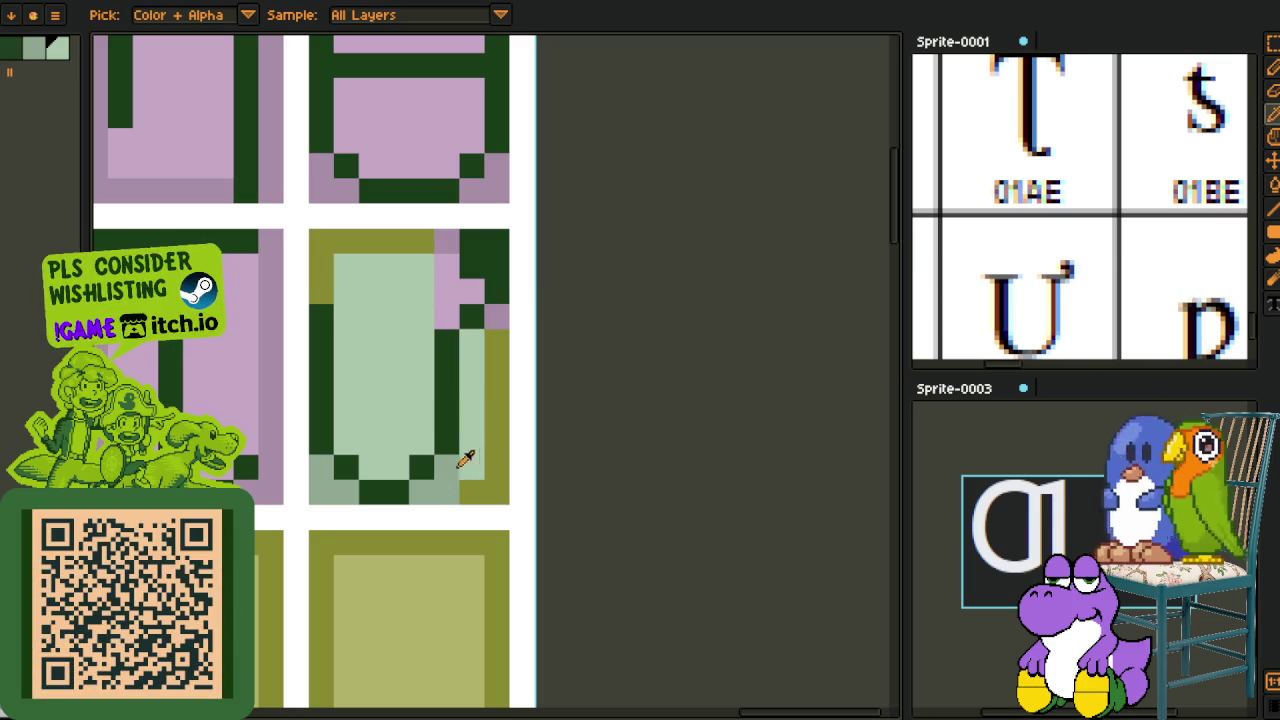
key("g")
left_click(472, 443)
left_click(318, 262)
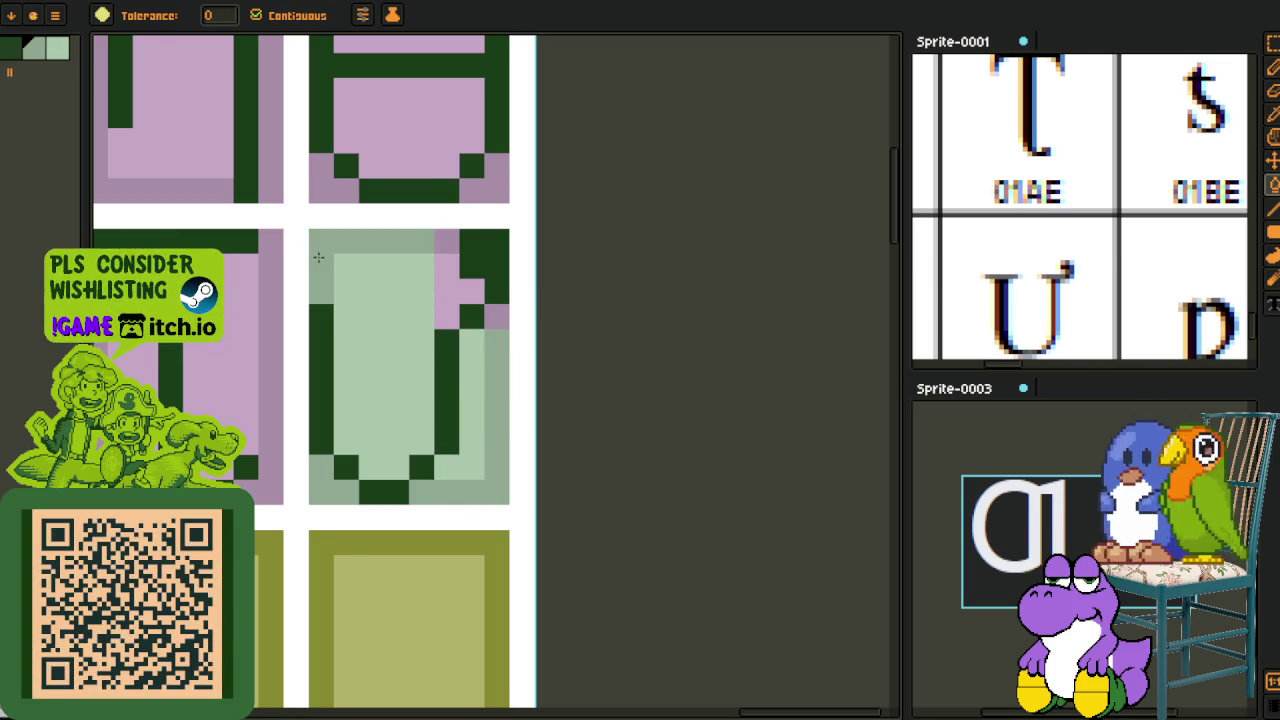
Step: Eyedrop the pink background and fill the tile's outer band and U interior pink
key("i")
scroll(457, 263, "down", 3)
scroll(491, 257, "up", 3)
left_click(540, 268)
key("g")
left_click(480, 268)
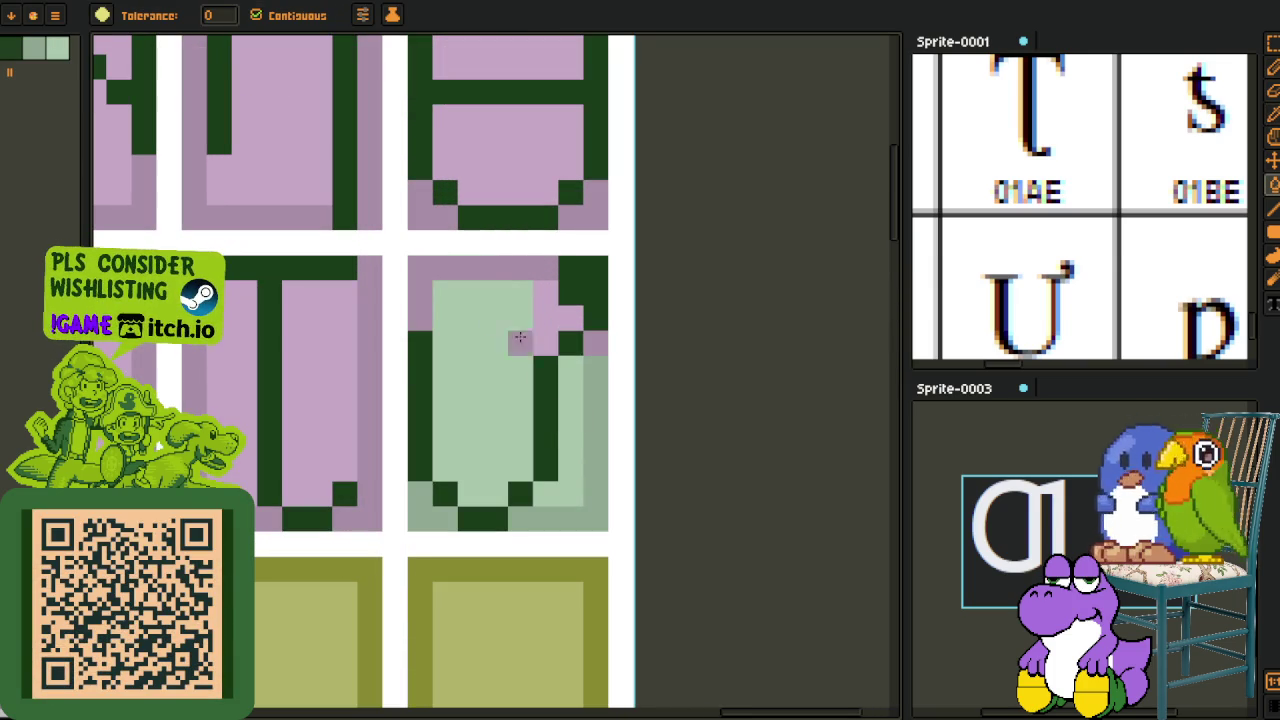
left_click(592, 414)
left_click(436, 500)
key("i")
scroll(651, 394, "down", 4)
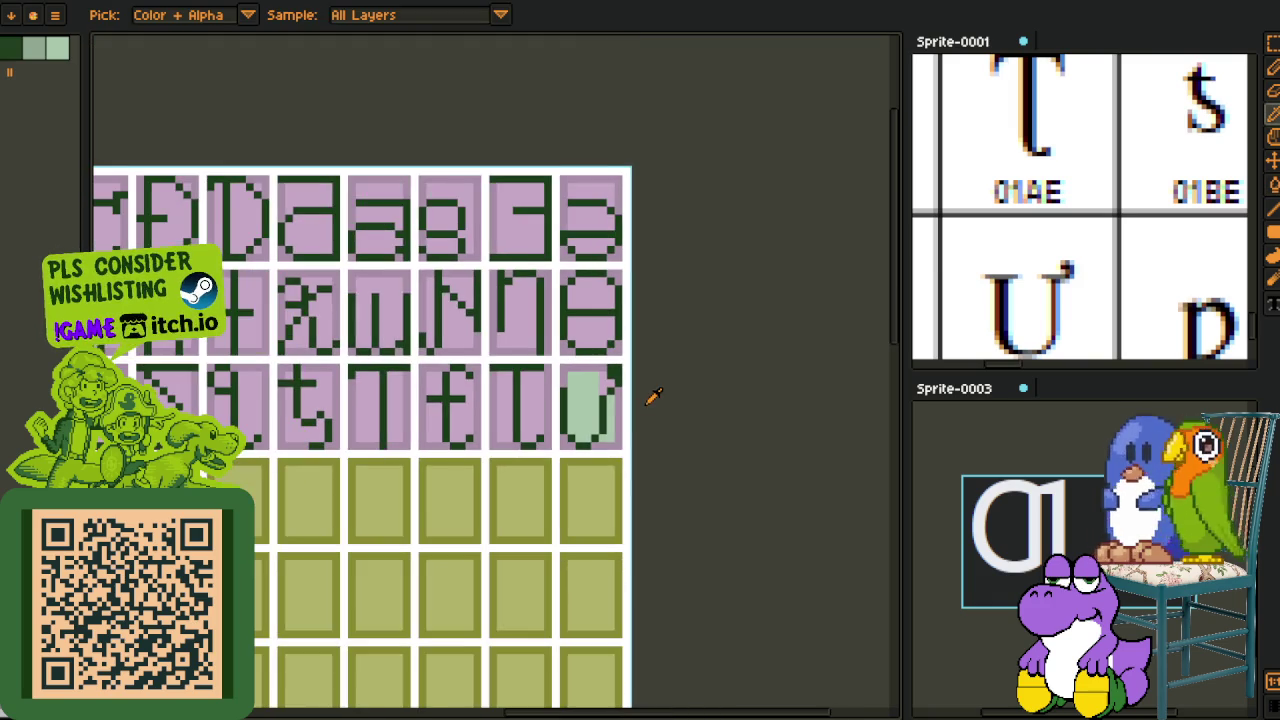
scroll(640, 403, "up", 3)
key("g")
left_click(498, 383)
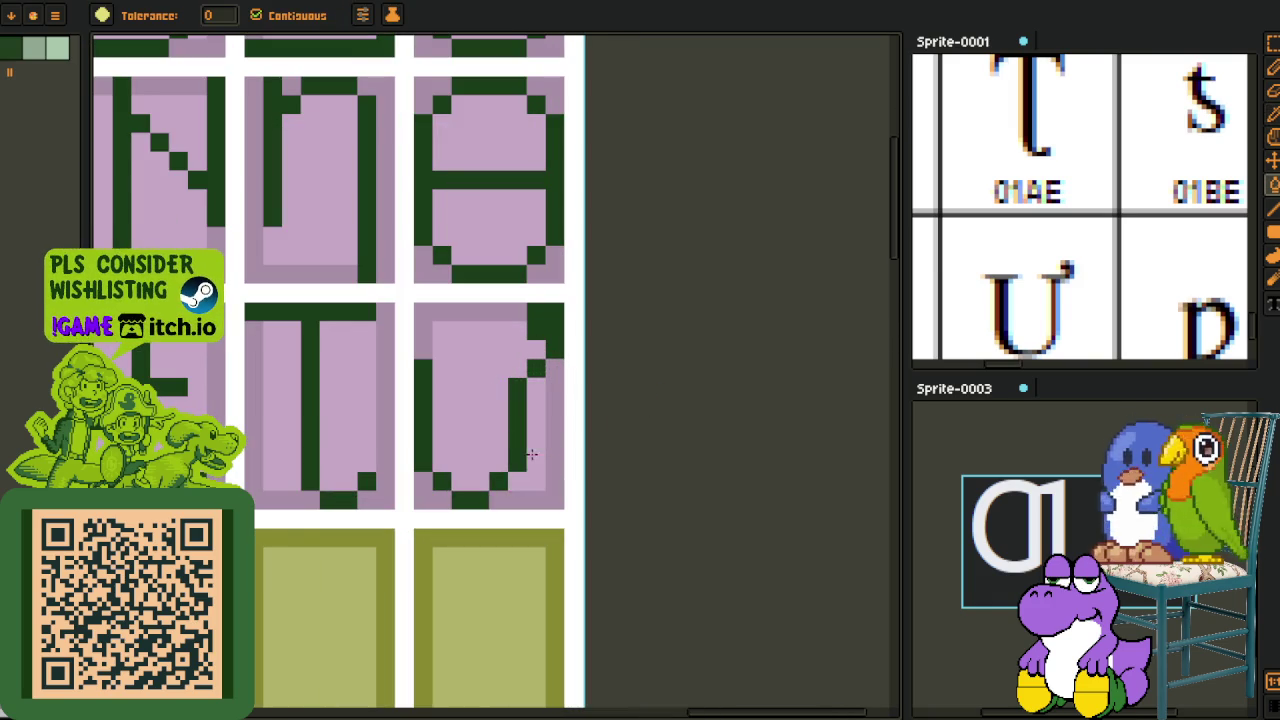
Step: Zoom in and out to inspect the finished hooked U tile
key("i")
scroll(572, 425, "down", 2)
scroll(572, 425, "down", 1)
scroll(575, 422, "down", 1)
scroll(575, 422, "up", 3)
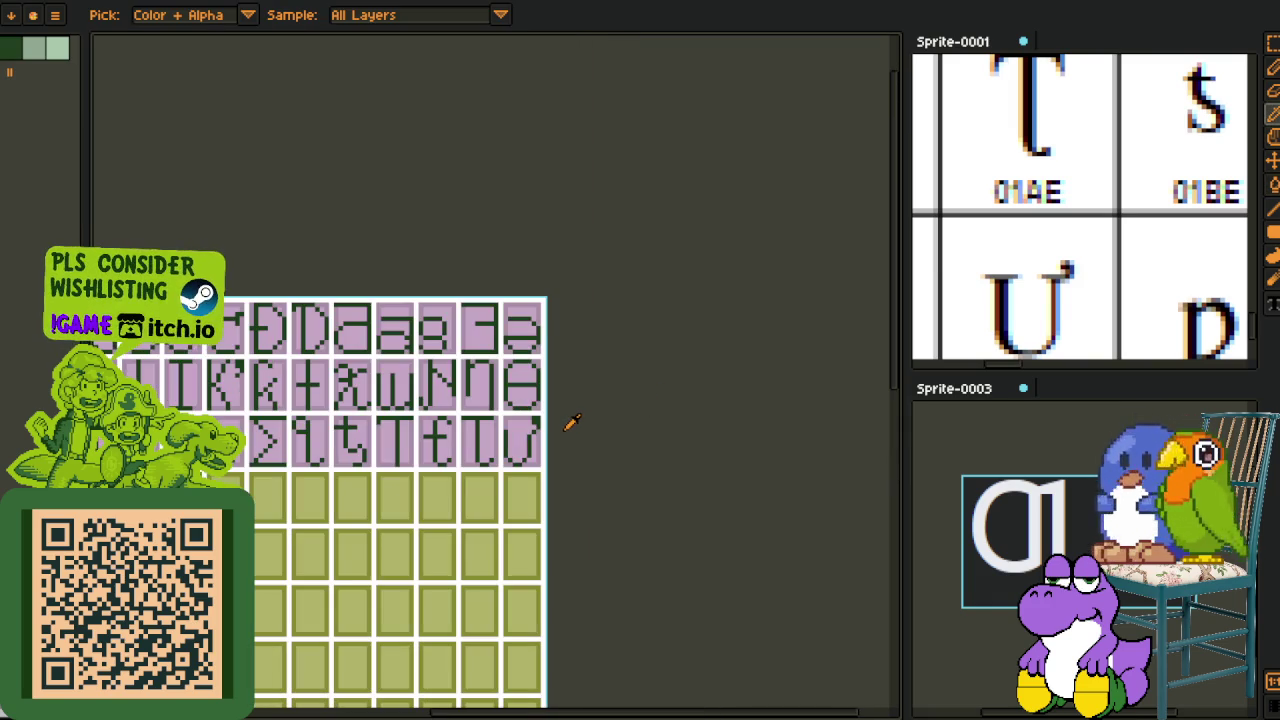
scroll(560, 428, "up", 3)
scroll(545, 445, "up", 1)
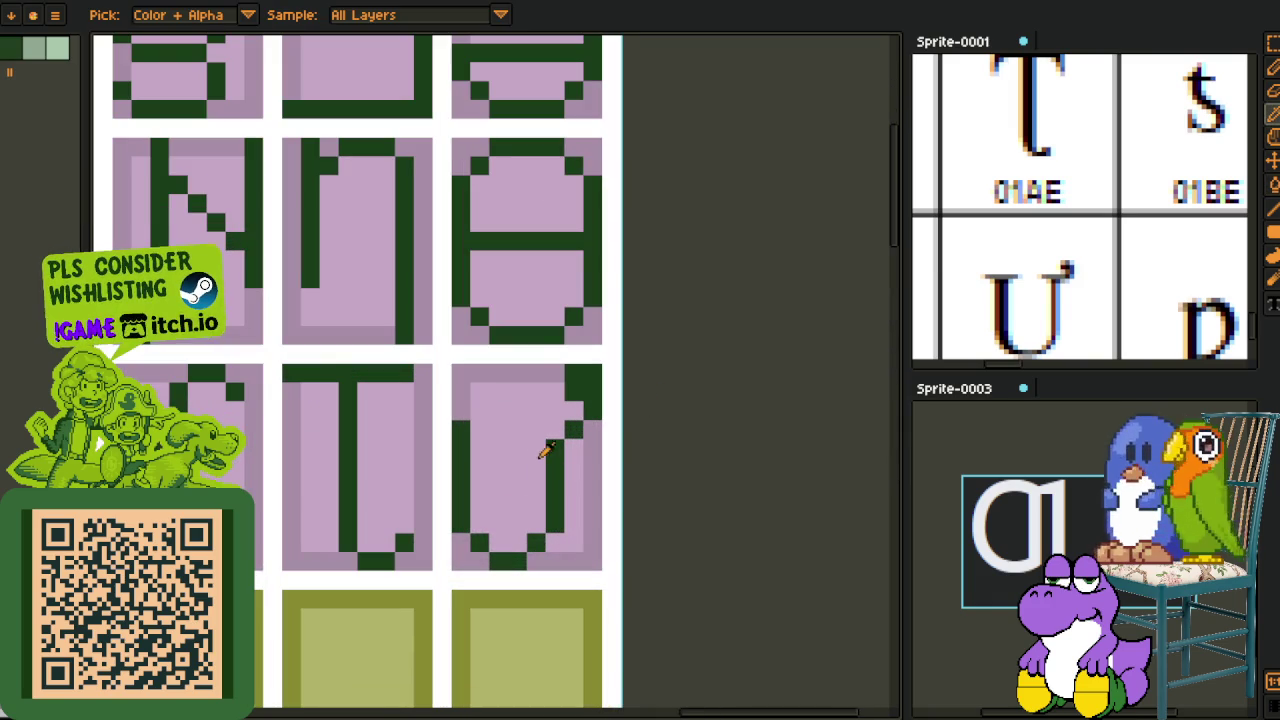
scroll(560, 434, "down", 3)
scroll(608, 446, "down", 1)
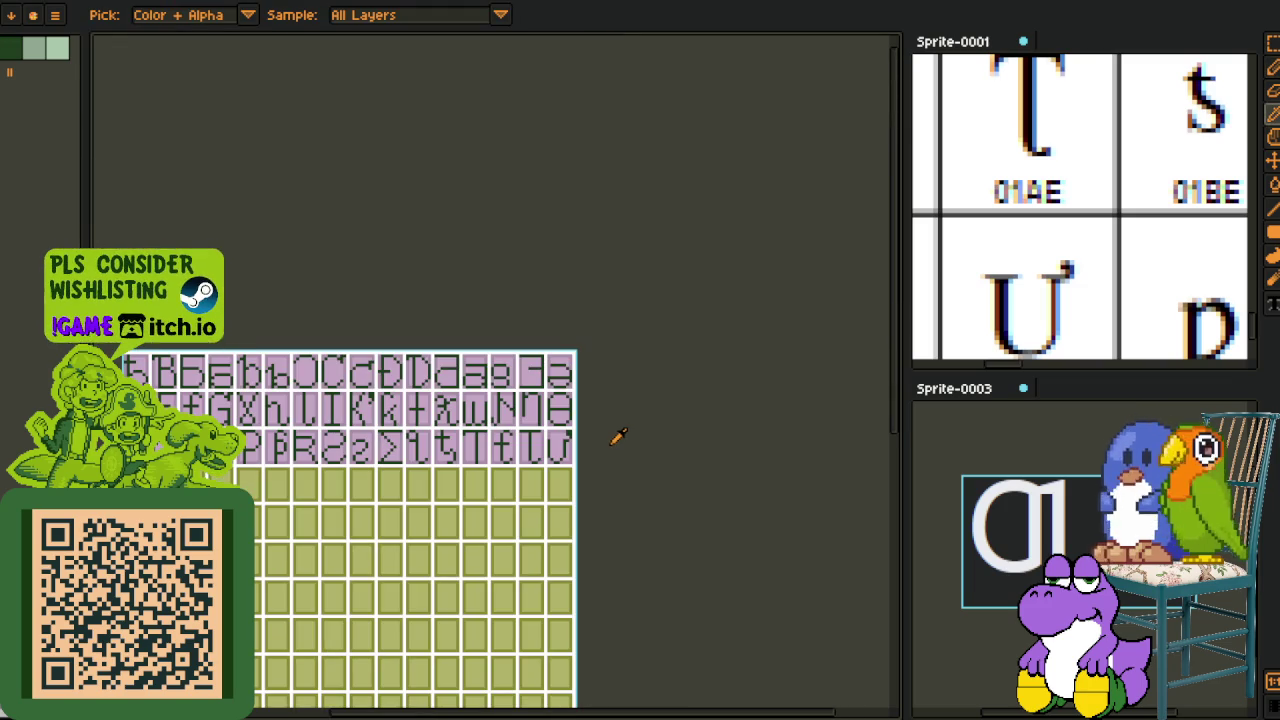
Step: Zoom the reference chart panel in so it appears larger
scroll(614, 437, "down", 1)
scroll(1063, 232, "down", 2)
scroll(1063, 232, "up", 2)
scroll(1063, 232, "down", 2)
key("i")
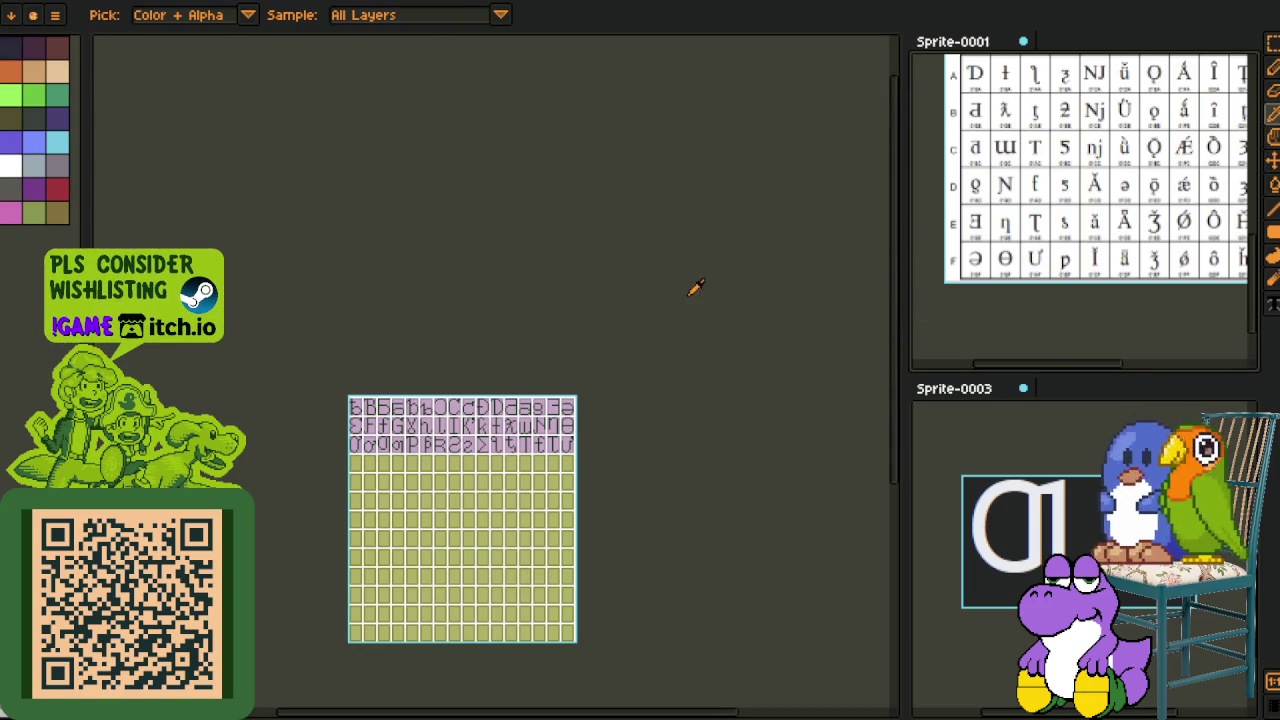
key("h")
scroll(1077, 230, "up", 5)
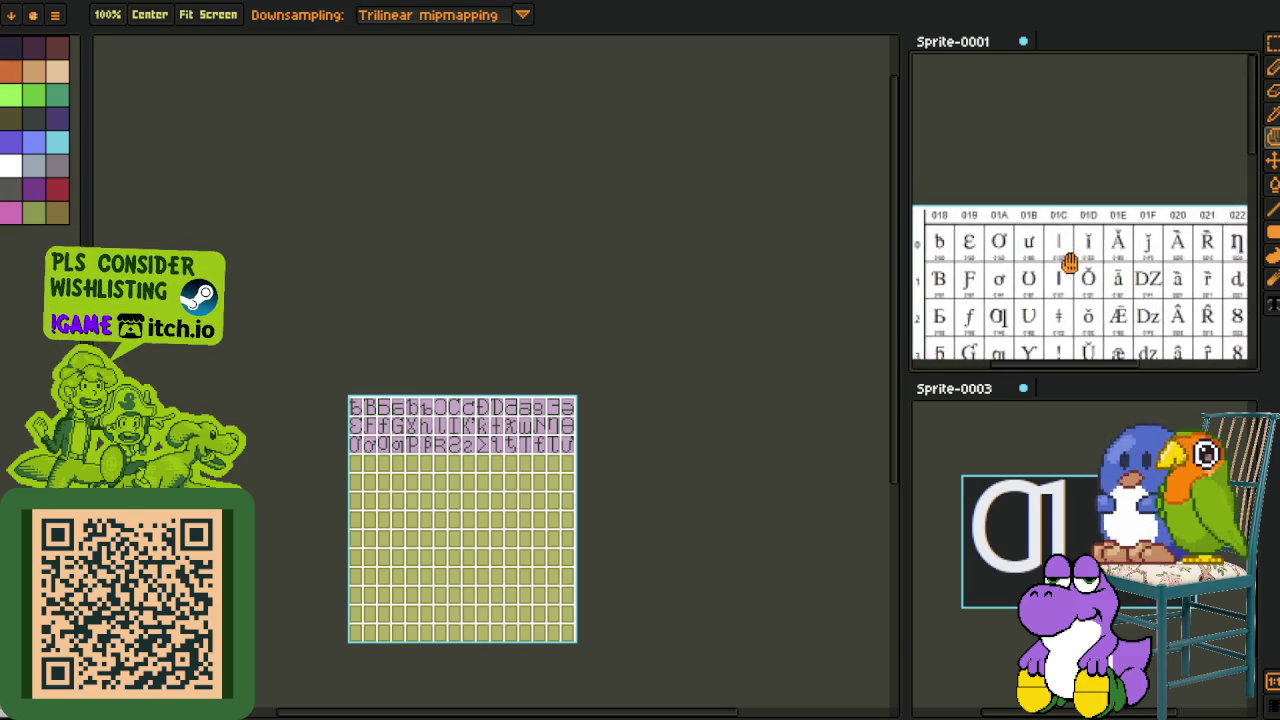
scroll(1070, 260, "up", 2)
scroll(1034, 194, "up", 2)
Step: Save the glyph sheet with Ctrl+S and close Sprite-0003 with Don't Save
key("ctrl+s")
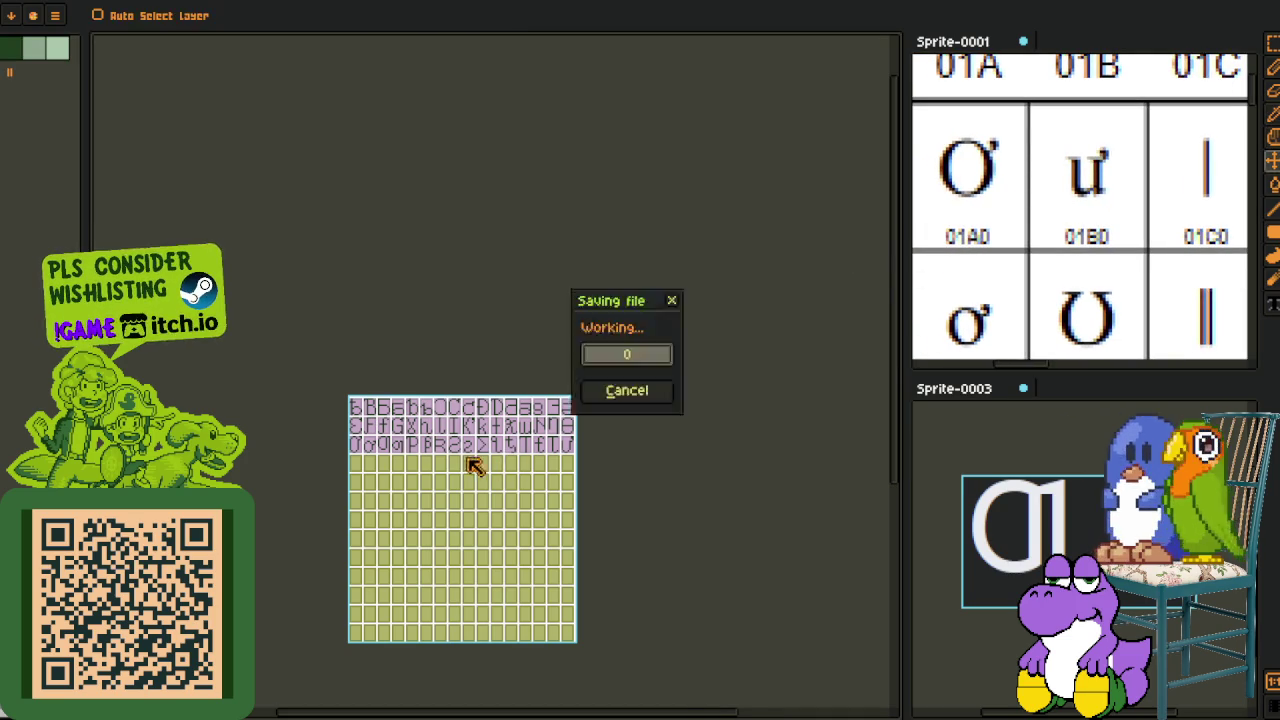
key("i")
scroll(447, 460, "up", 2)
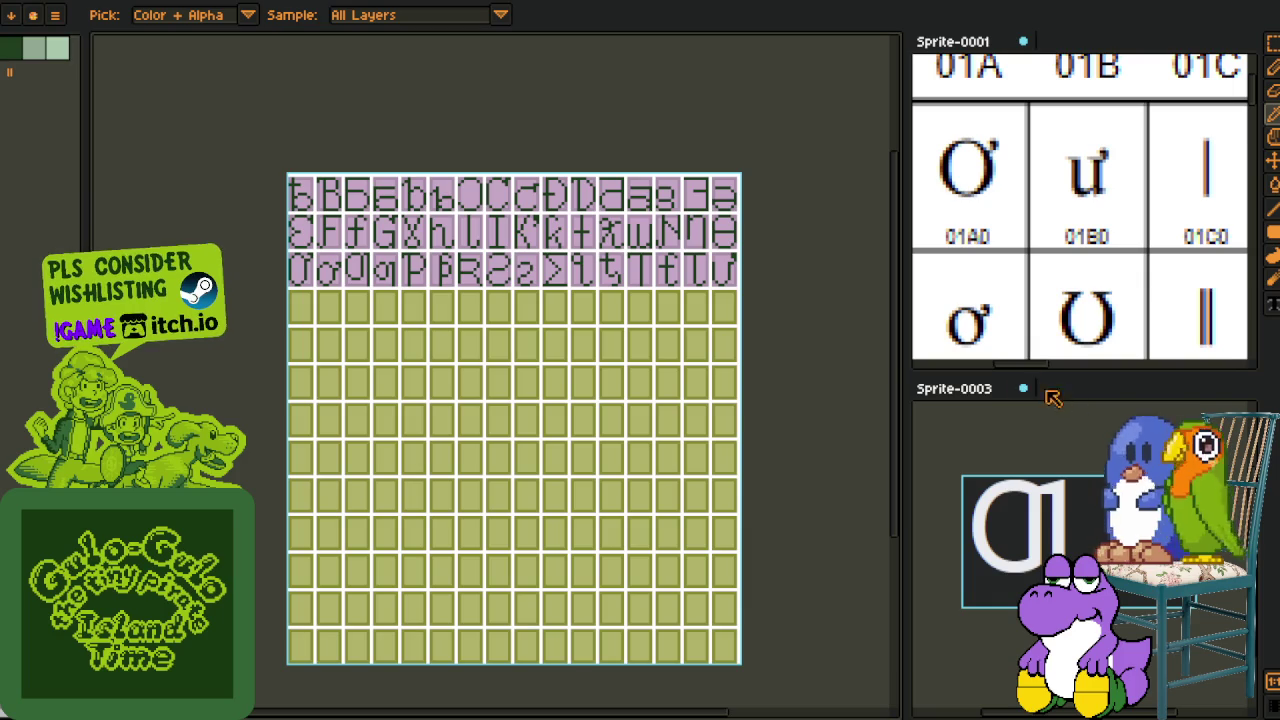
left_click(1023, 388)
left_click(655, 393)
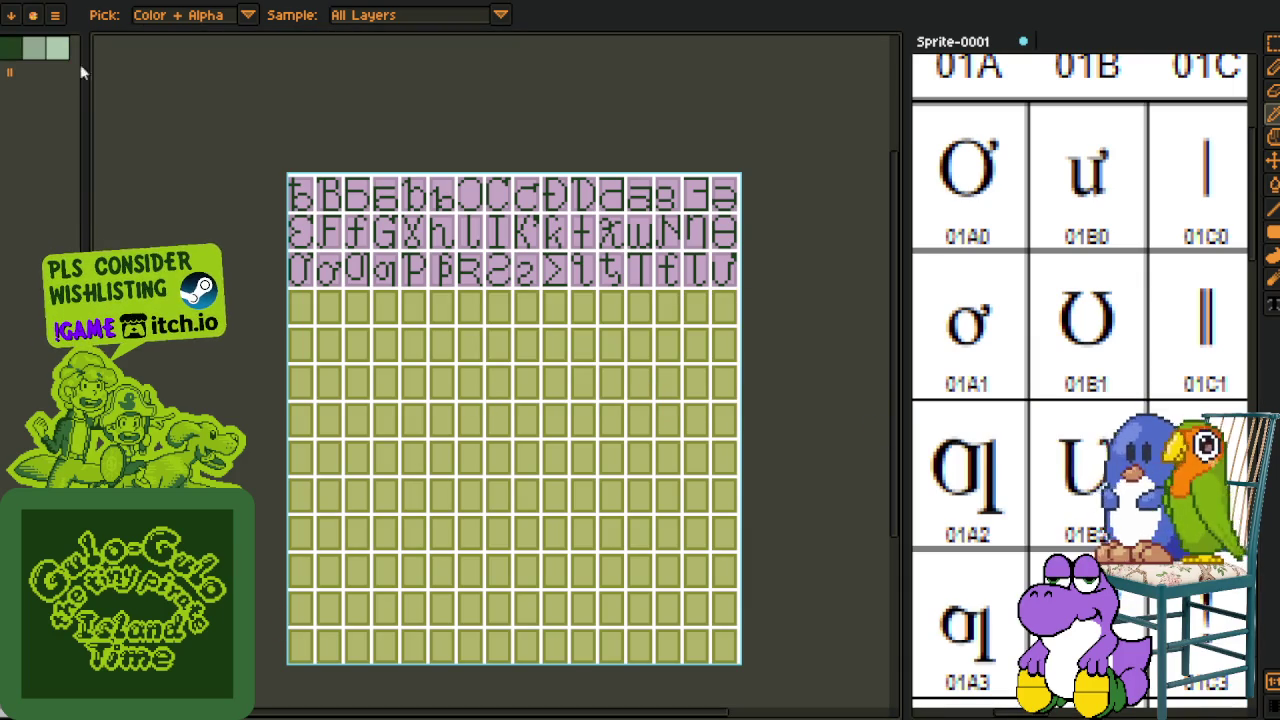
scroll(296, 300, "up", 1)
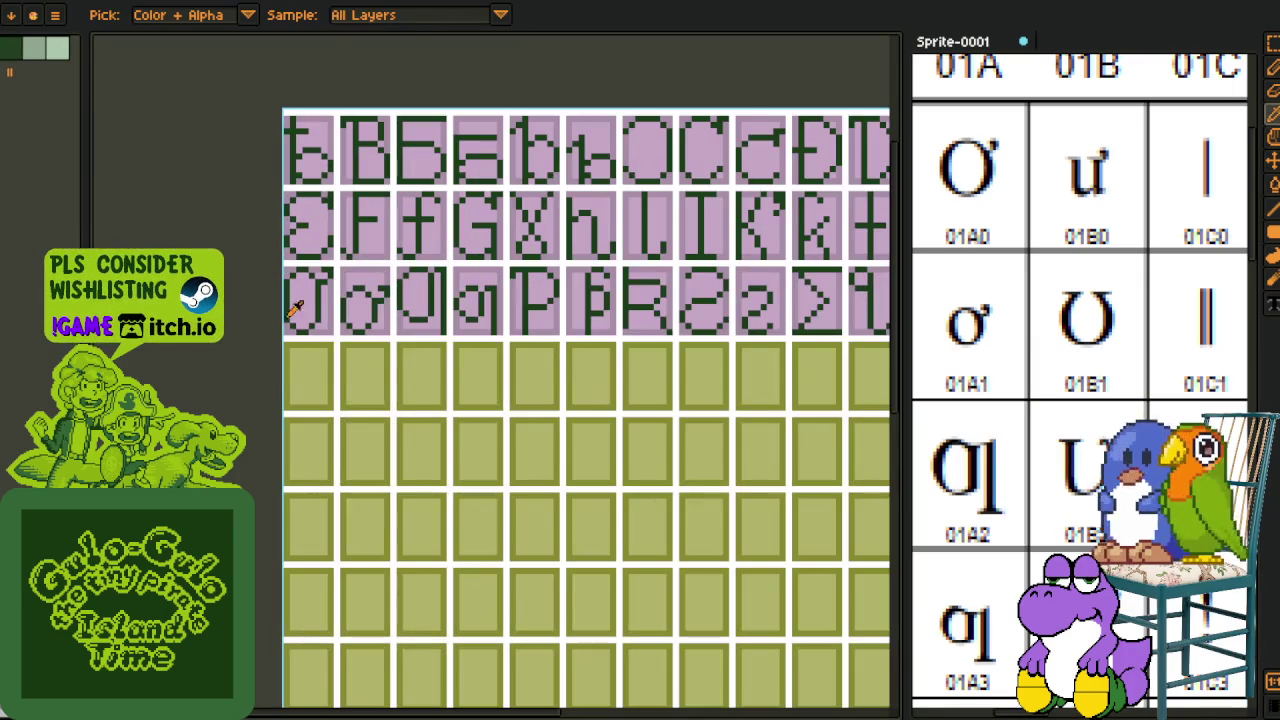
Step: Select the top three glyph rows, undo, and fit the whole sheet in view
key("m")
left_click_drag(296, 305, 880, 112)
scroll(497, 238, "down", 1)
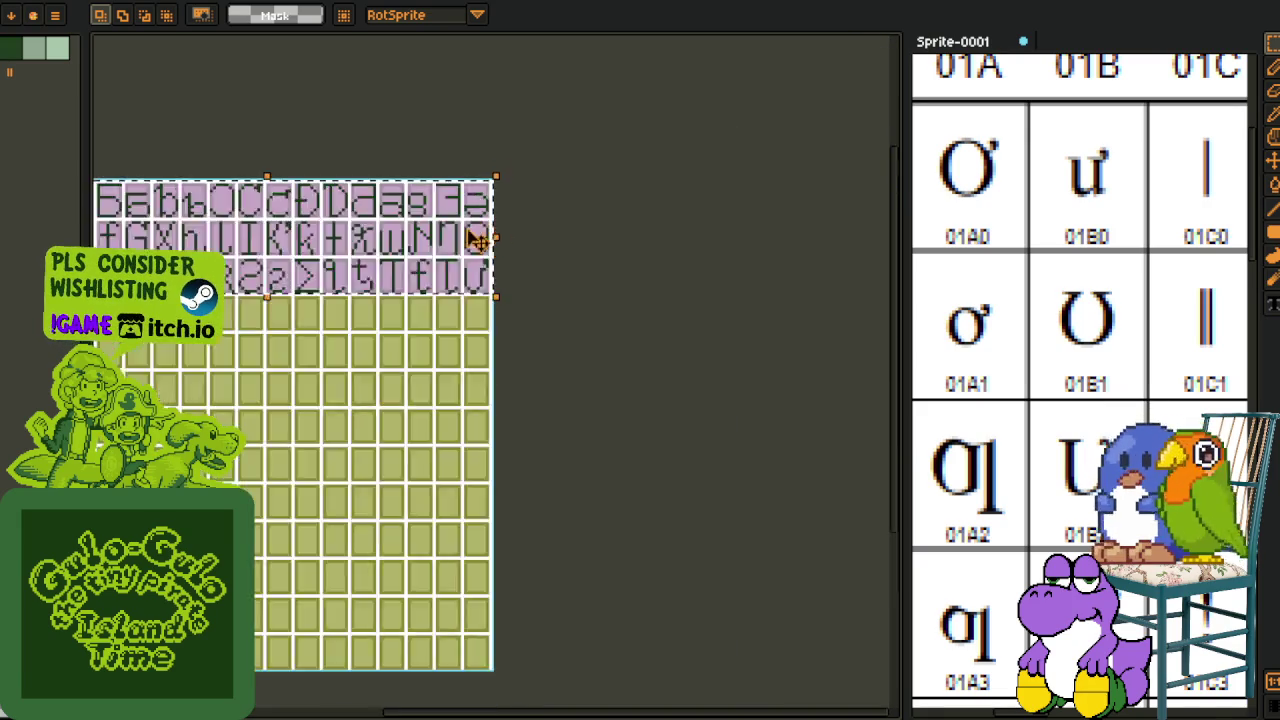
key("ctrl+z")
key("ctrl+z")
scroll(314, 143, "down", 1)
scroll(271, 143, "up", 1)
left_click_drag(314, 194, 212, 42)
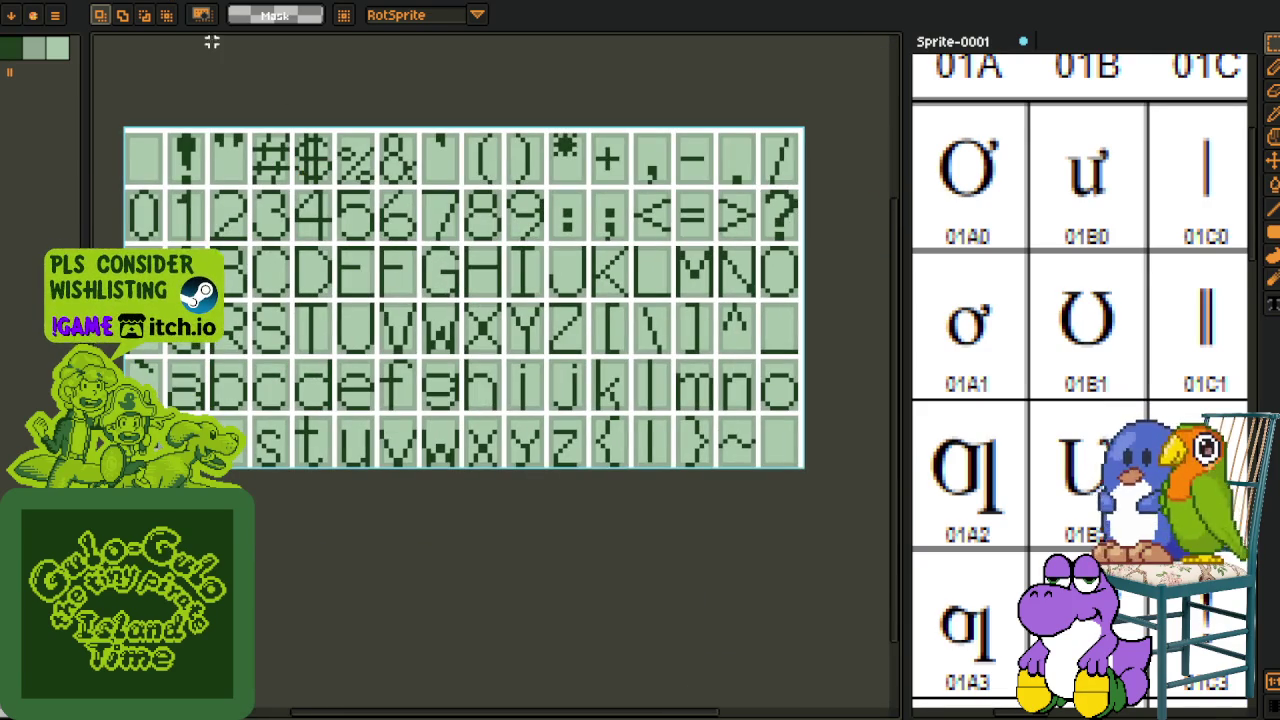
Step: Cycle through the open glyph sprites with Ctrl+Tab, panning each into view
key("ctrl+Tab")
scroll(288, 305, "up", 1)
mouse_move(287, 298)
left_mouse_down()
mouse_move(305, 246)
mouse_move(289, 220)
left_mouse_up()
key("ctrl+Tab")
scroll(334, 110, "down", 2)
scroll(606, 223, "down", 1)
mouse_move(606, 223)
left_mouse_down()
mouse_move(590, 120)
mouse_move(568, 245)
mouse_move(596, 269)
left_mouse_up()
key("ctrl+Tab")
key("ctrl+Tab")
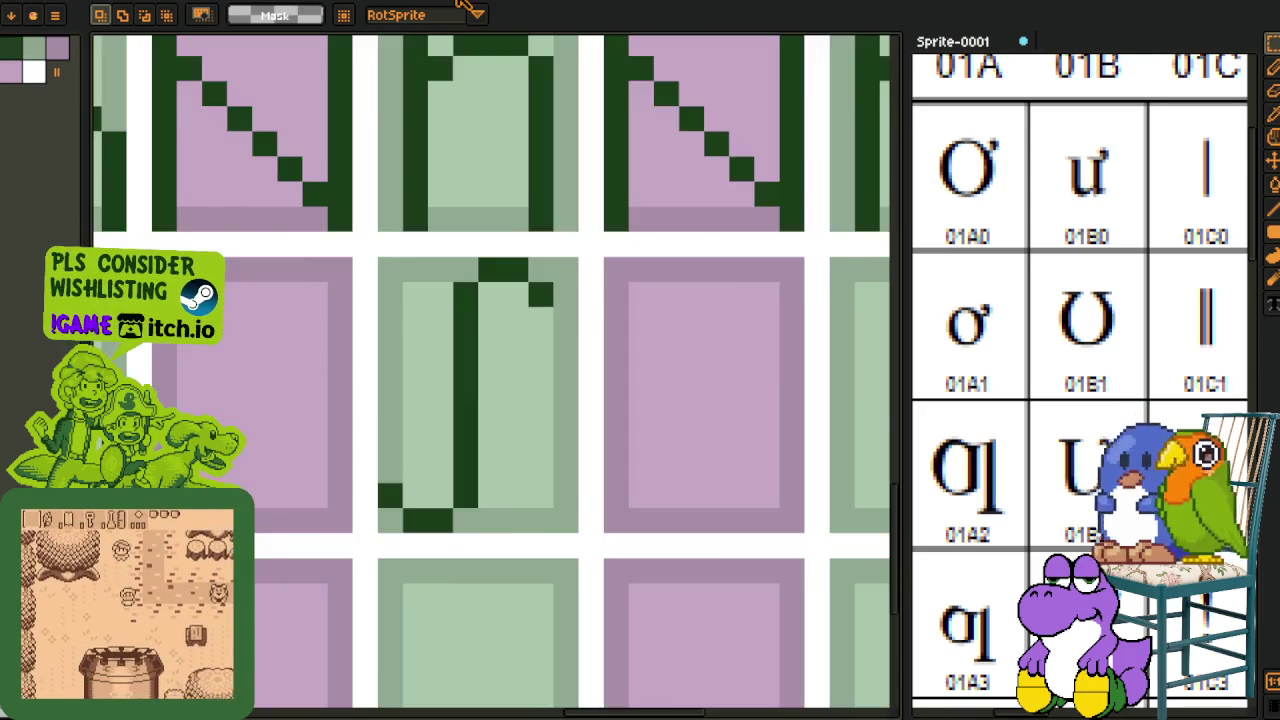
key("ctrl+Tab")
key("i")
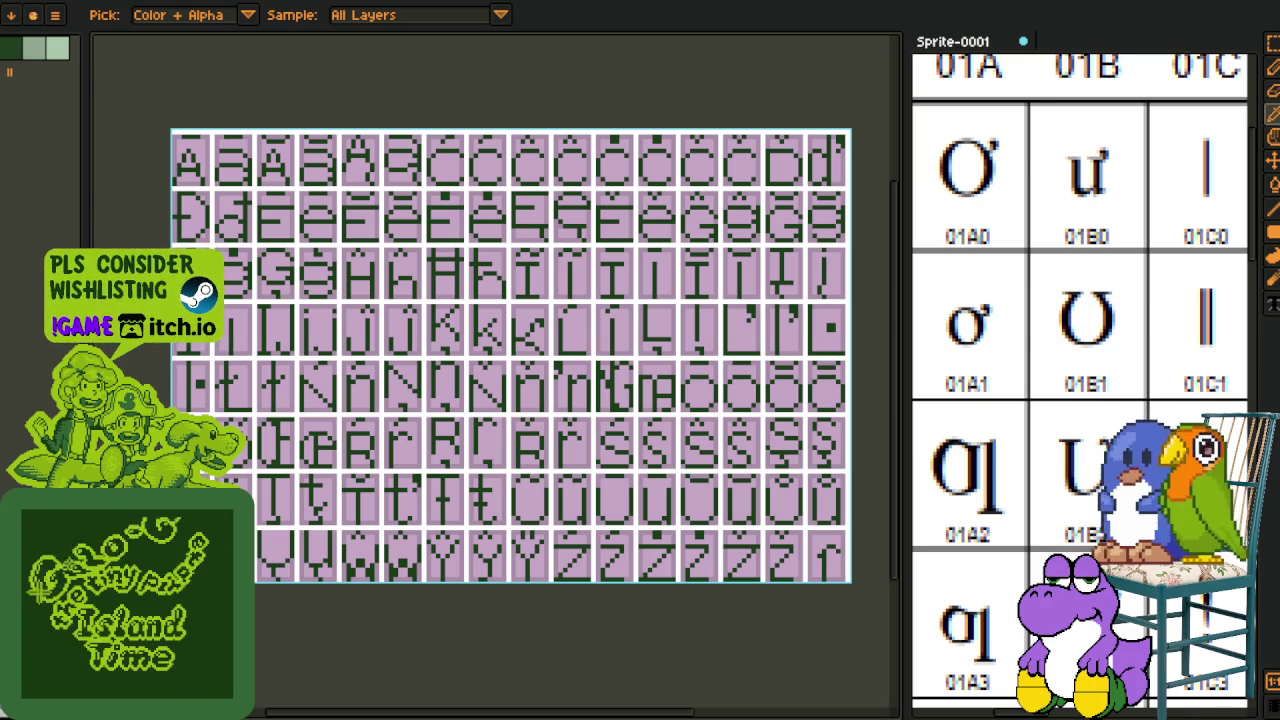
Step: Ctrl+Tab back to the extended glyph sheet and zoom the Sprite-0001 reference out
key("m")
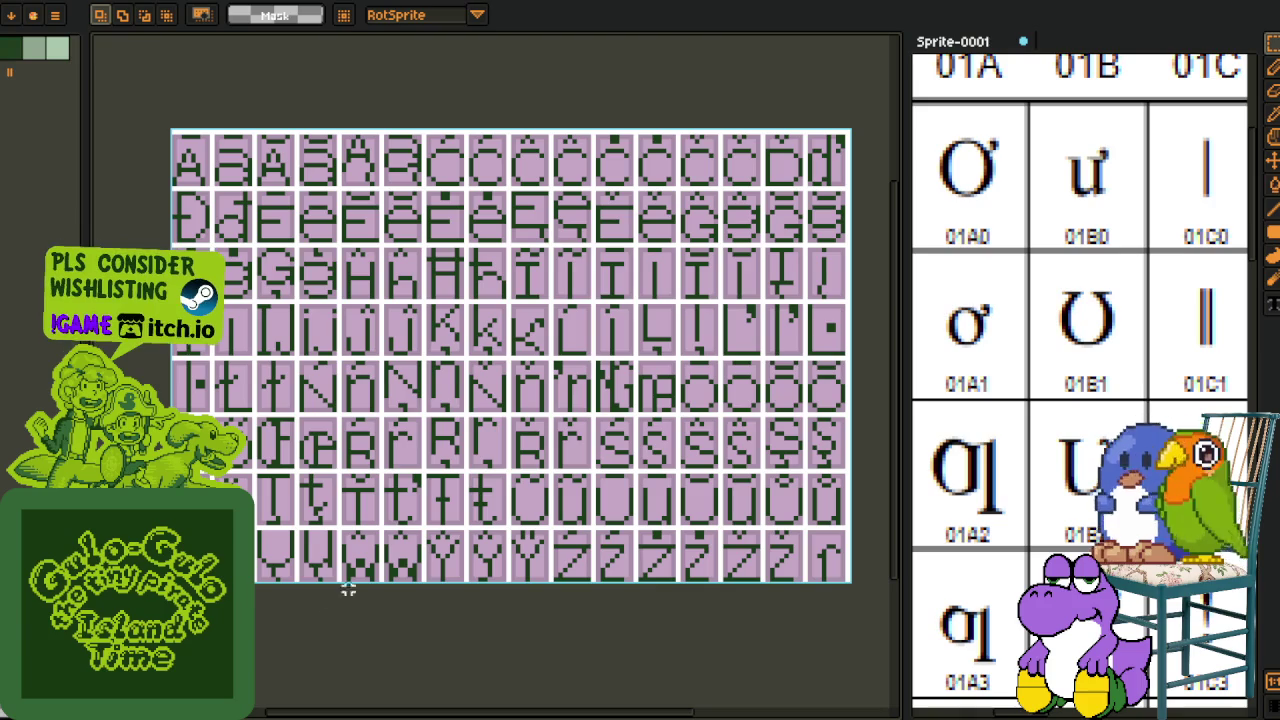
key("ctrl+Tab")
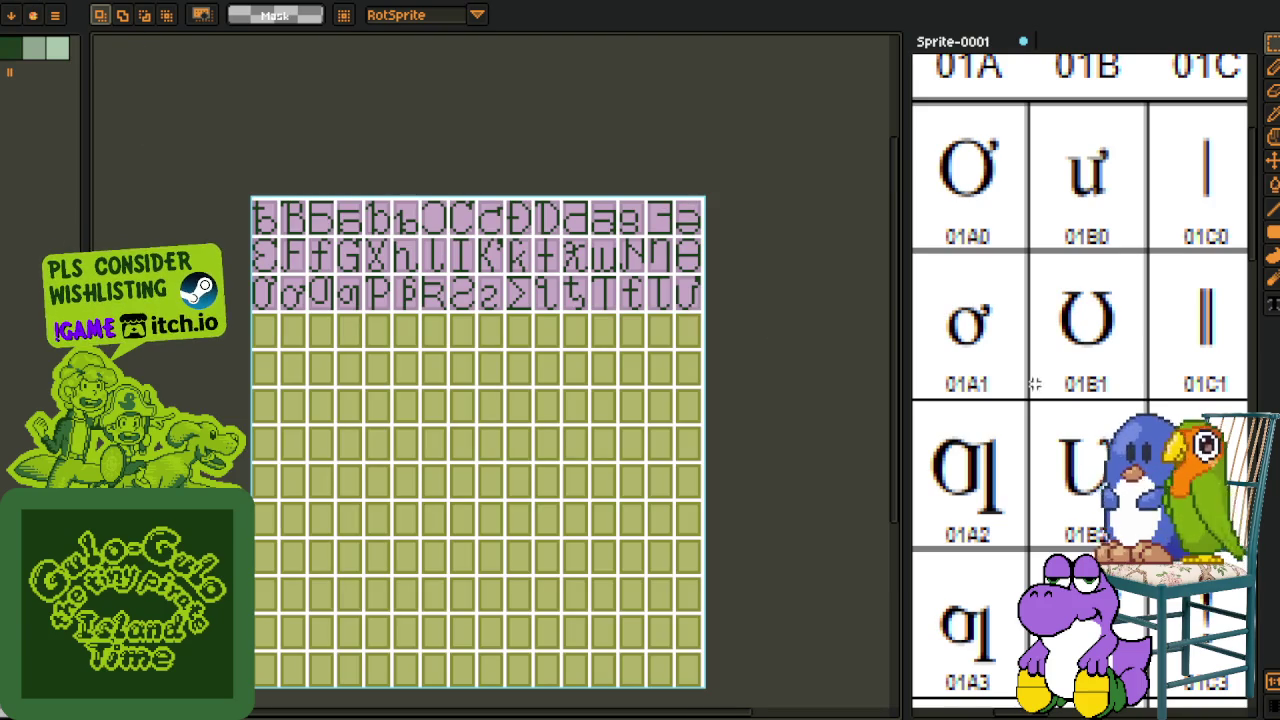
scroll(1016, 381, "down", 2)
scroll(1075, 414, "down", 3)
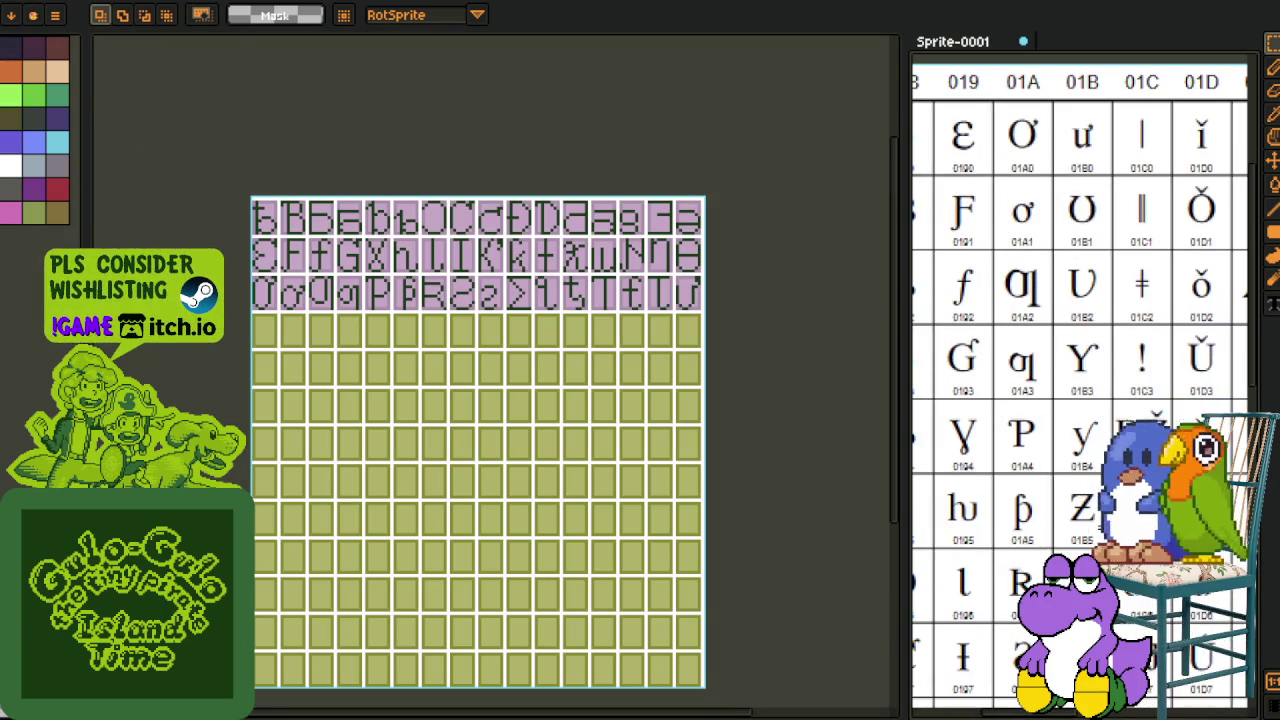
scroll(1075, 400, "up", 1)
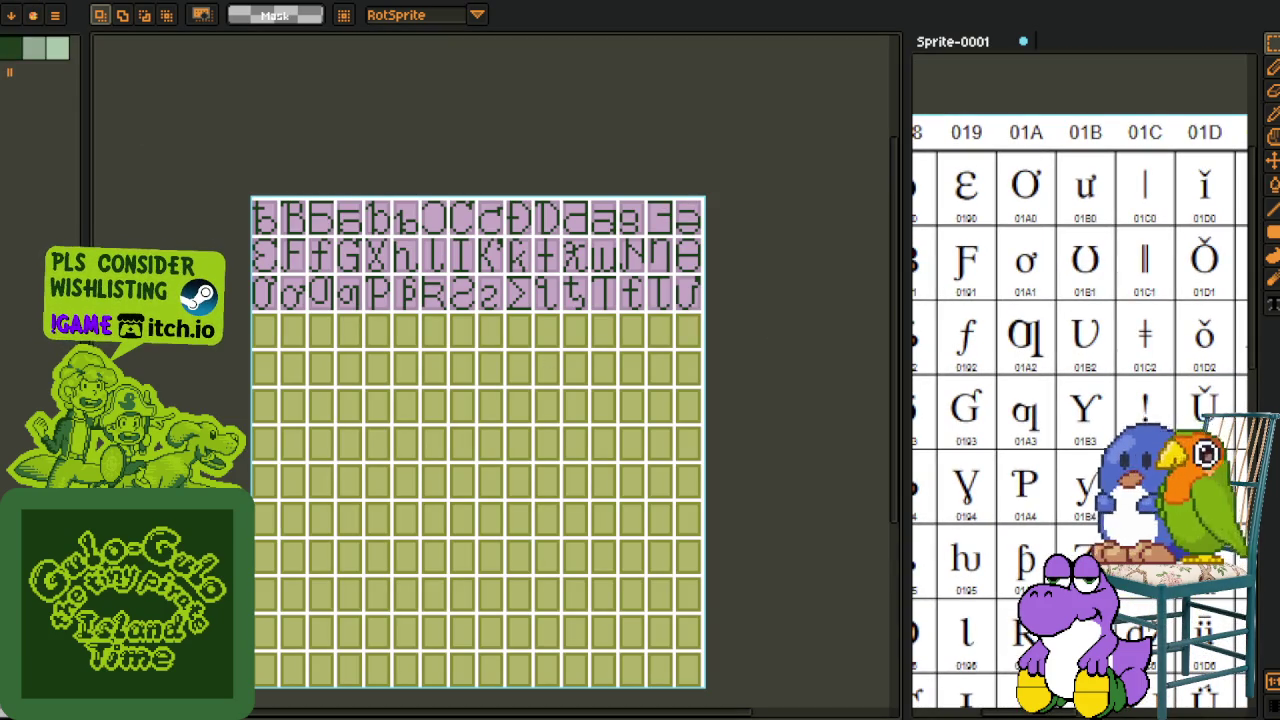
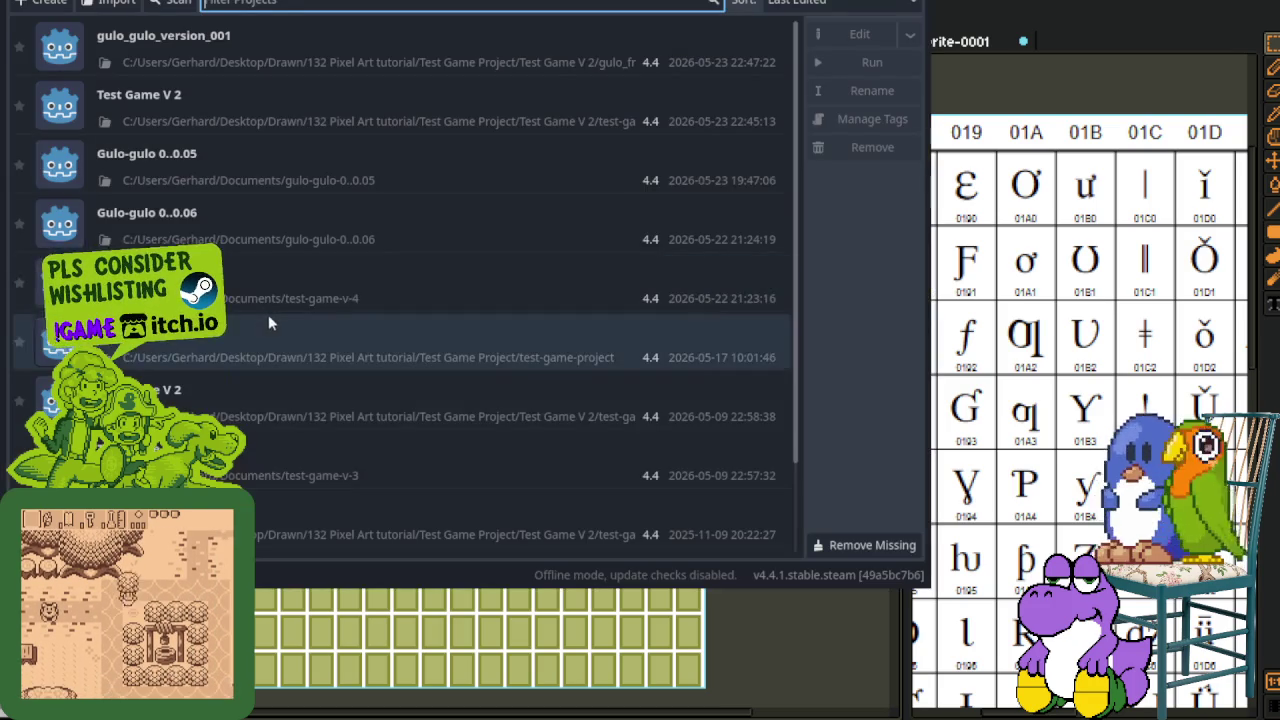
Step: Open the game project from the Godot Project Manager into the editor
double_click(390, 60)
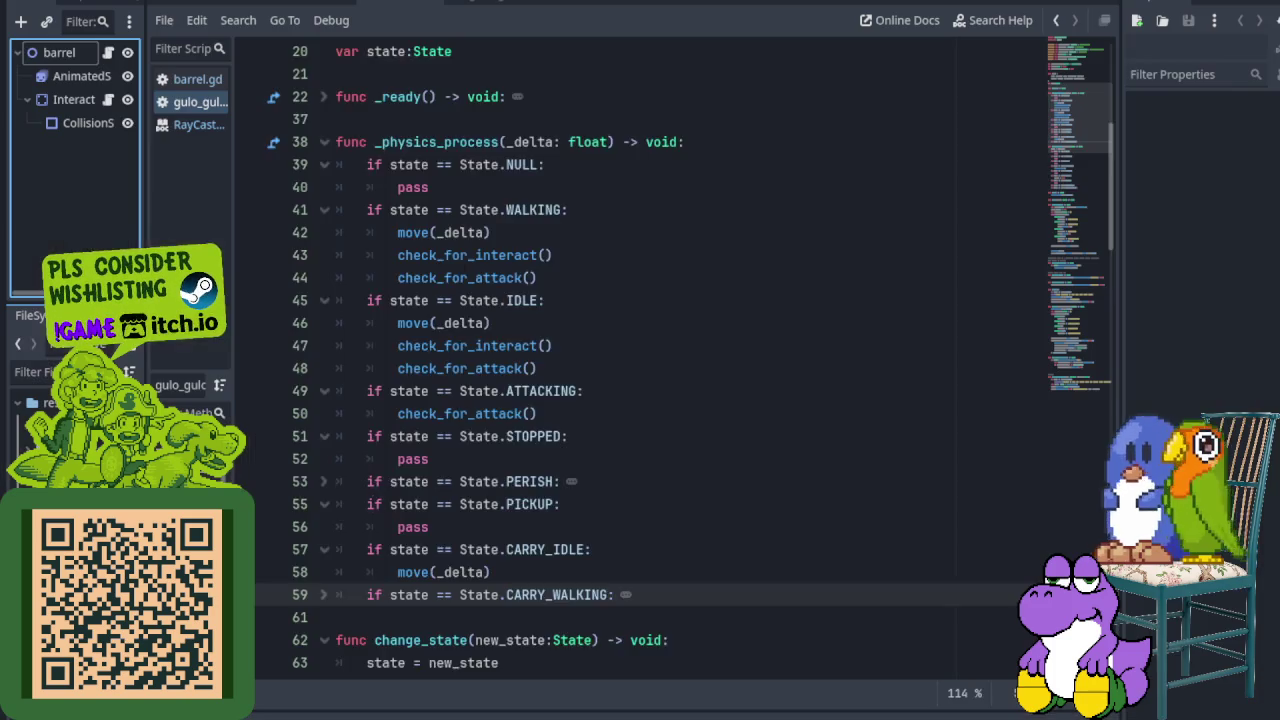
scroll(640, 360, "up", 4)
scroll(640, 360, "down", 4)
scroll(640, 360, "down", 1)
scroll(640, 360, "down", 5)
scroll(640, 360, "down", 4)
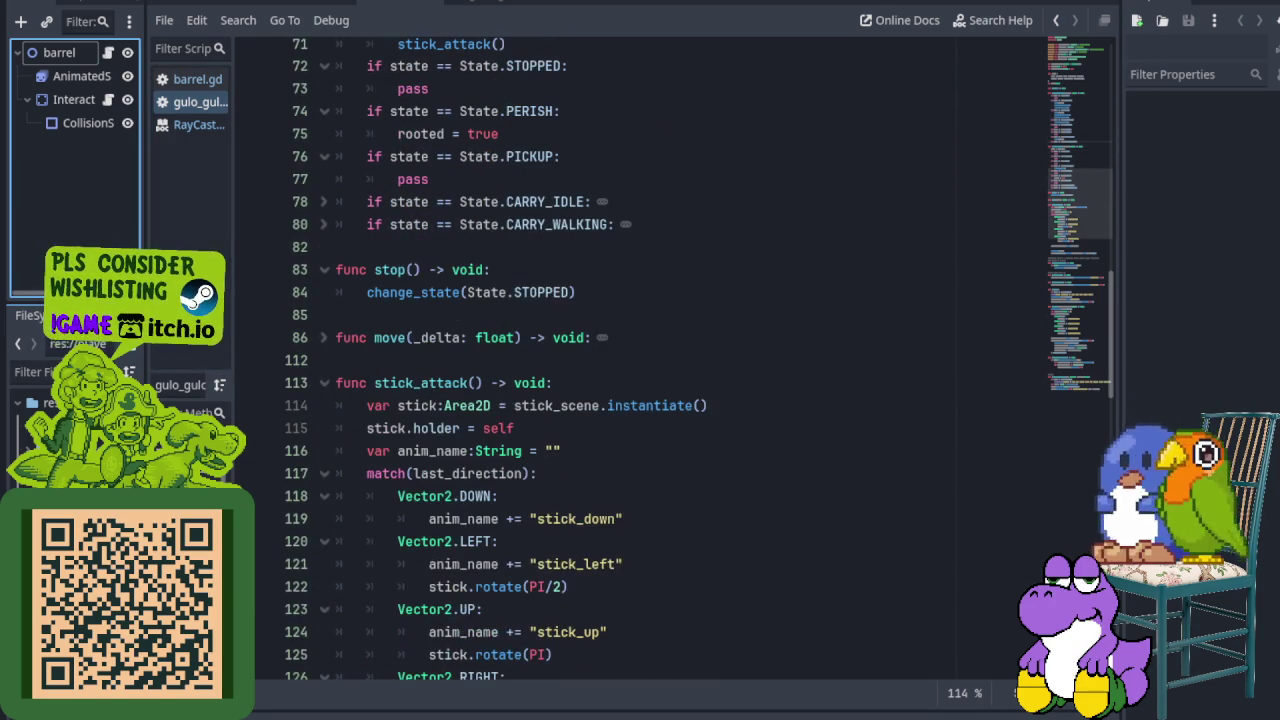
scroll(640, 360, "up", 15)
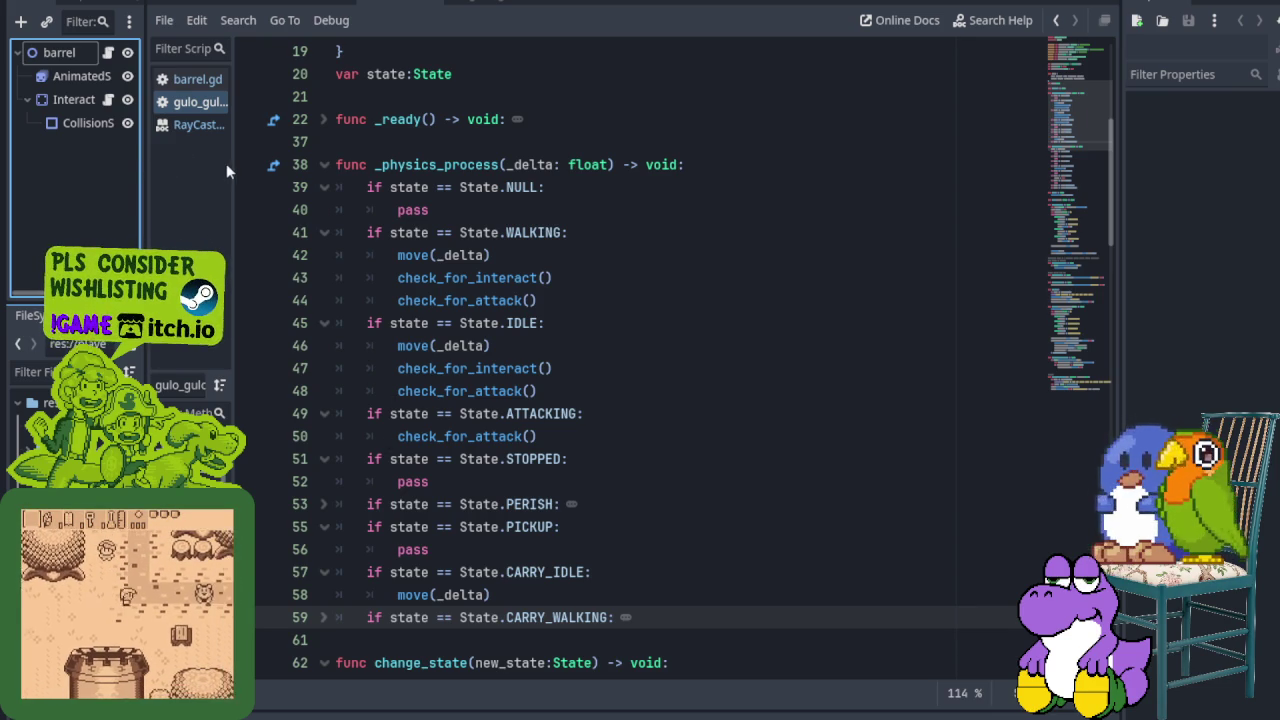
Step: Filter the FileSystem dock for 'compo' and widen the left dock panels
left_click(40, 371)
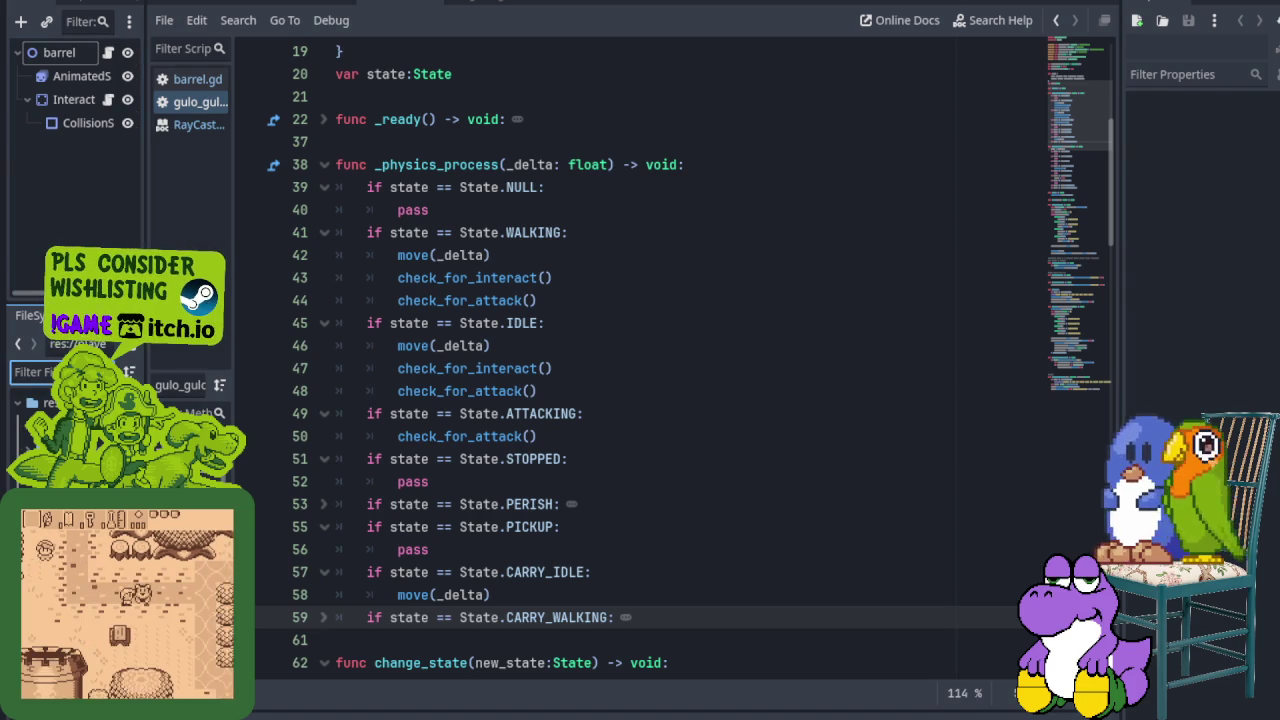
type("compo")
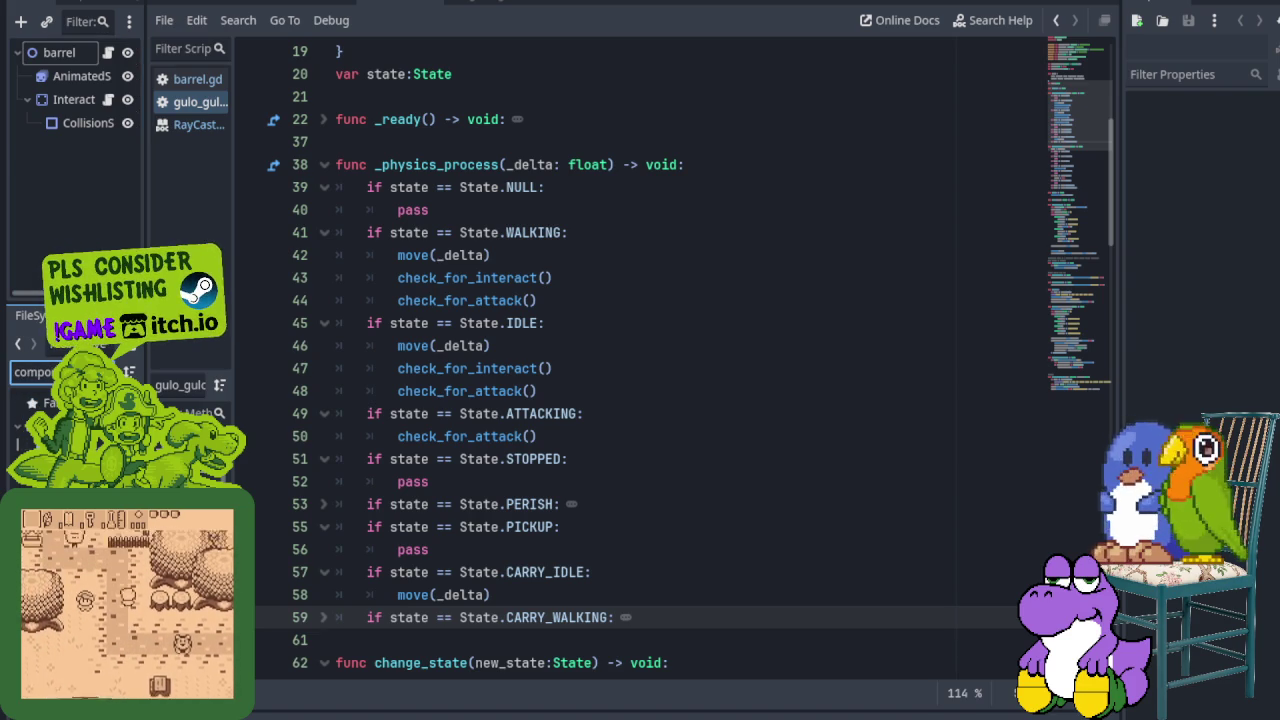
left_click(60, 430)
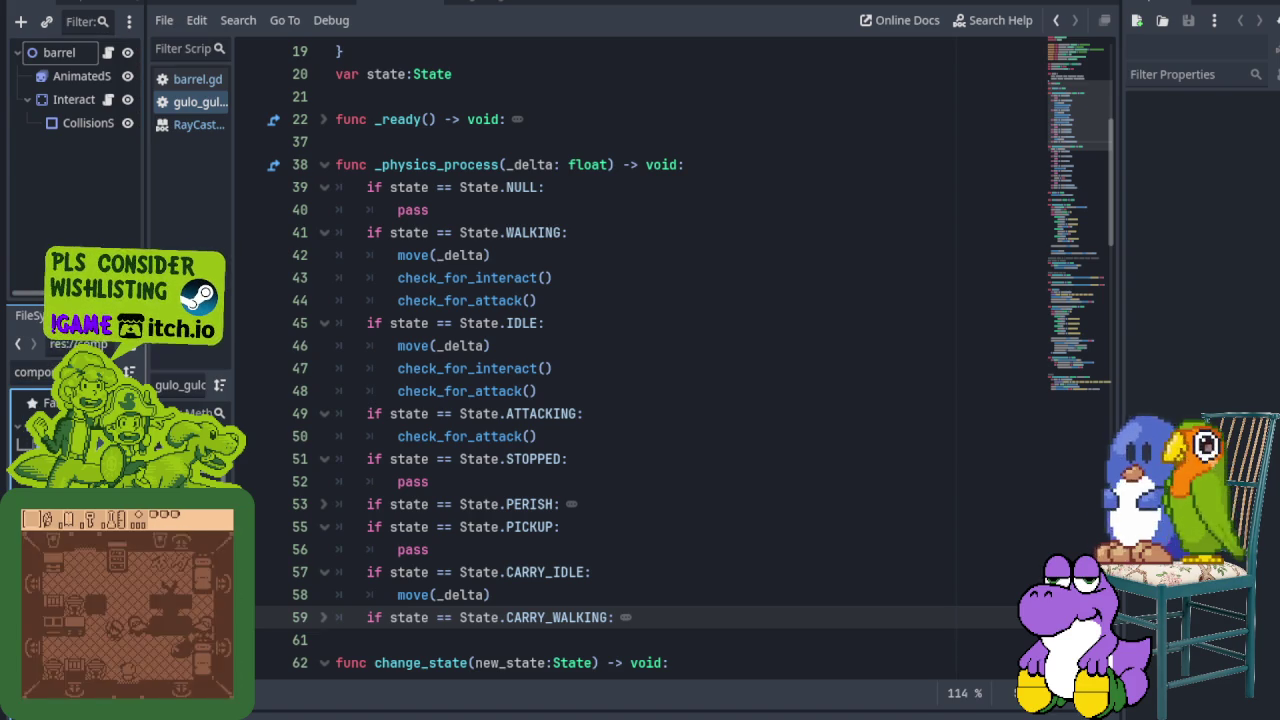
left_click_drag(148, 447, 276, 447)
Step: Clear the file filter and open interactable.gd in the script editor
left_click(248, 371)
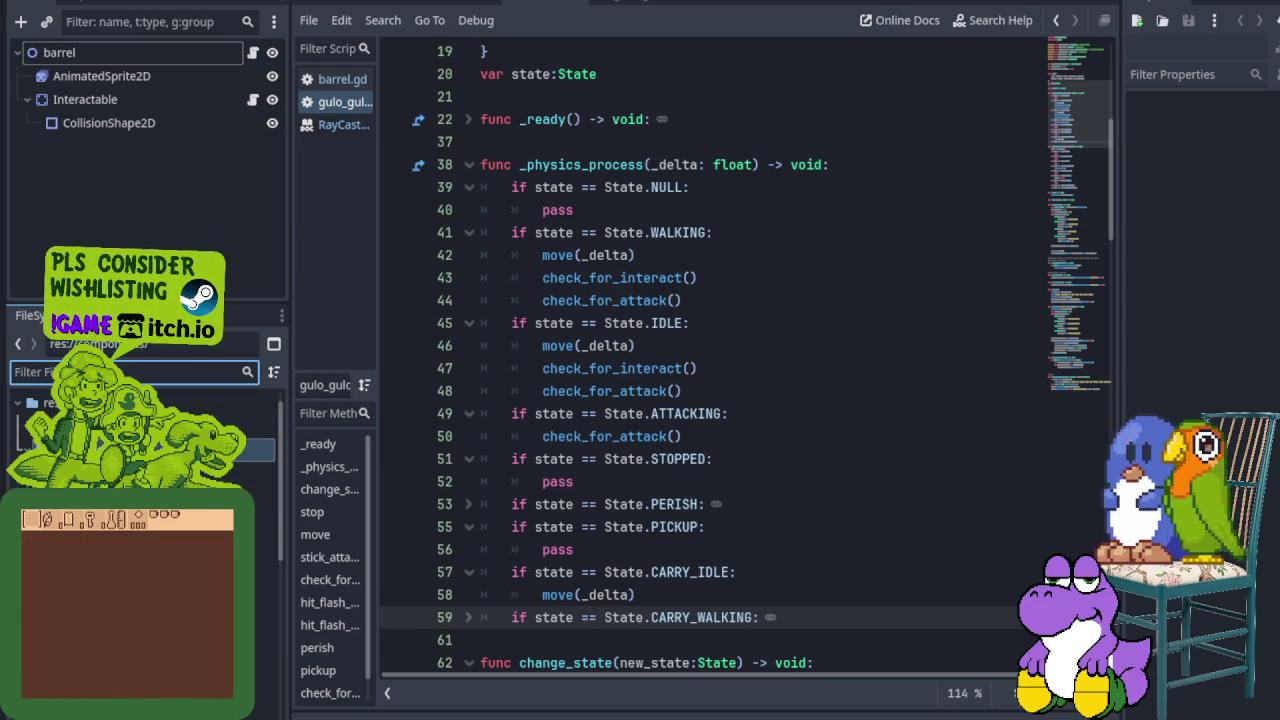
key("Down")
key("Down")
key("Down")
key("Down")
key("Down")
key("Tab")
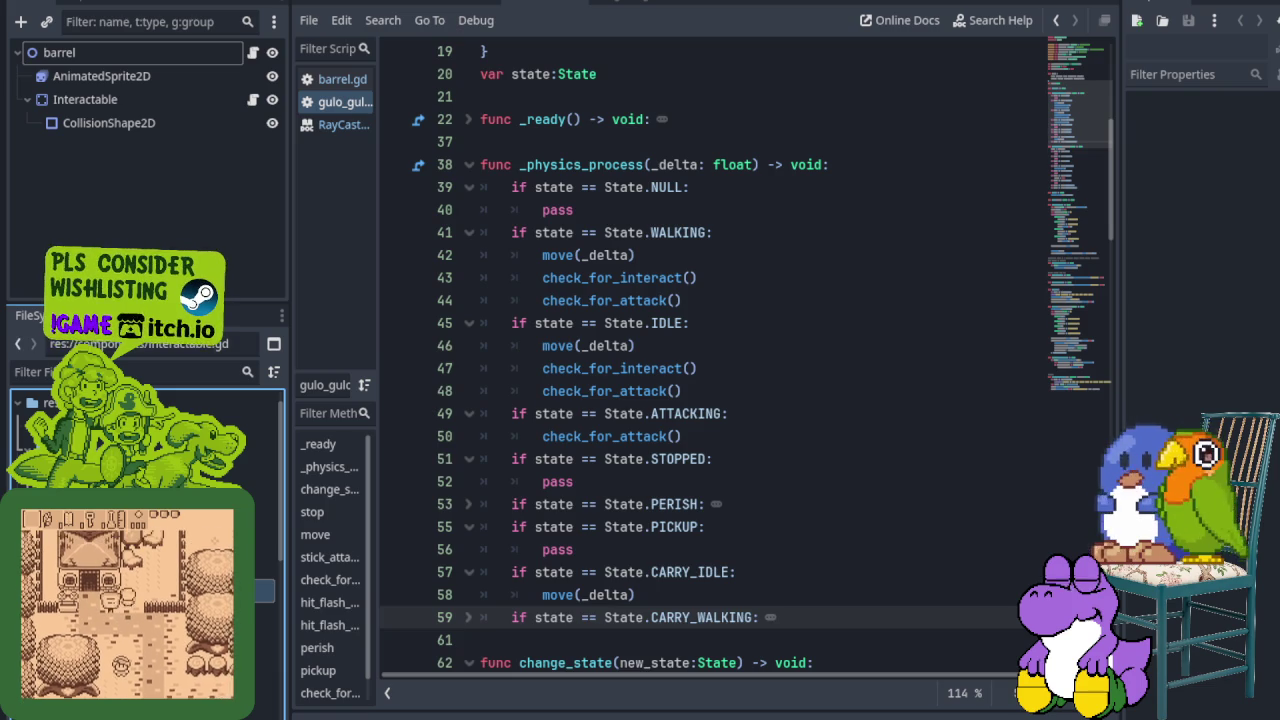
key("Return")
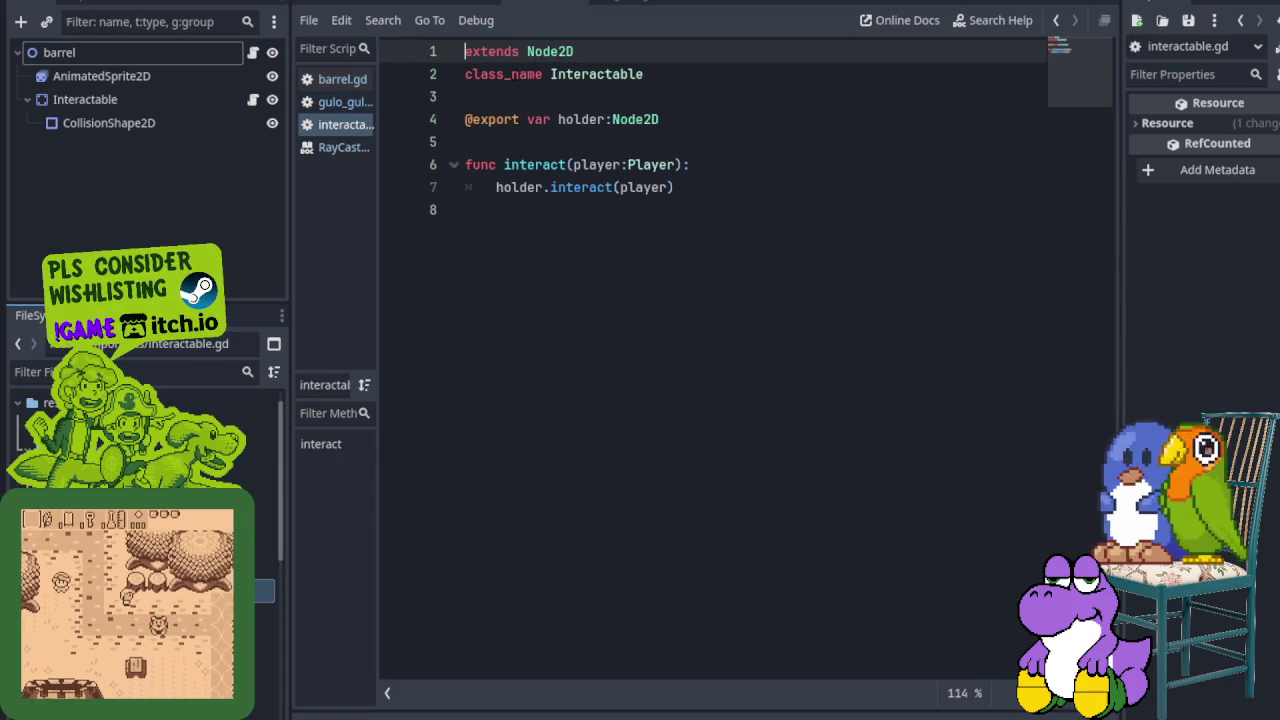
Step: Highlight interactable.gd's holder export and interact function, then close that script
left_click(436, 121)
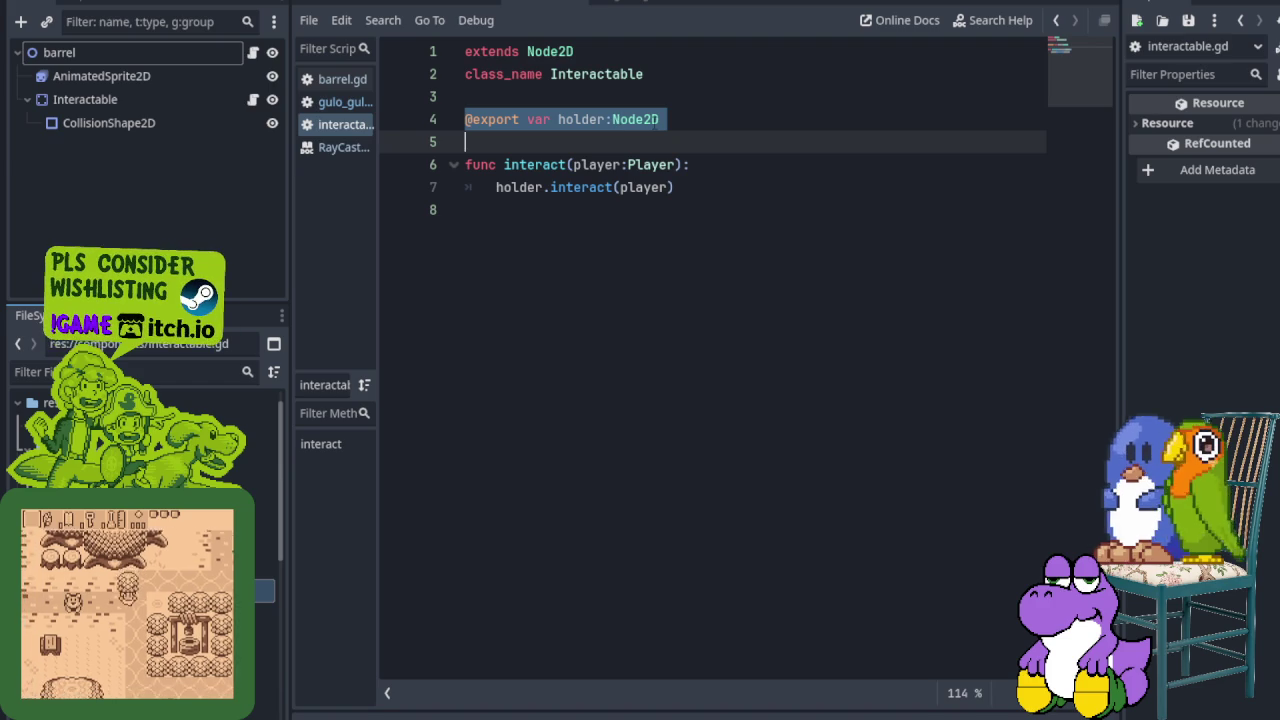
left_click(430, 165)
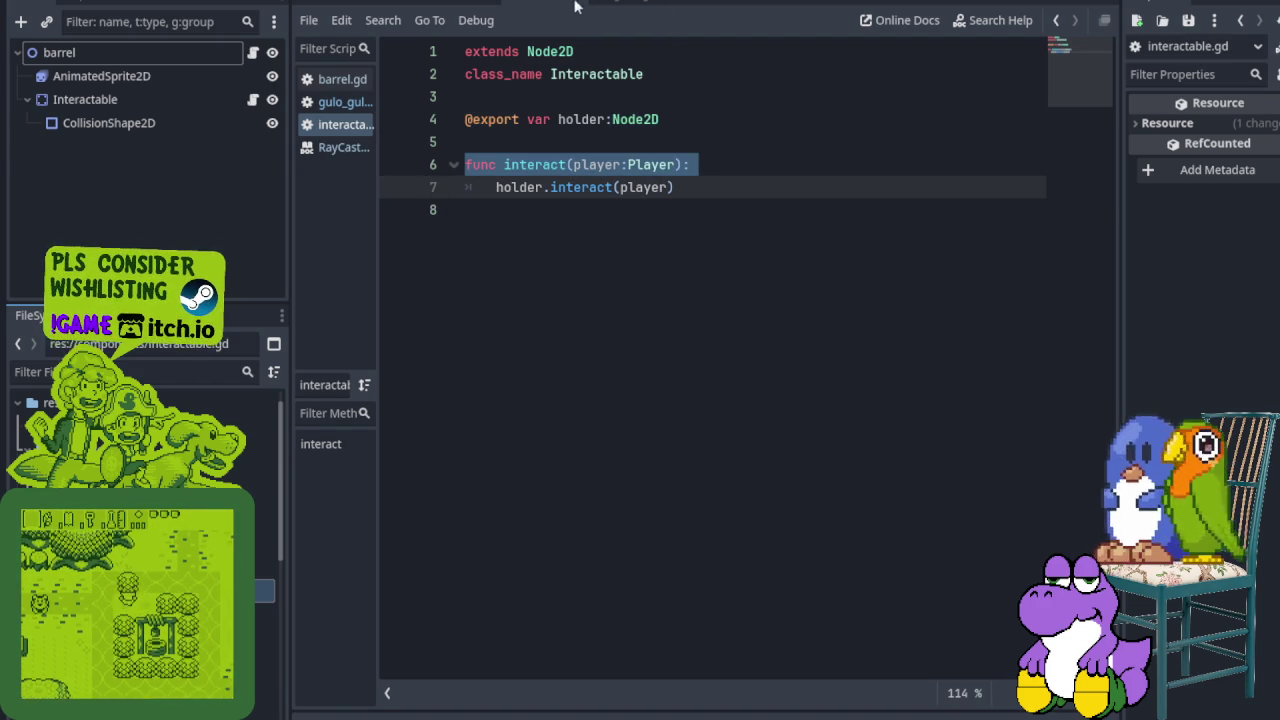
right_click(345, 126)
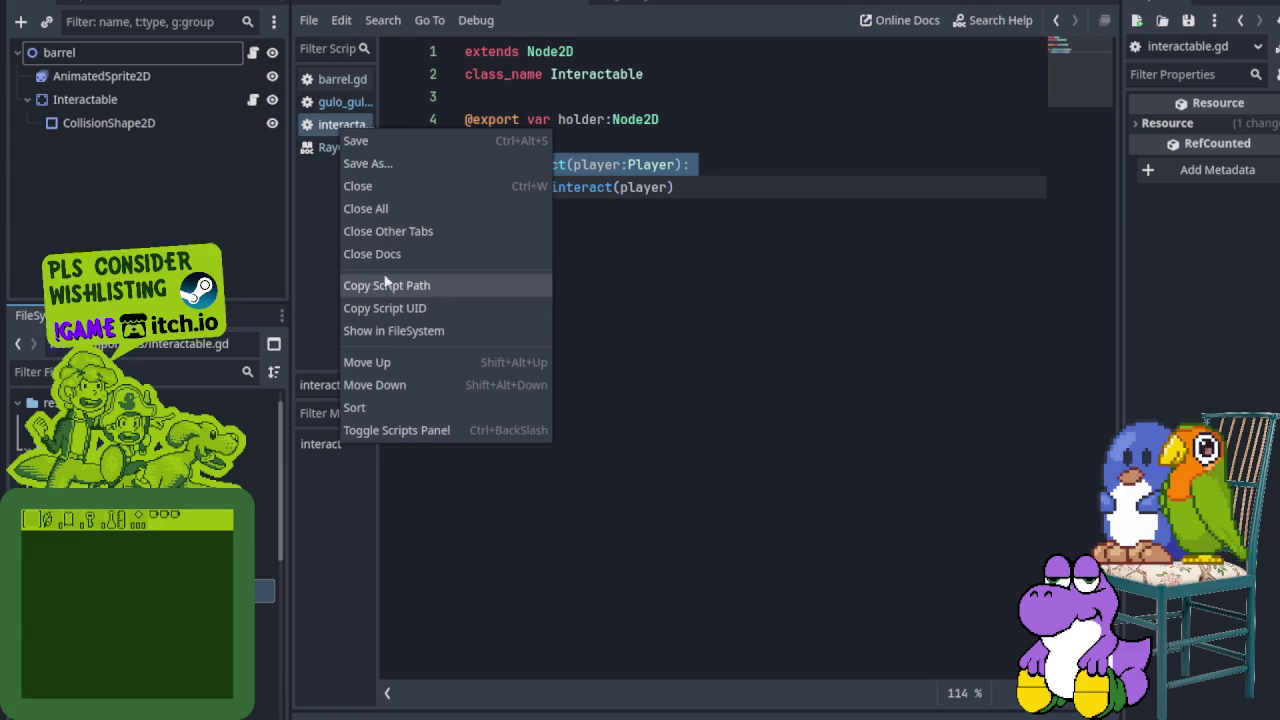
left_click(384, 188)
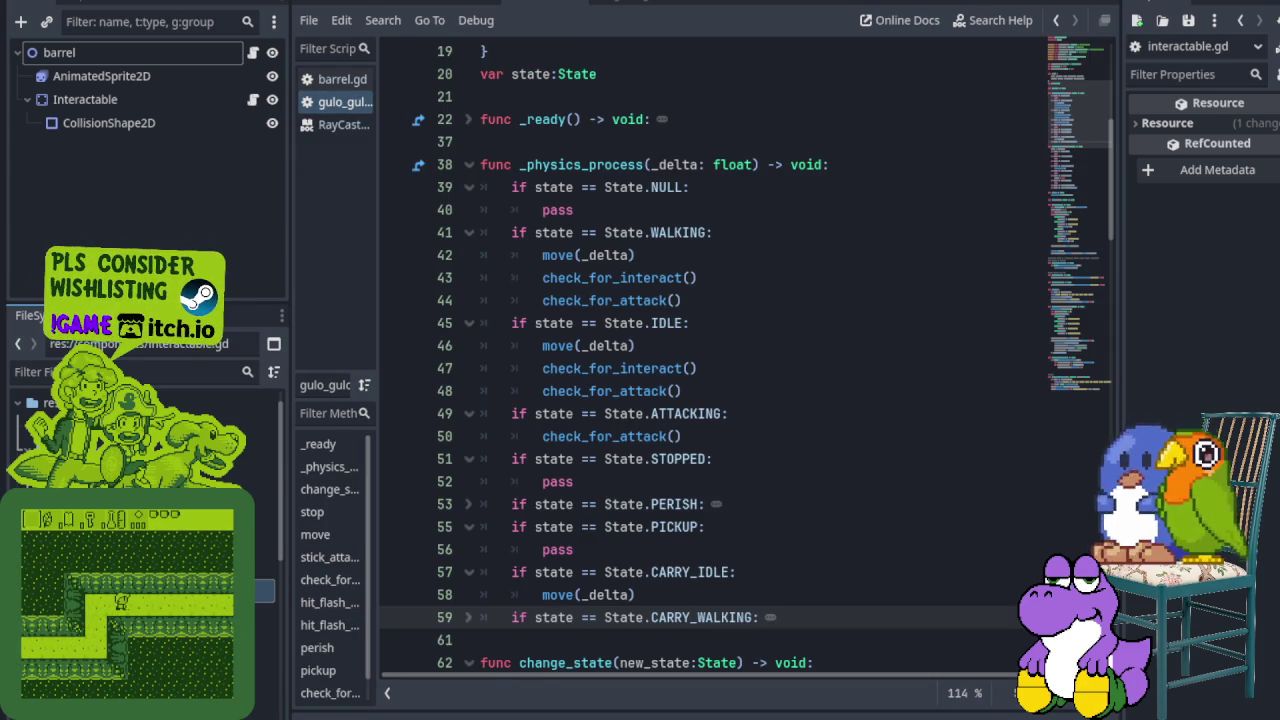
scroll(583, 212, "down", 5)
scroll(583, 212, "down", 6)
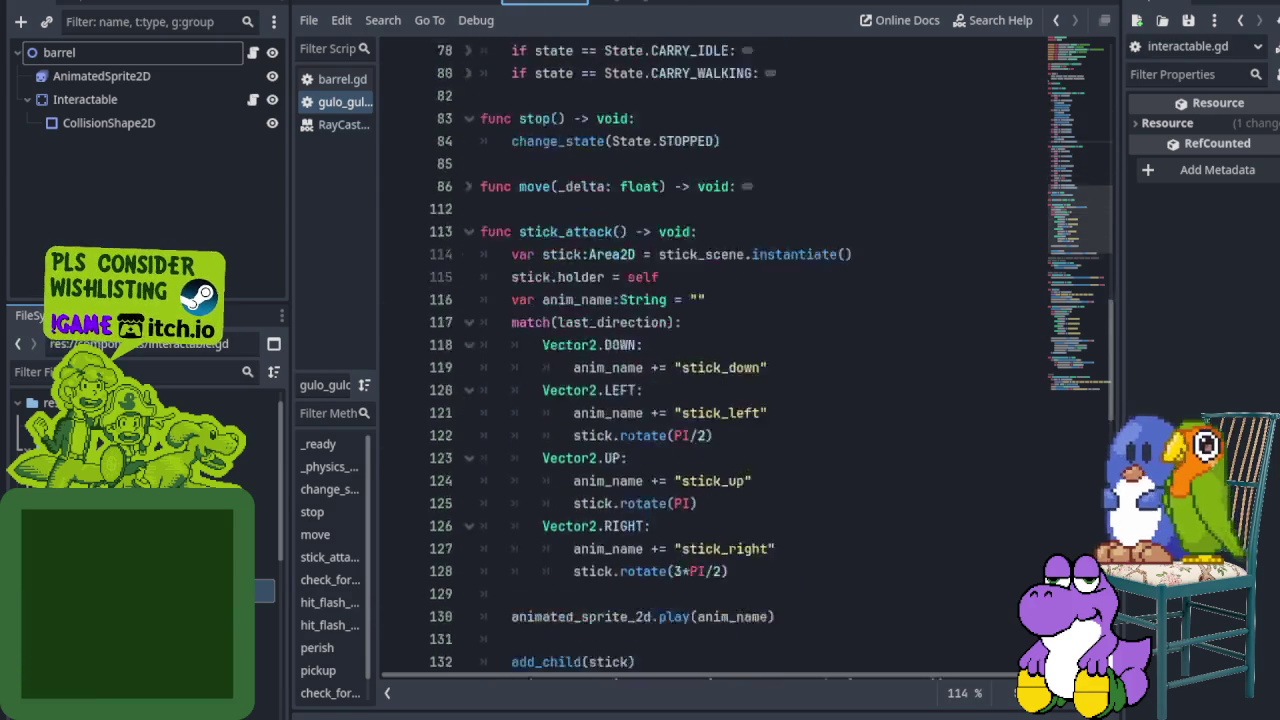
scroll(583, 212, "down", 10)
scroll(583, 212, "down", 8)
scroll(583, 212, "down", 6)
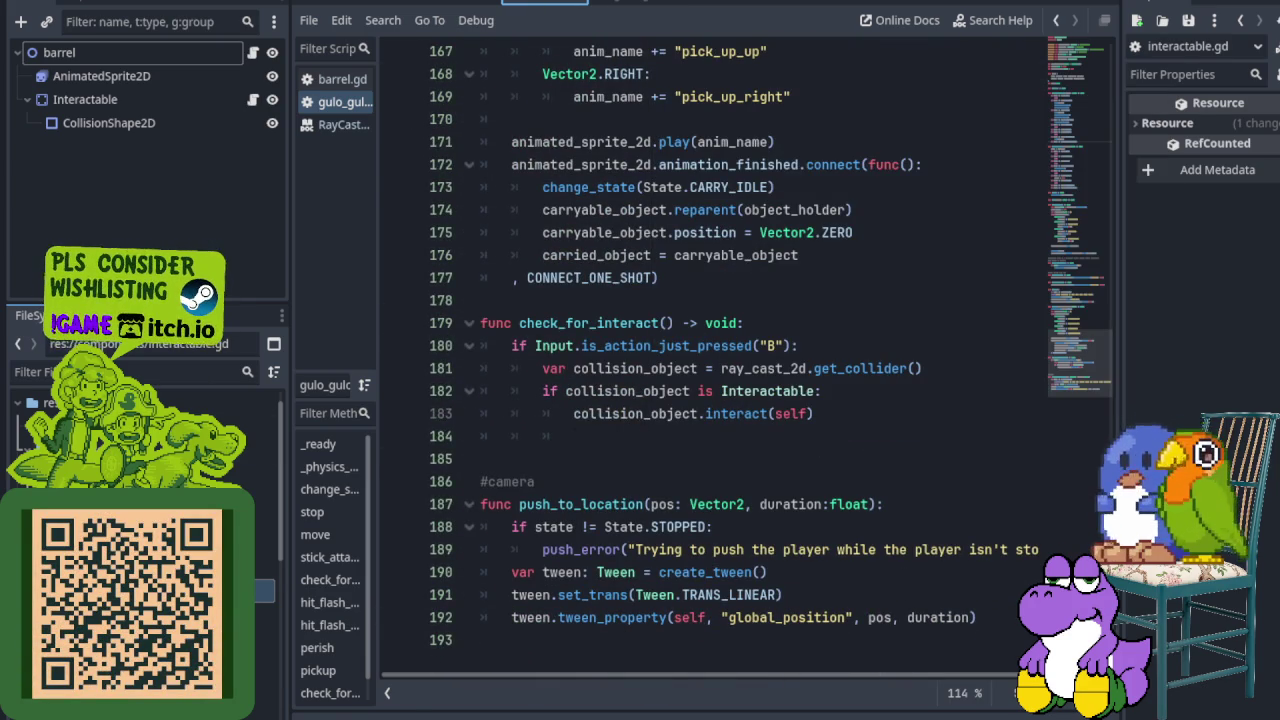
scroll(745, 357, "up", 1)
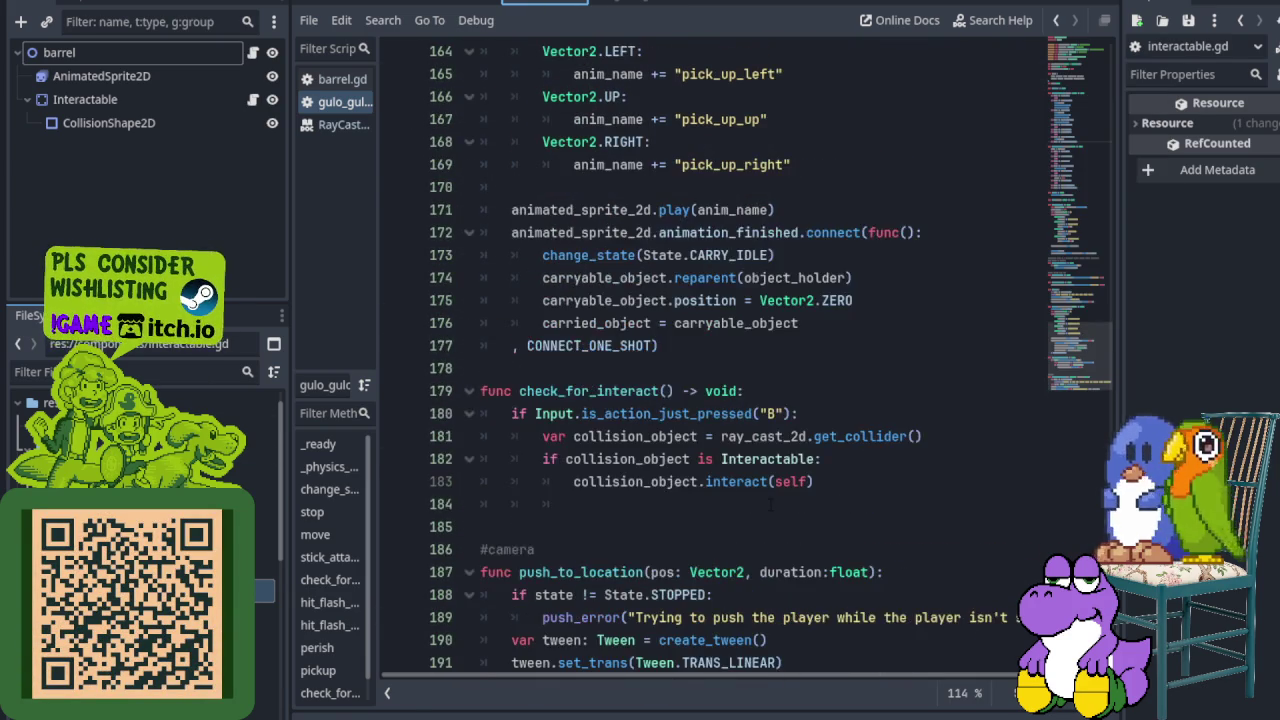
scroll(745, 357, "up", 1)
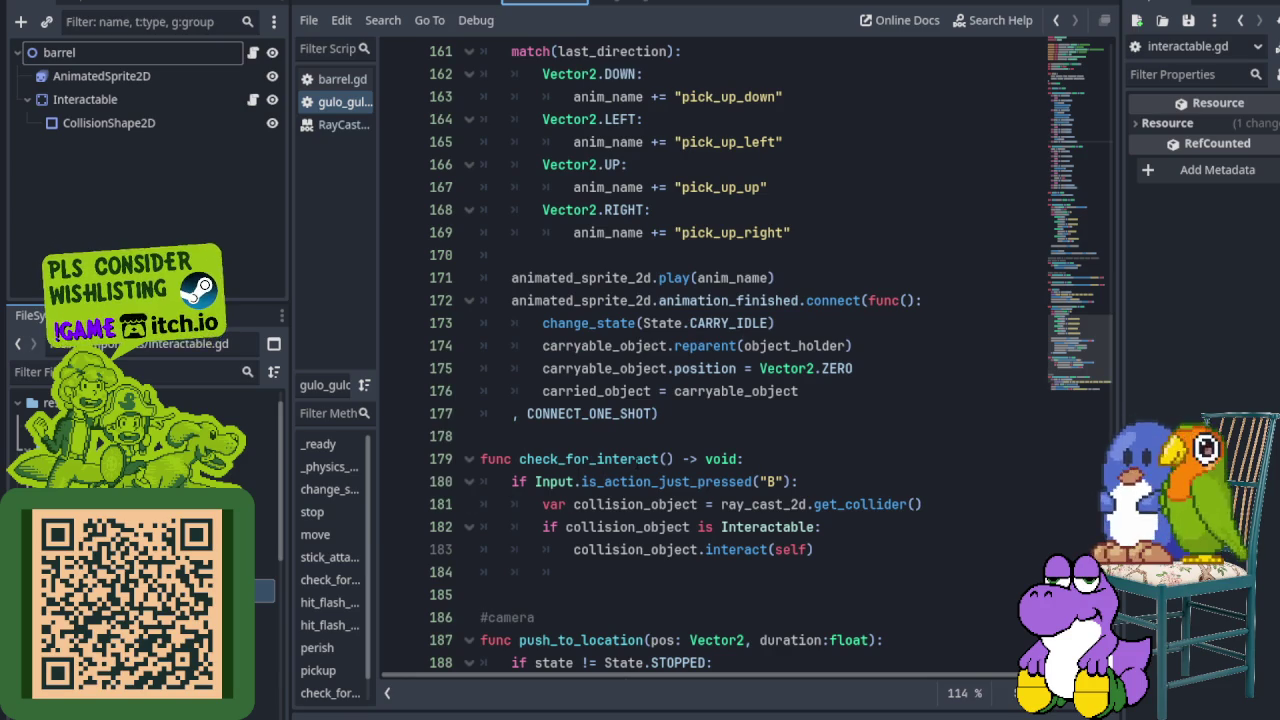
scroll(745, 357, "up", 5)
scroll(745, 357, "up", 8)
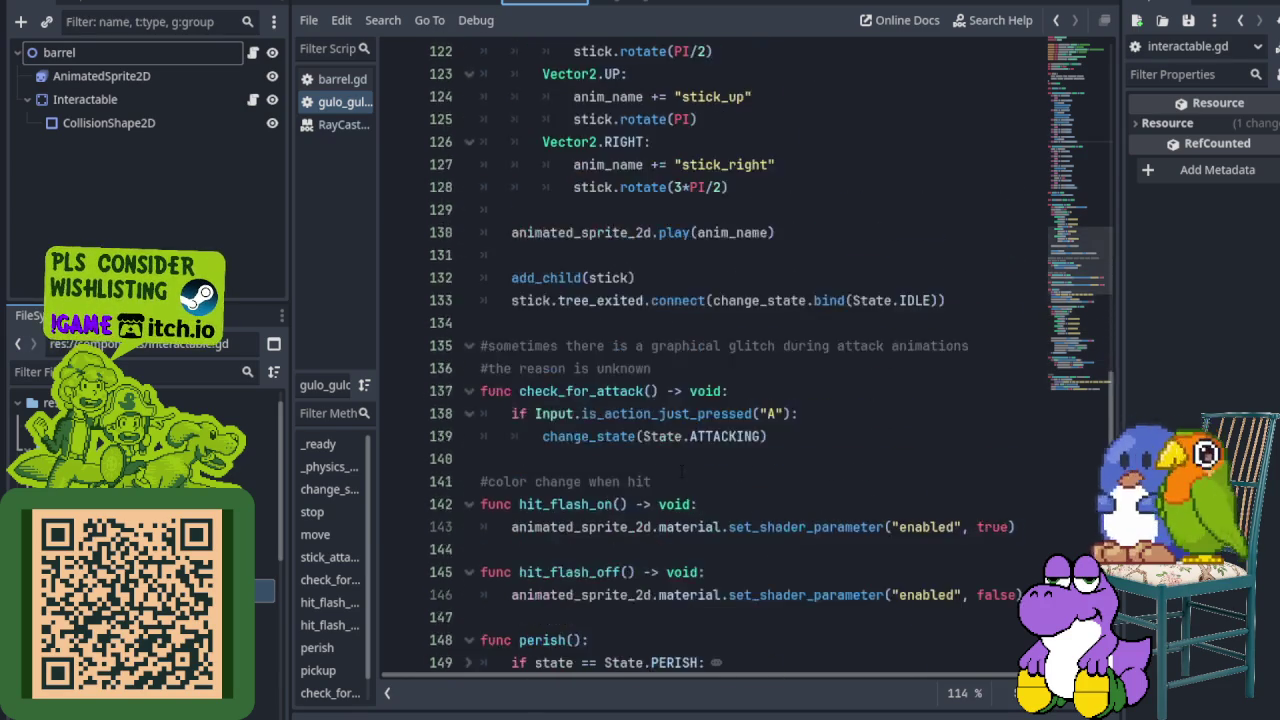
scroll(745, 357, "up", 4)
scroll(694, 446, "up", 4)
scroll(694, 446, "up", 5)
scroll(694, 446, "up", 4)
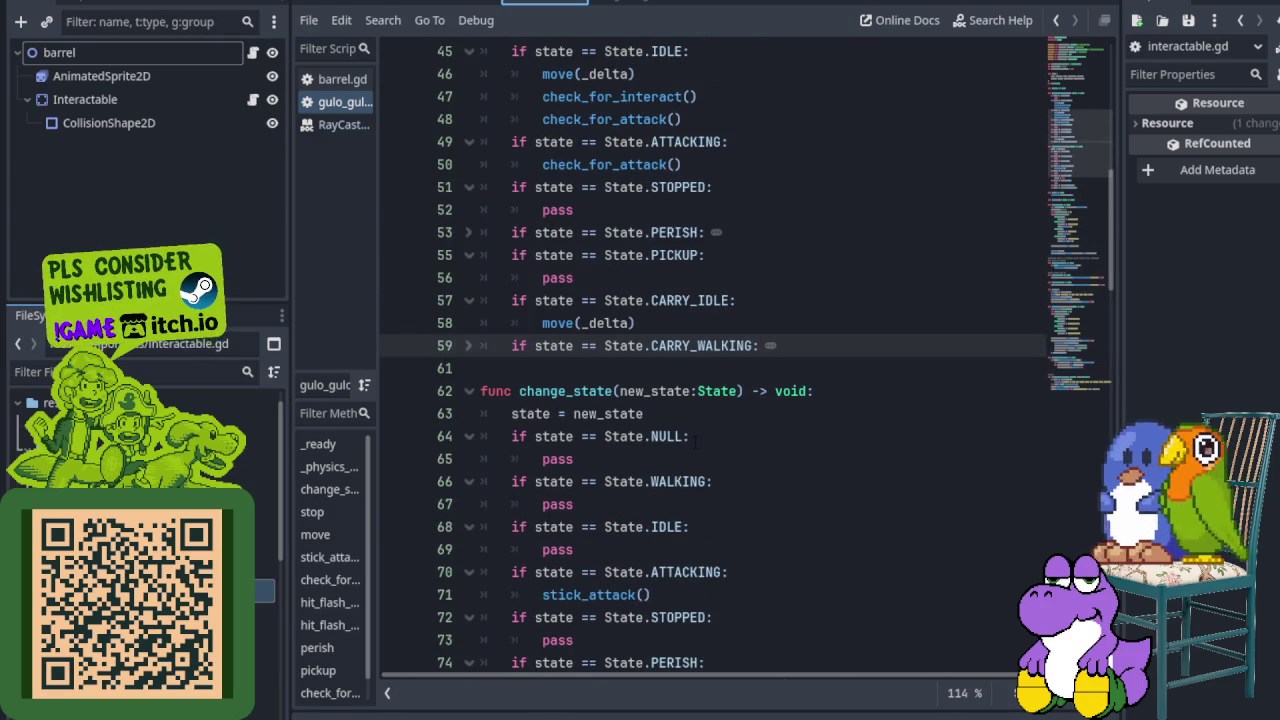
scroll(700, 436, "up", 2)
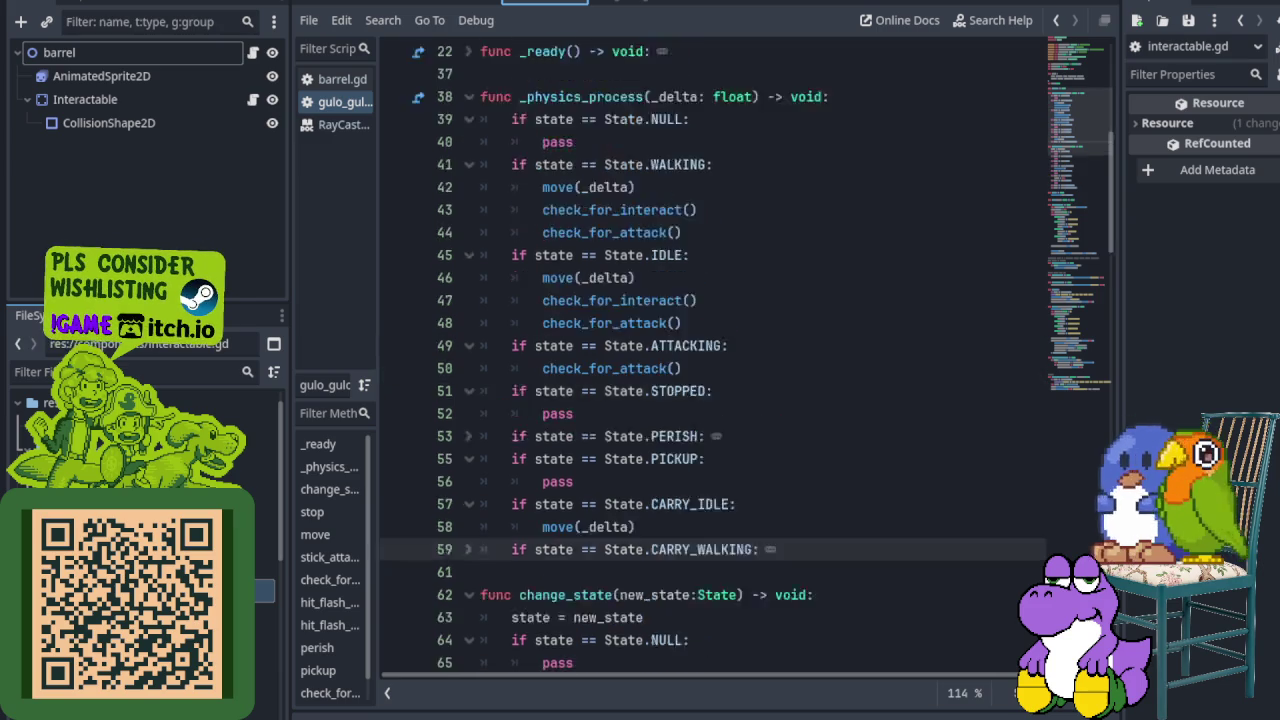
scroll(700, 436, "up", 6)
scroll(700, 436, "up", 2)
scroll(700, 436, "up", 1)
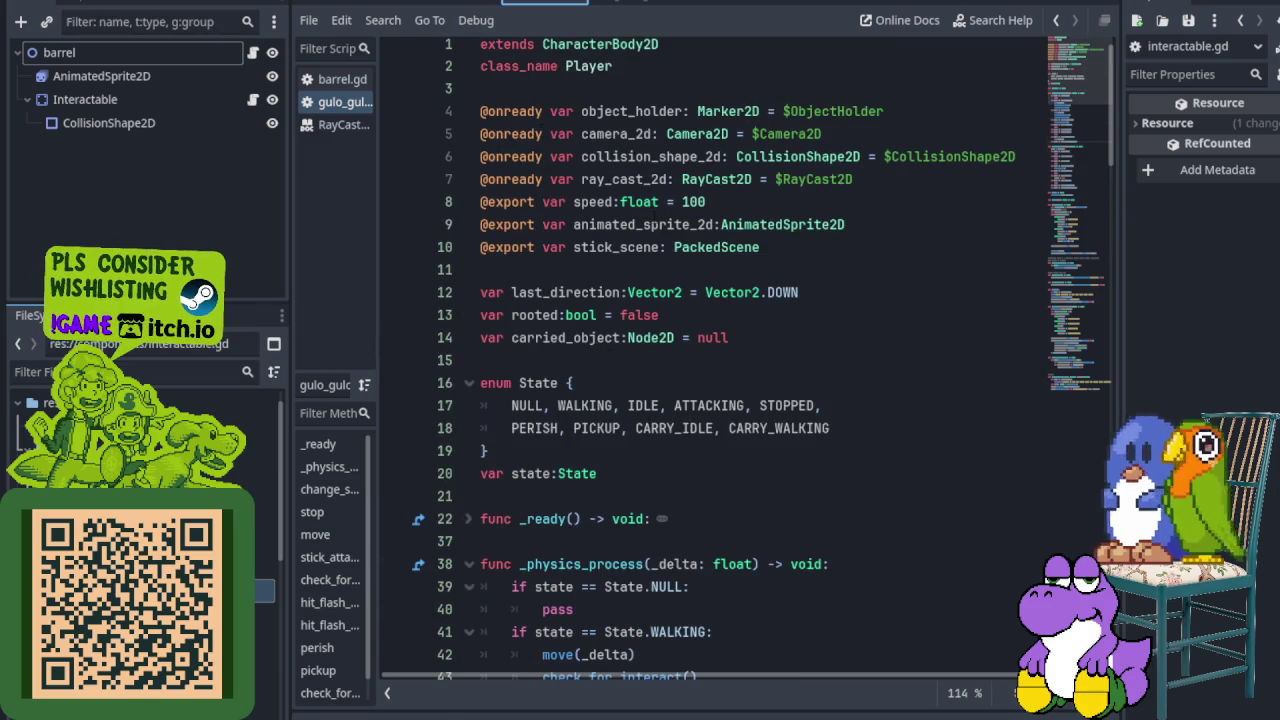
scroll(763, 358, "down", 1)
scroll(763, 358, "down", 1)
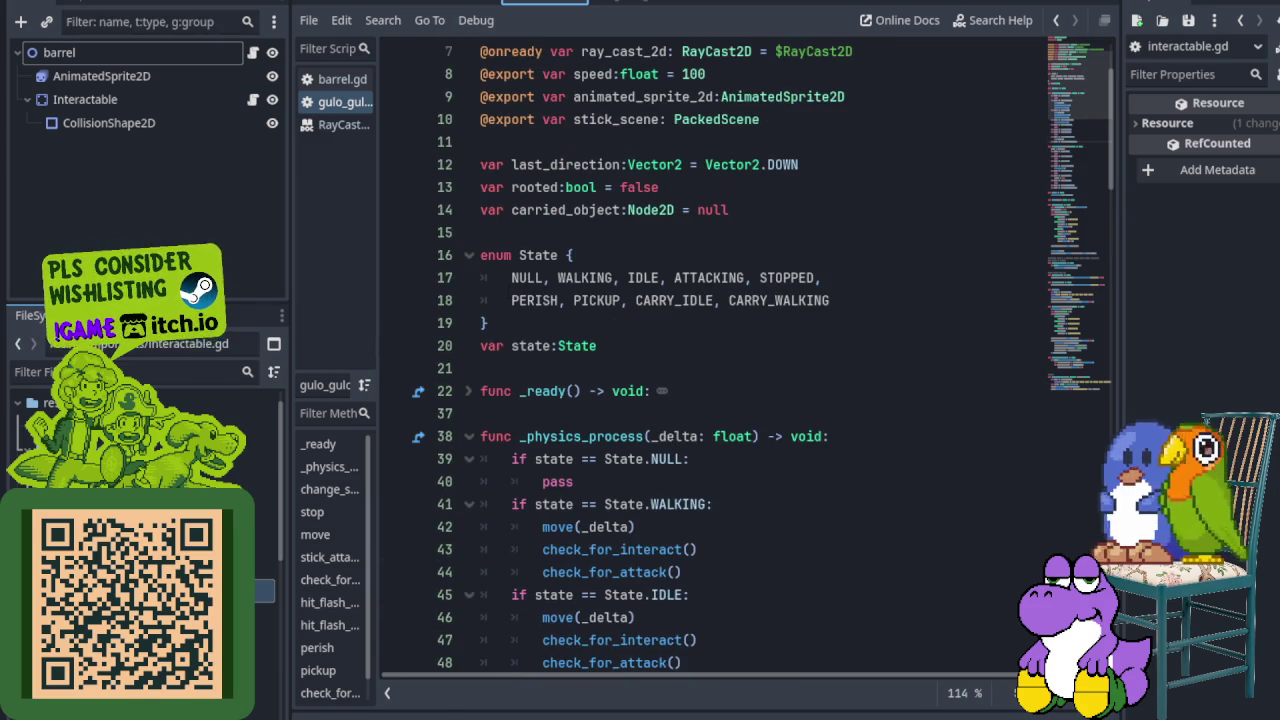
scroll(763, 358, "down", 2)
scroll(763, 358, "down", 1)
scroll(763, 358, "down", 1)
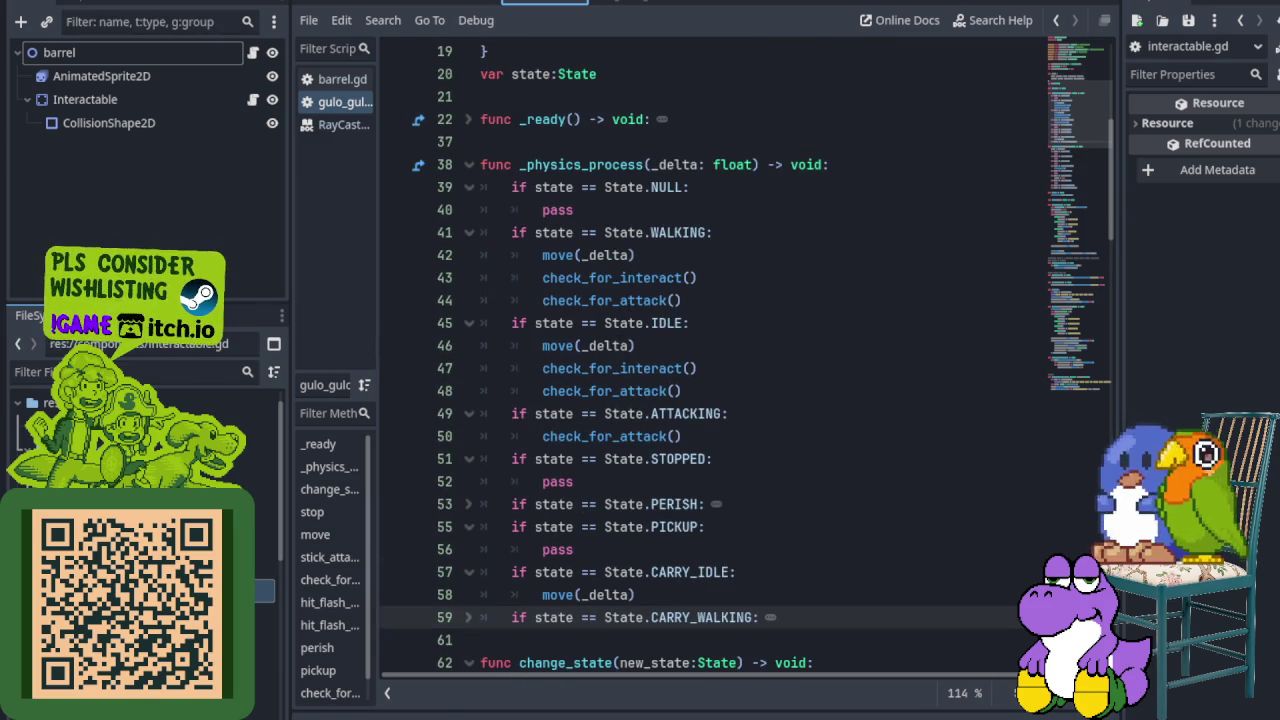
scroll(599, 356, "down", 3)
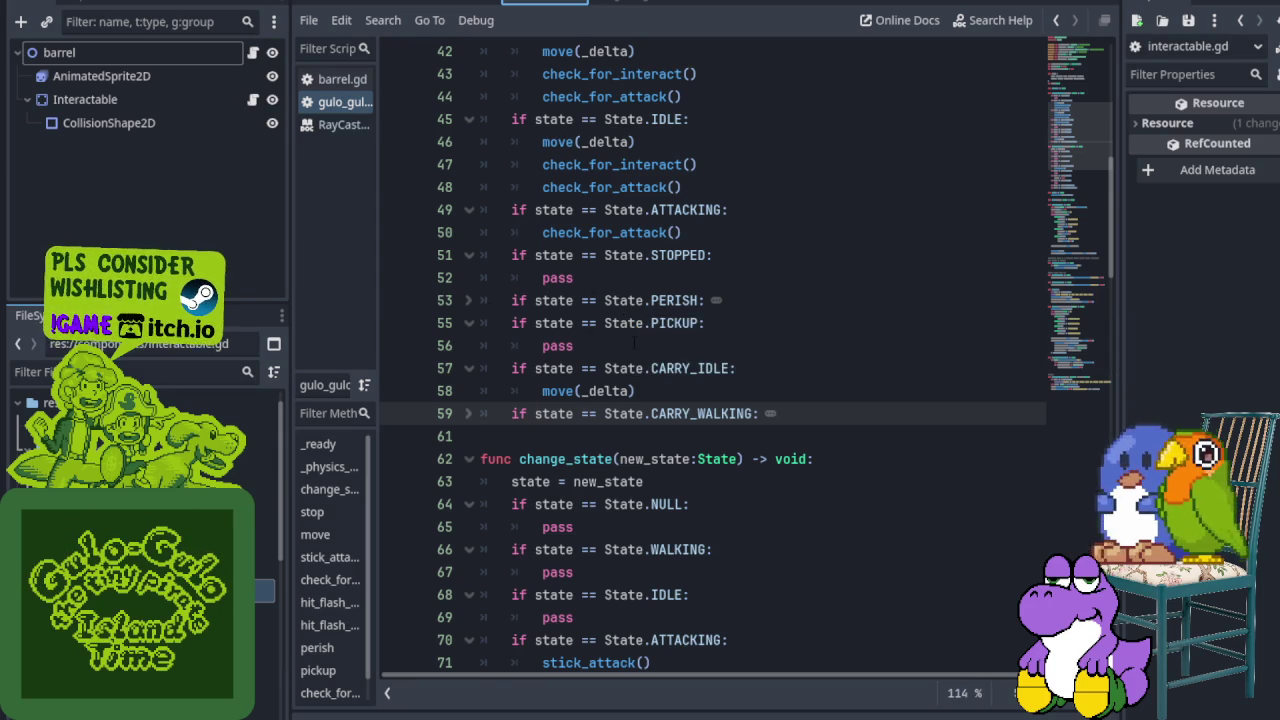
Step: Review the PICKUP, CARRY_IDLE and CARRY_WALKING branches, selecting the move(_delta) call
left_click(449, 322)
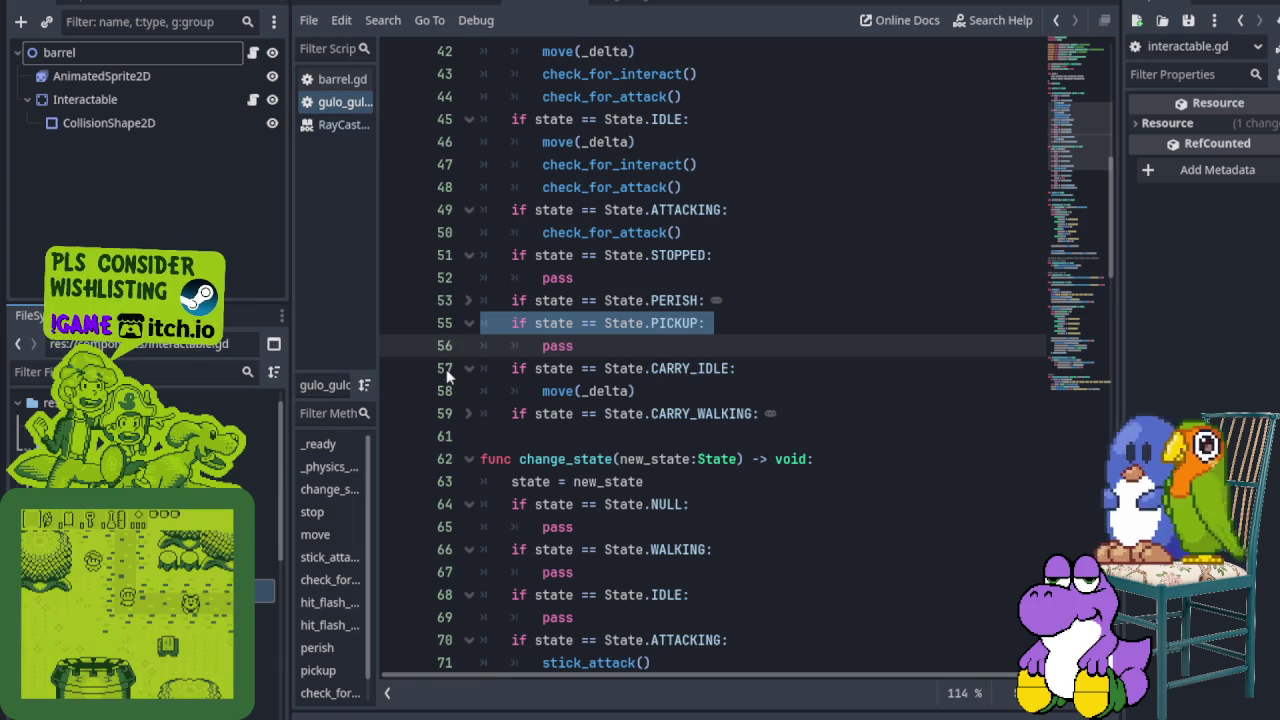
left_click(446, 369)
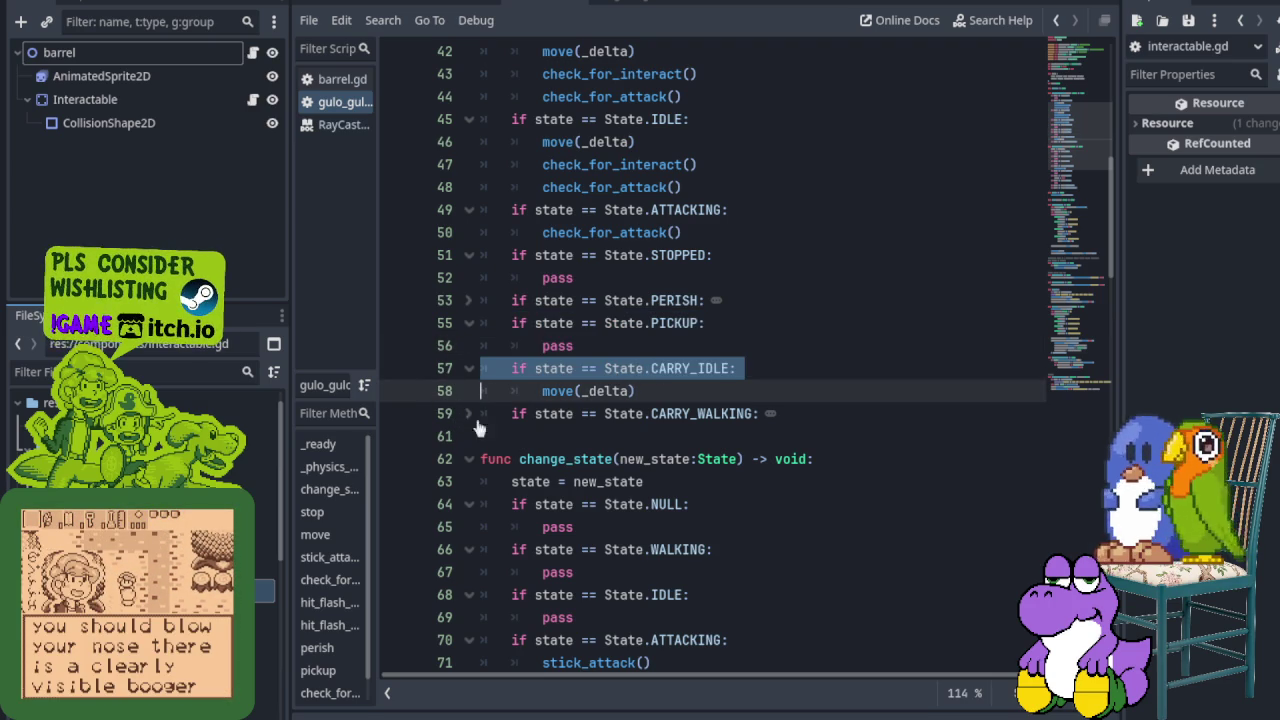
left_click(467, 414)
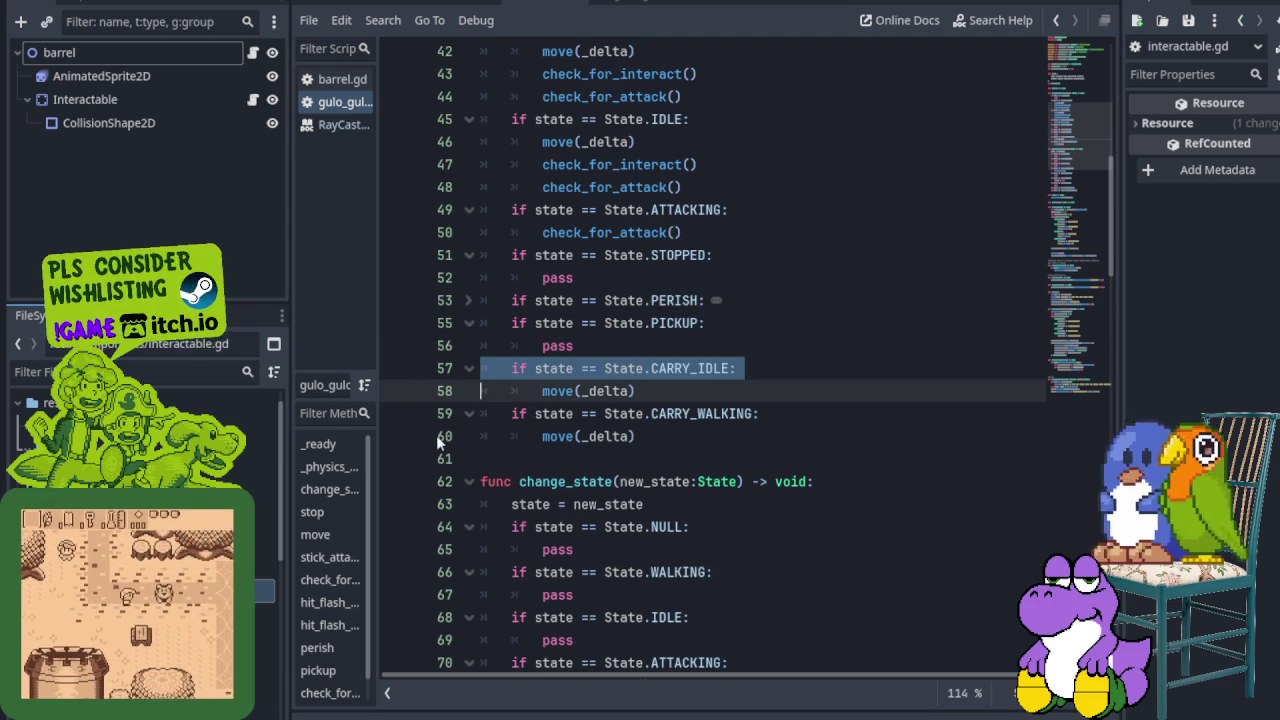
triple_click(447, 435)
scroll(700, 400, "down", 2)
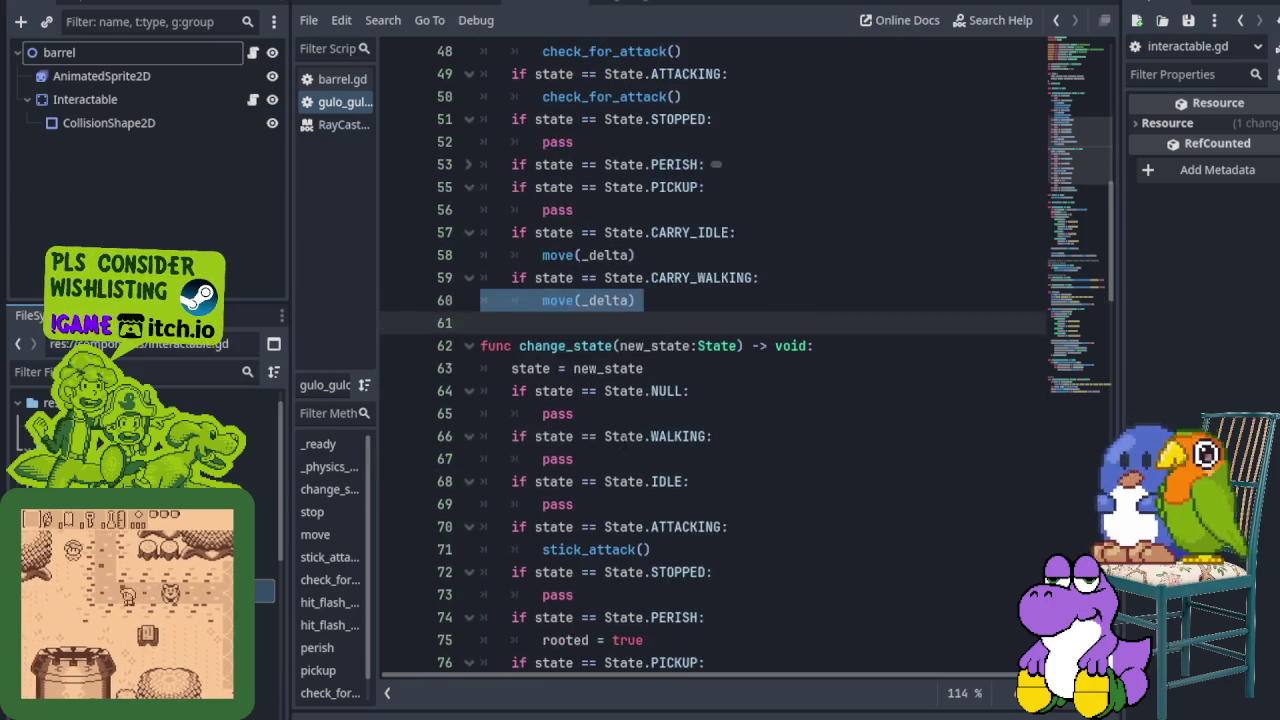
scroll(612, 388, "down", 2)
scroll(612, 388, "down", 3)
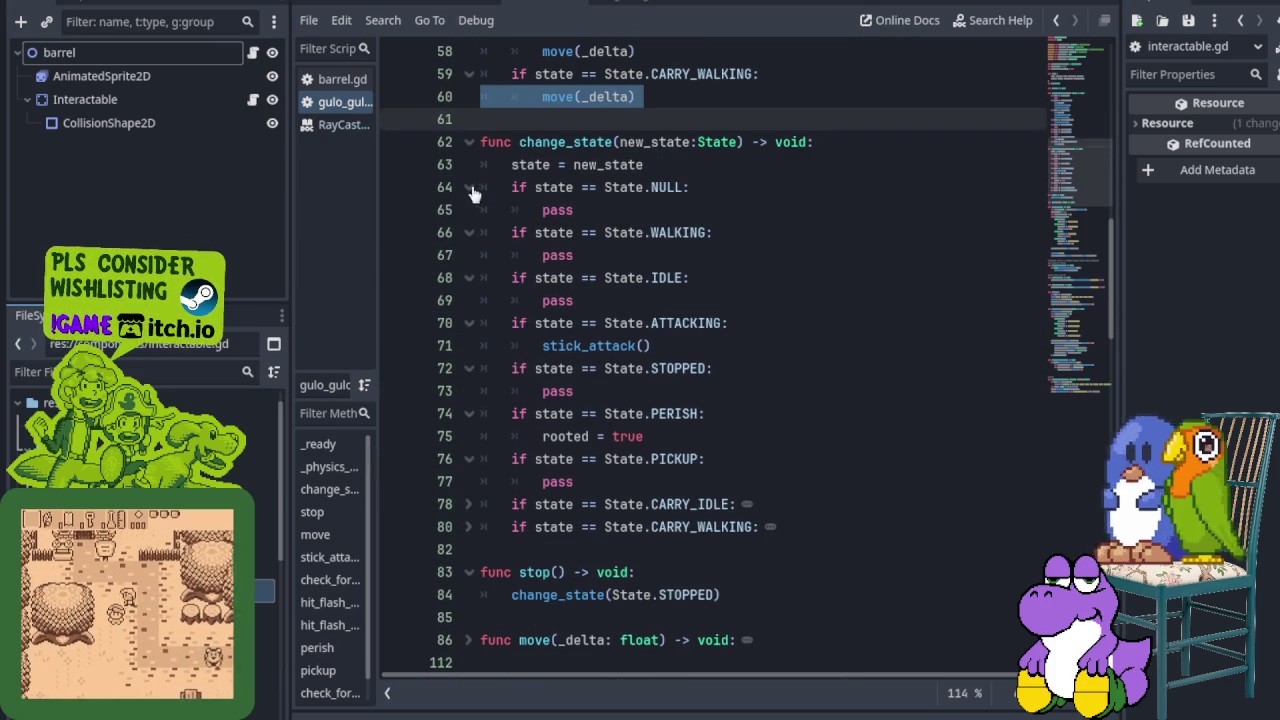
Step: Fold the NULL, WALKING, IDLE, ATTACKING, STOPPED, PERISH and PICKUP branches in change_state
left_click(468, 187)
left_click(468, 210)
left_click(468, 232)
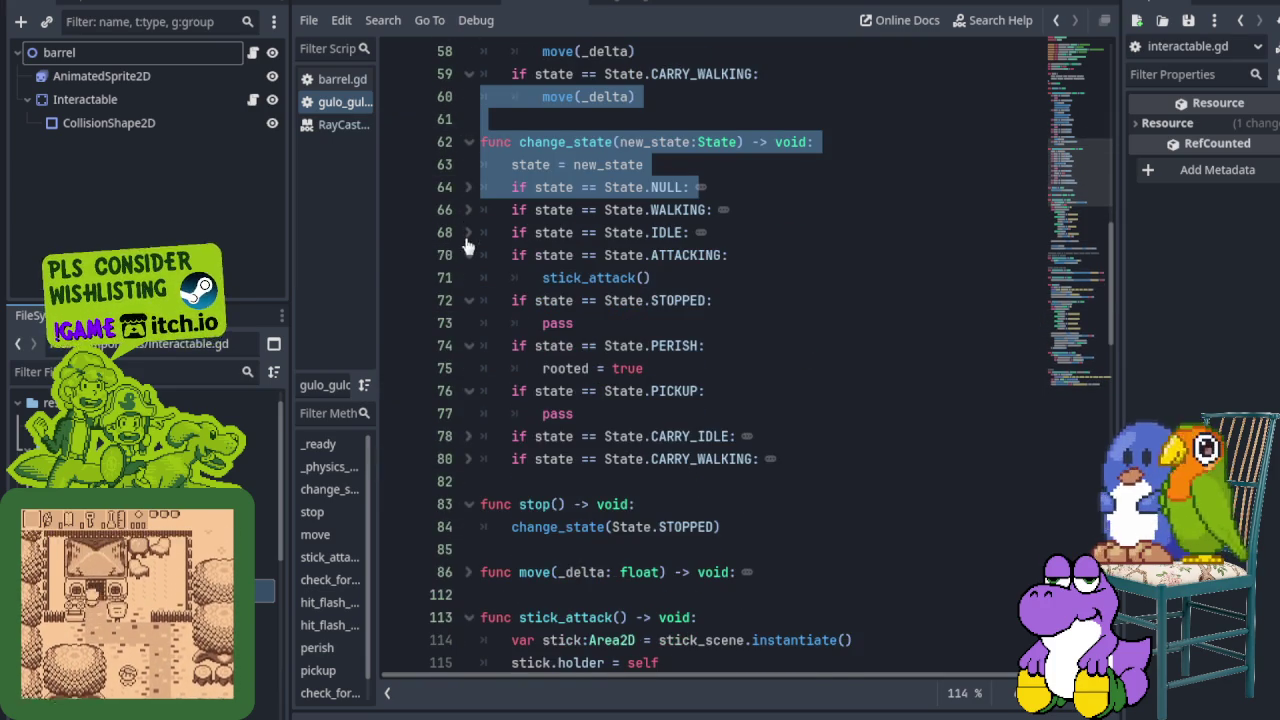
left_click(468, 255)
left_click(468, 278)
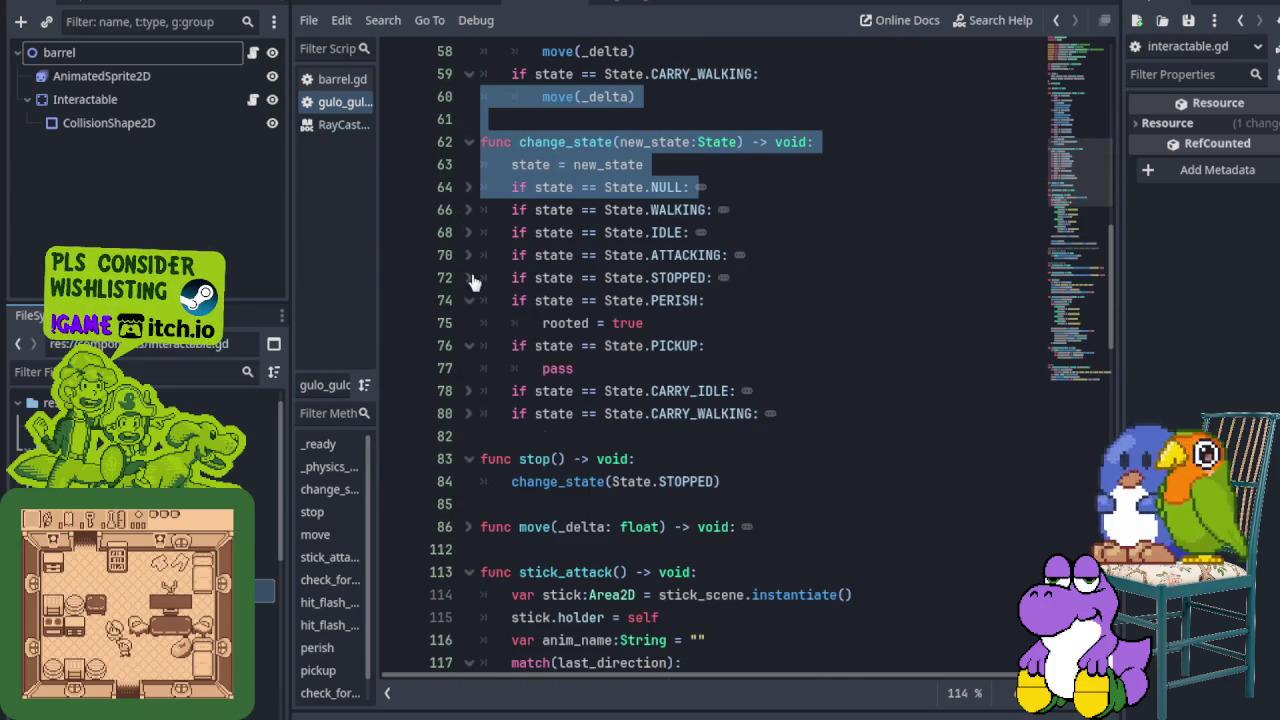
left_click(468, 300)
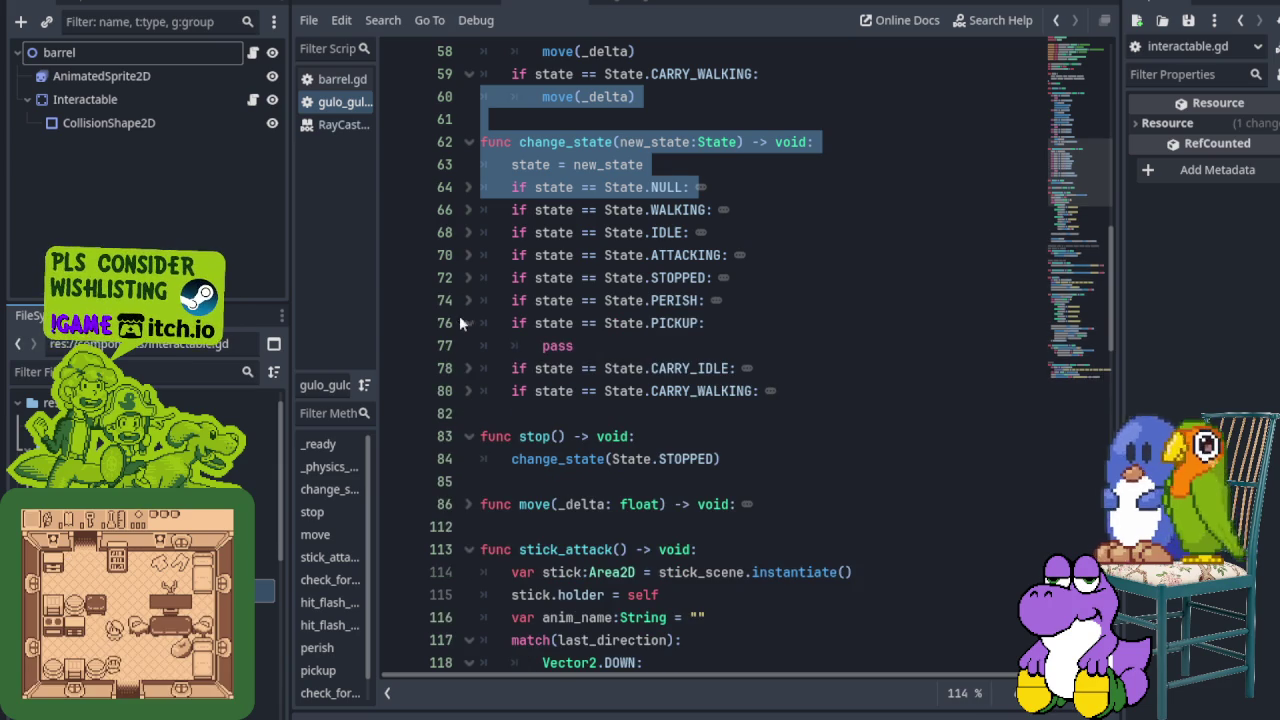
left_click(470, 325)
Step: Inspect the CARRY_IDLE and CARRY_WALKING branches, refold them, and collapse change_state
left_click(470, 345)
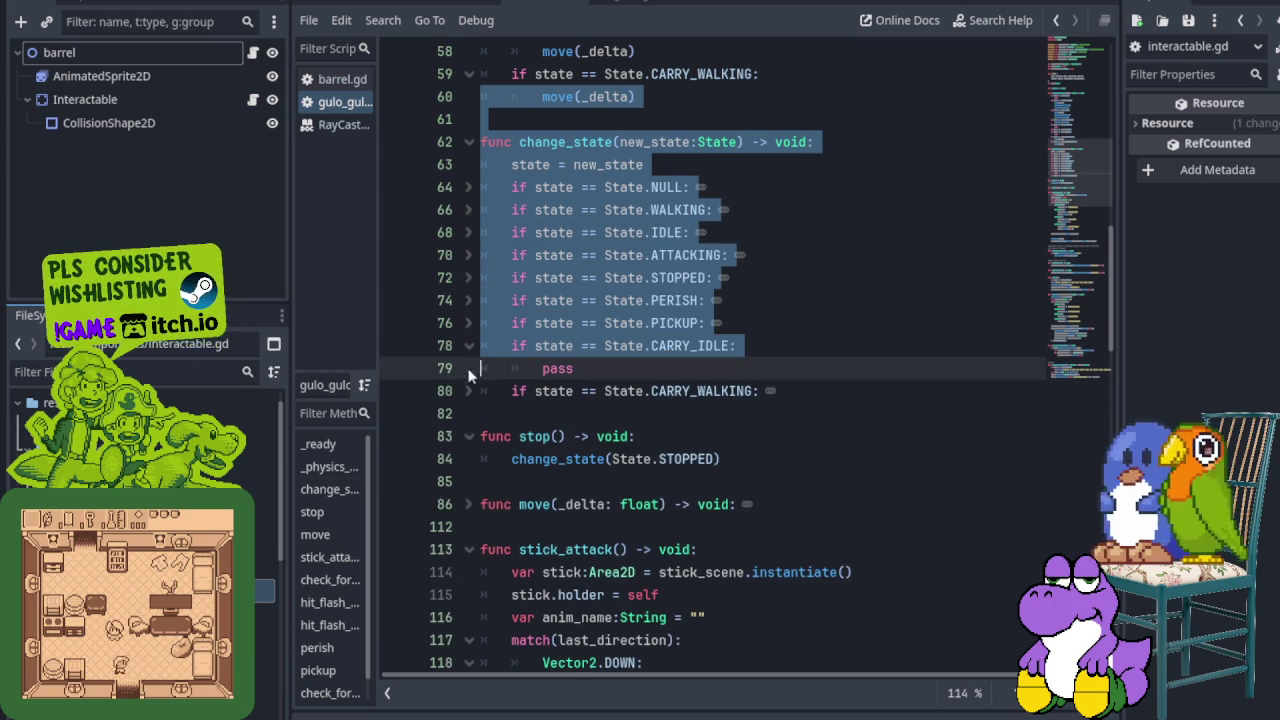
left_click(470, 391)
left_click(755, 409)
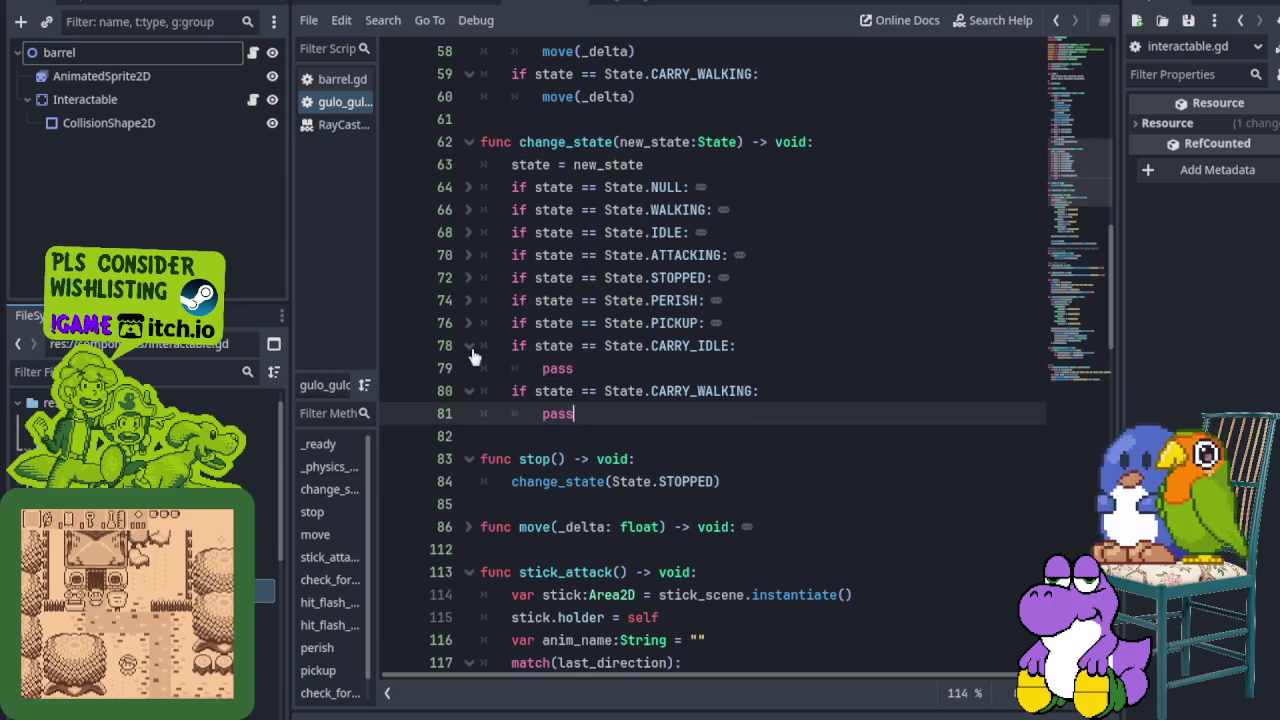
left_click(469, 346)
left_click(468, 368)
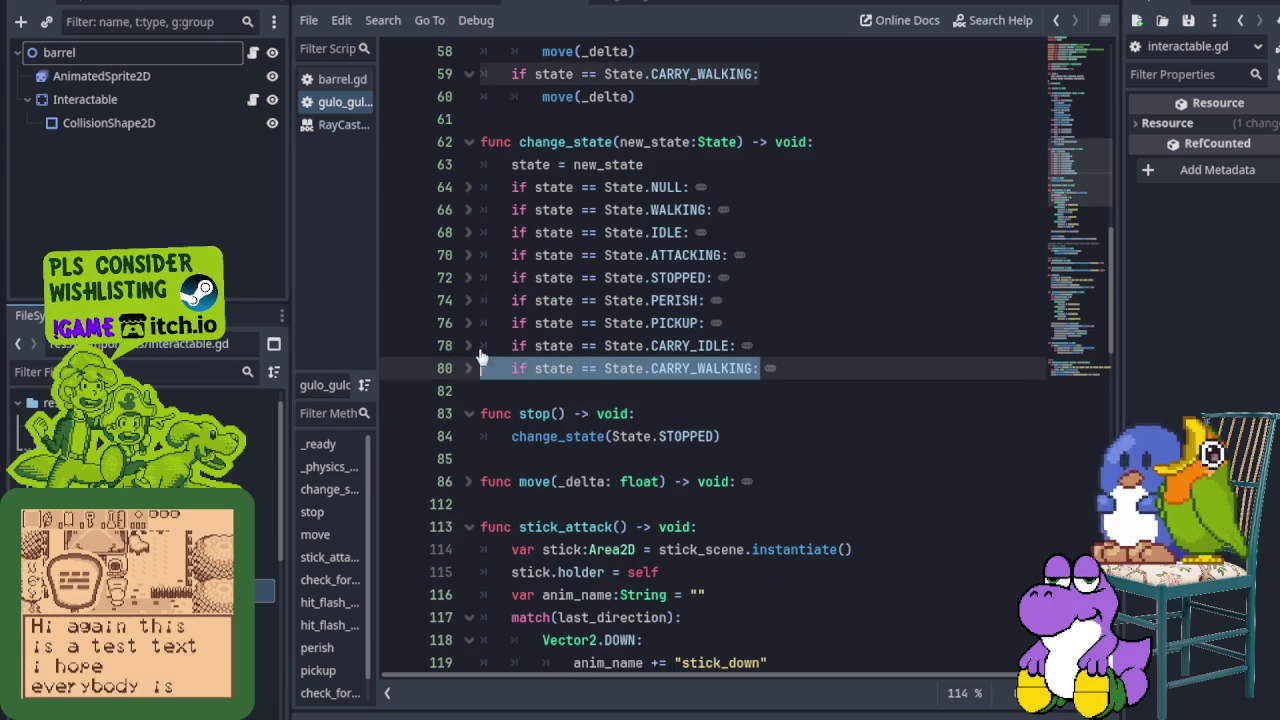
left_click(469, 144)
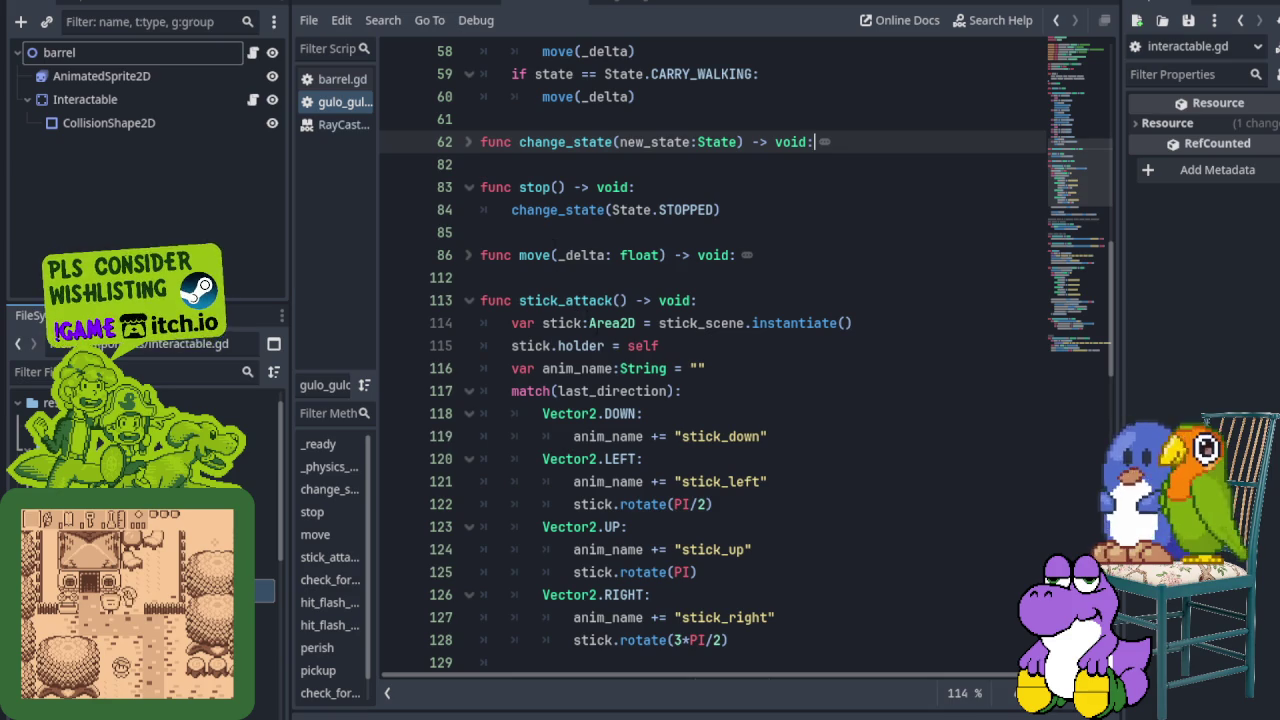
Step: Collapse the stick_attack, check_for_attack, hit_flash_on and hit_flash_off functions
scroll(700, 400, "up", 3)
scroll(700, 400, "up", 1)
scroll(700, 400, "up", 2)
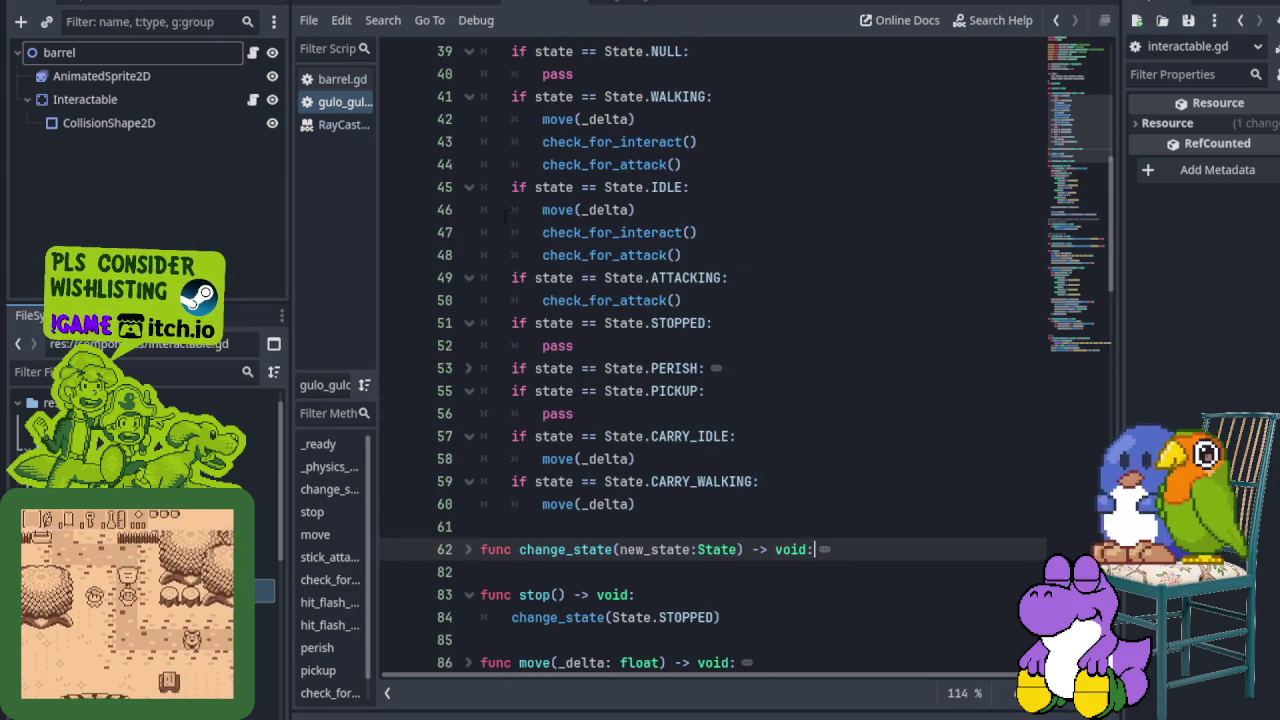
scroll(505, 215, "down", 3)
scroll(505, 215, "down", 3)
scroll(505, 215, "down", 2)
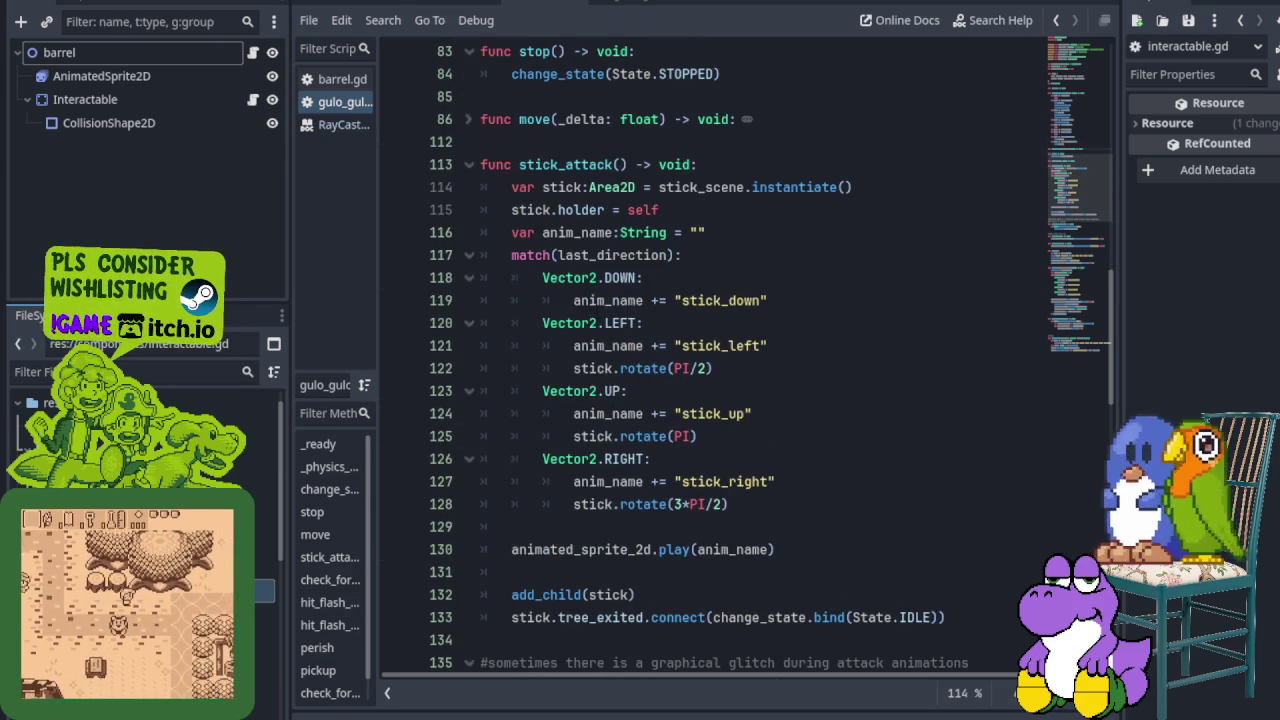
left_click(472, 168)
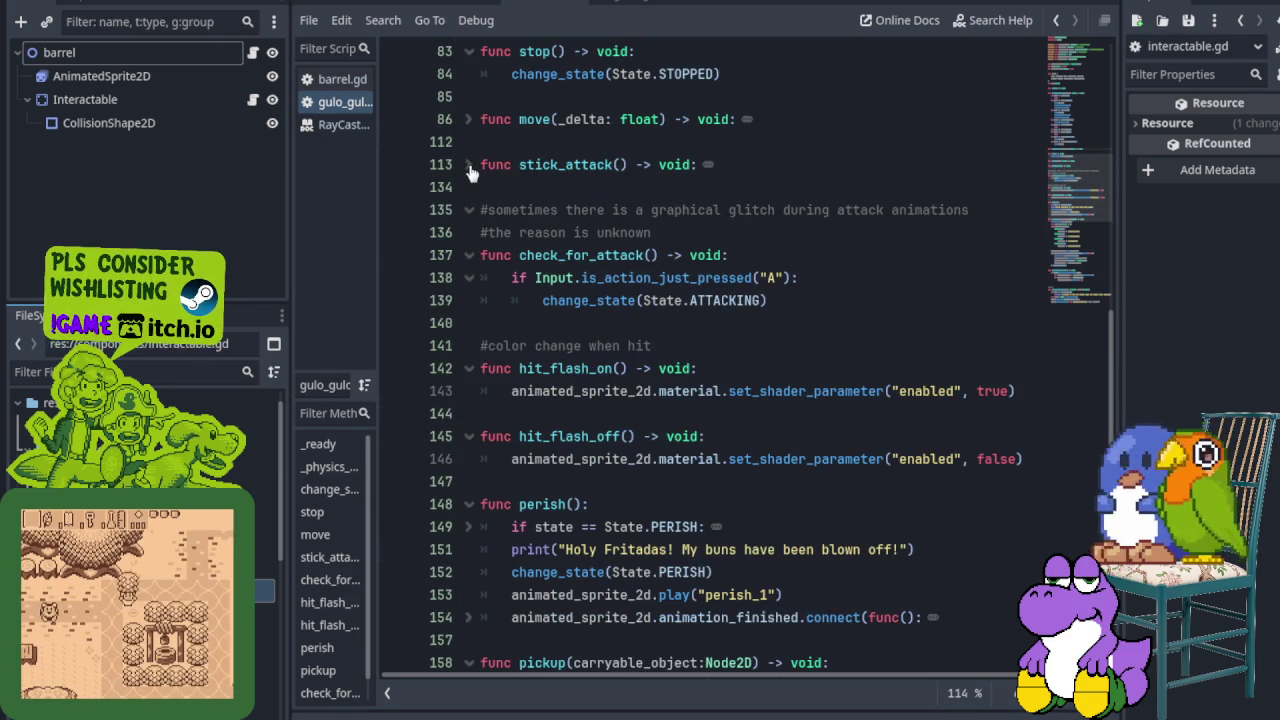
left_click(469, 256)
scroll(470, 258, "down", 2)
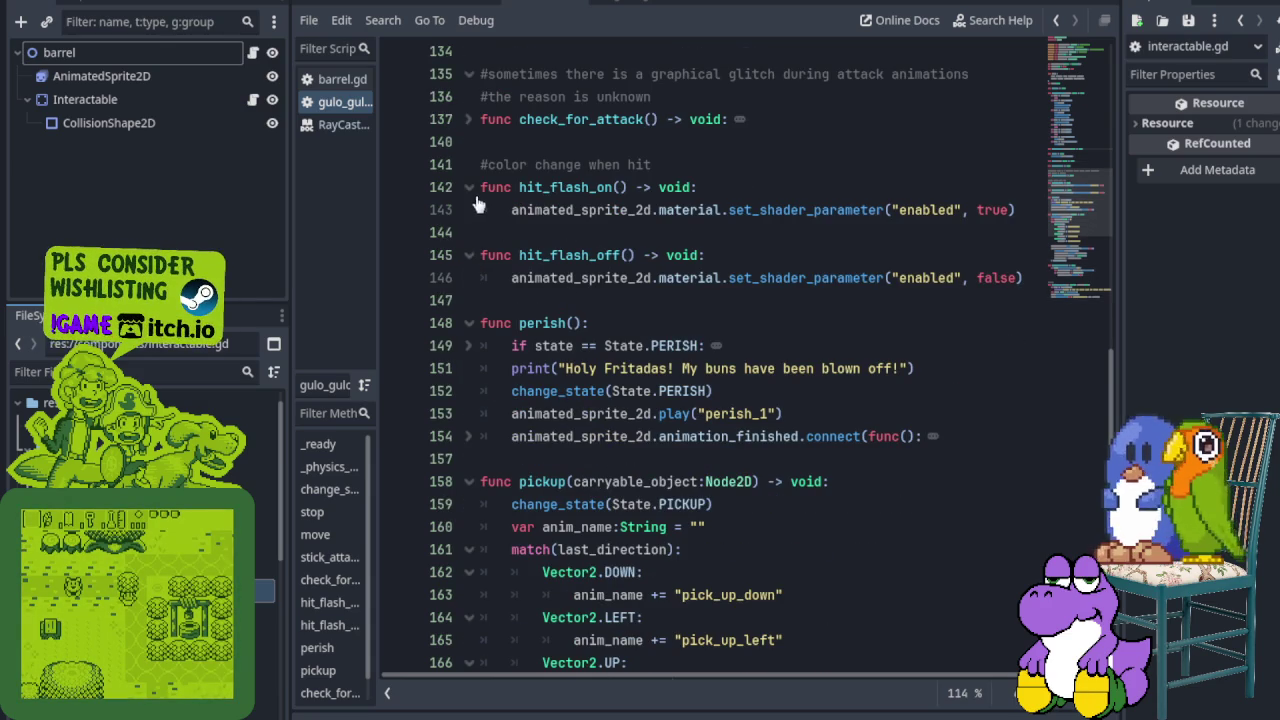
left_click(469, 187)
left_click(469, 232)
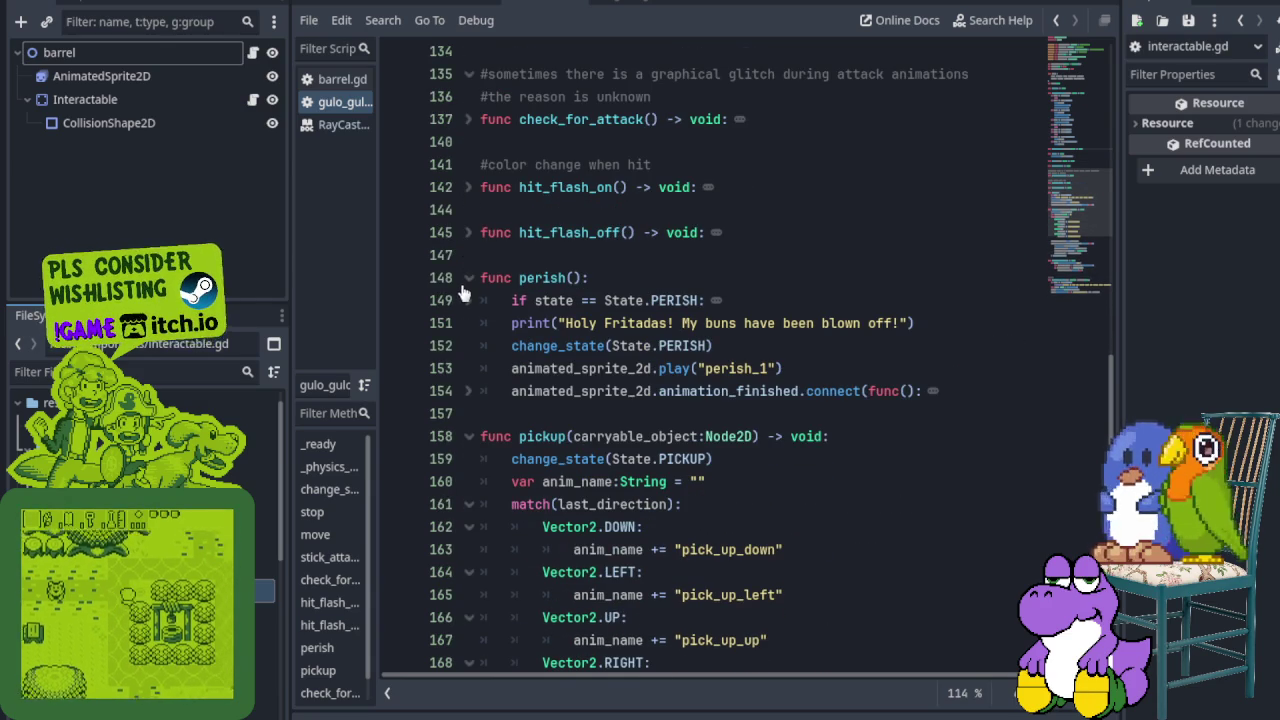
Step: Fold perish() and scroll through pickup and check_for_interact
left_click(468, 278)
scroll(484, 297, "down", 2)
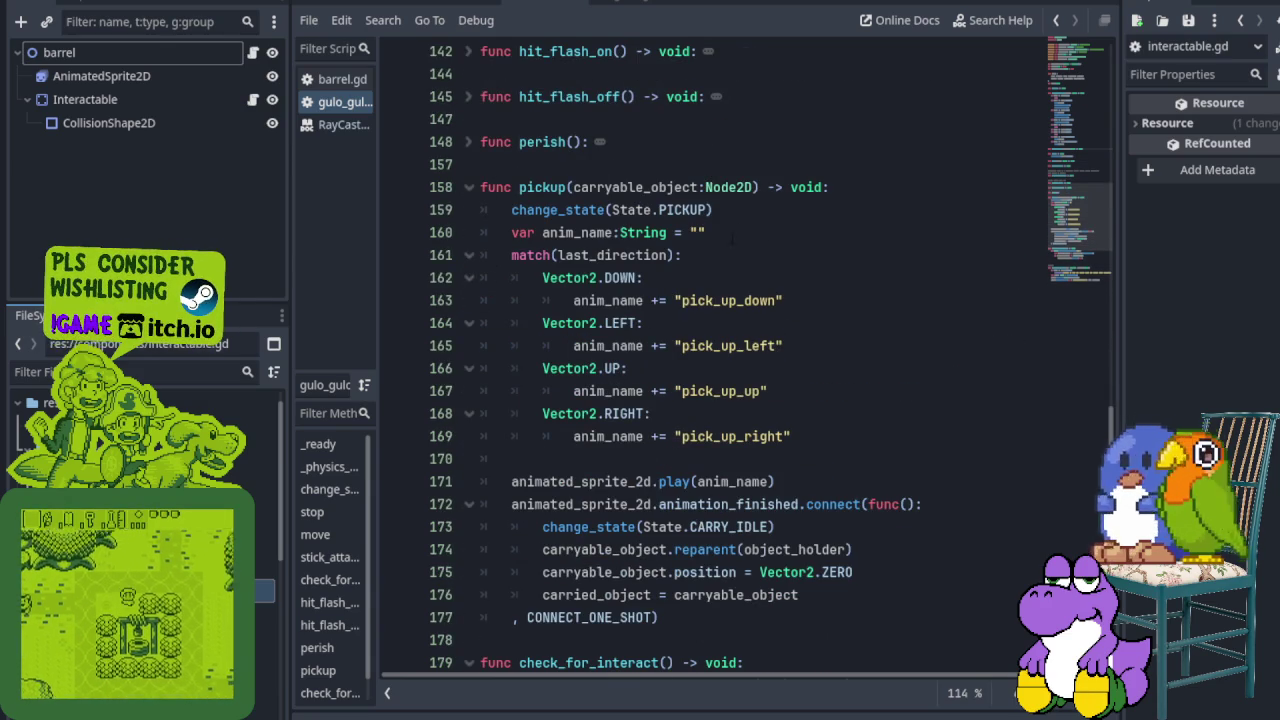
scroll(660, 237, "down", 2)
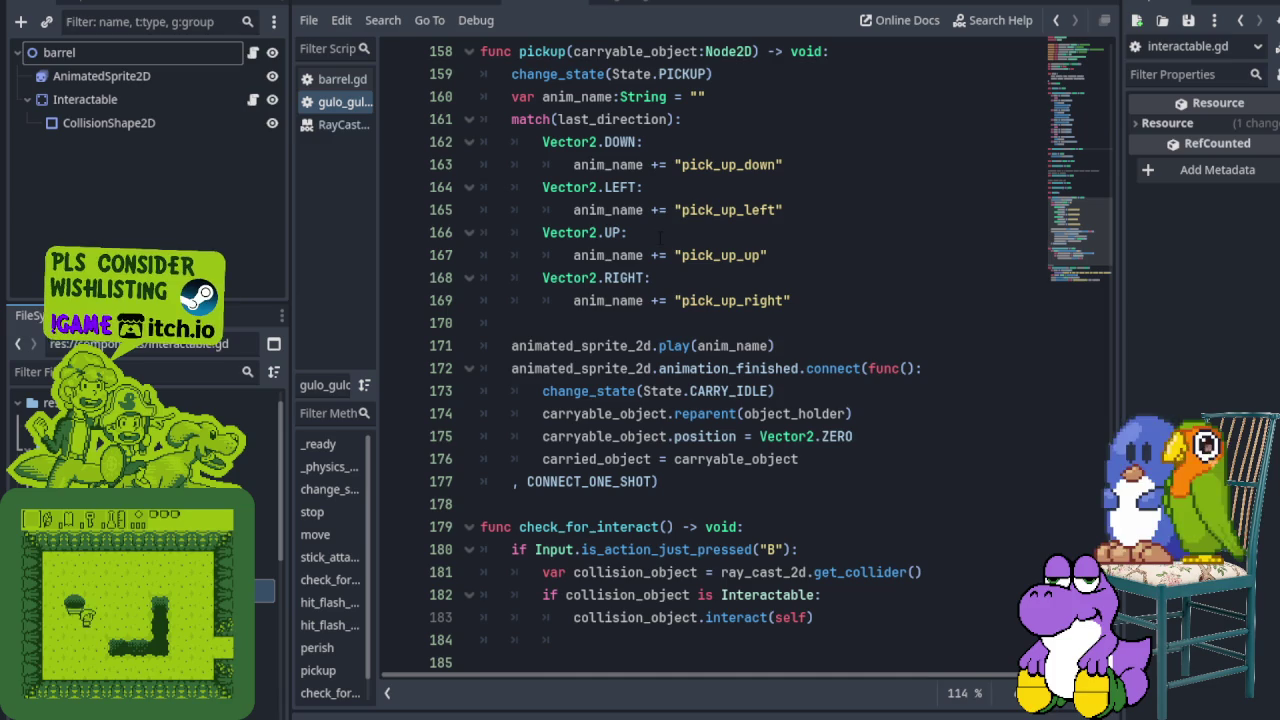
scroll(660, 237, "down", 2)
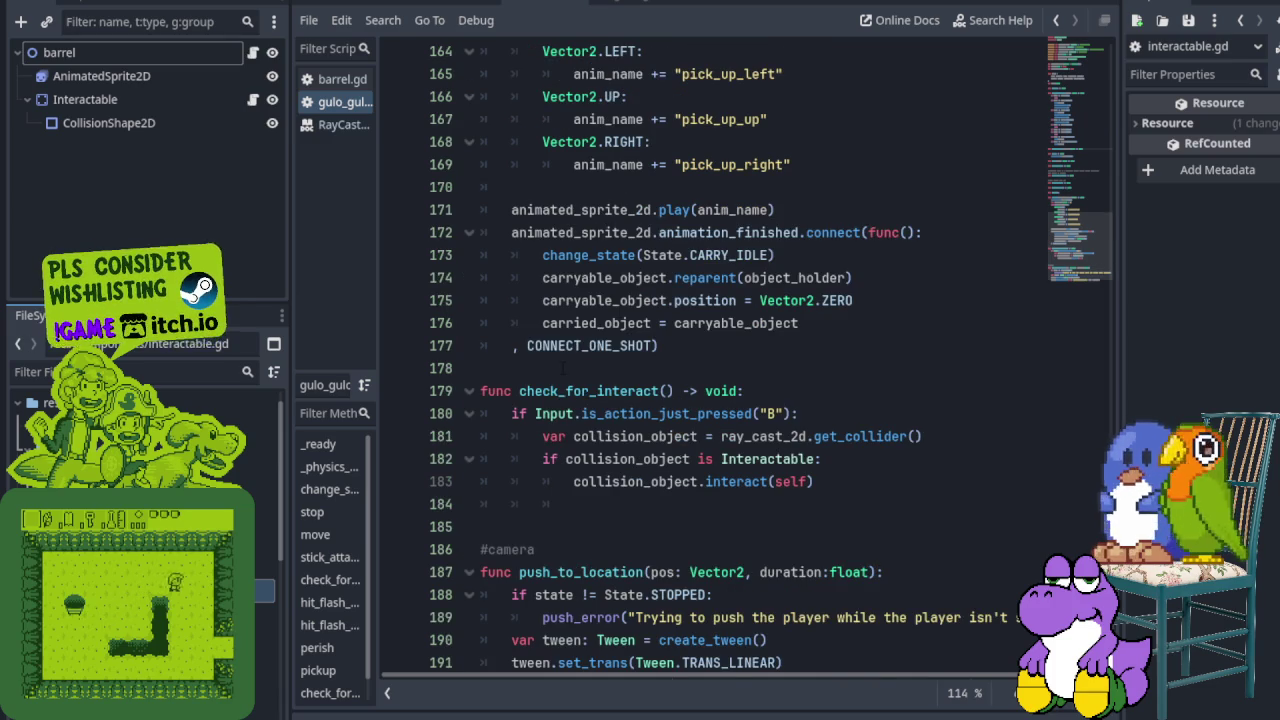
scroll(660, 237, "down", 1)
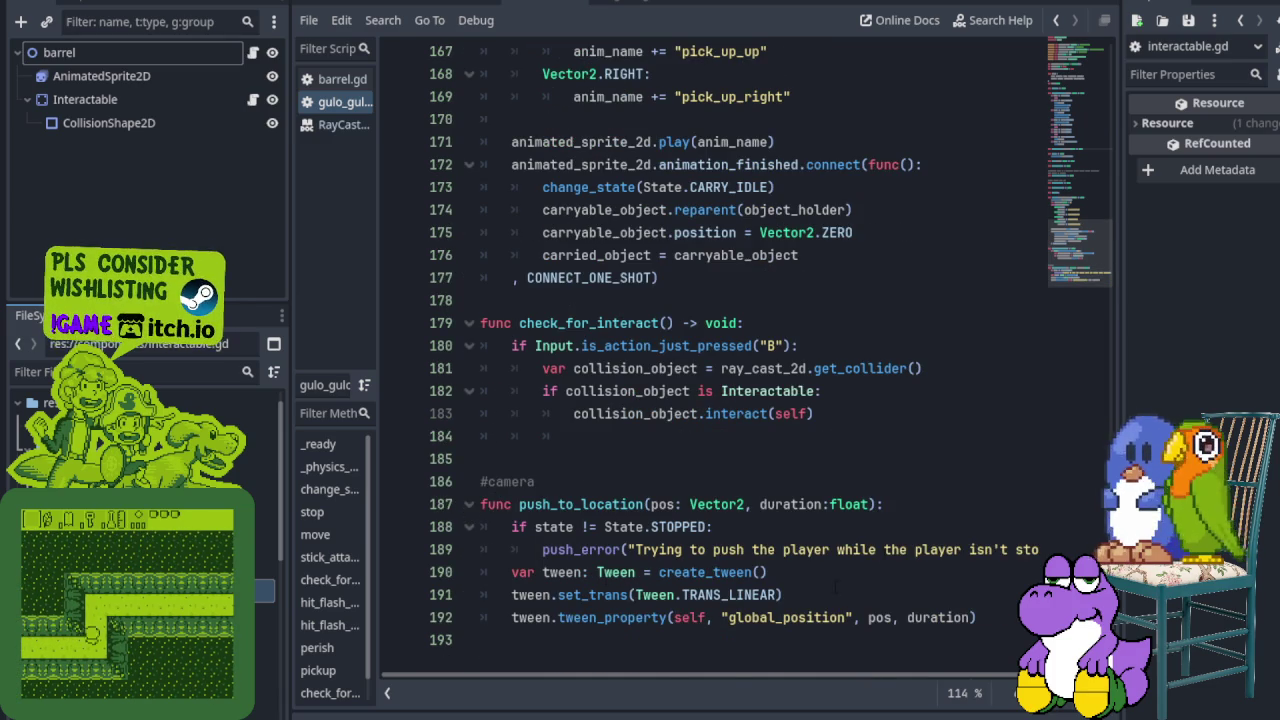
scroll(598, 538, "up", 4)
scroll(598, 538, "up", 2)
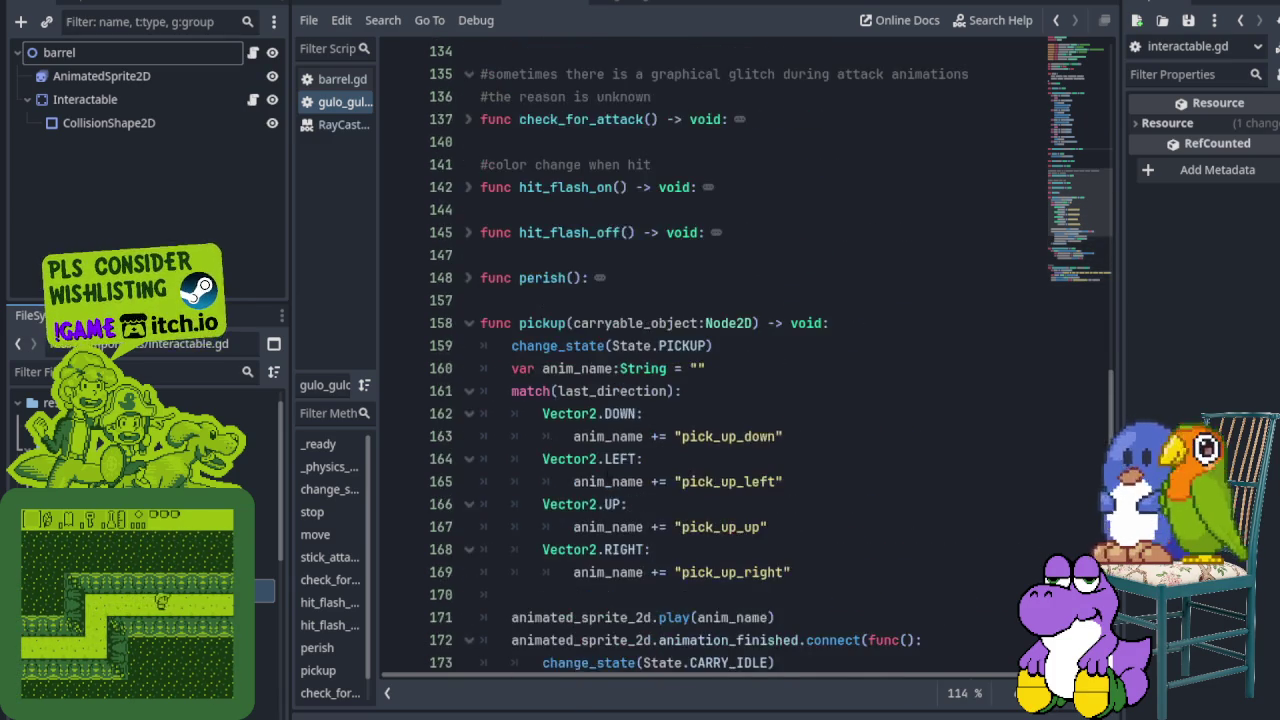
scroll(598, 538, "up", 2)
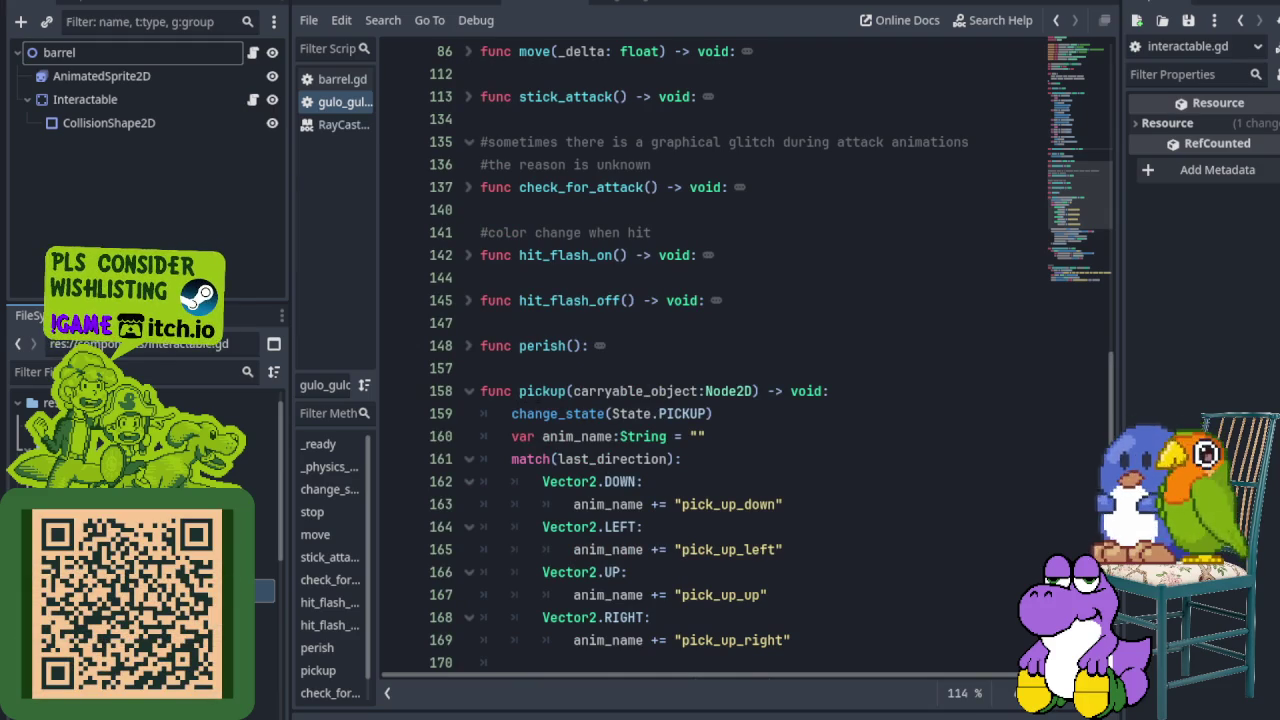
Step: Scroll back up and unfold move() to show its anim_name logic
scroll(580, 290, "down", 2)
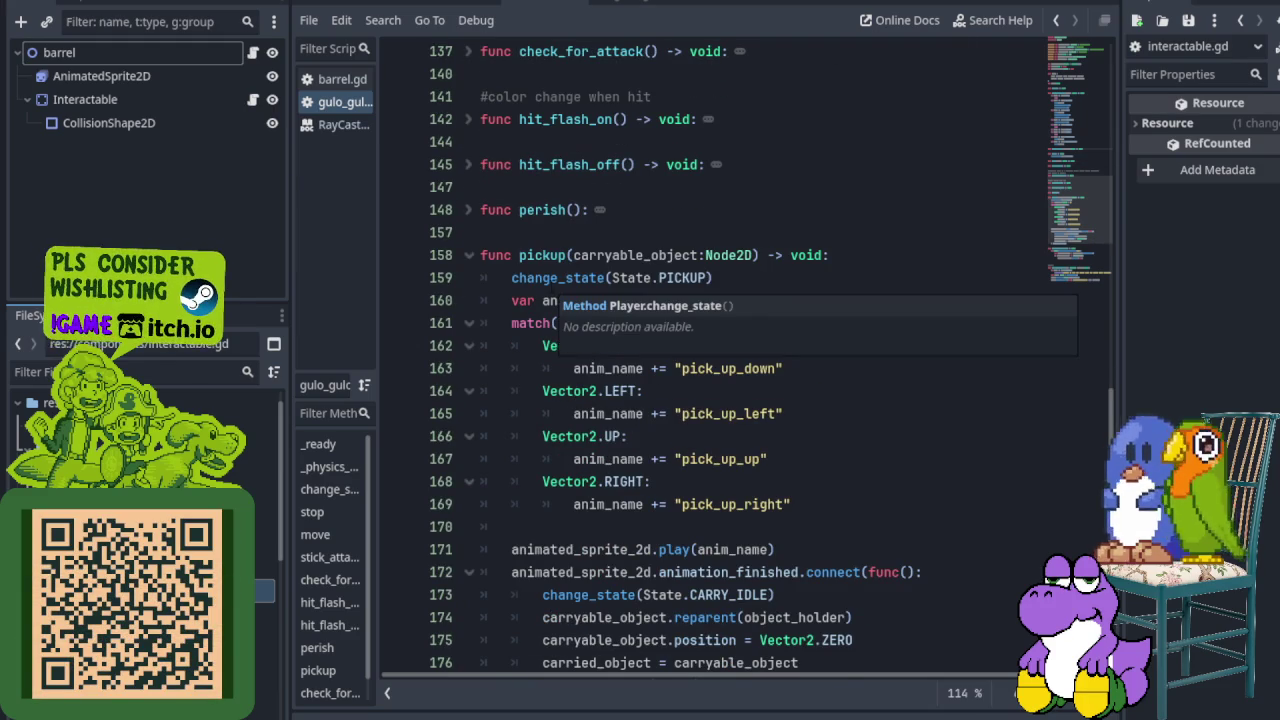
scroll(588, 290, "up", 1)
scroll(588, 290, "up", 2)
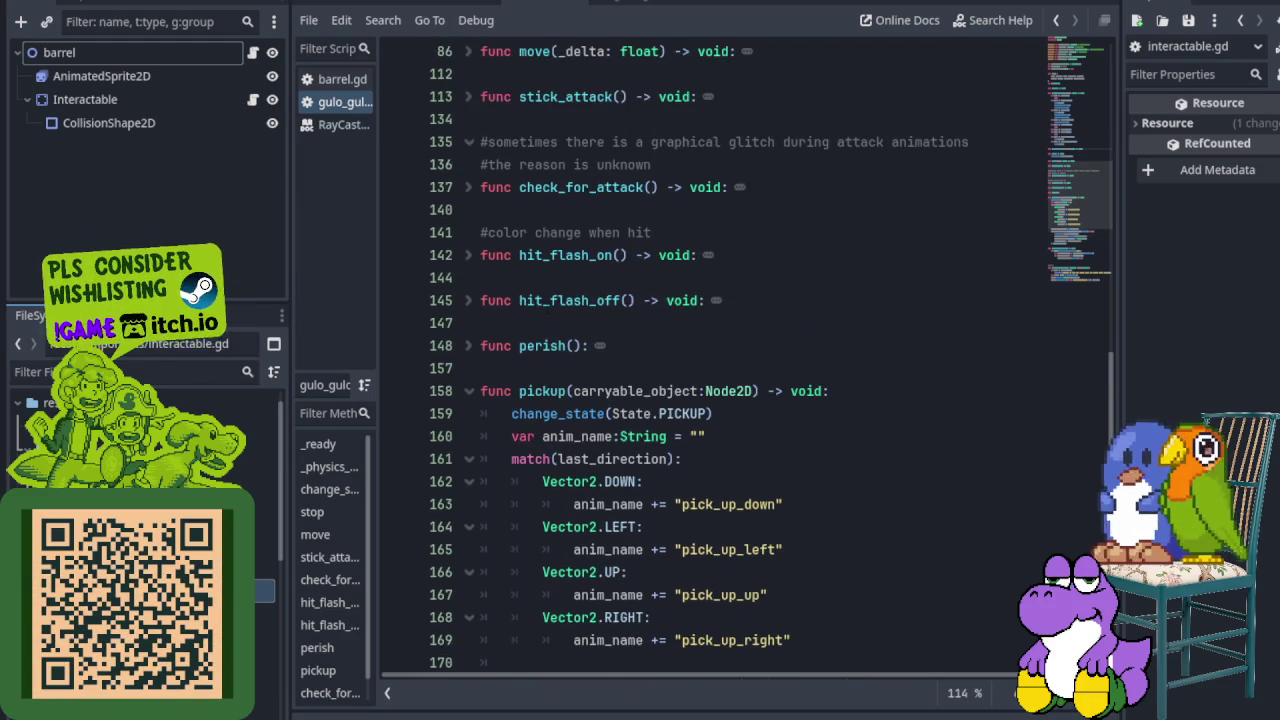
scroll(588, 290, "up", 1)
scroll(588, 290, "up", 2)
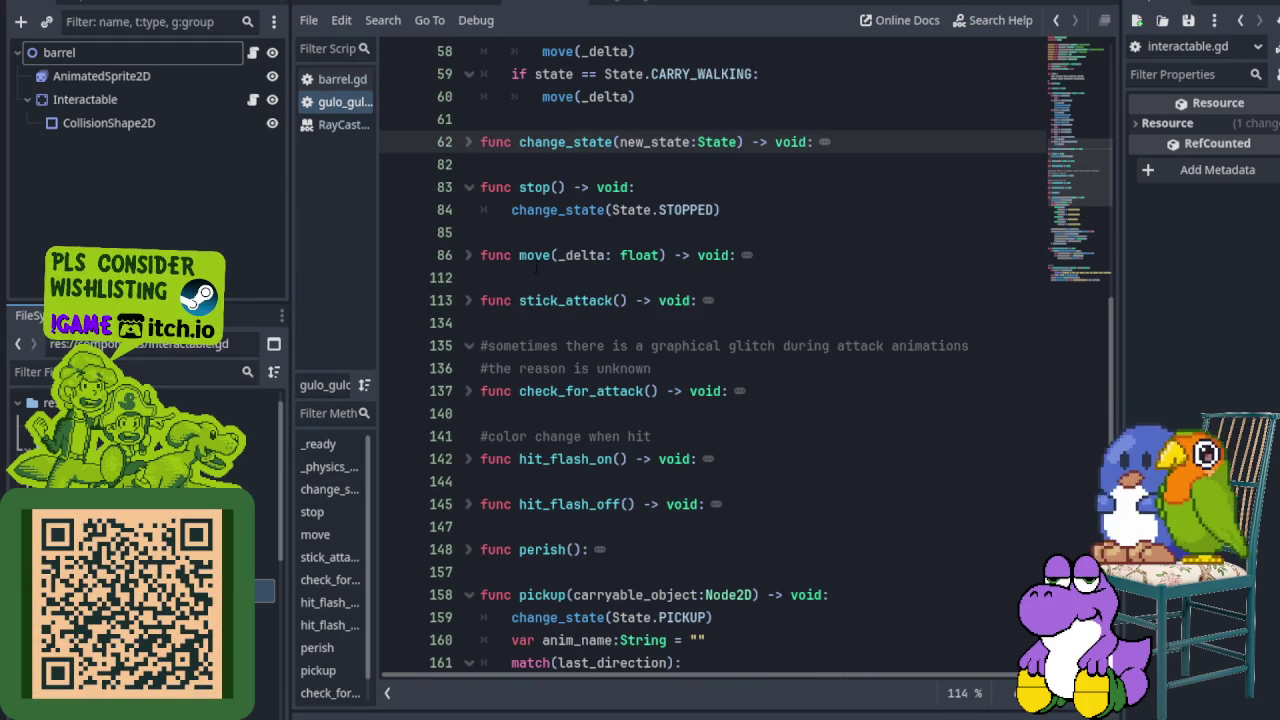
left_click(469, 257)
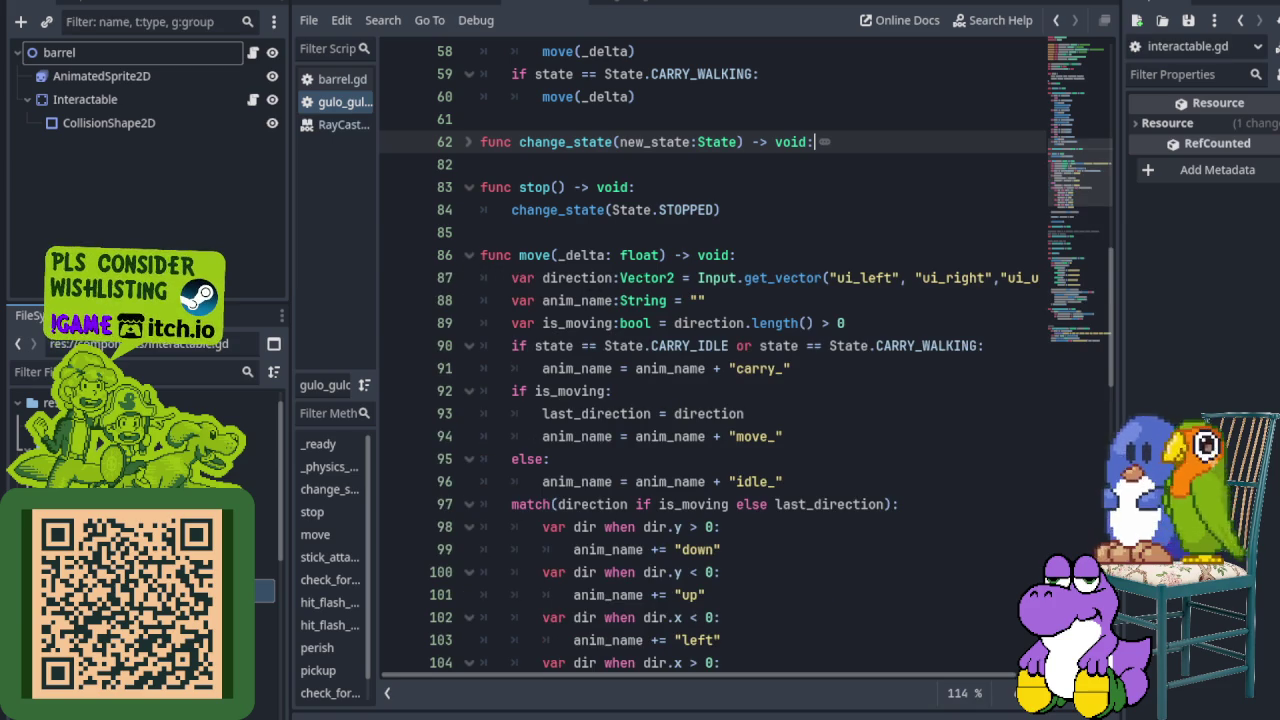
Step: Select move() lines 87–92, covering is_moving, the carry-state check and carry_ prefix
left_click(689, 278)
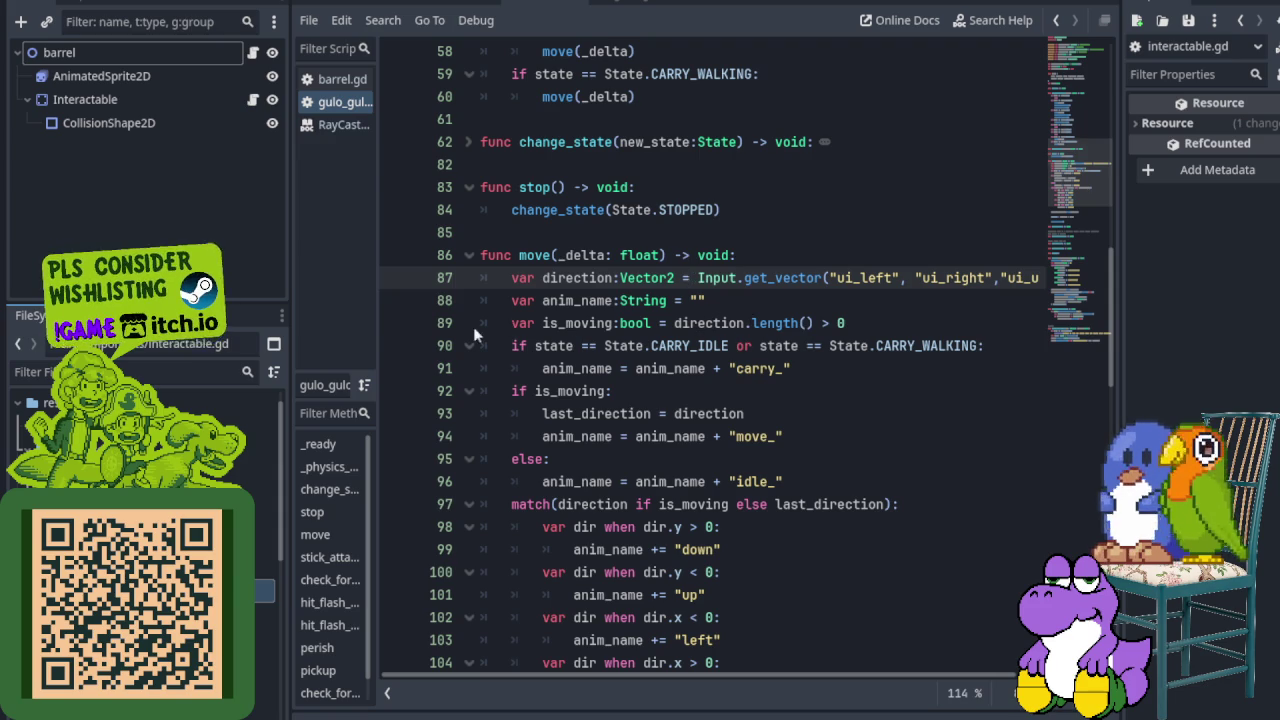
left_click(447, 325)
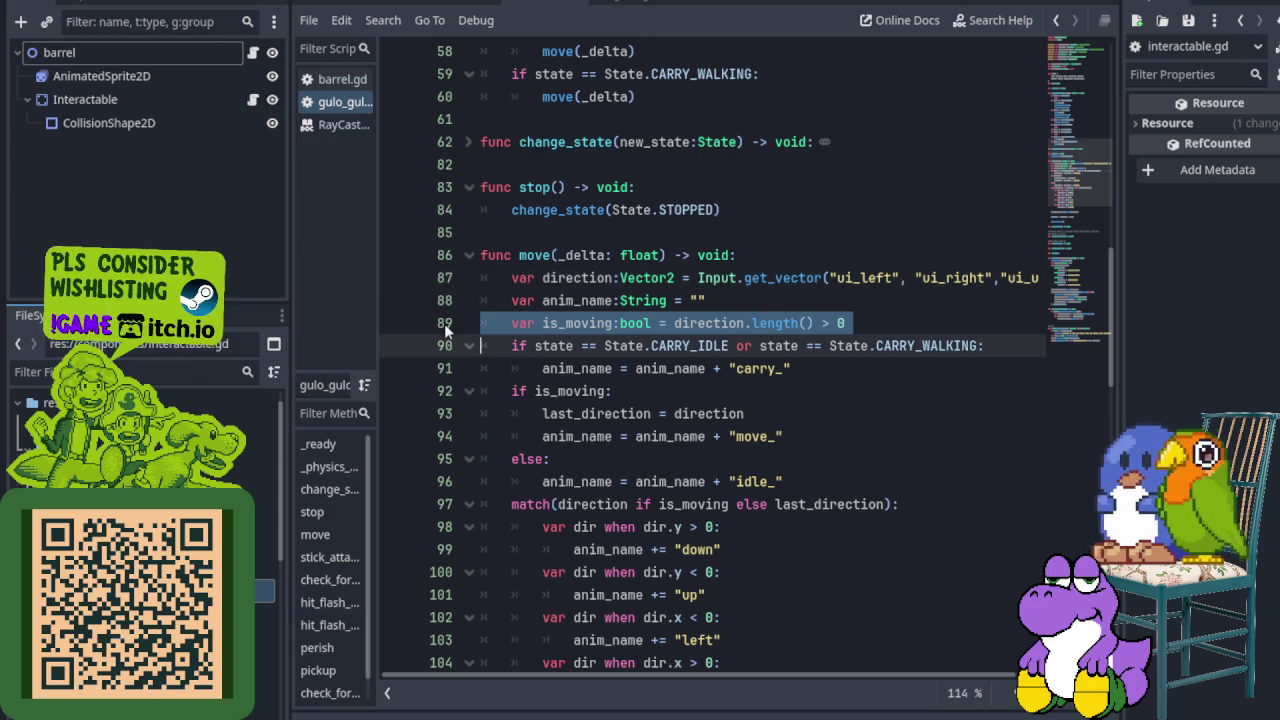
left_click(450, 347)
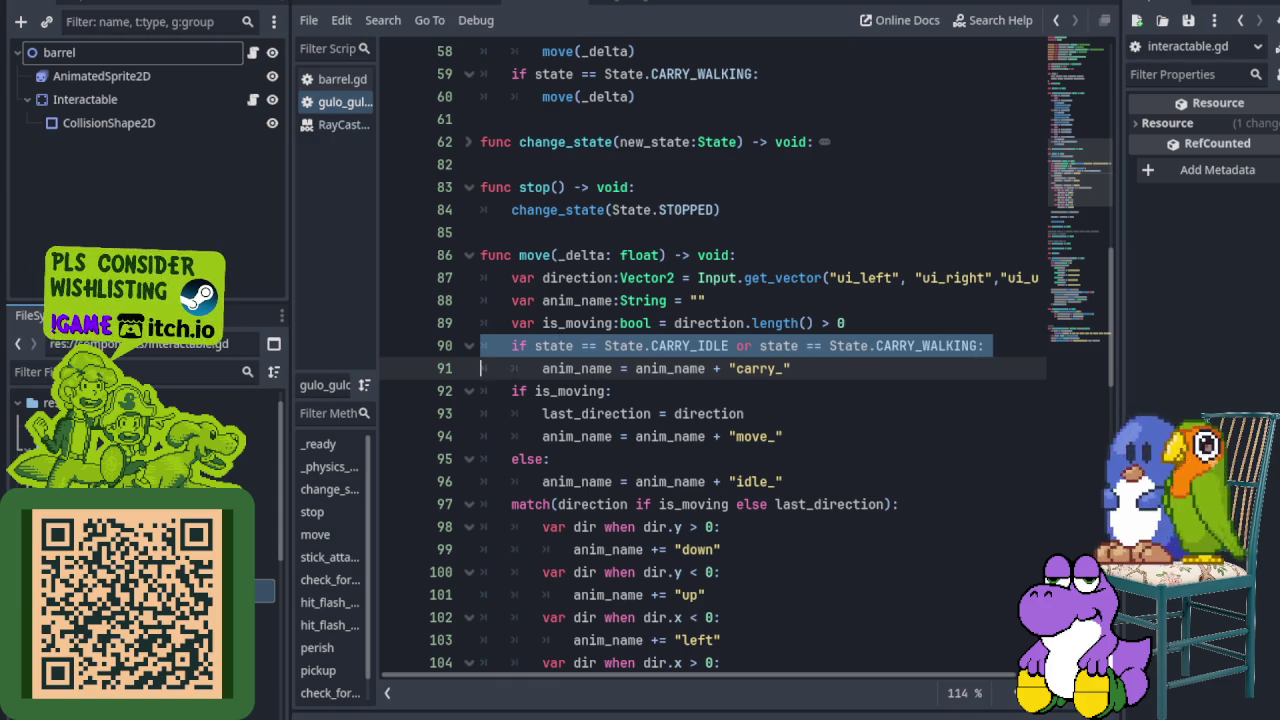
left_click(445, 372)
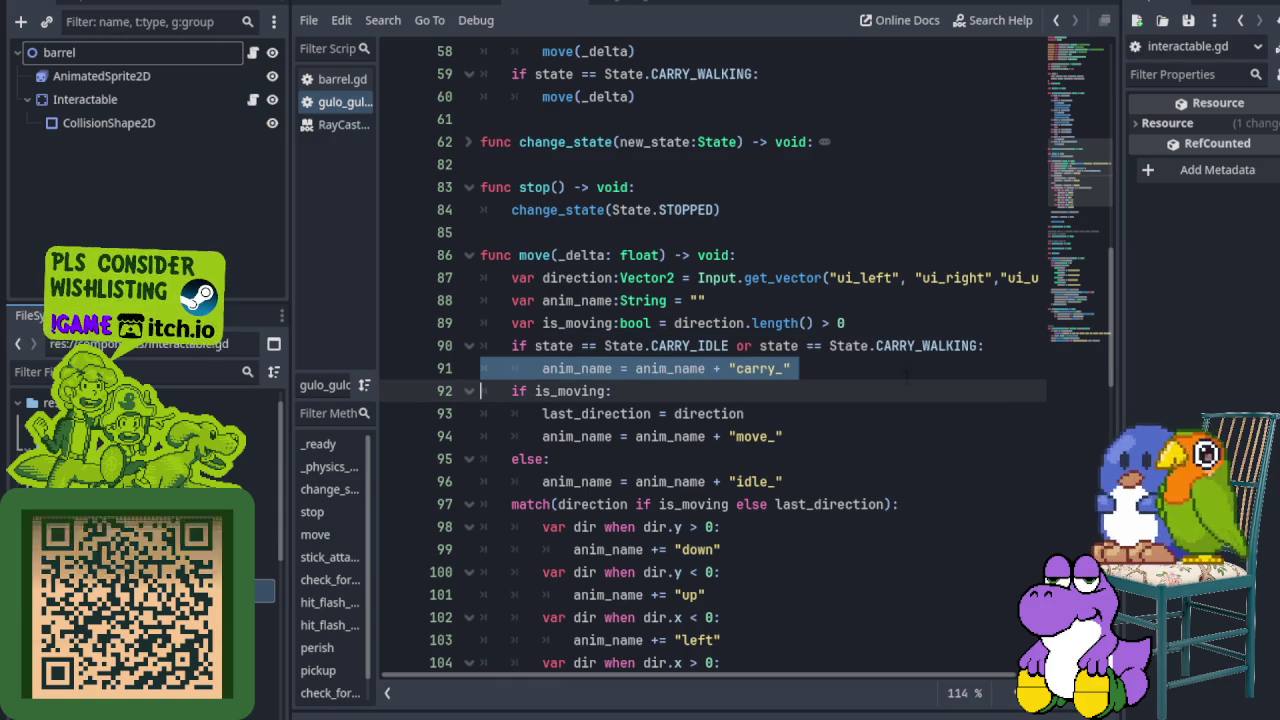
left_click(446, 391)
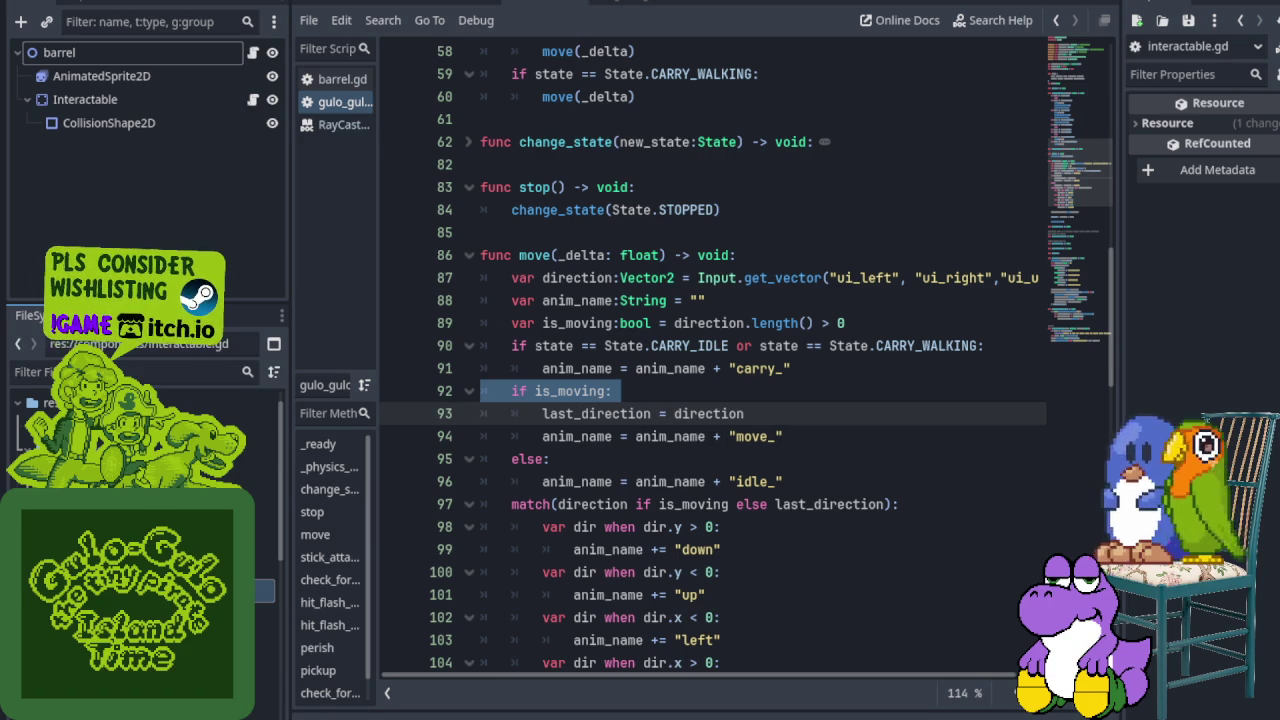
left_click(444, 348)
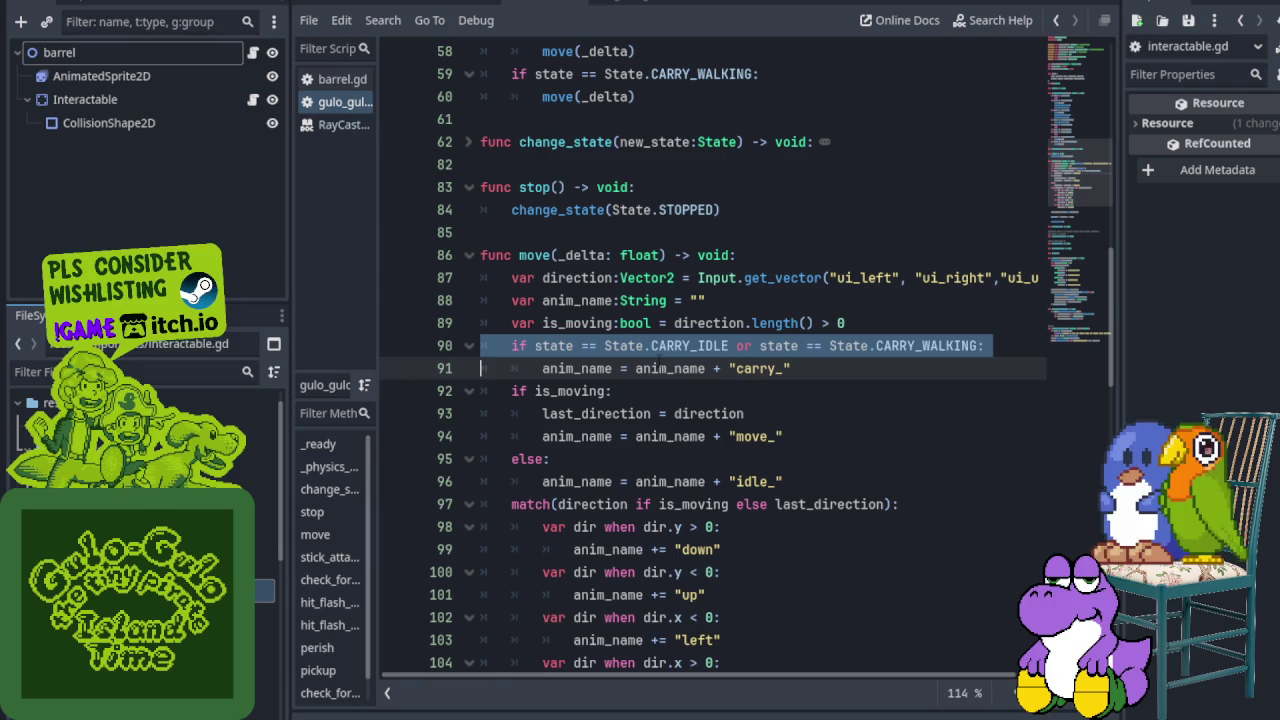
left_click(437, 391)
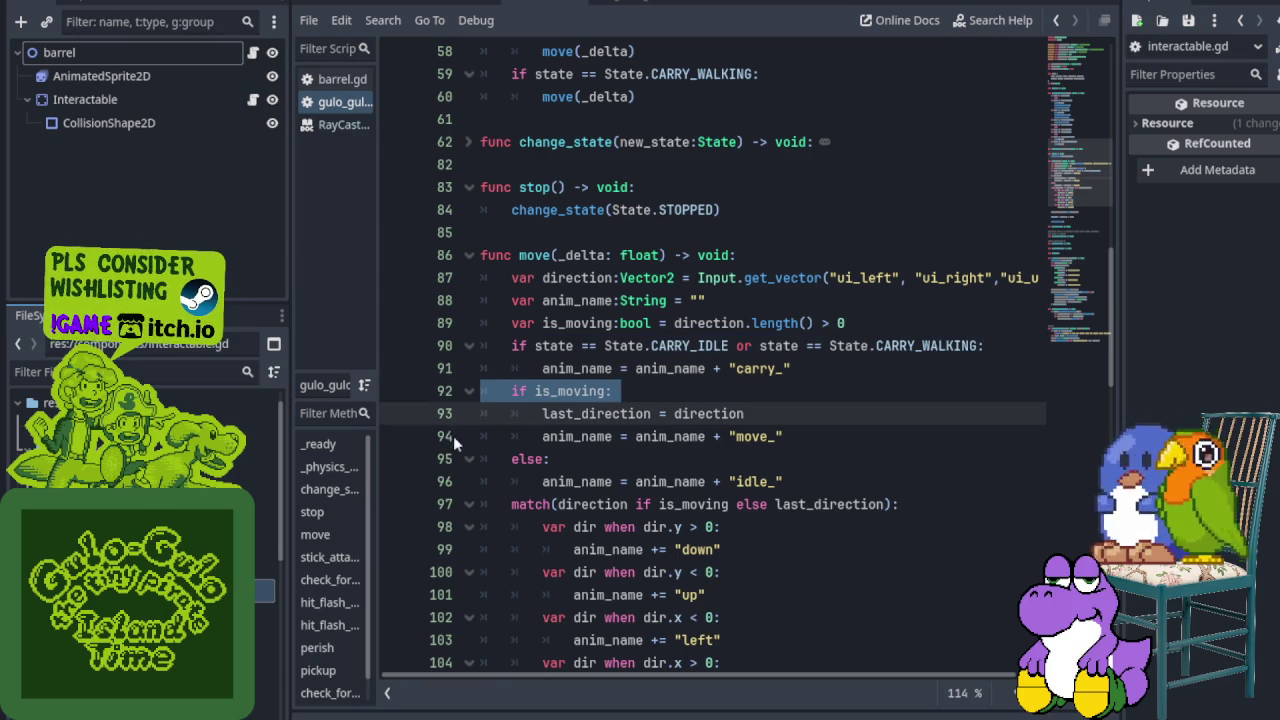
Step: Highlight the else branch and carry_ prefix lines, then switch to the gulo_gulo scene
scroll(455, 437, "down", 7)
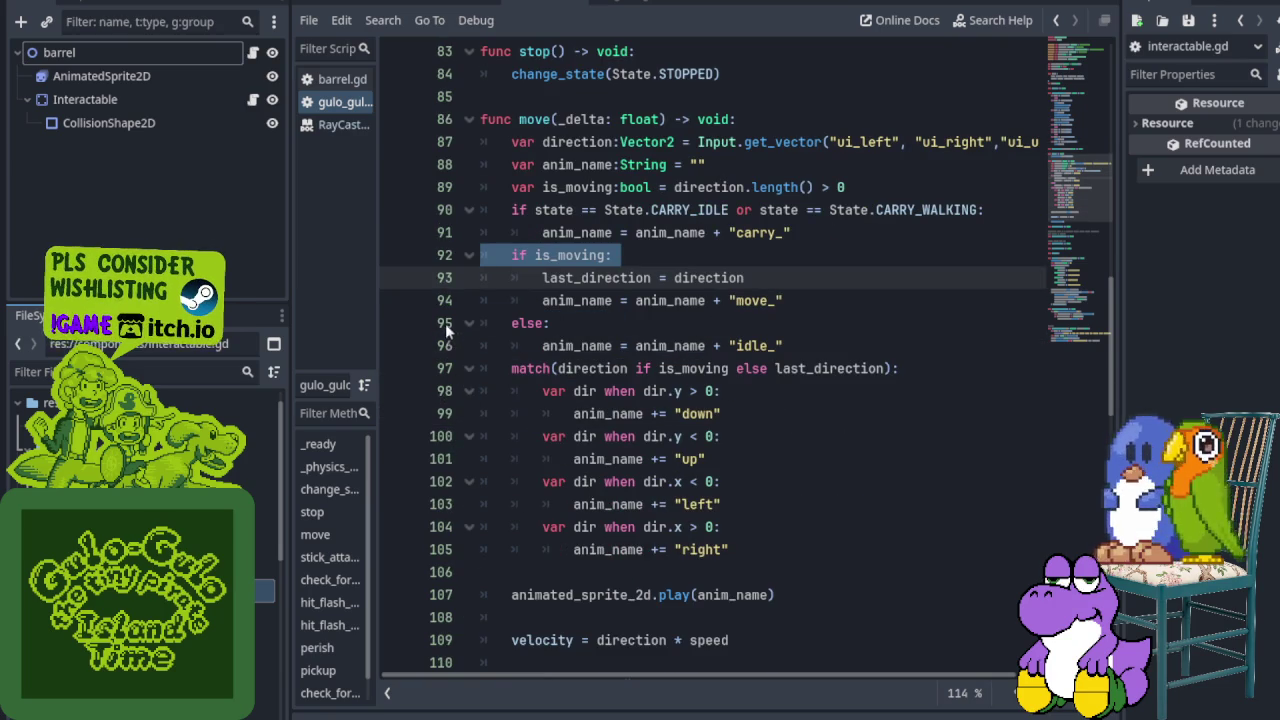
left_click(447, 327)
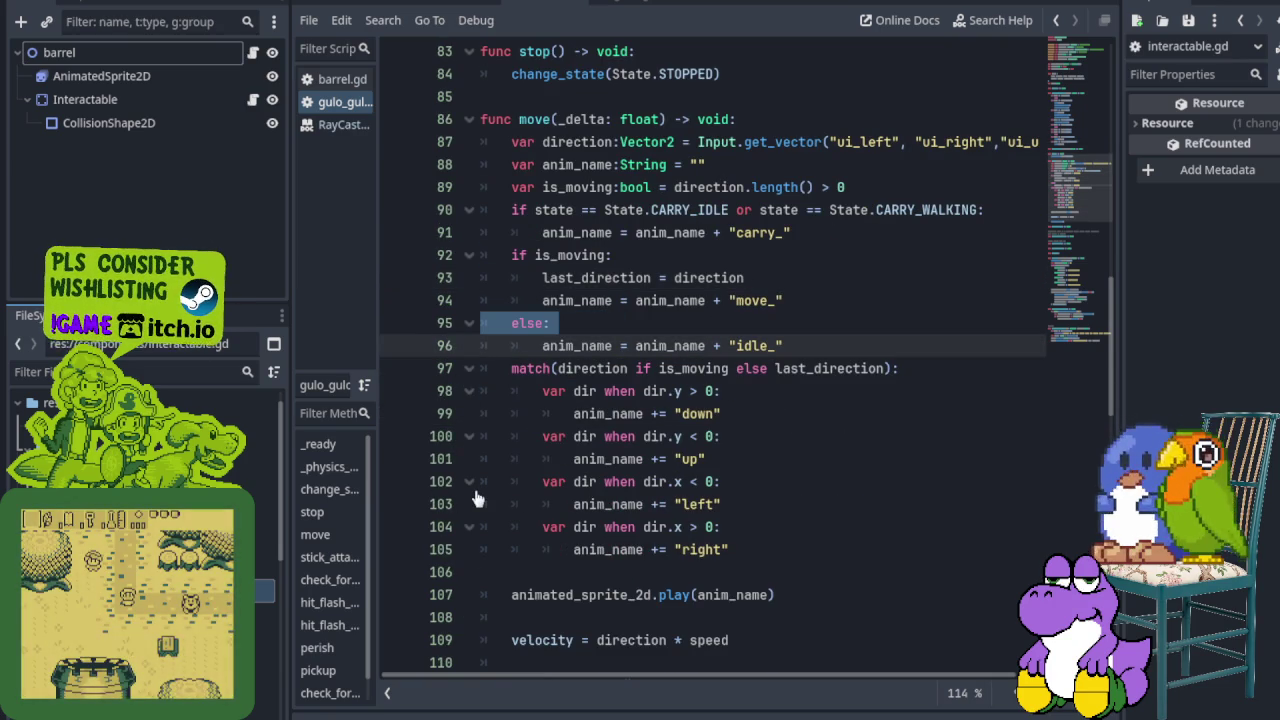
left_click(450, 216)
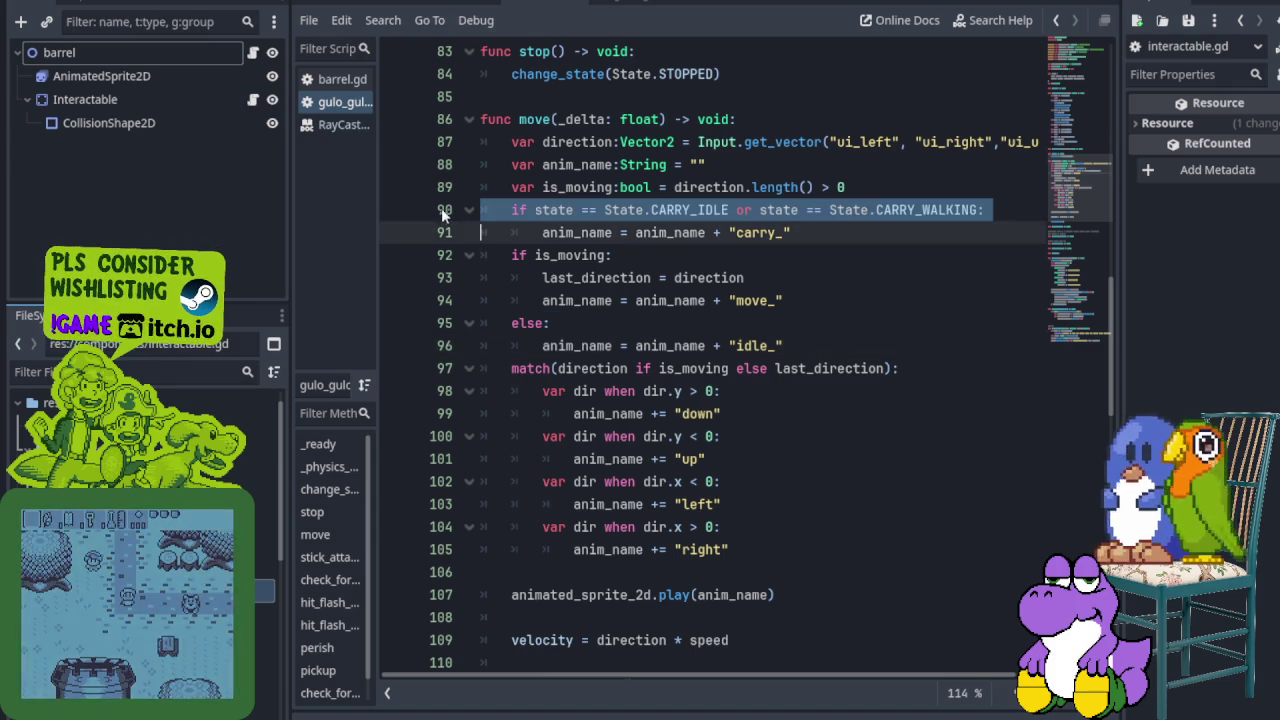
left_click(446, 231)
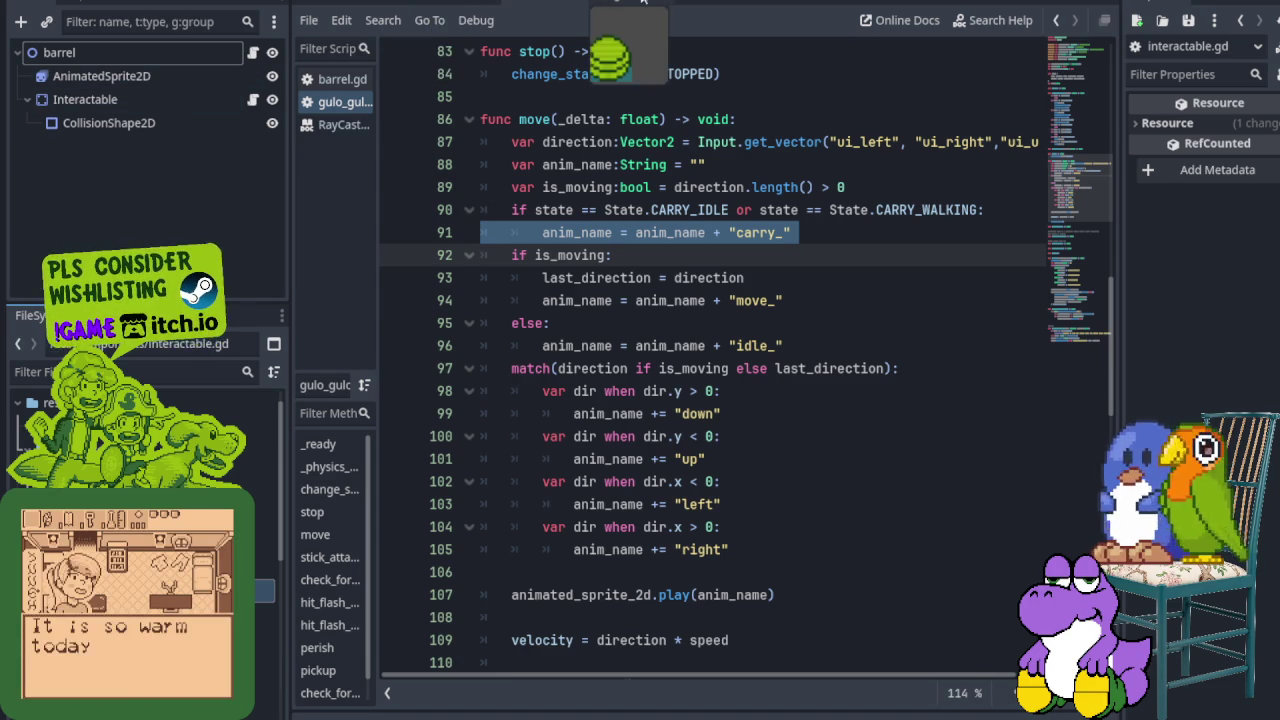
left_click(620, 3)
Step: Browse AnimatedSprite2D's carry_, idle_, move_, perish_1, pick_up_ and stick_ animations, then select gulo_gulo
left_click(90, 99)
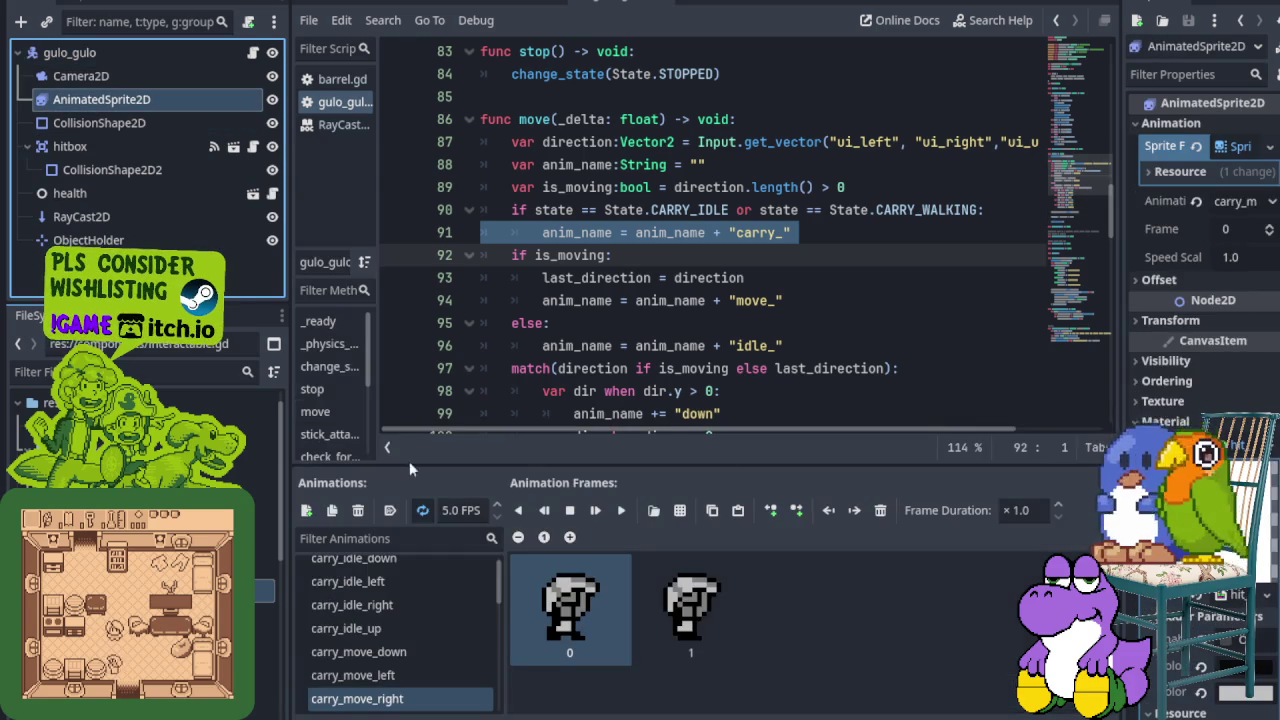
scroll(421, 649, "down", 1)
scroll(444, 615, "down", 3)
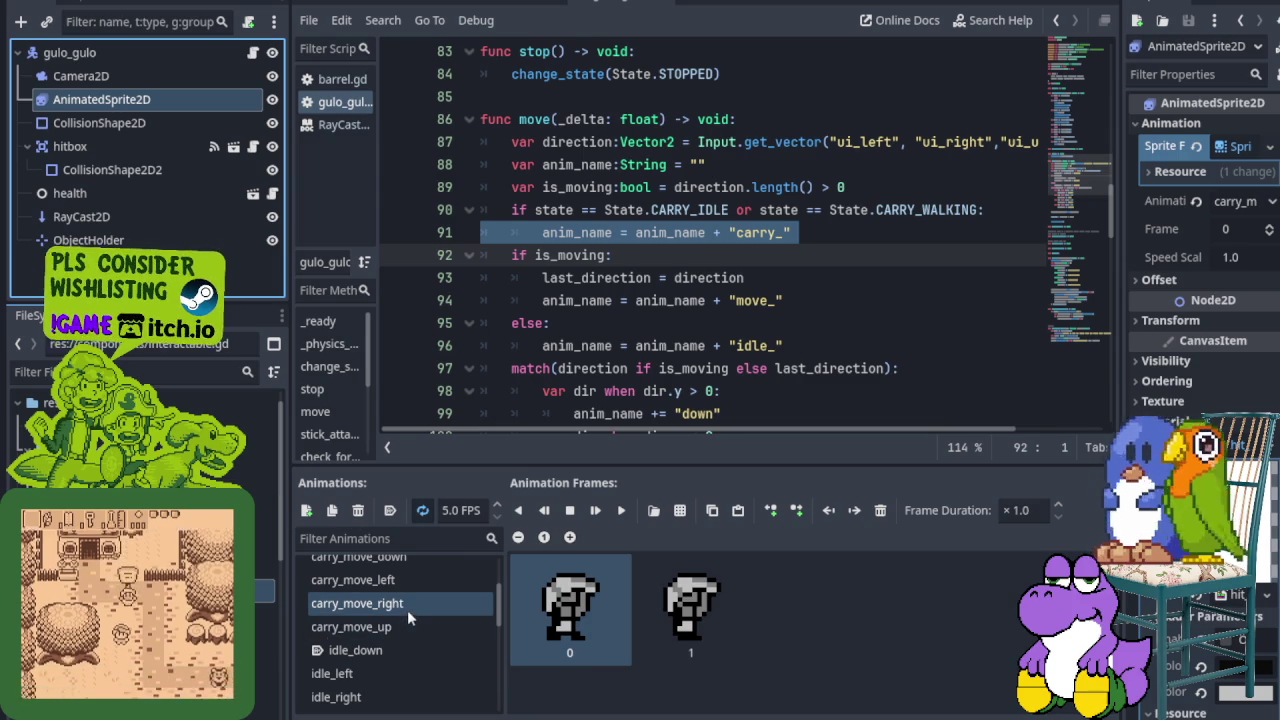
scroll(415, 610, "up", 1)
scroll(423, 610, "up", 1)
scroll(430, 608, "up", 1)
scroll(440, 610, "up", 1)
scroll(431, 635, "down", 1)
scroll(430, 625, "down", 1)
scroll(433, 622, "down", 1)
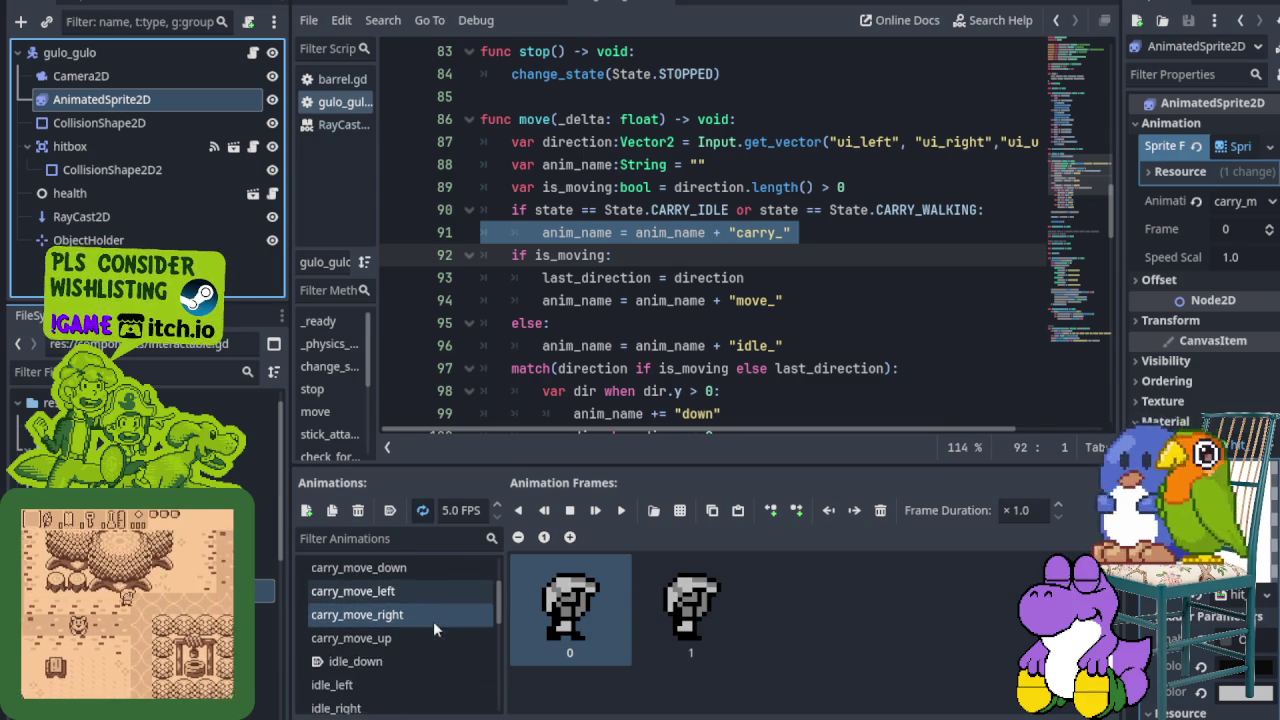
scroll(433, 621, "down", 1)
scroll(434, 621, "down", 1)
scroll(442, 625, "down", 1)
scroll(442, 624, "down", 2)
scroll(441, 623, "down", 1)
scroll(441, 623, "down", 1)
scroll(441, 619, "down", 1)
scroll(441, 619, "down", 1)
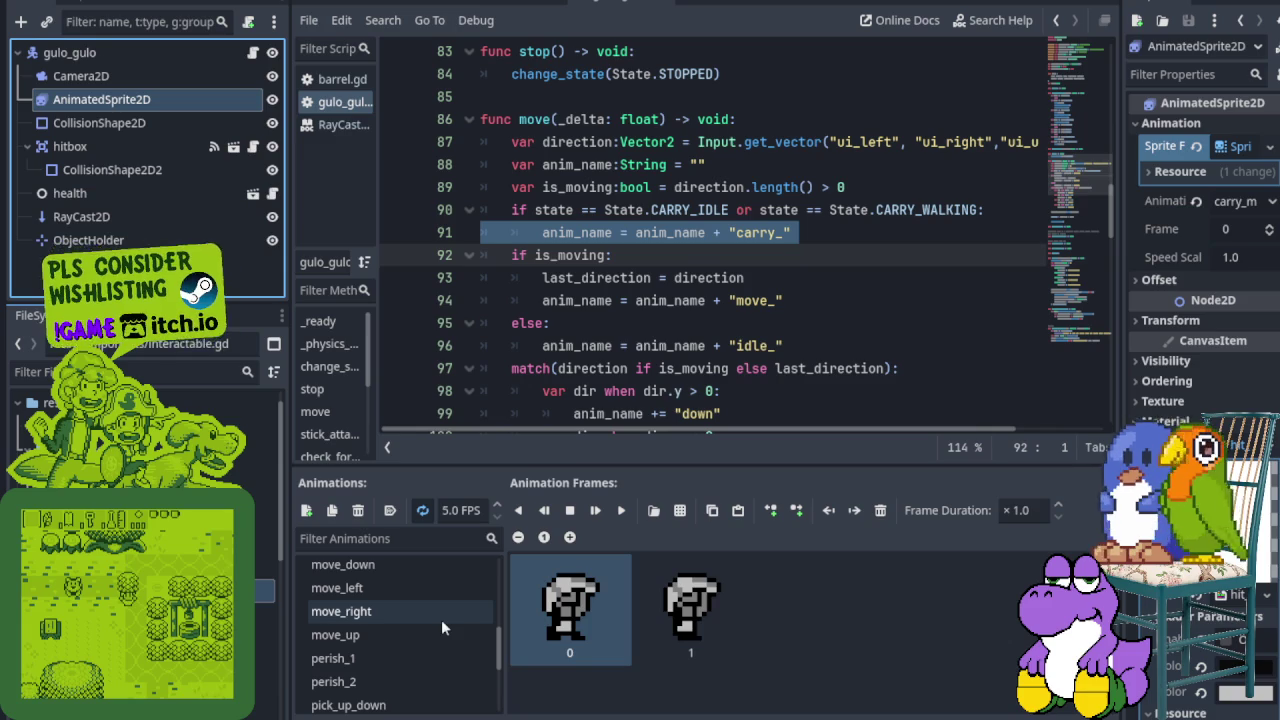
scroll(440, 610, "down", 3)
scroll(440, 612, "down", 1)
scroll(439, 618, "down", 2)
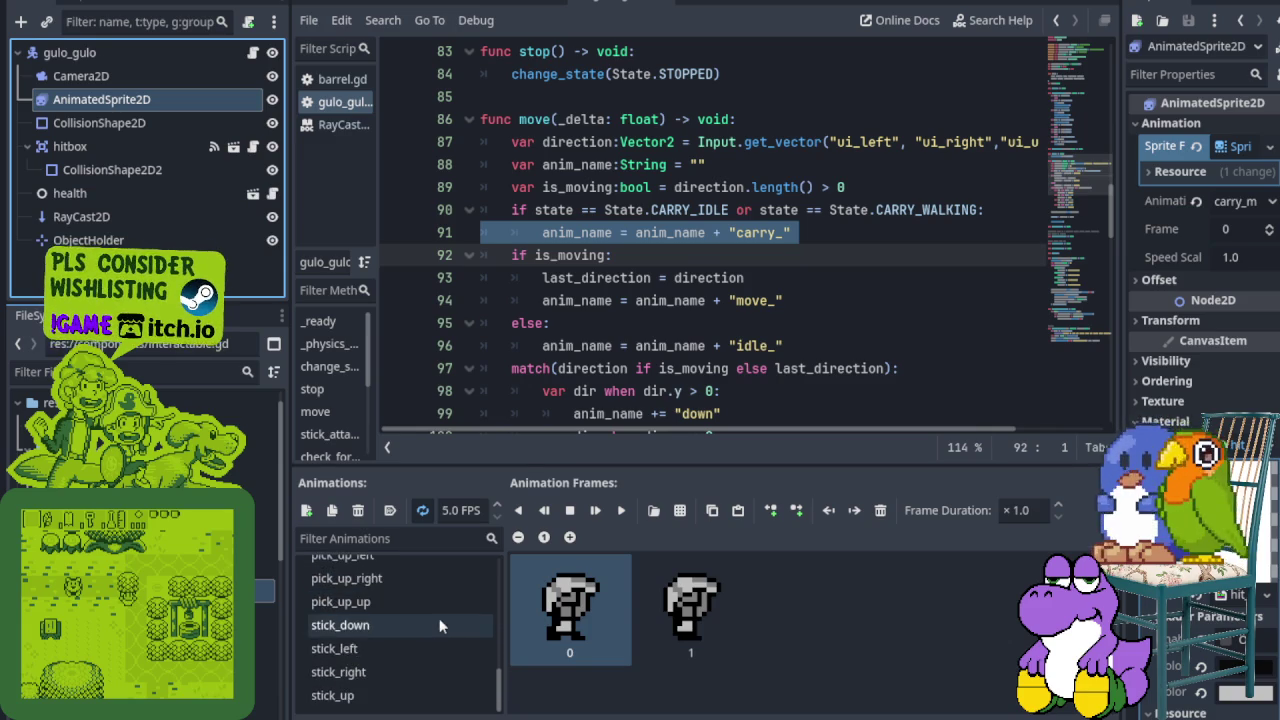
scroll(436, 620, "up", 3)
scroll(410, 628, "up", 2)
scroll(413, 633, "up", 1)
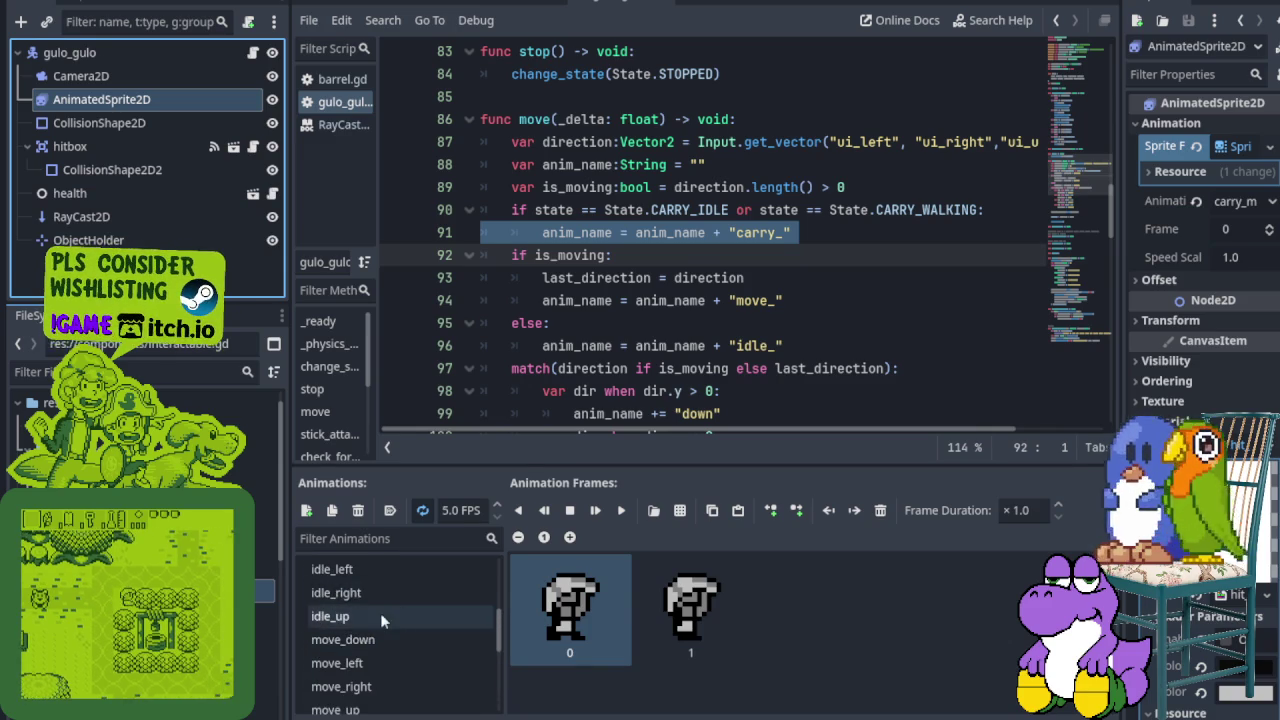
scroll(413, 633, "up", 1)
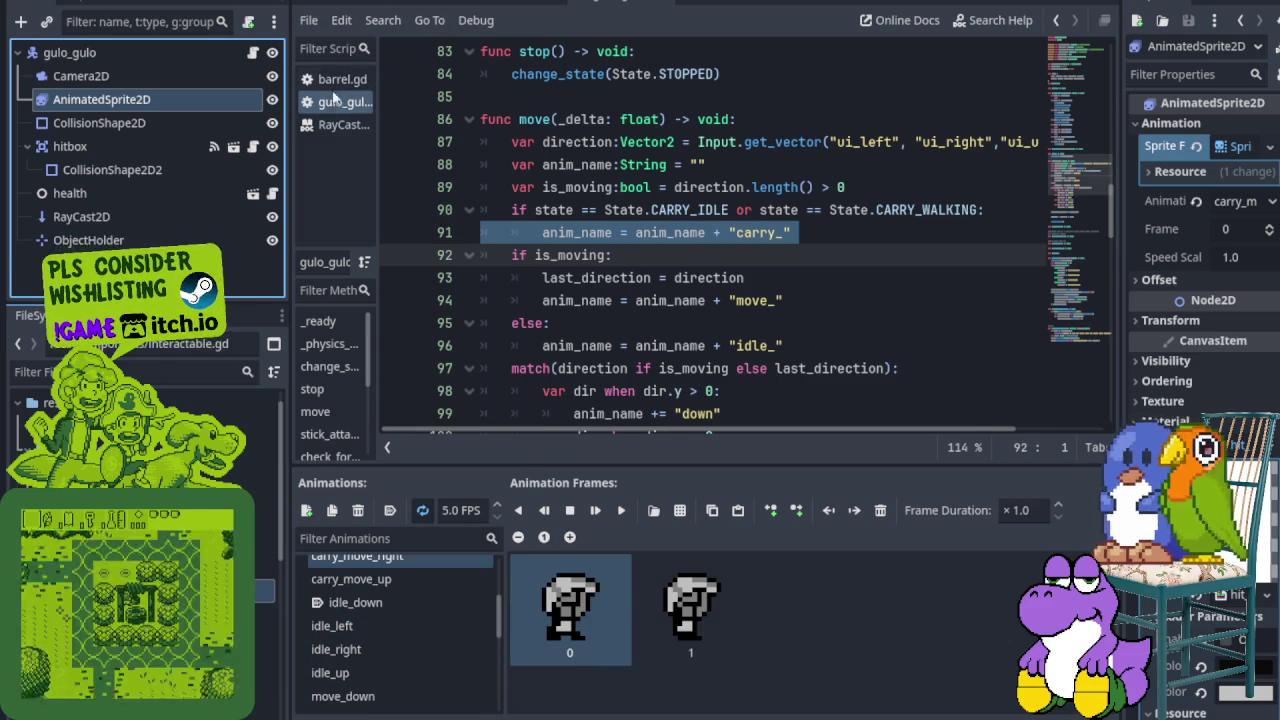
scroll(395, 625, "down", 2)
scroll(380, 625, "down", 2)
scroll(361, 623, "down", 3)
scroll(365, 640, "down", 2)
scroll(375, 630, "up", 2)
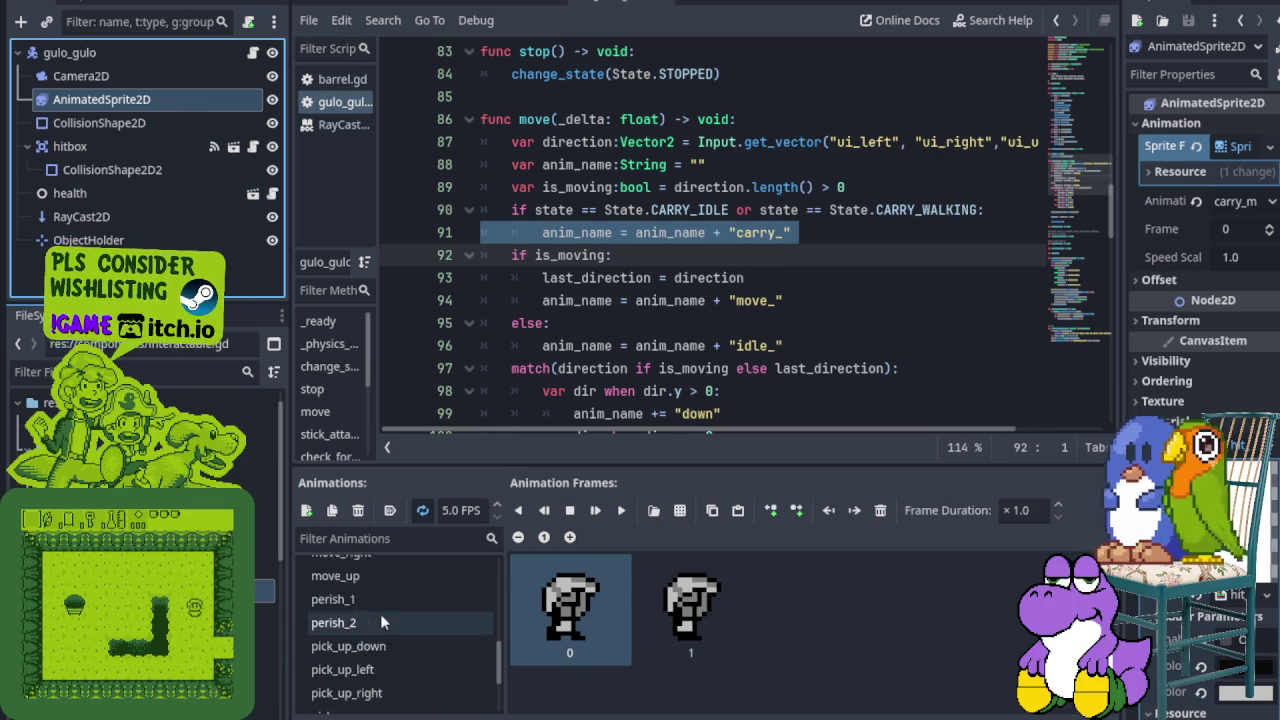
scroll(380, 610, "up", 5)
left_click(100, 52)
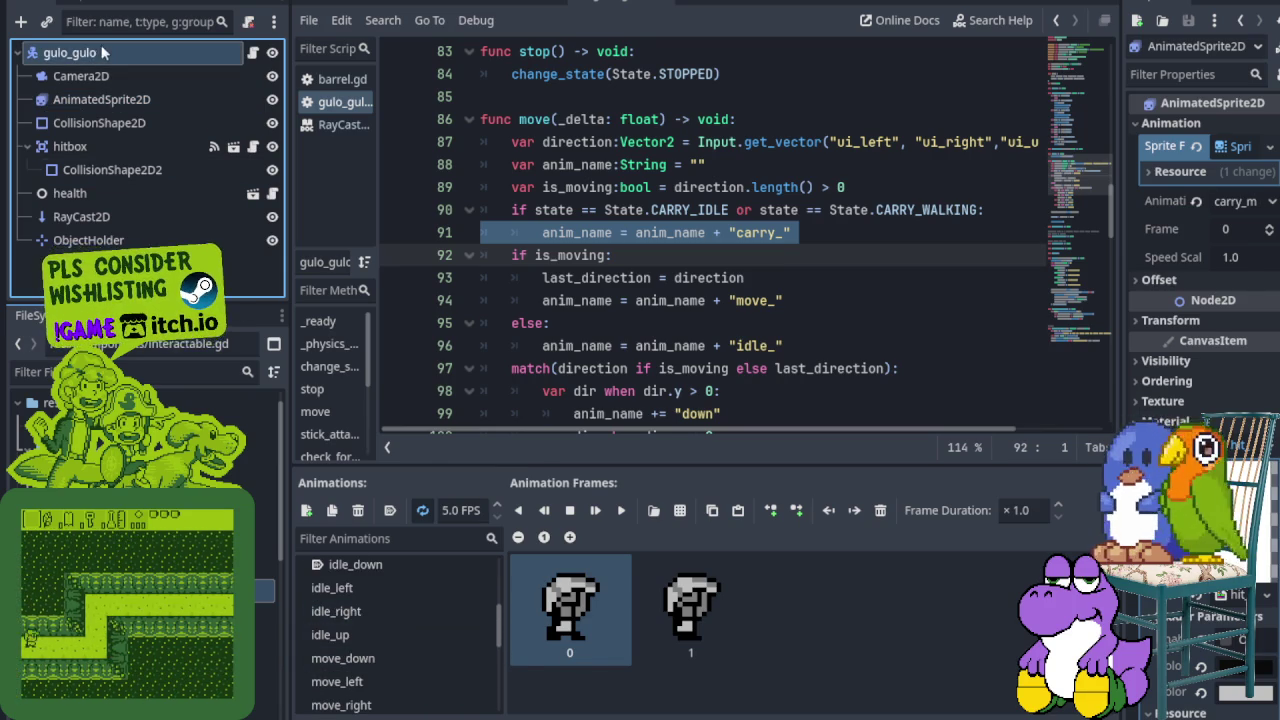
Step: Switch to the clockorocktower scene and open barrel.gd, then gulo_gulo.gd
left_click(330, 4)
left_click(440, 5)
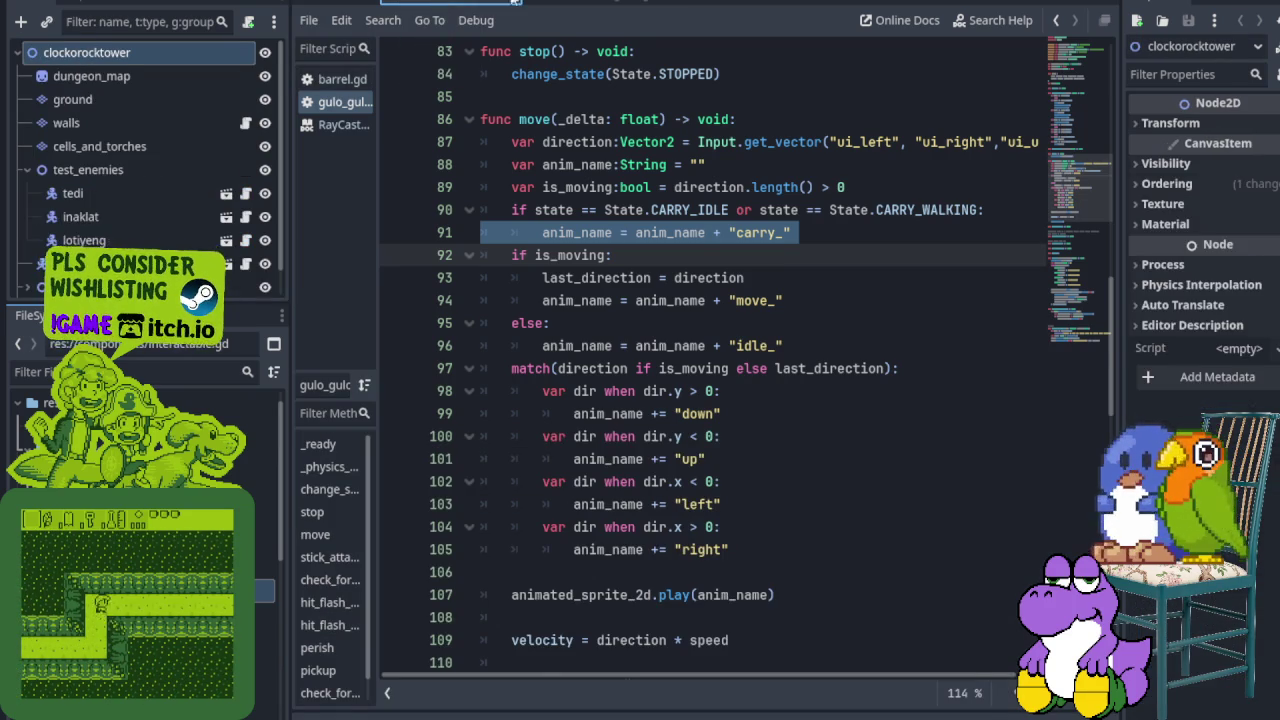
left_click(340, 79)
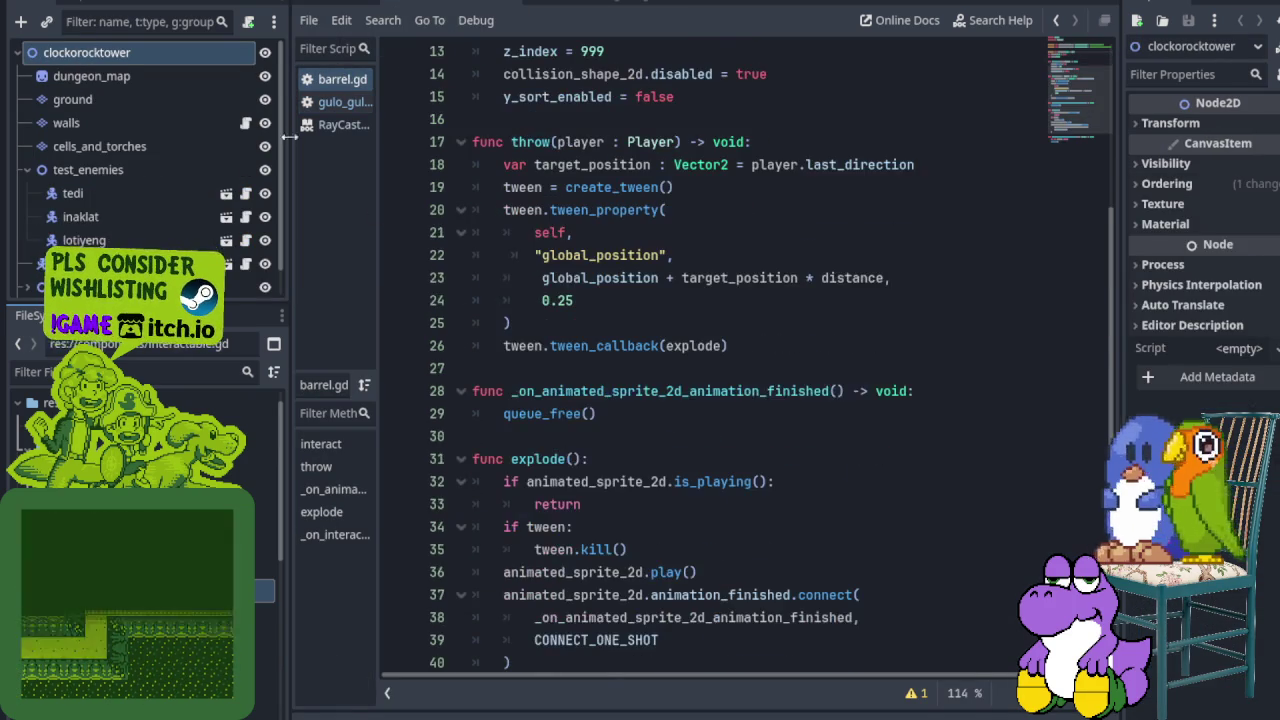
left_click(335, 102)
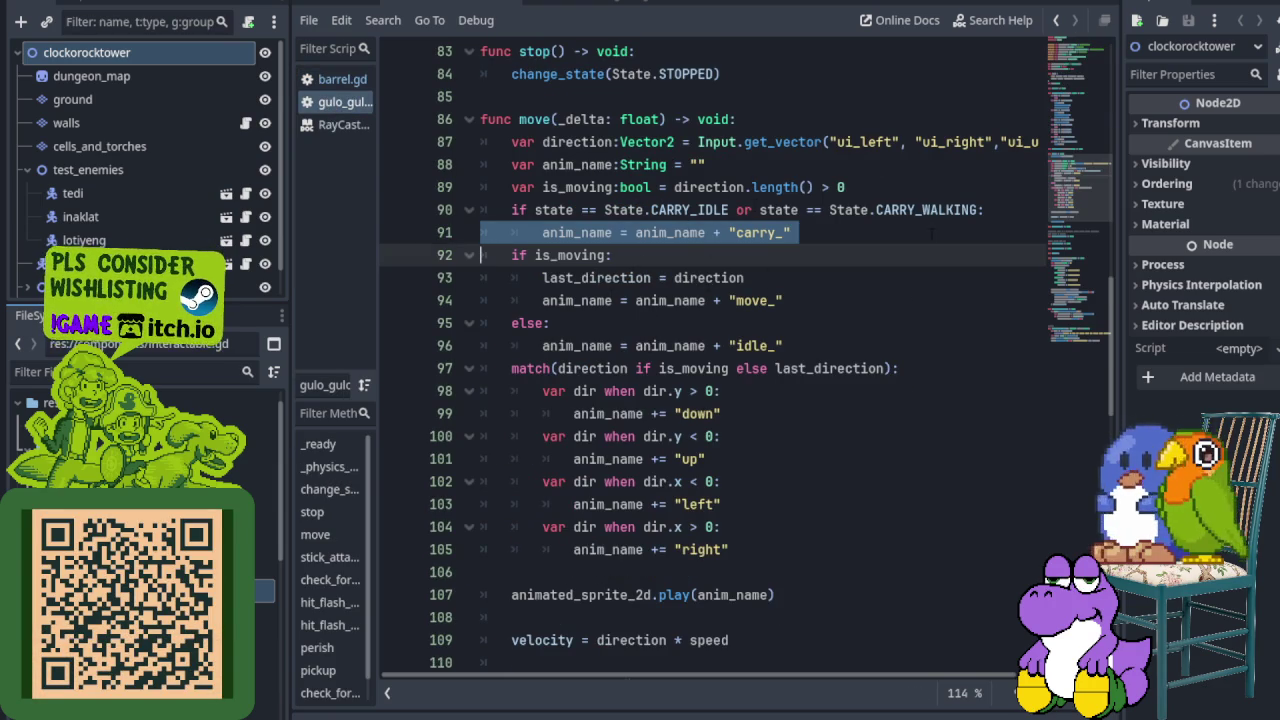
Step: Scroll to pickup() and highlight the line playing the pick_up_ animation
scroll(715, 360, "down", 2)
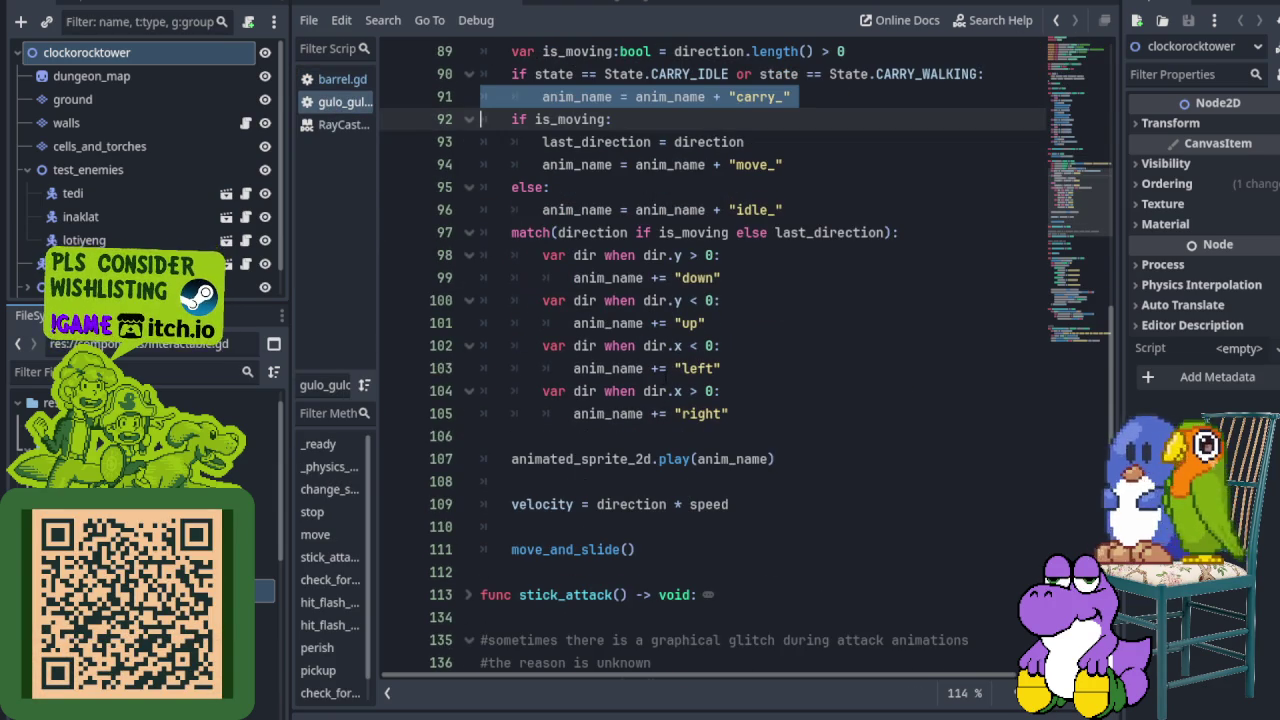
scroll(451, 363, "down", 3)
scroll(455, 362, "up", 1)
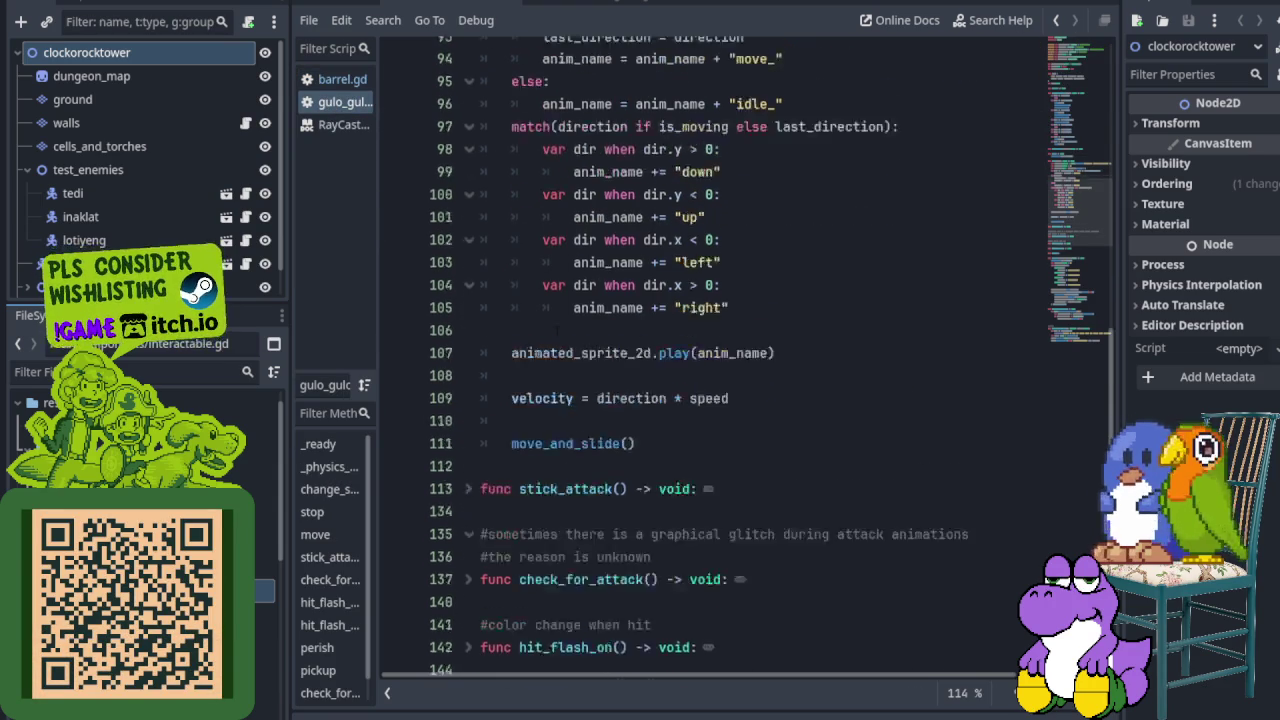
scroll(400, 200, "up", 1)
scroll(729, 268, "down", 3)
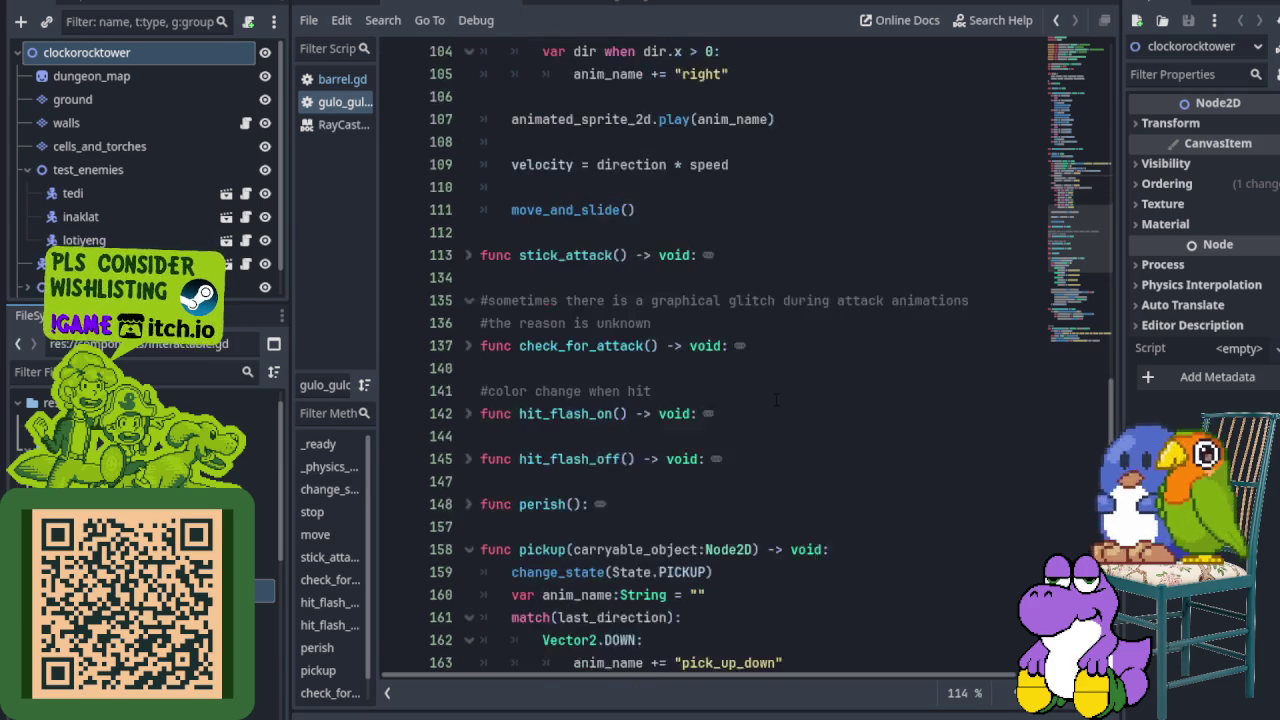
scroll(729, 268, "down", 6)
scroll(729, 268, "down", 1)
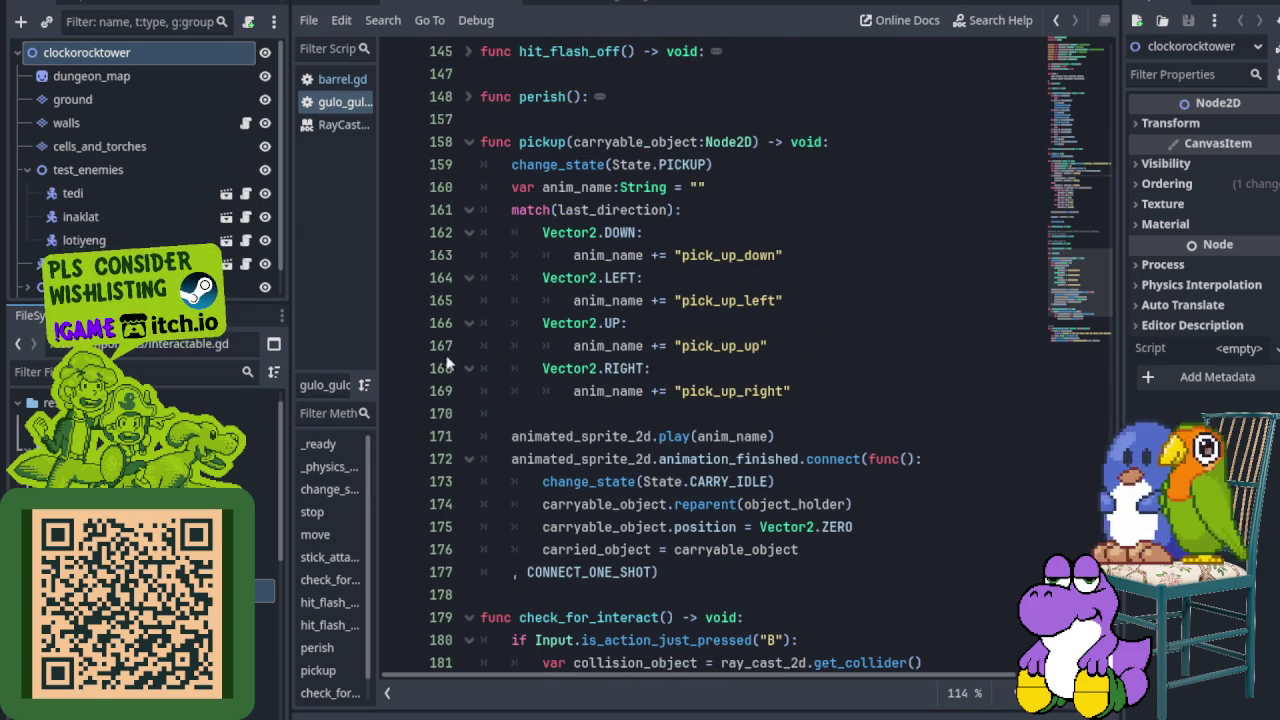
scroll(449, 398, "down", 1)
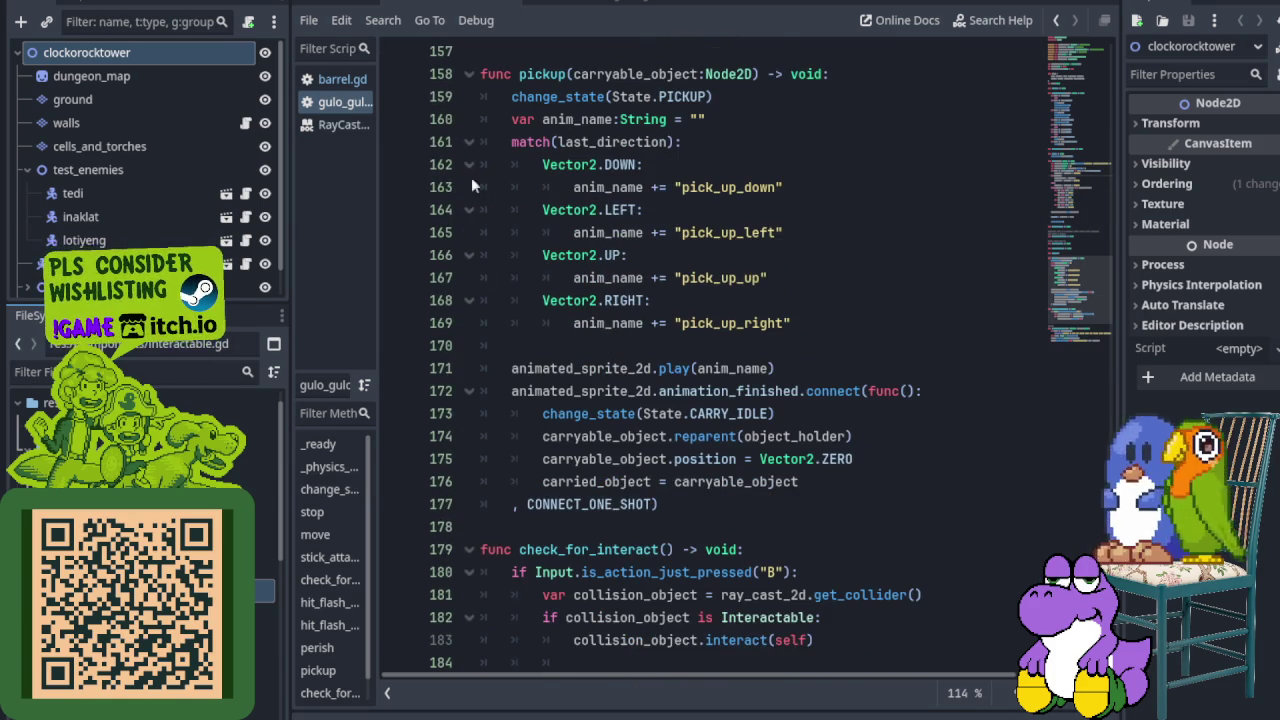
left_click(440, 368)
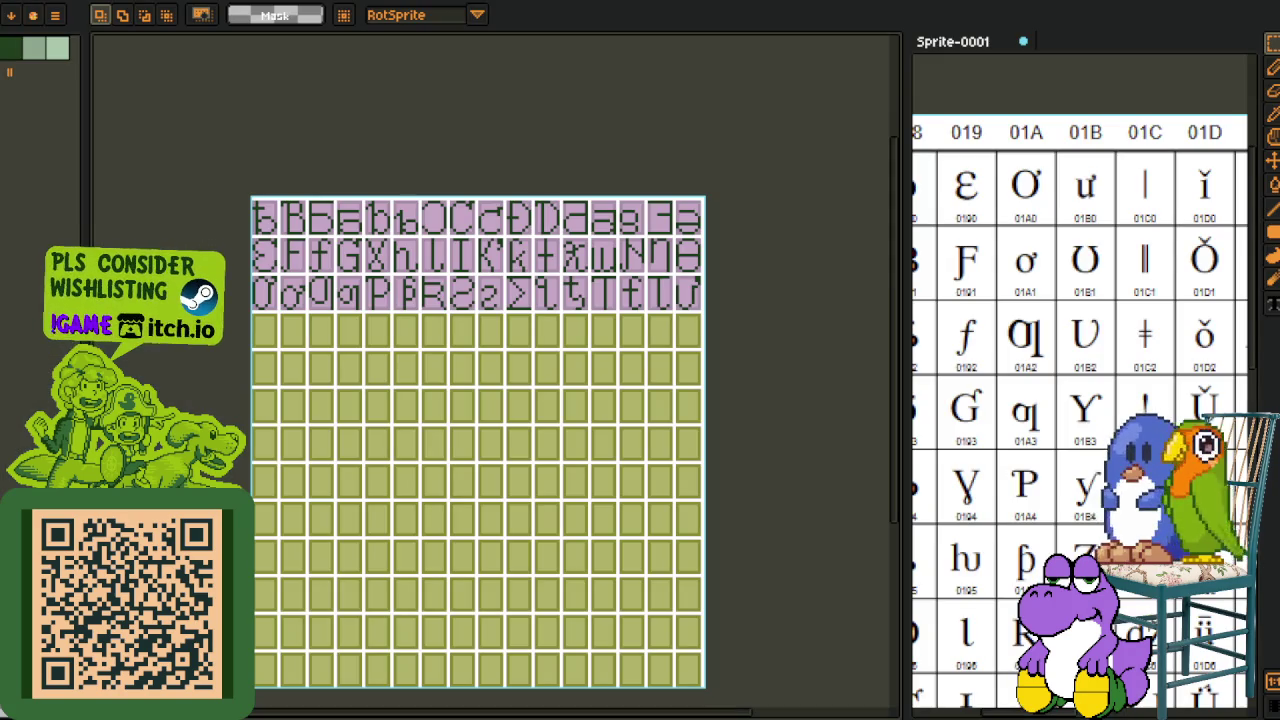
Step: Pan the extended-Latin glyph sheet, then switch to the A–Z alphabet sprite
scroll(541, 357, "up", 2)
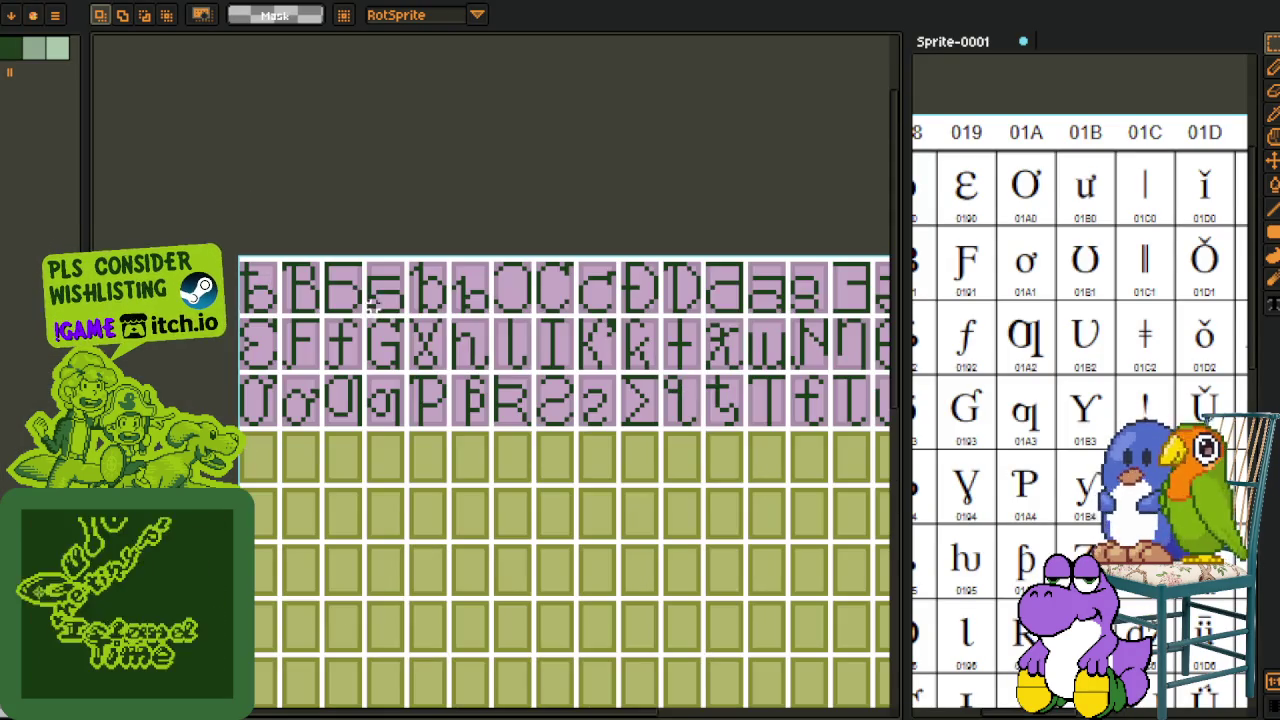
left_click_drag(541, 357, 459, 277)
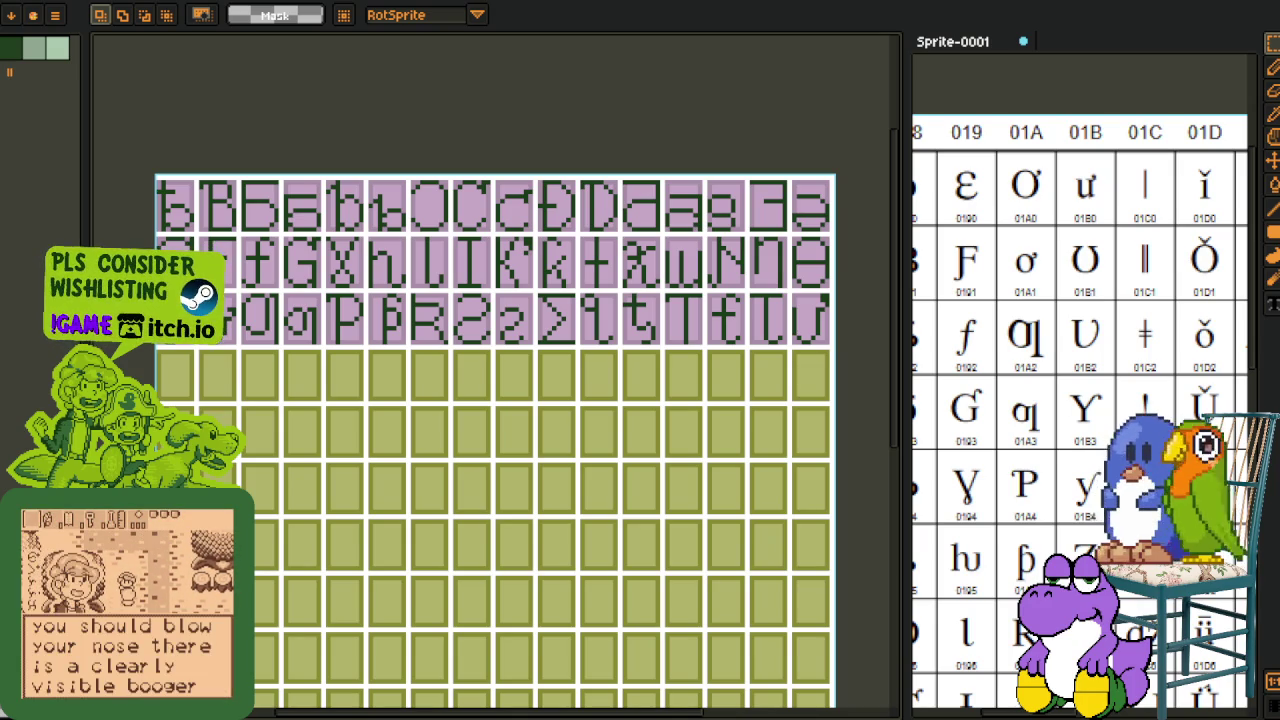
key("ctrl+Tab")
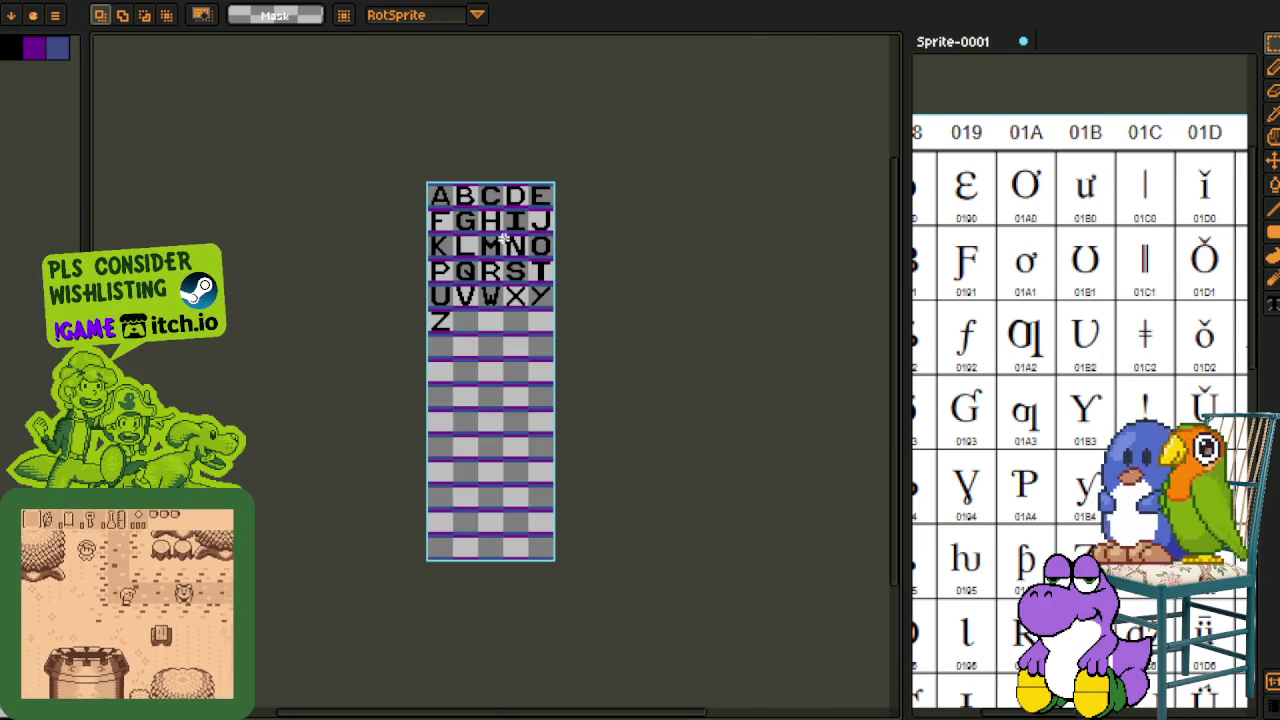
scroll(470, 218, "up", 2)
scroll(329, 294, "up", 1)
Step: Marquee-select the A letter tile, then load another alphabet sprite file
left_click_drag(262, 124, 362, 224)
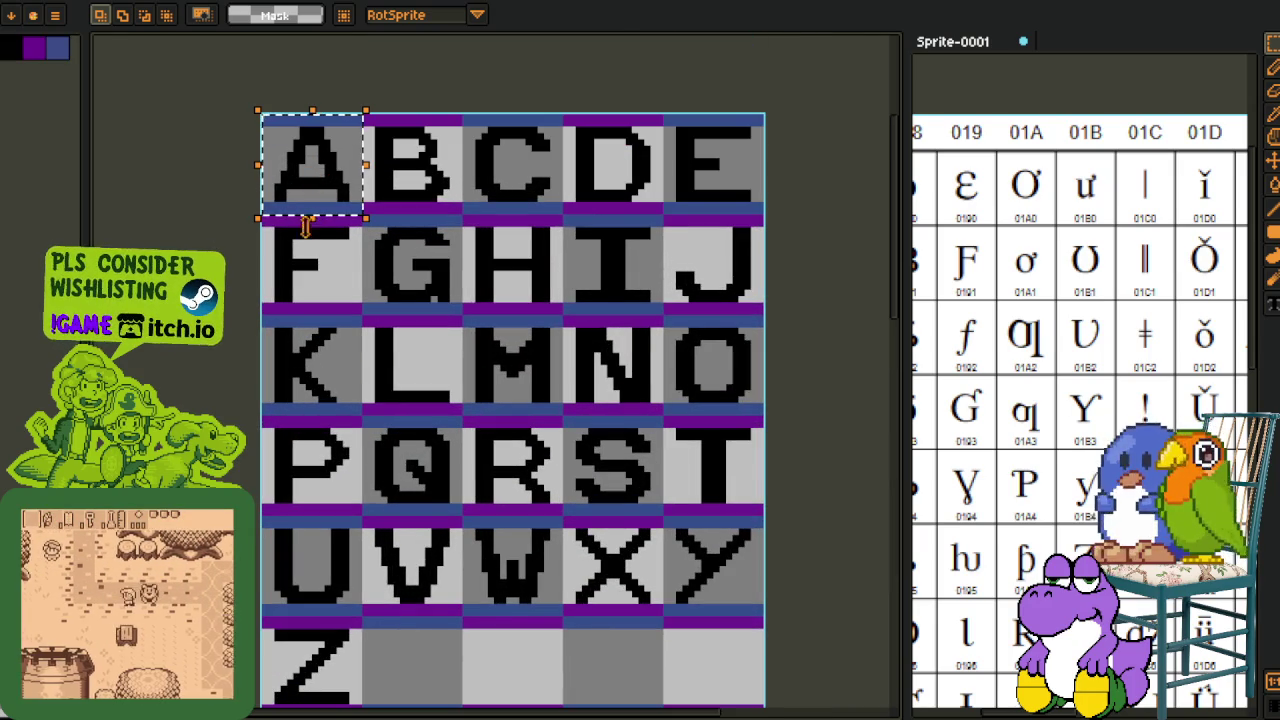
scroll(314, 177, "up", 2)
scroll(266, 283, "down", 3)
scroll(508, 322, "down", 1)
scroll(507, 323, "up", 2)
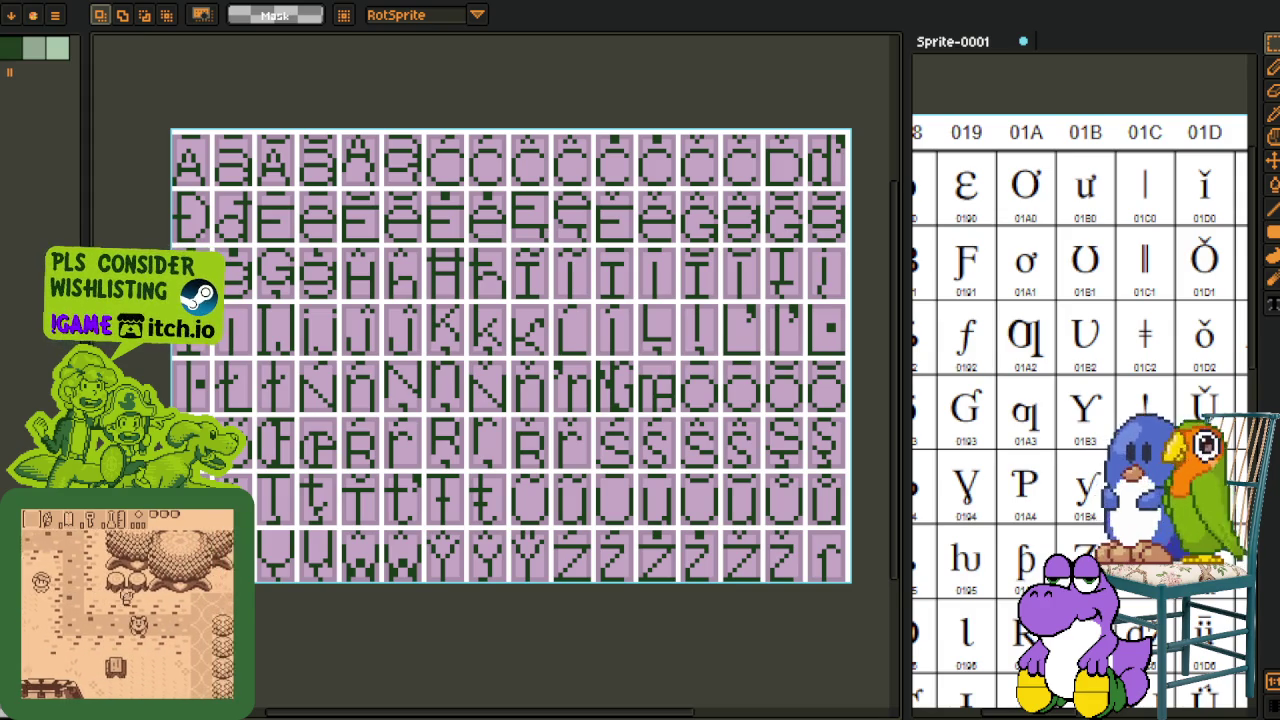
left_click(676, 472)
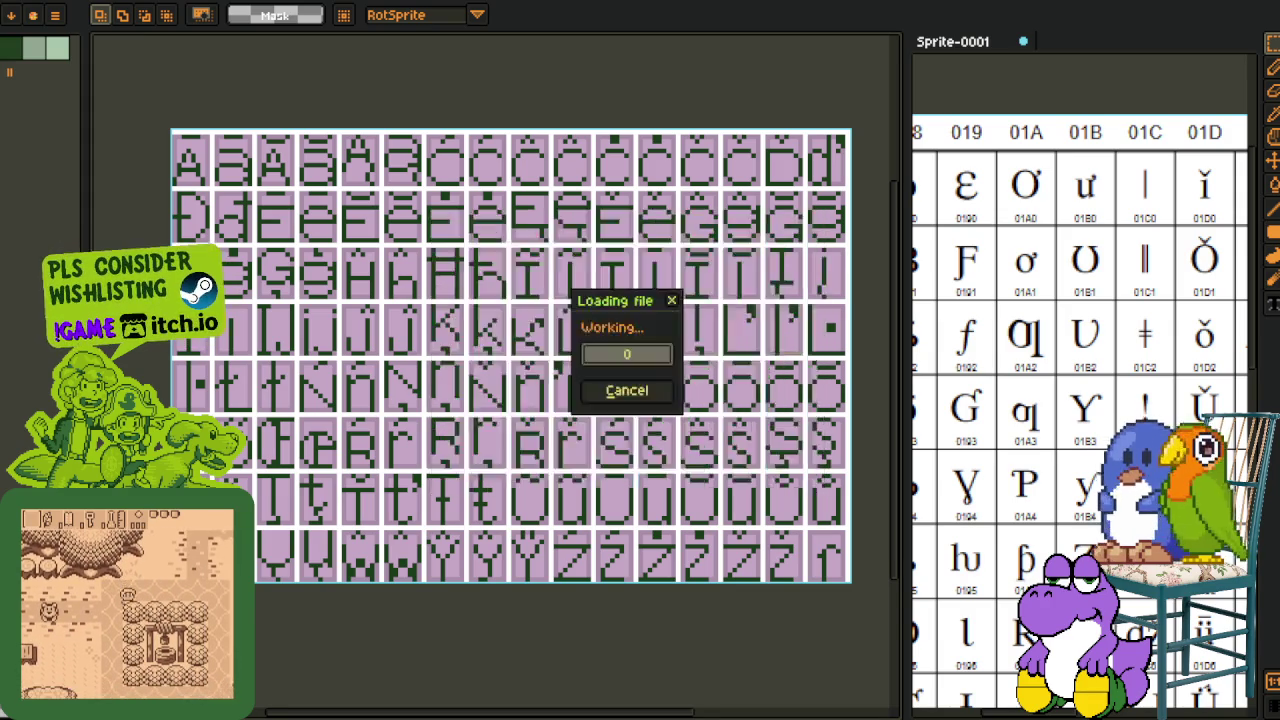
scroll(523, 249, "up", 3)
scroll(523, 249, "up", 1)
scroll(520, 245, "up", 1)
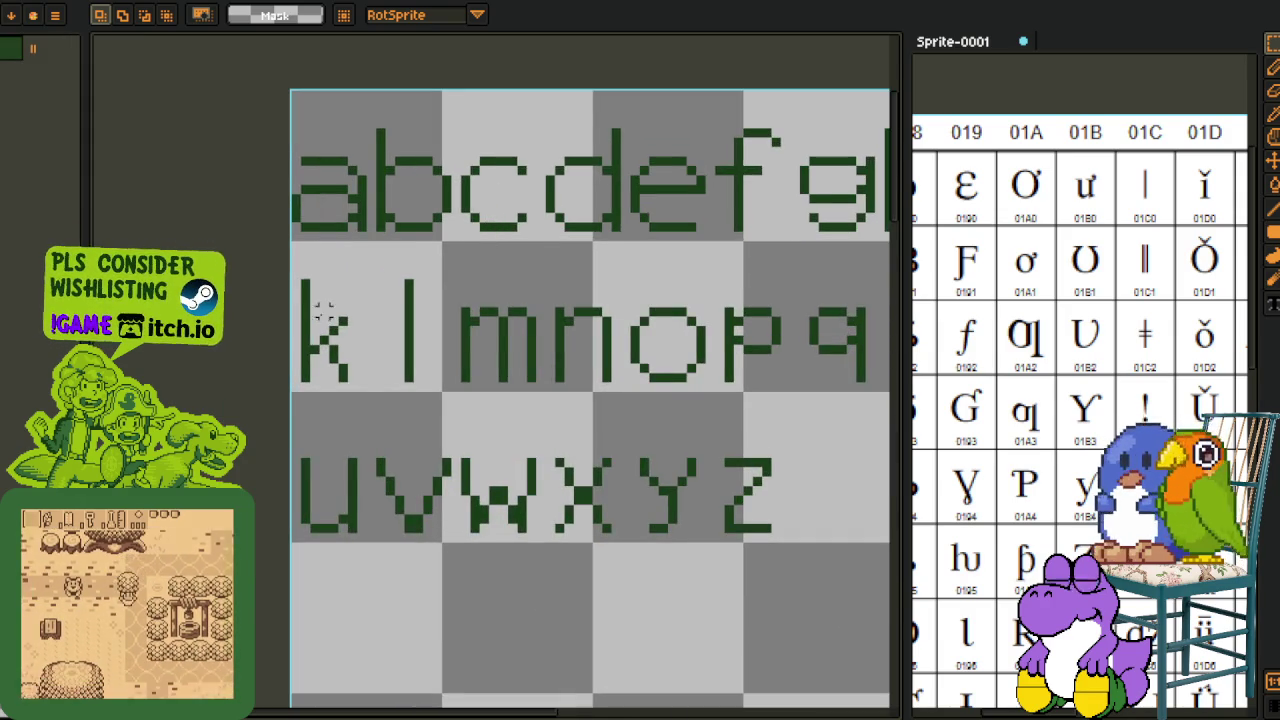
left_click_drag(95, 190, 491, 334)
scroll(383, 512, "down", 2)
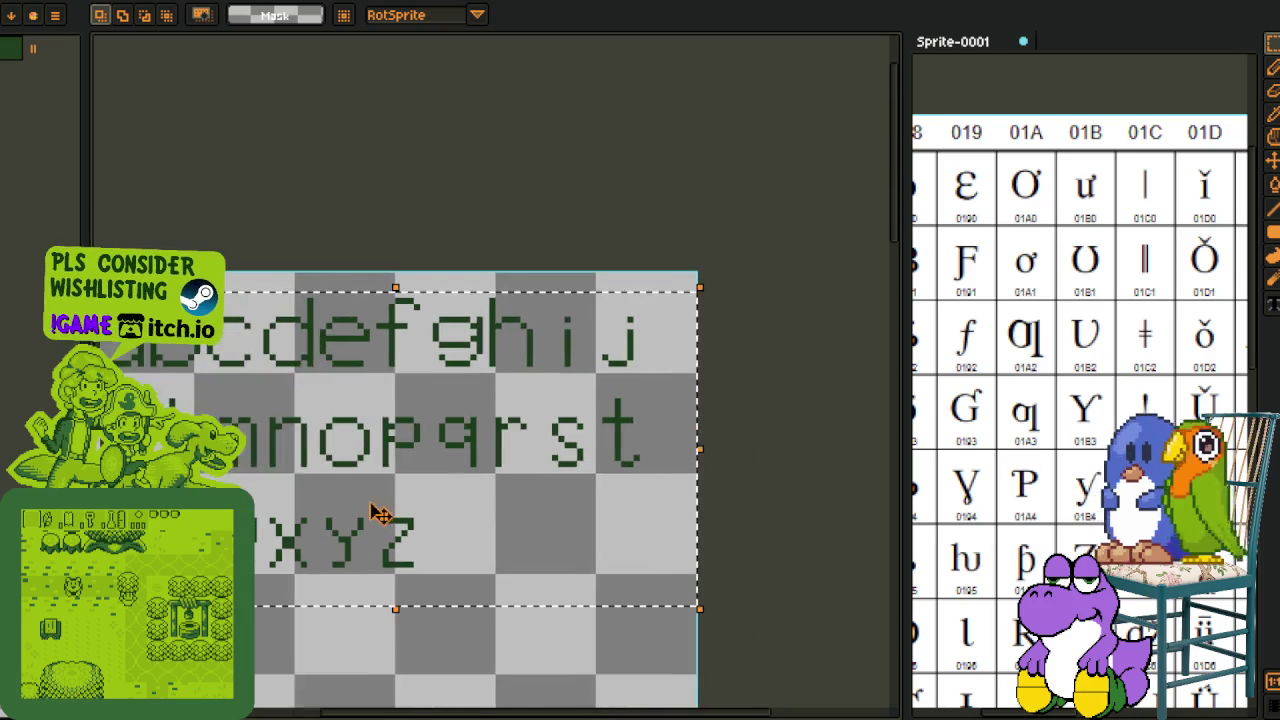
left_click_drag(383, 512, 568, 487)
key("ctrl+d")
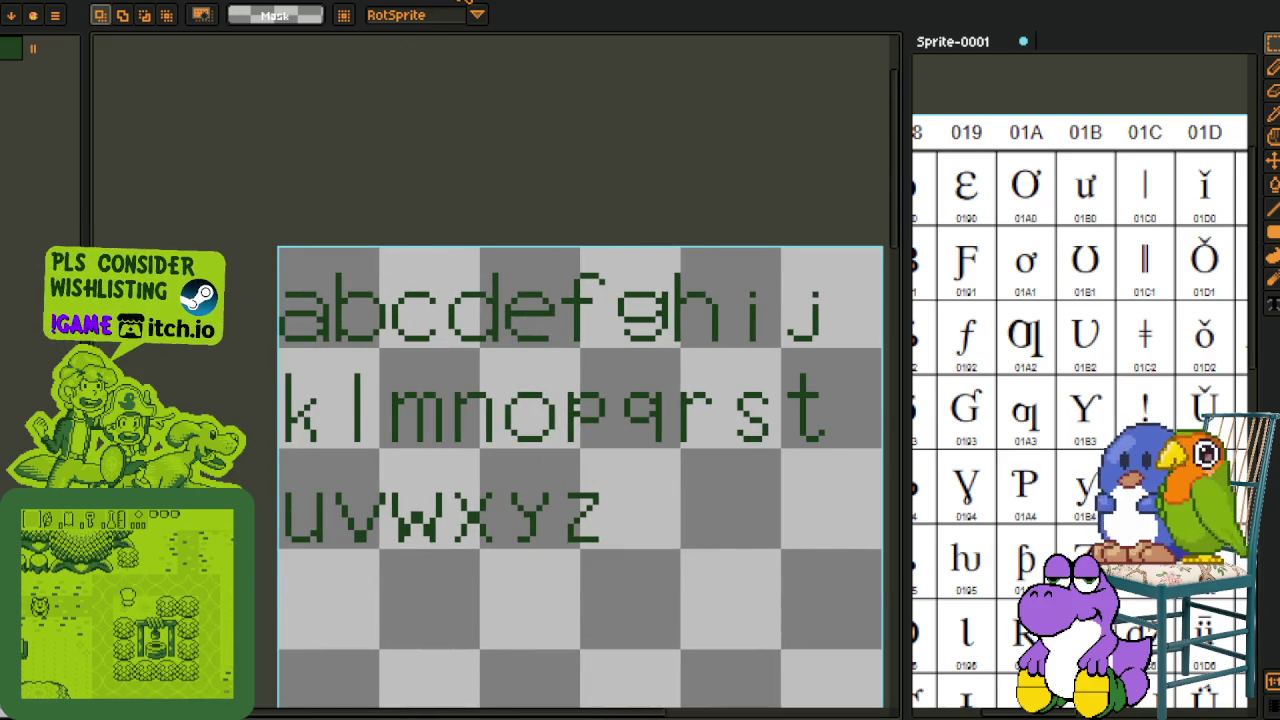
left_click(466, 3)
scroll(327, 229, "down", 1)
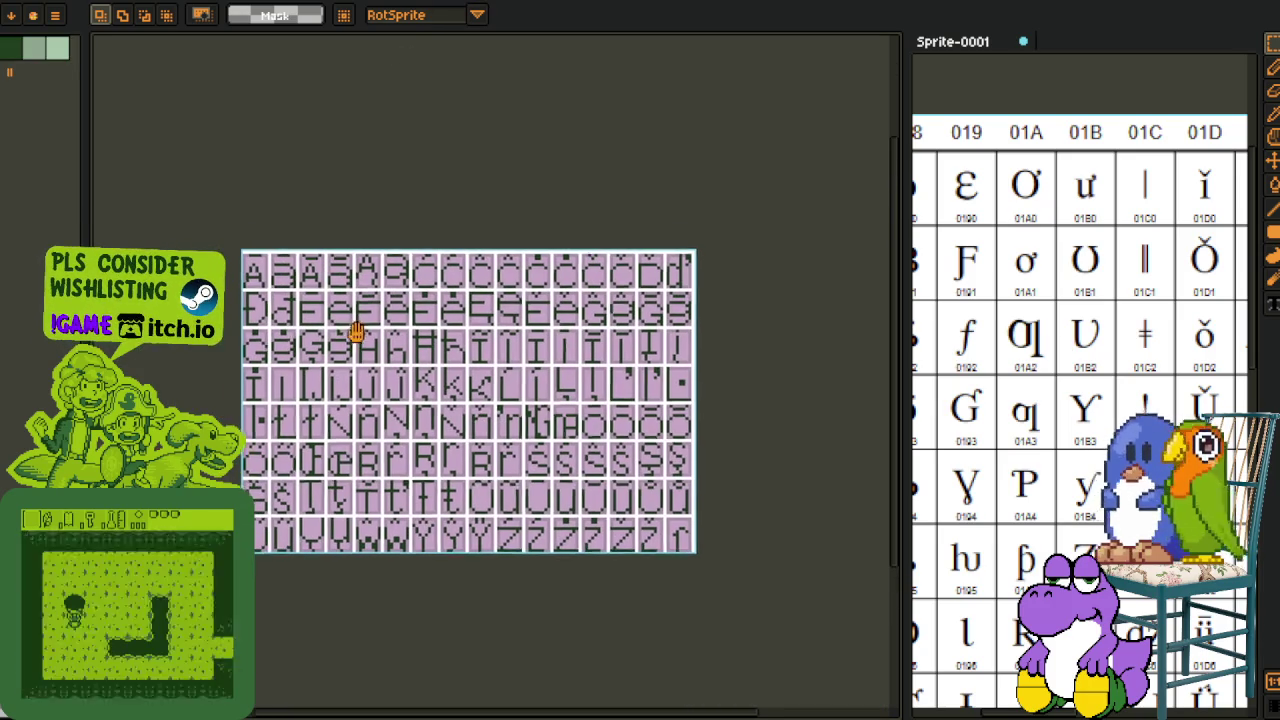
key("ctrl+a")
scroll(493, 508, "up", 1)
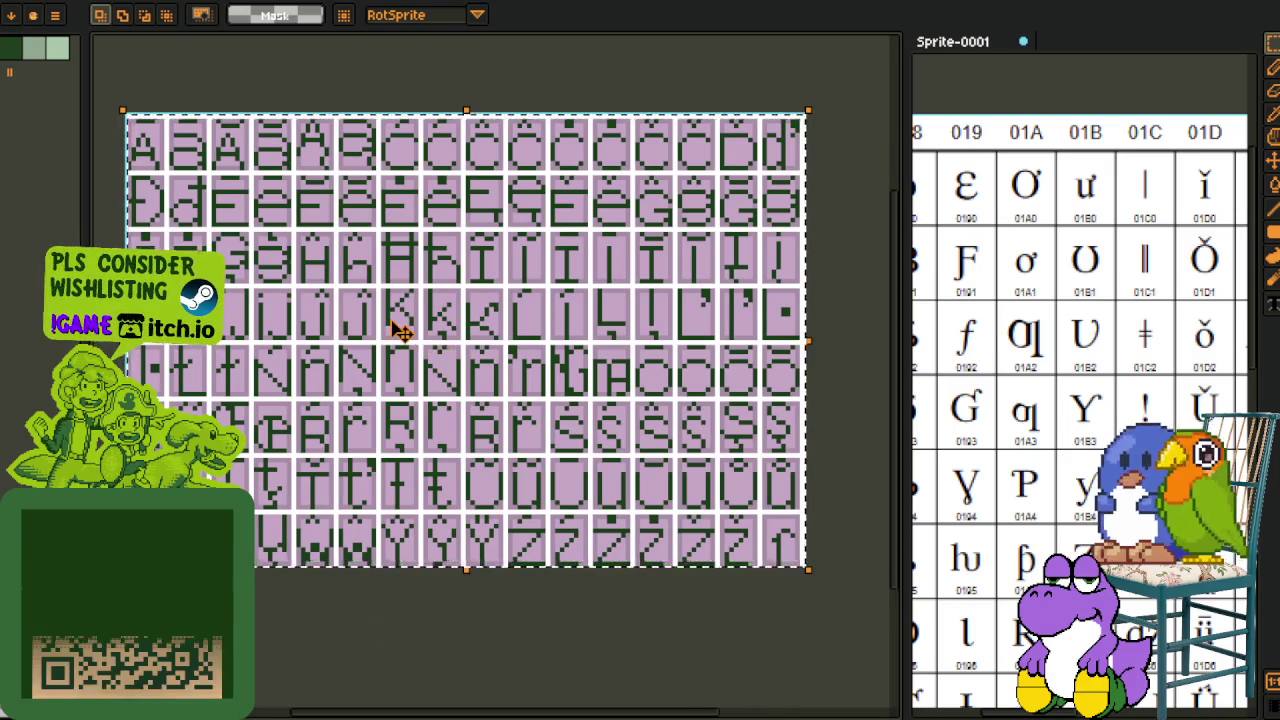
scroll(420, 345, "down", 1)
scroll(371, 349, "up", 1)
left_click_drag(338, 313, 330, 410)
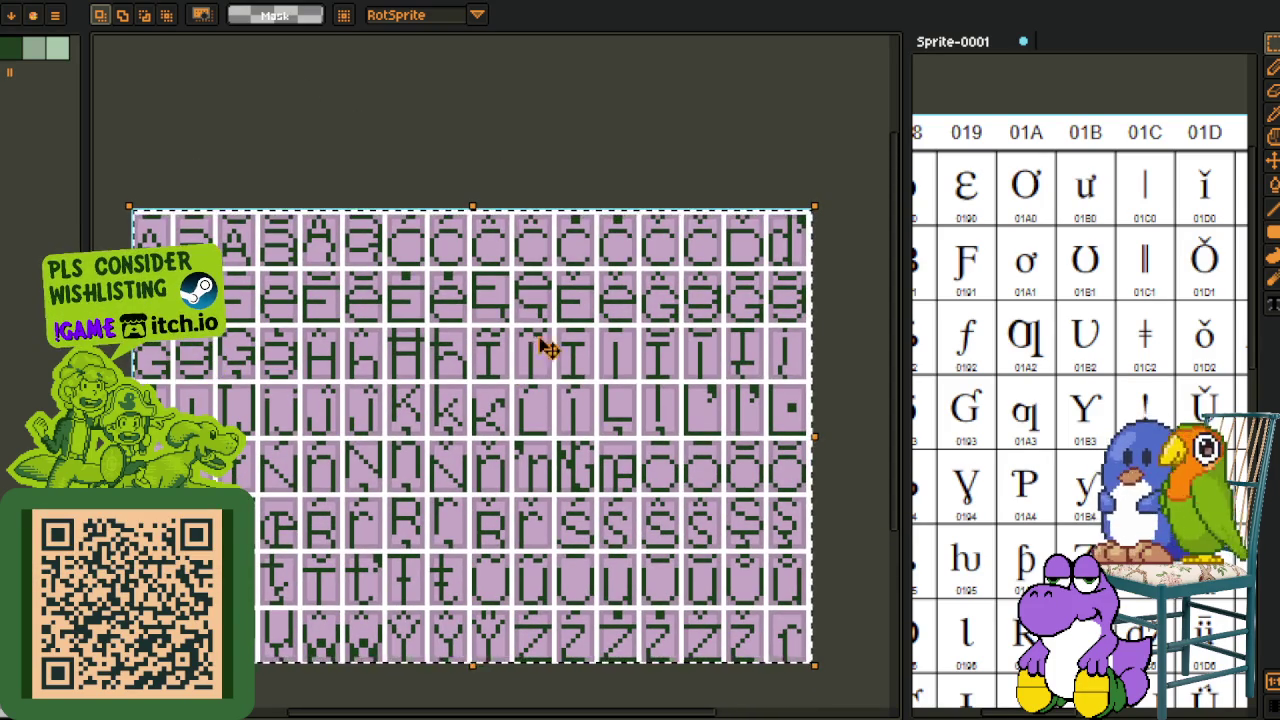
scroll(423, 471, "down", 1)
scroll(414, 400, "up", 1)
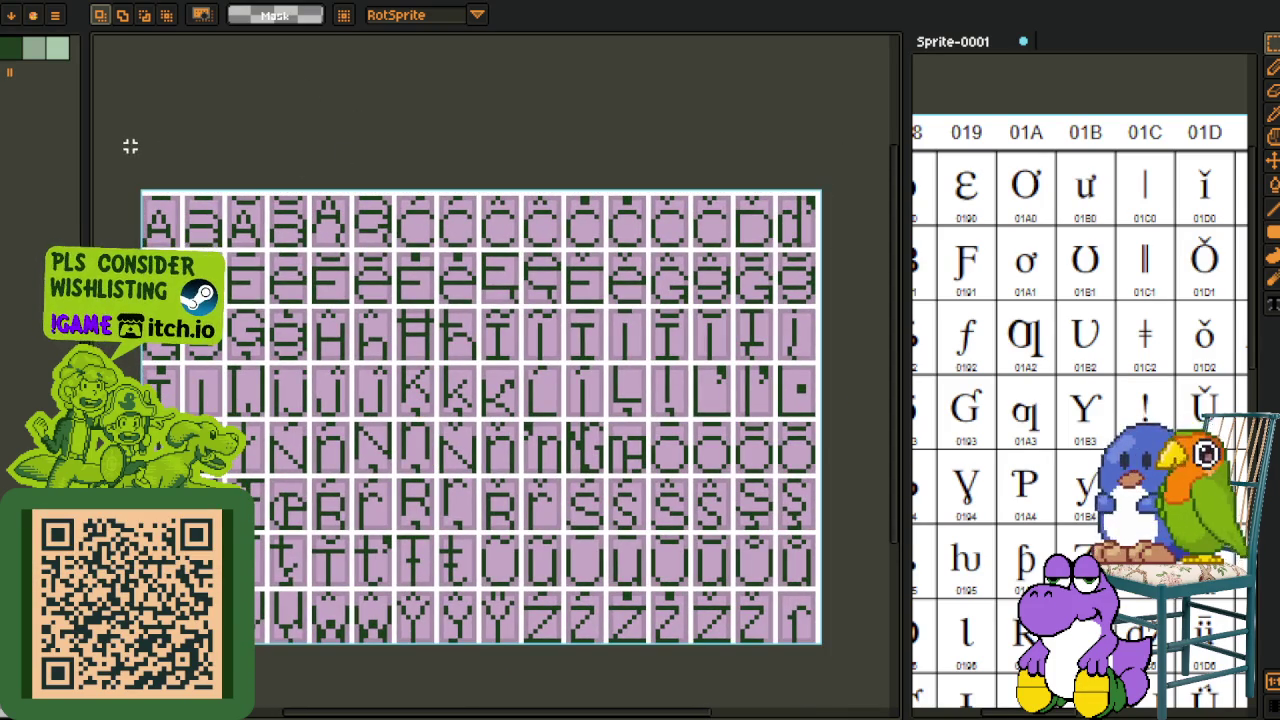
scroll(323, 200, "down", 1)
scroll(670, 563, "up", 1)
scroll(678, 563, "down", 1)
scroll(665, 565, "up", 1)
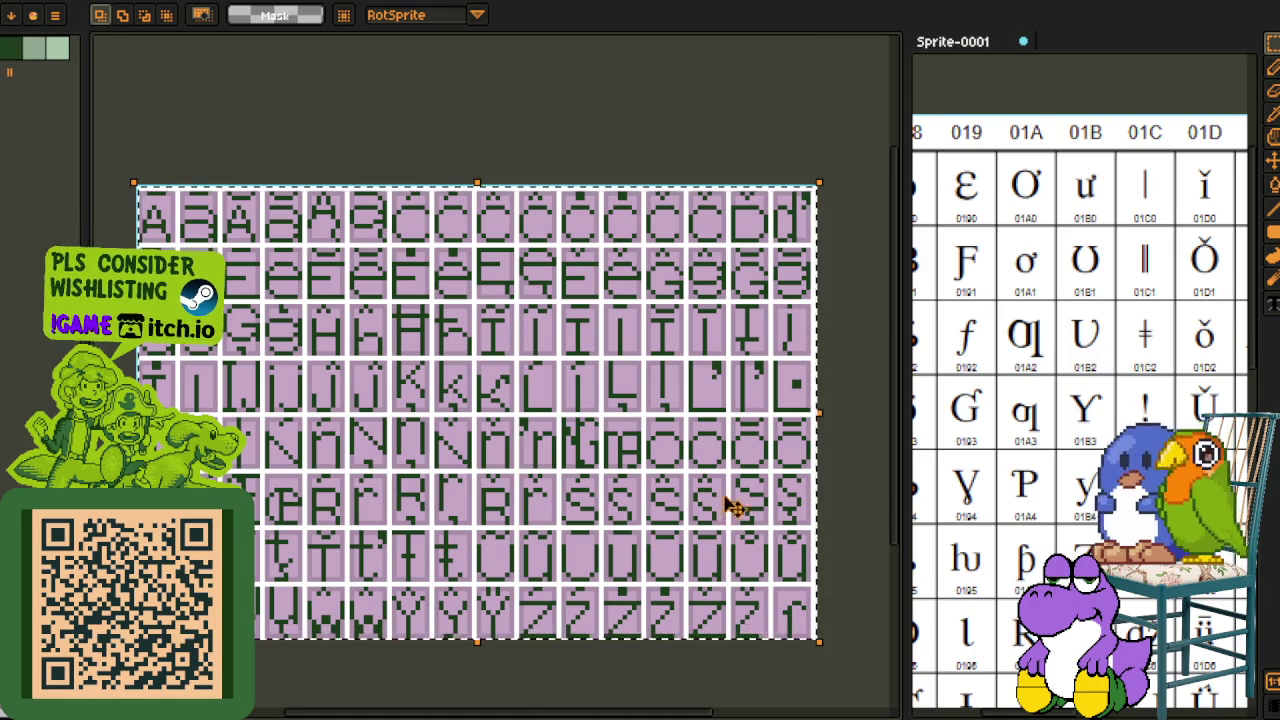
left_click(835, 465)
scroll(855, 448, "down", 1)
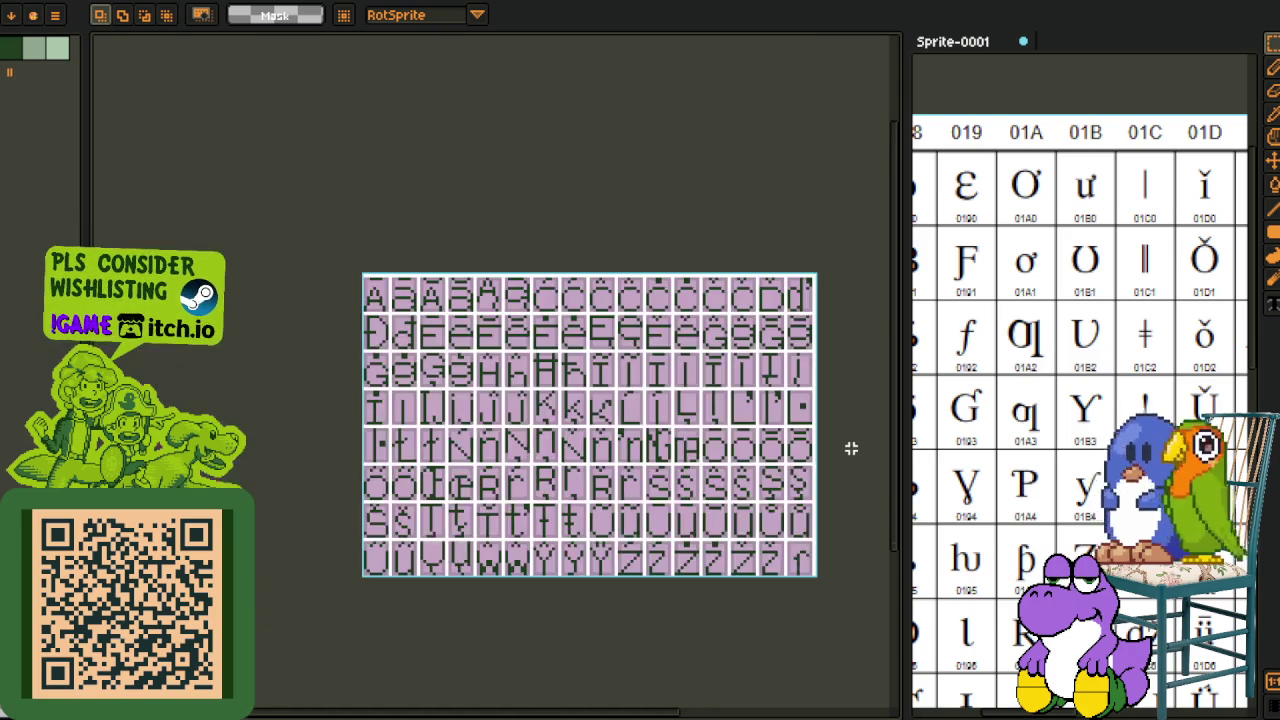
scroll(785, 475, "up", 1)
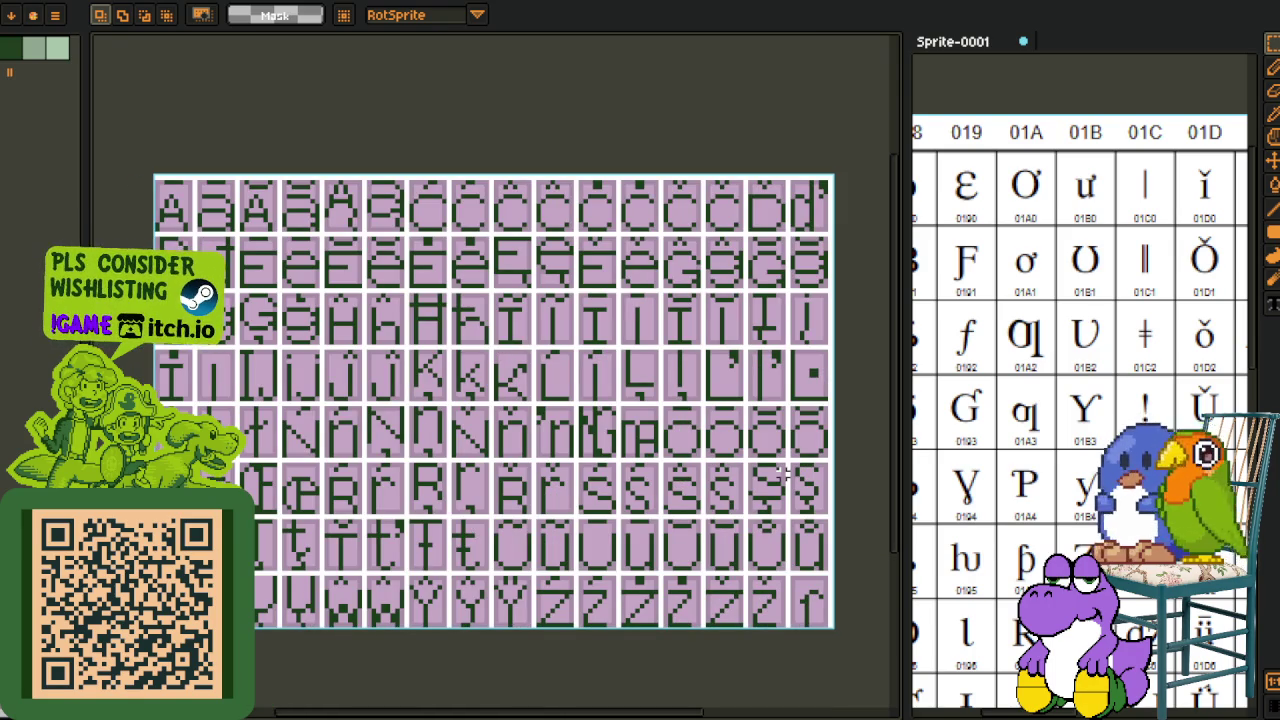
scroll(271, 586, "down", 1)
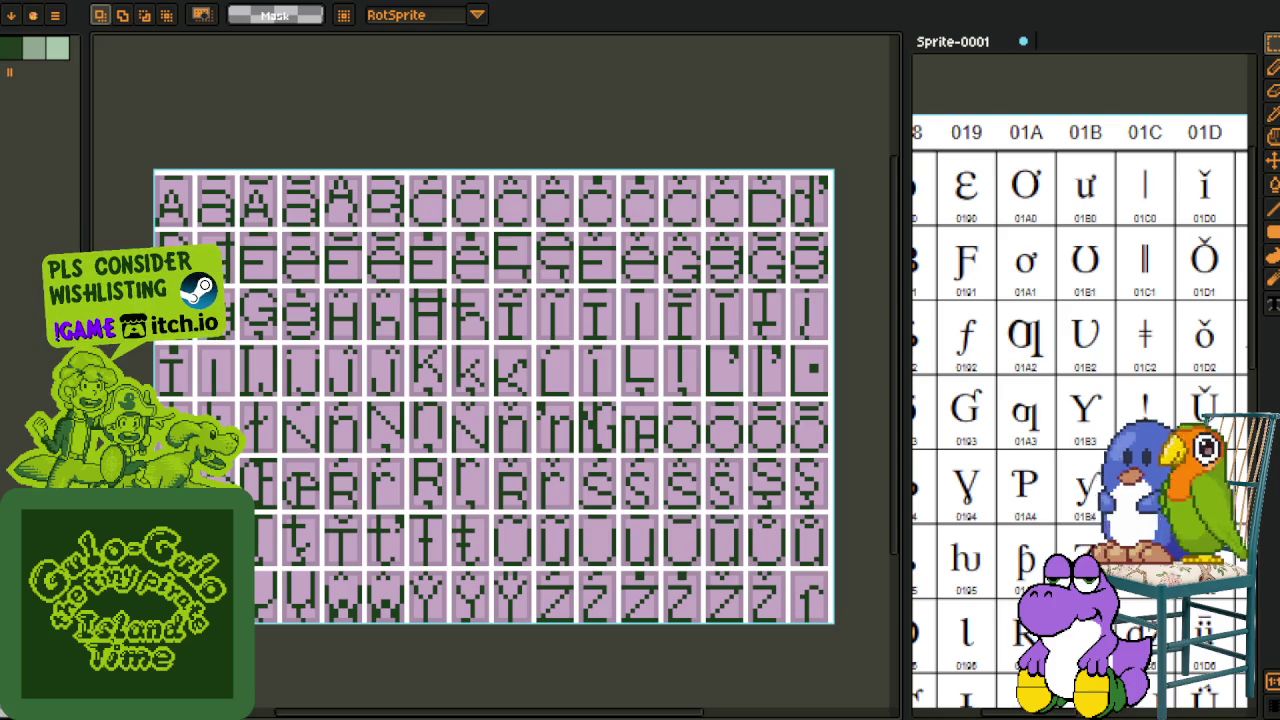
scroll(470, 390, "up", 1)
scroll(490, 357, "up", 1)
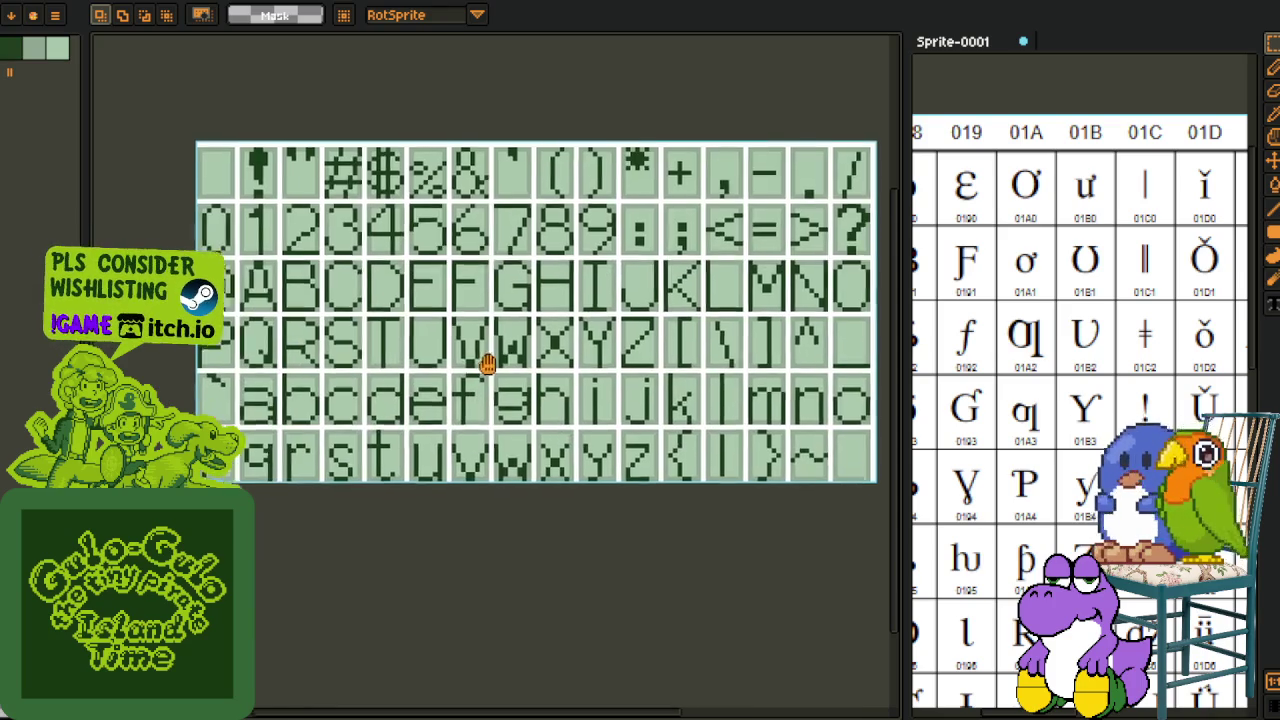
left_click_drag(228, 230, 585, 290)
left_click(494, 236)
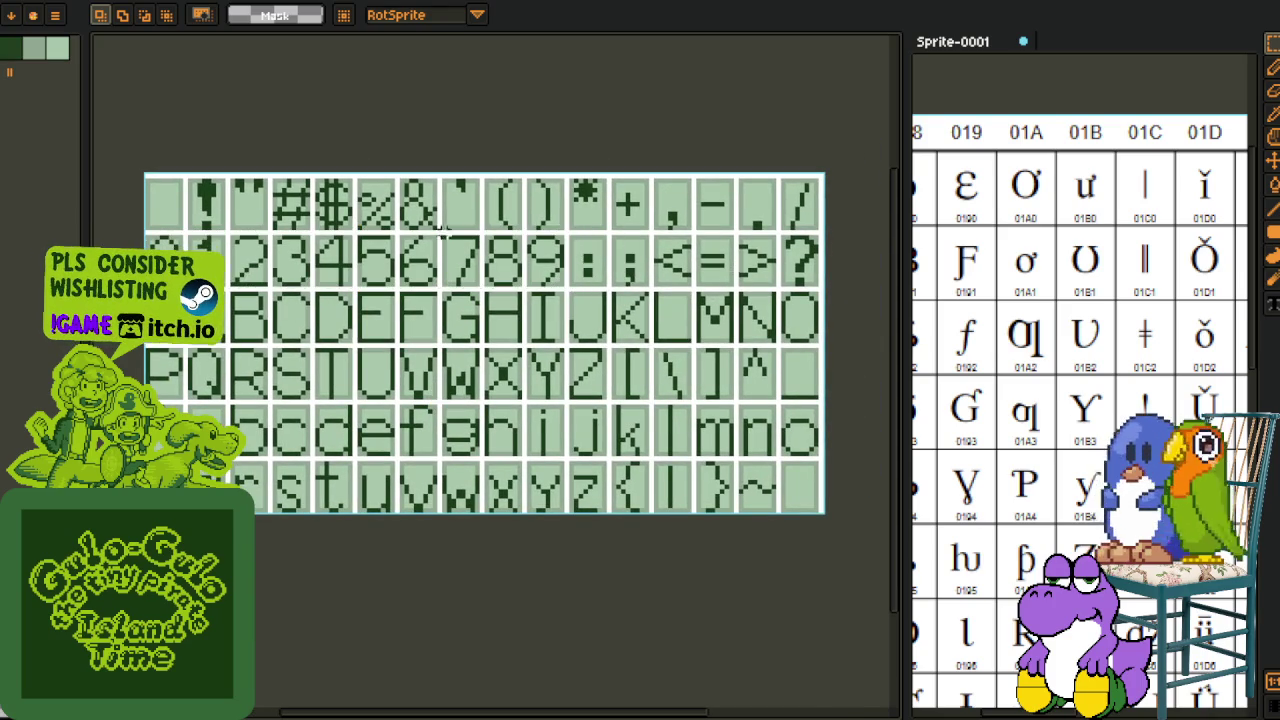
scroll(185, 175, "up", 1)
left_click_drag(162, 172, 236, 244)
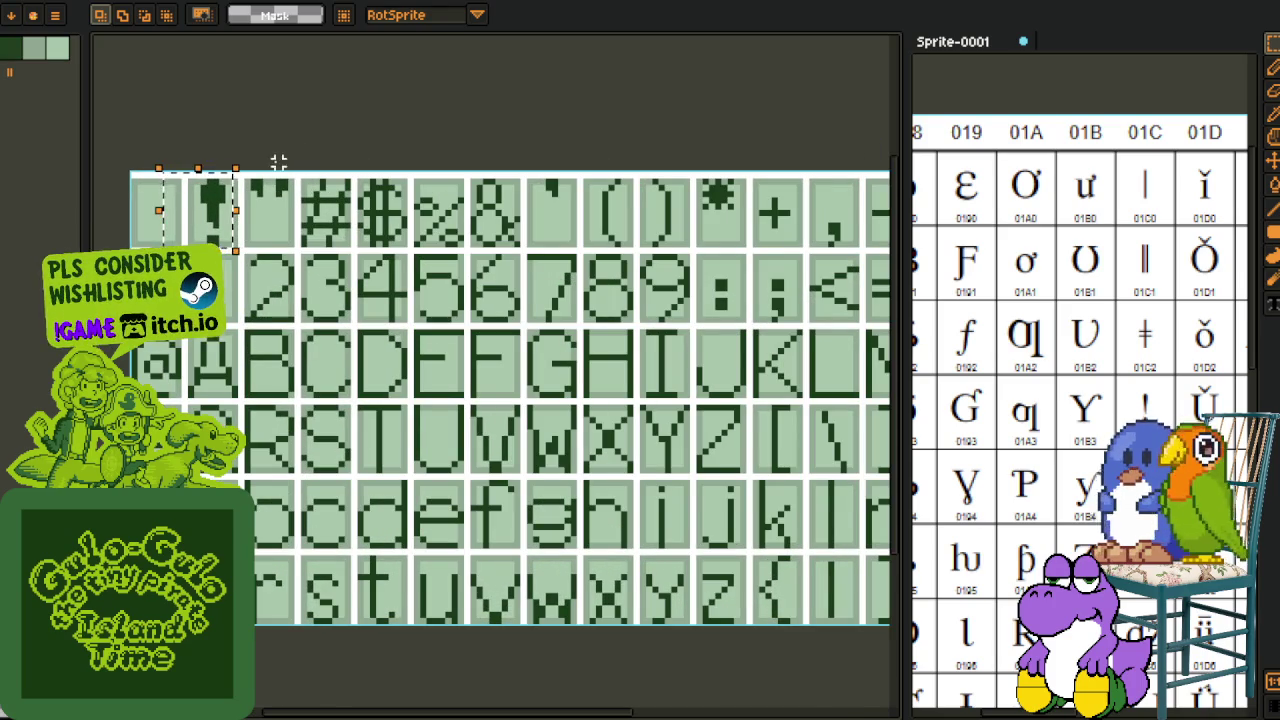
left_click_drag(286, 157, 313, 237)
key("Escape")
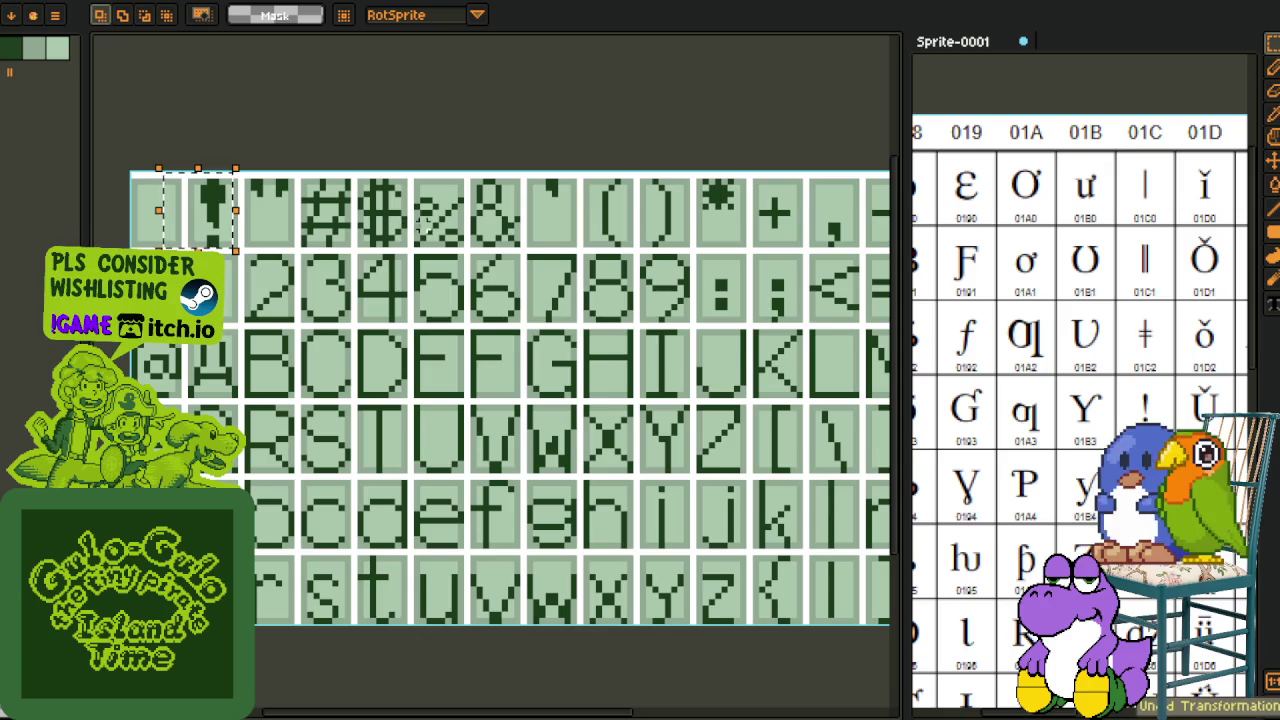
left_click_drag(354, 162, 412, 248)
scroll(503, 246, "right", 3)
mouse_move(420, 178)
left_mouse_down()
mouse_move(524, 248)
mouse_move(547, 322)
left_mouse_up()
scroll(648, 245, "right", 2)
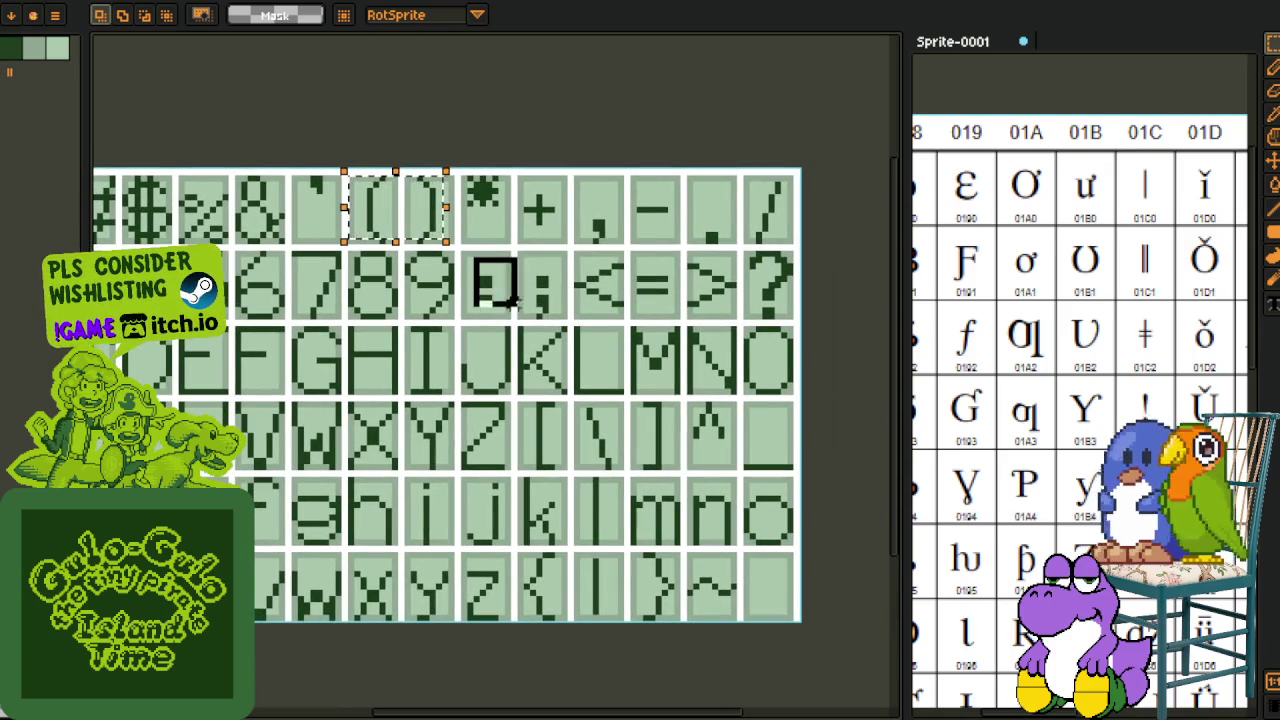
scroll(707, 272, "down", 1)
left_click_drag(736, 250, 784, 300)
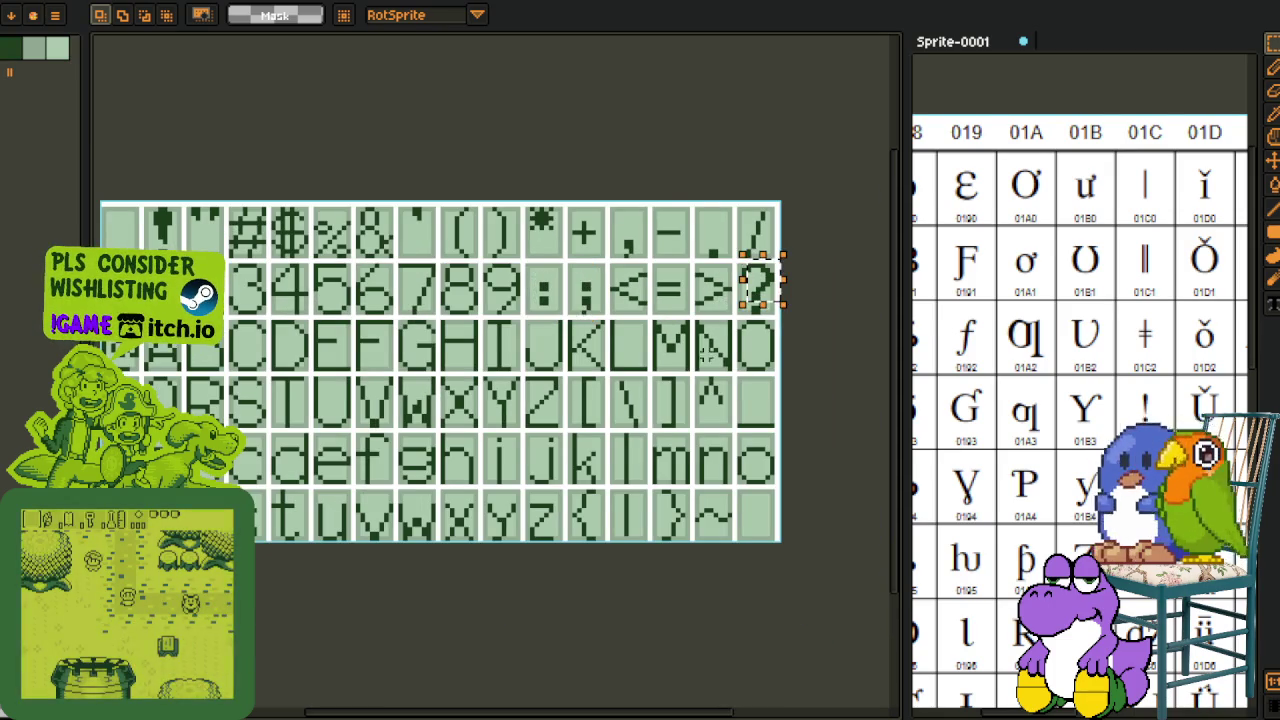
scroll(780, 295, "left", 2)
mouse_move(234, 313)
left_mouse_down()
mouse_move(662, 406)
mouse_move(786, 414)
mouse_move(750, 410)
left_mouse_up()
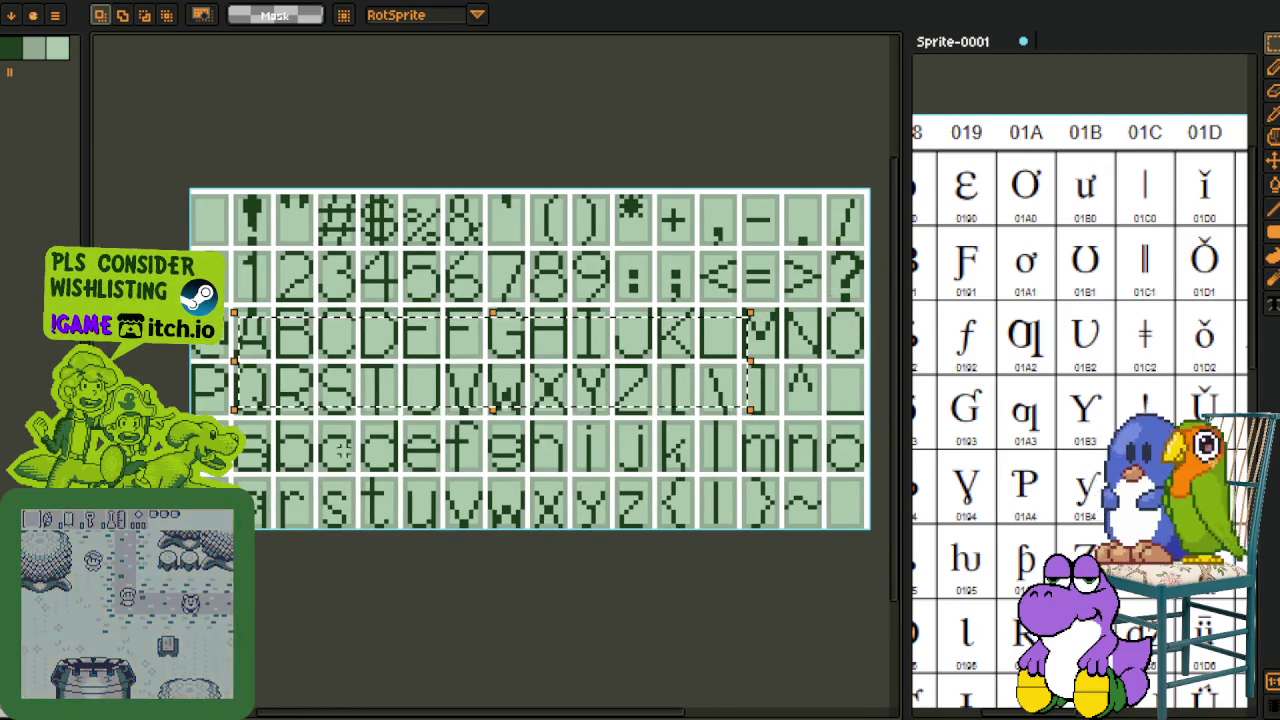
left_click_drag(280, 420, 851, 557)
left_click(489, 603)
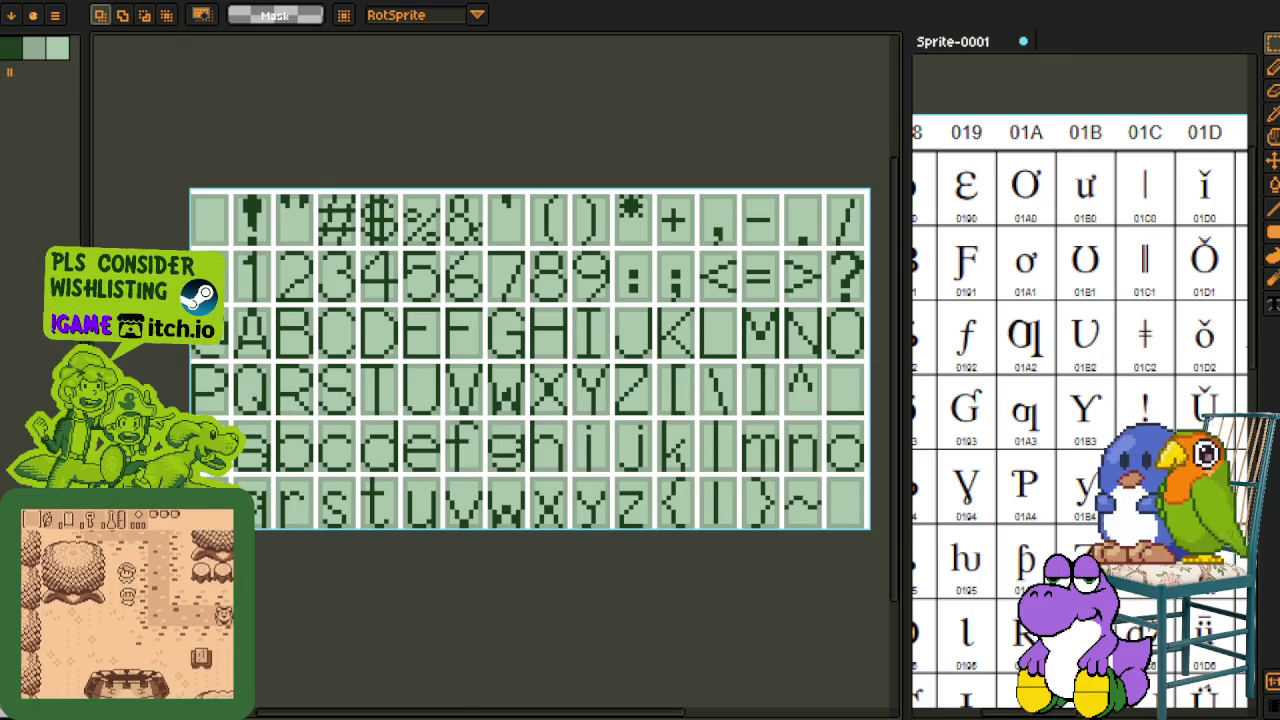
mouse_move(578, 430)
left_mouse_down()
mouse_move(586, 400)
mouse_move(558, 386)
left_mouse_up()
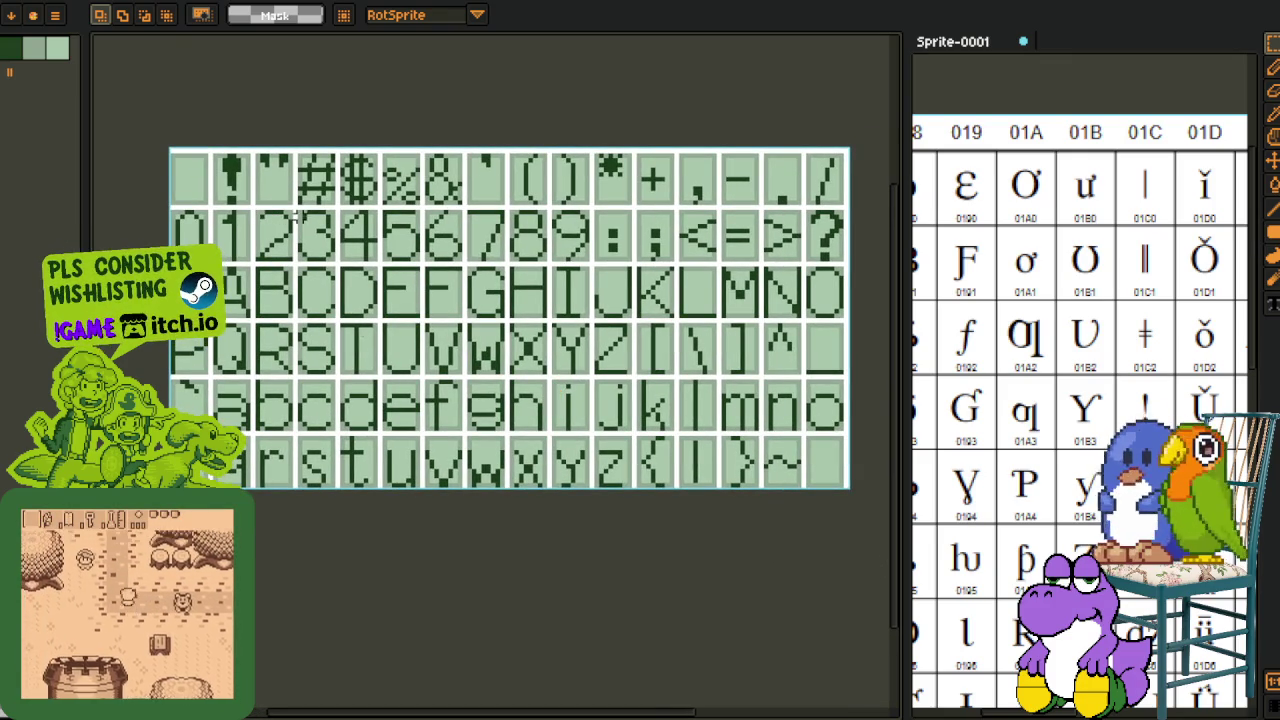
left_click_drag(550, 457, 511, 463)
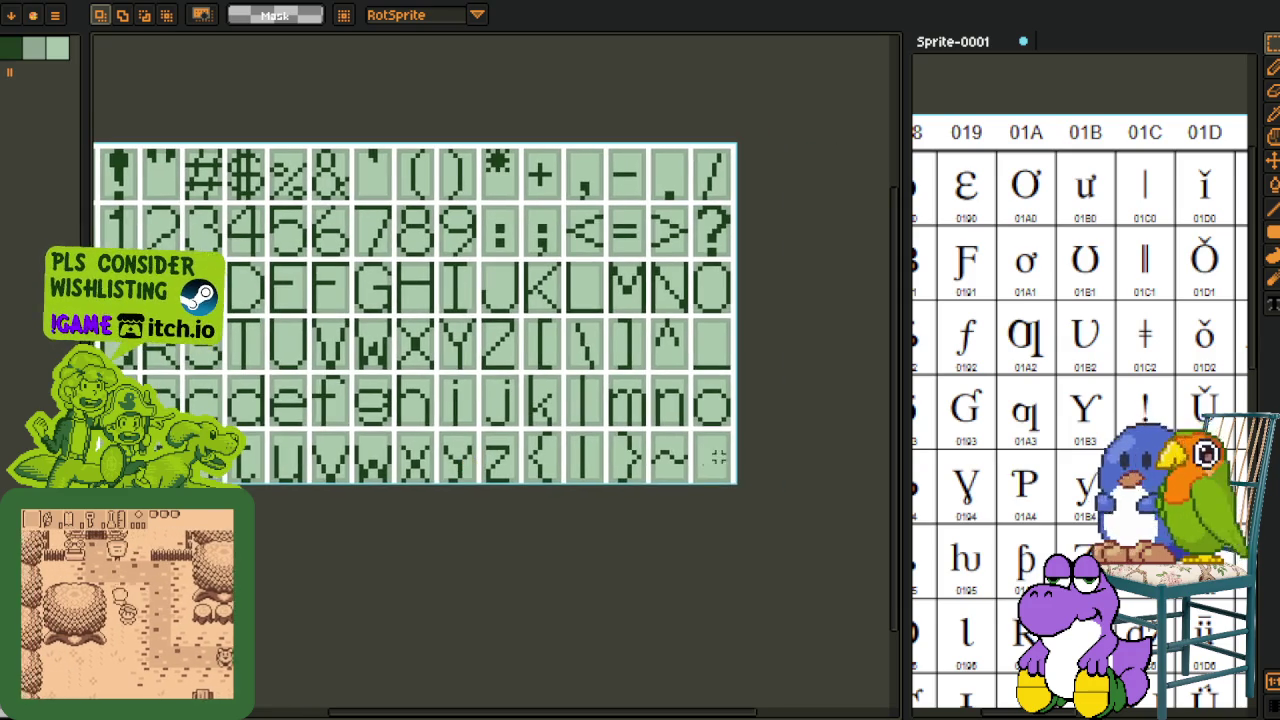
mouse_move(651, 457)
left_mouse_down()
mouse_move(663, 476)
mouse_move(706, 466)
mouse_move(695, 486)
left_mouse_up()
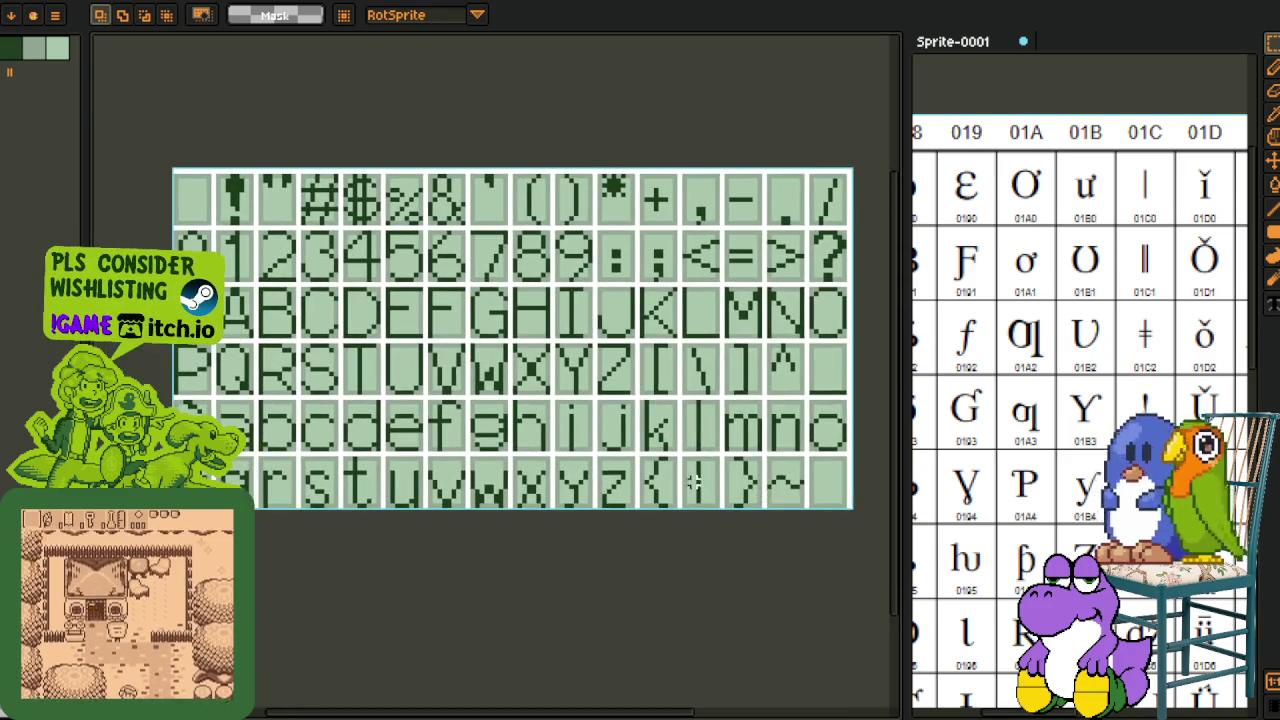
mouse_move(752, 453)
left_mouse_down()
mouse_move(703, 531)
mouse_move(760, 531)
left_mouse_up()
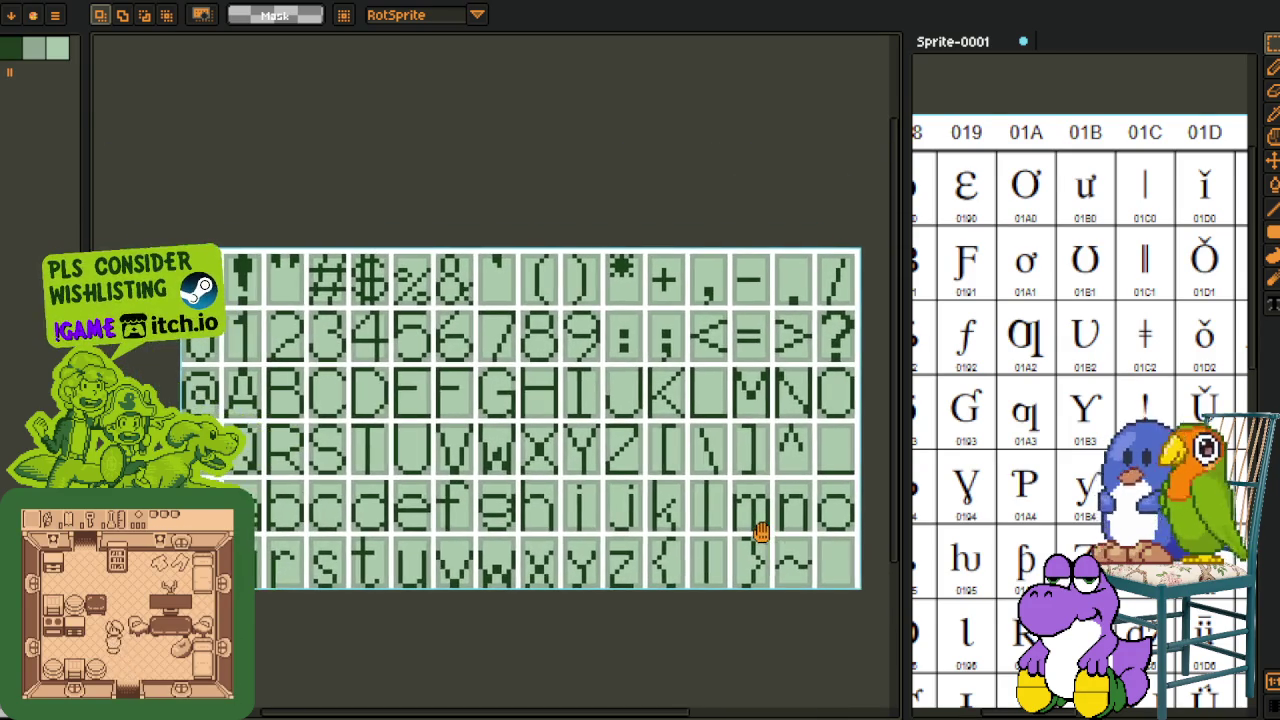
mouse_move(728, 591)
left_mouse_down()
mouse_move(666, 563)
mouse_move(603, 477)
mouse_move(610, 487)
left_mouse_up()
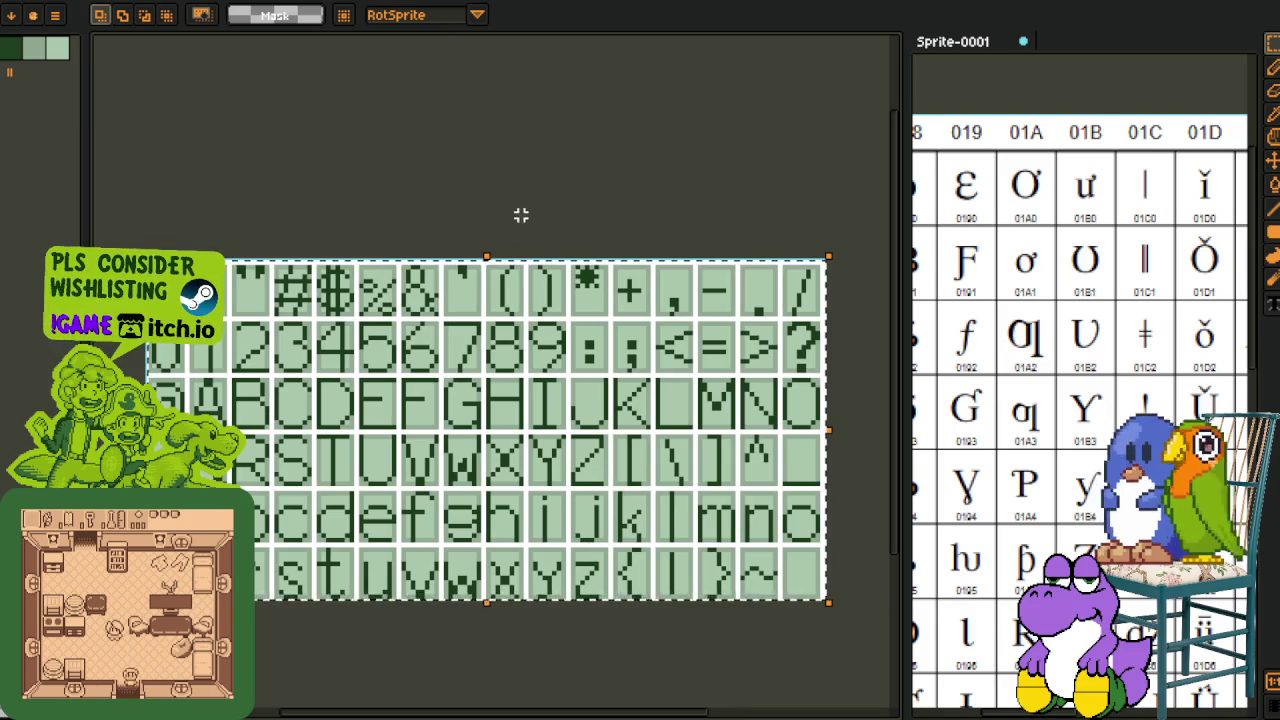
scroll(185, 311, "up", 1)
scroll(451, 366, "down", 2)
scroll(451, 366, "up", 2)
scroll(691, 491, "down", 3)
left_click_drag(414, 431, 445, 460)
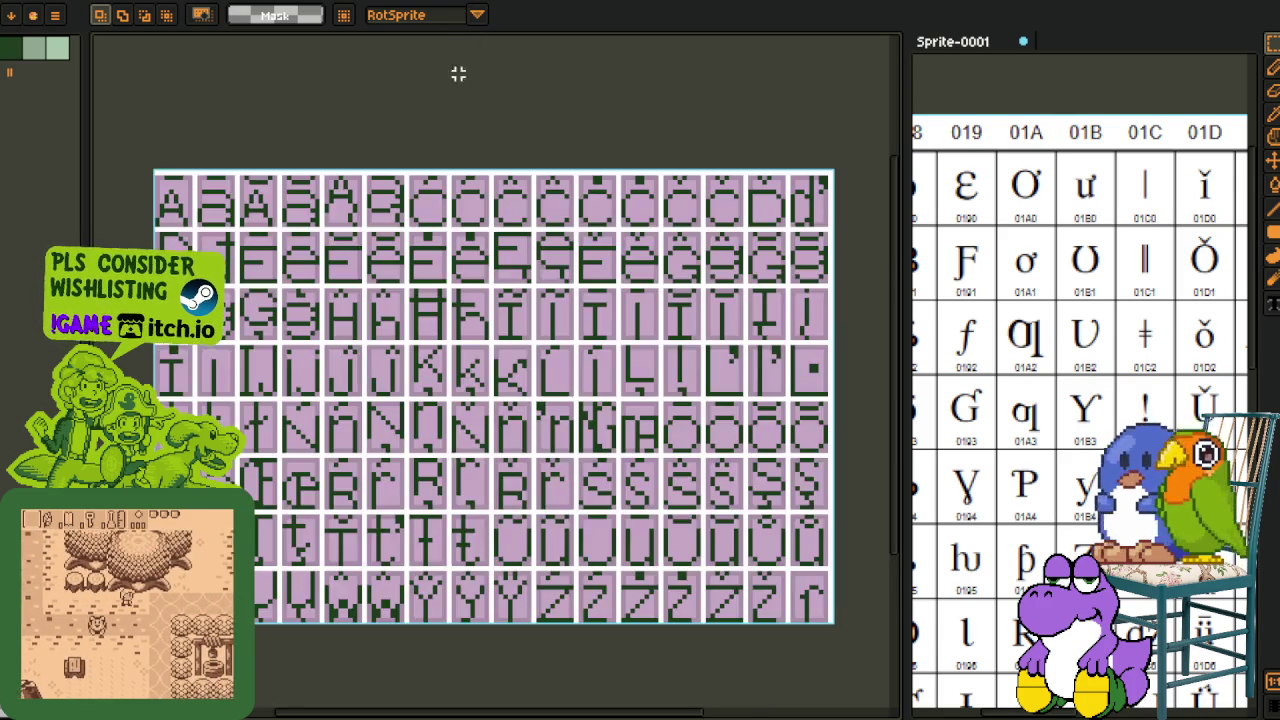
scroll(444, 173, "down", 1)
key("ctrl+a")
scroll(547, 417, "up", 1)
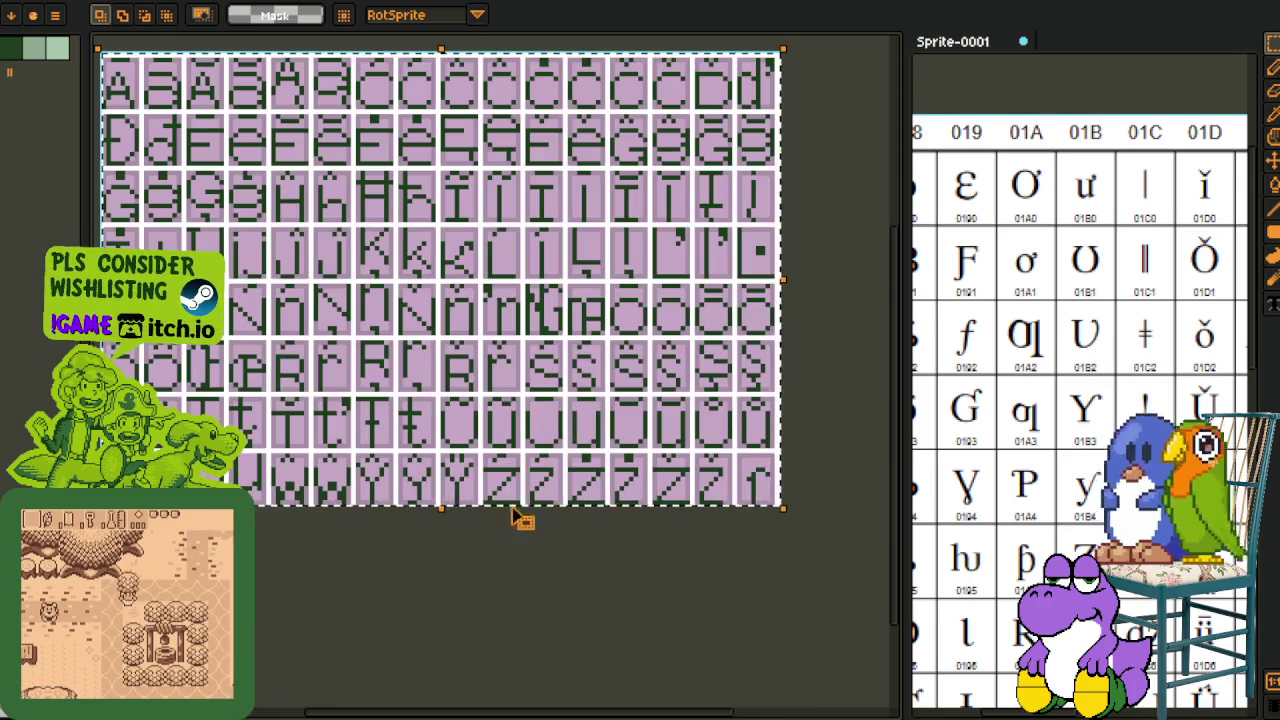
scroll(480, 490, "down", 1)
scroll(443, 466, "up", 1)
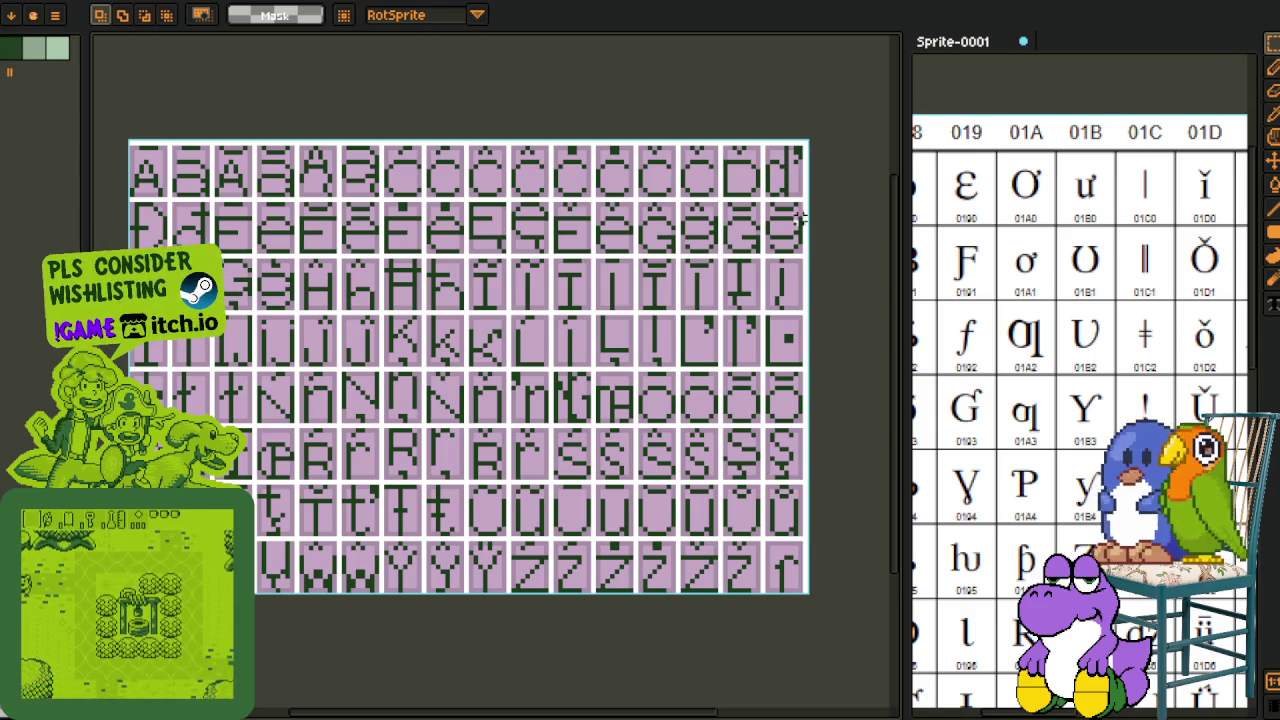
scroll(443, 451, "down", 1)
scroll(543, 523, "down", 1)
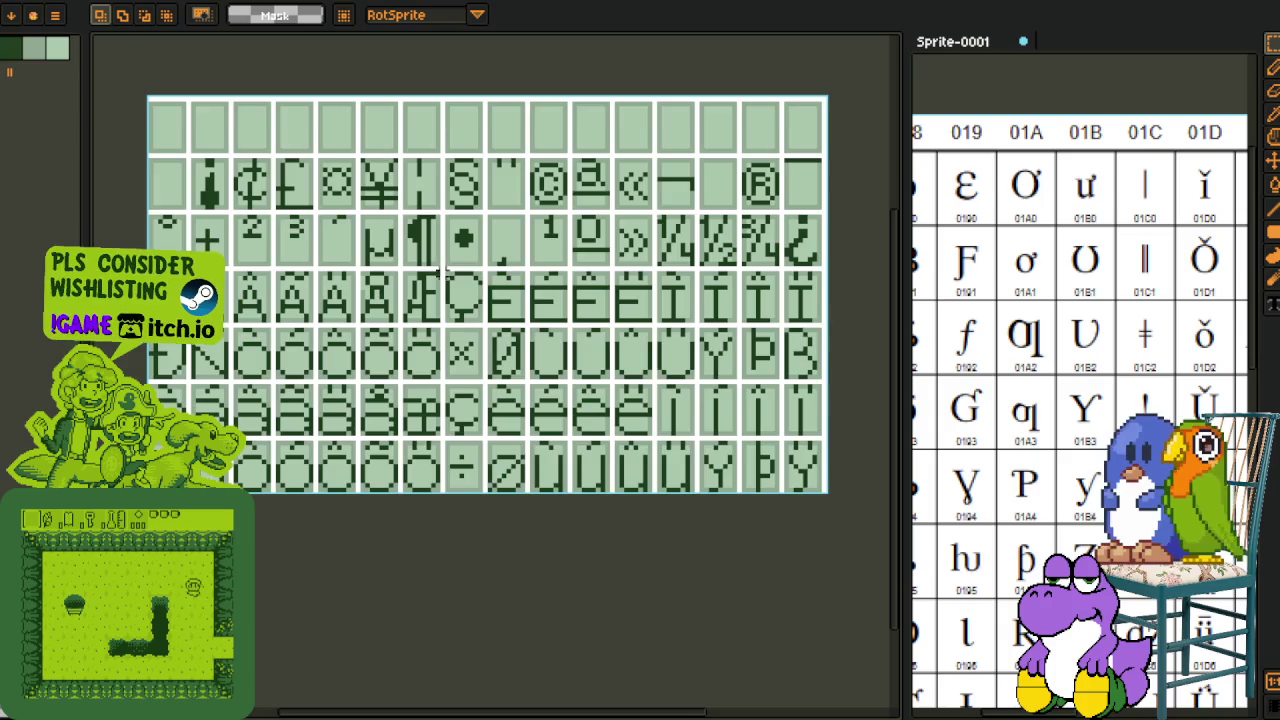
scroll(512, 390, "up", 1)
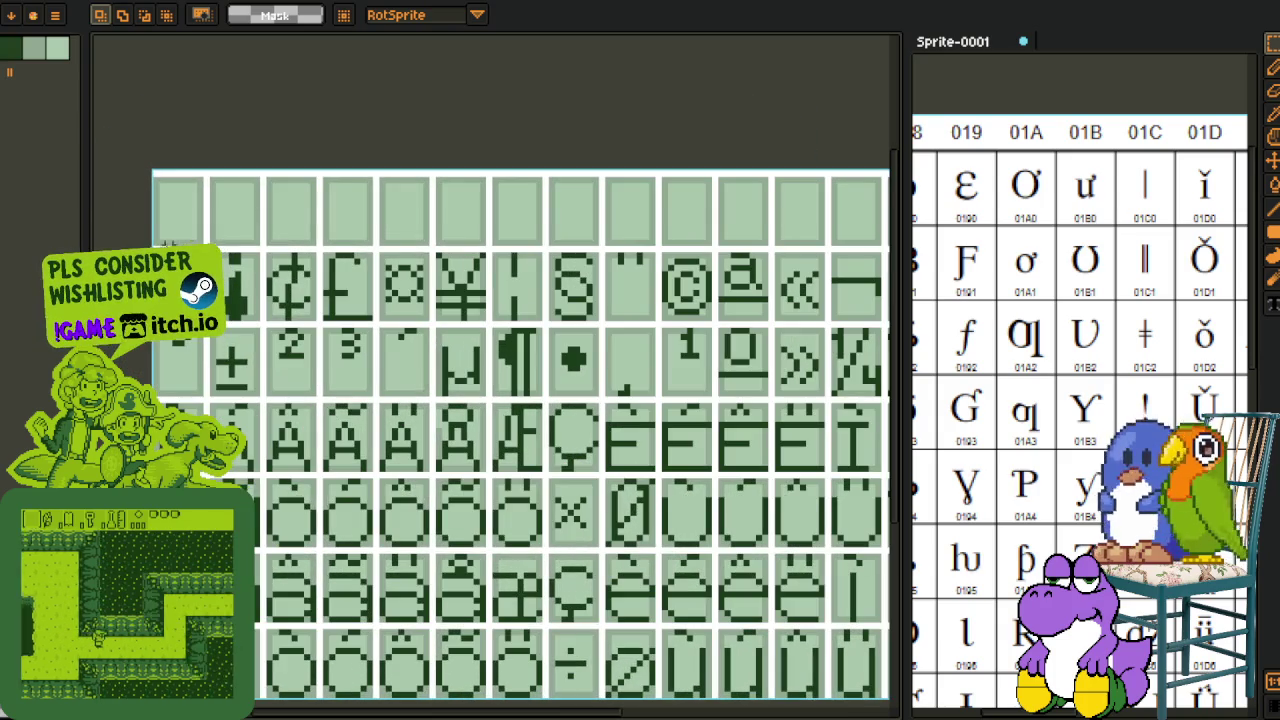
left_click_drag(157, 251, 886, 130)
scroll(880, 214, "down", 2)
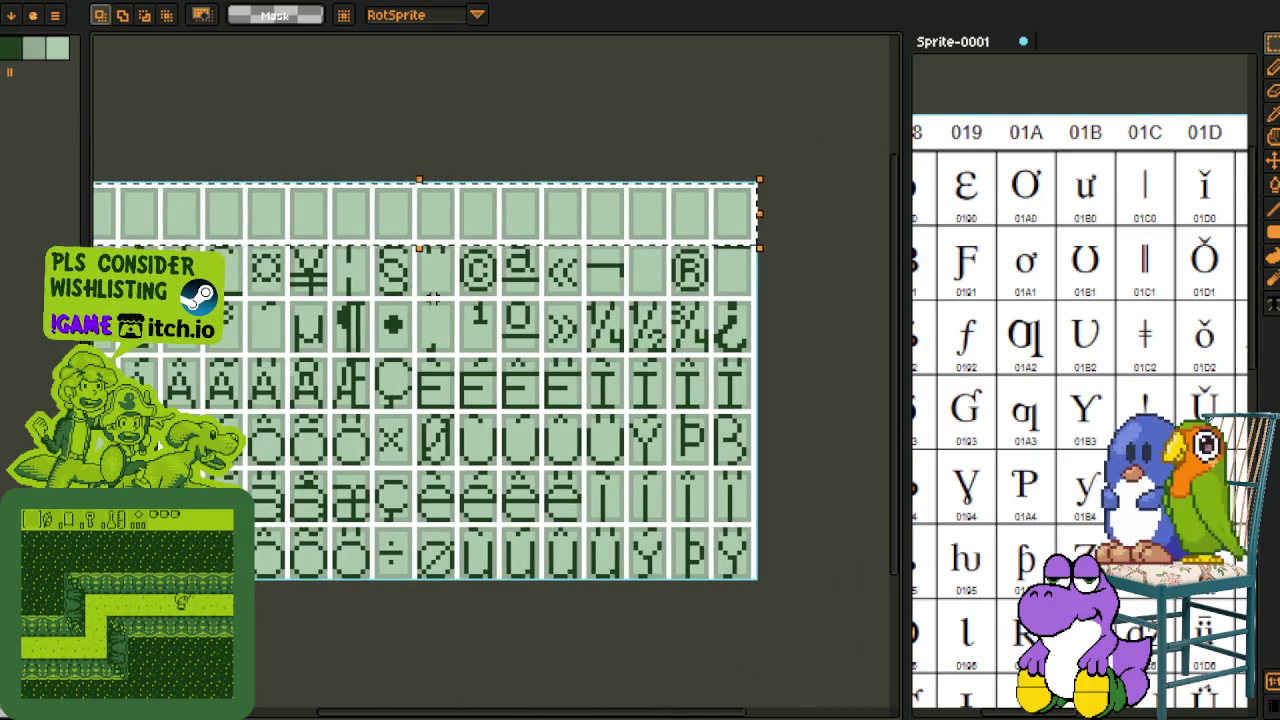
left_click_drag(380, 286, 423, 294)
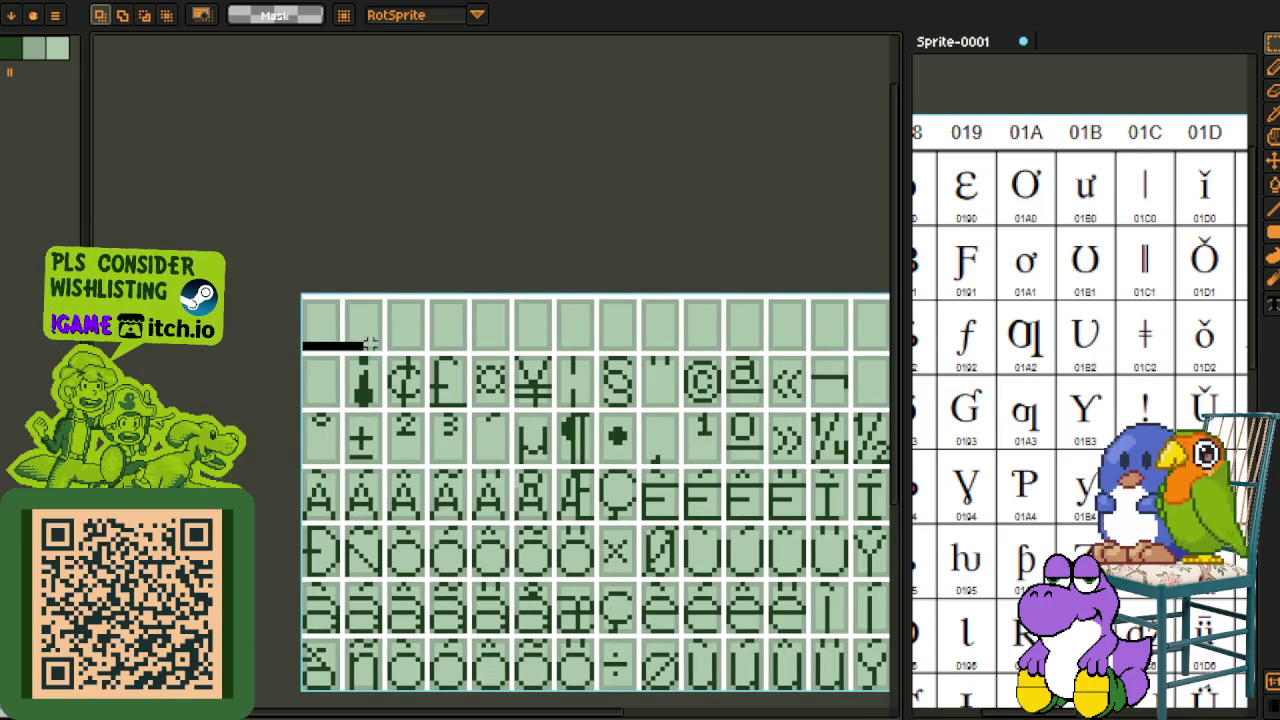
scroll(245, 335, "up", 2)
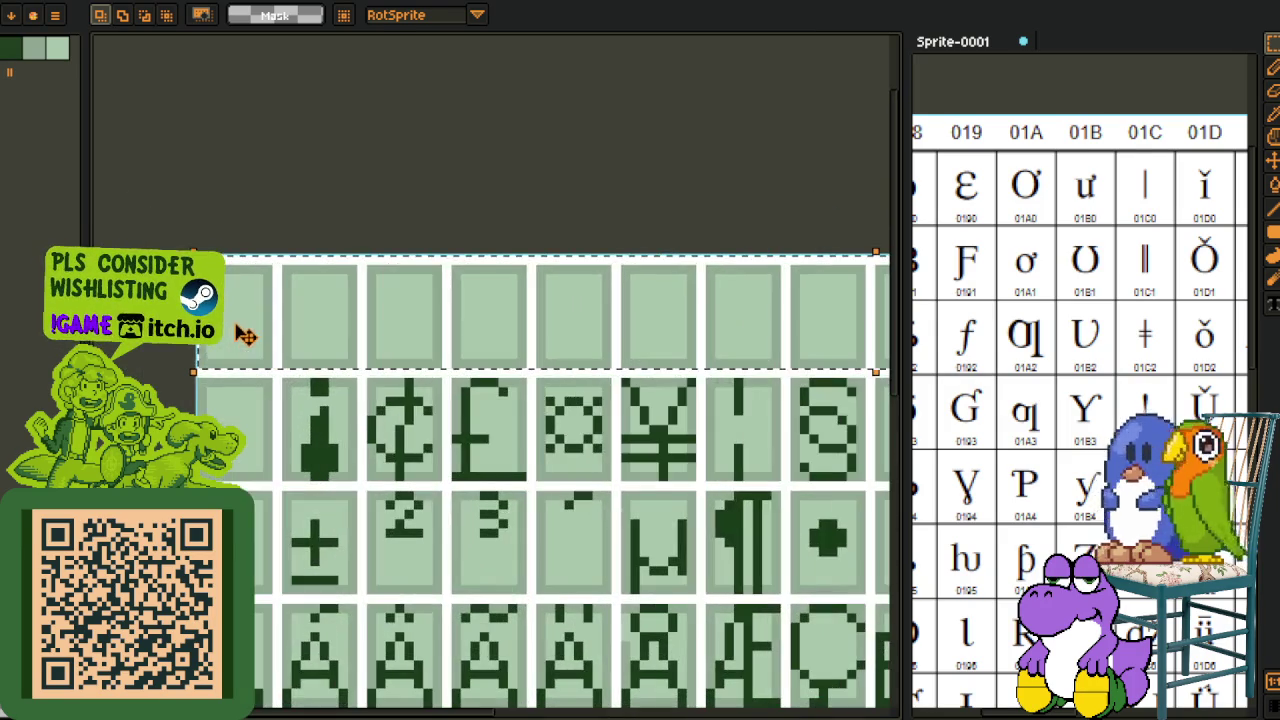
scroll(285, 330, "down", 2)
left_click_drag(628, 430, 358, 410)
scroll(518, 333, "up", 2)
scroll(518, 333, "up", 2)
scroll(518, 335, "down", 3)
scroll(518, 338, "up", 1)
scroll(518, 340, "up", 1)
scroll(534, 340, "down", 1)
scroll(534, 340, "down", 1)
scroll(585, 375, "down", 1)
left_click_drag(585, 375, 587, 370)
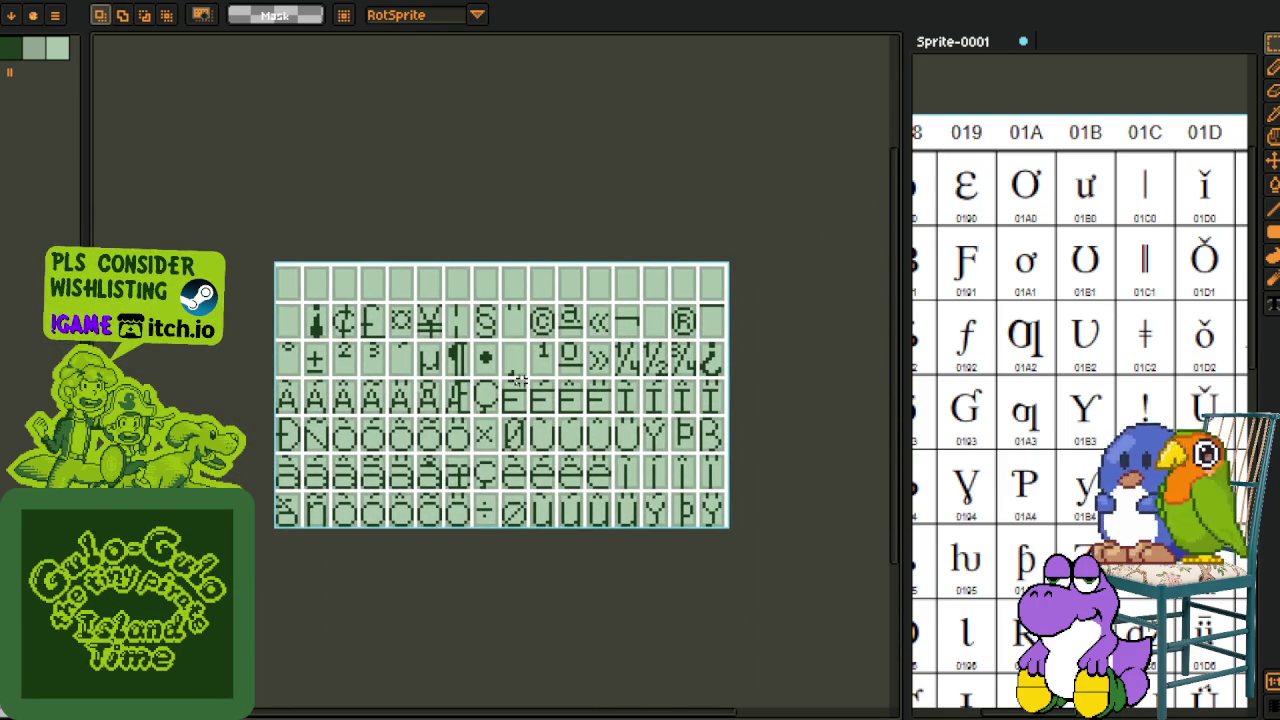
left_click_drag(541, 377, 543, 351)
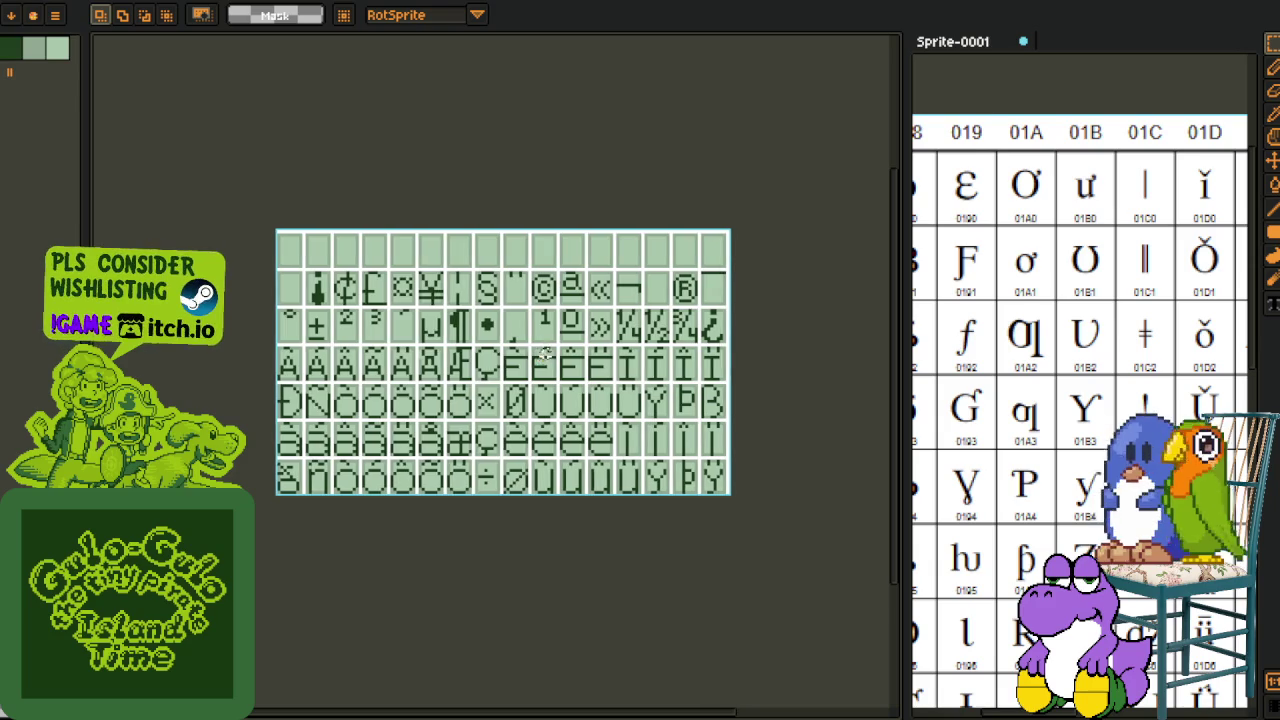
scroll(450, 438, "up", 1)
left_click_drag(518, 413, 330, 532)
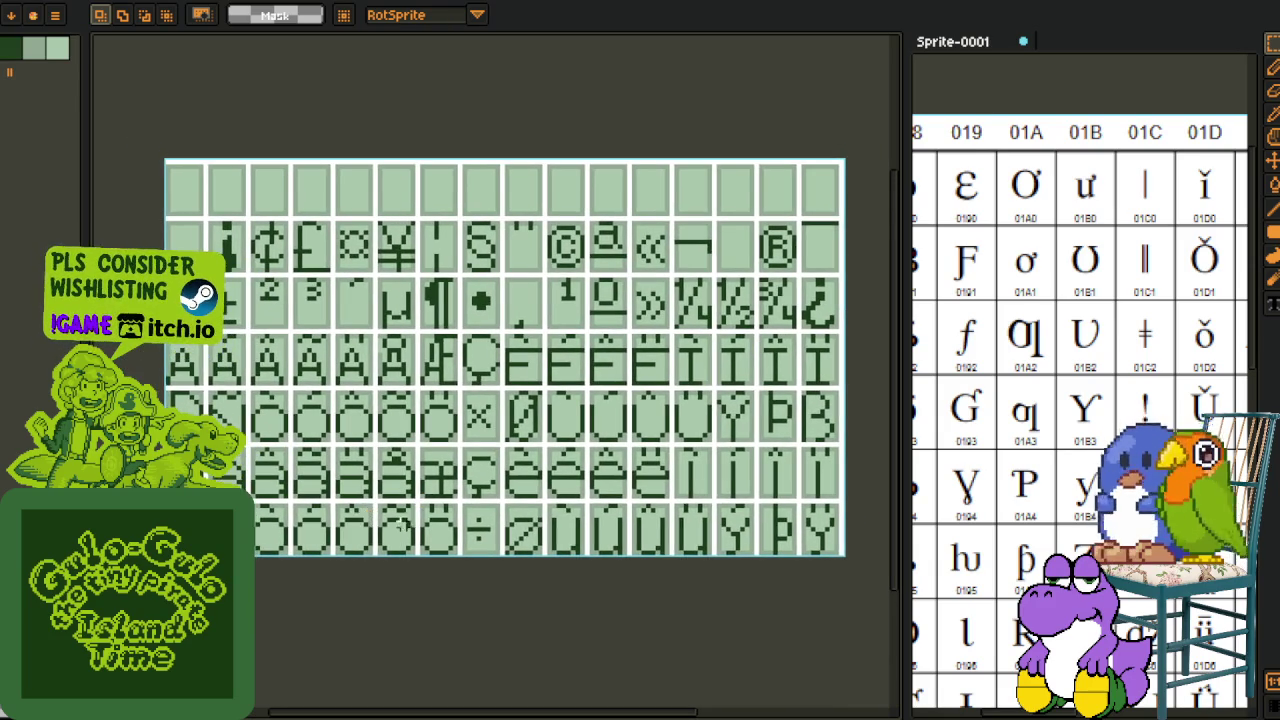
scroll(330, 532, "up", 2)
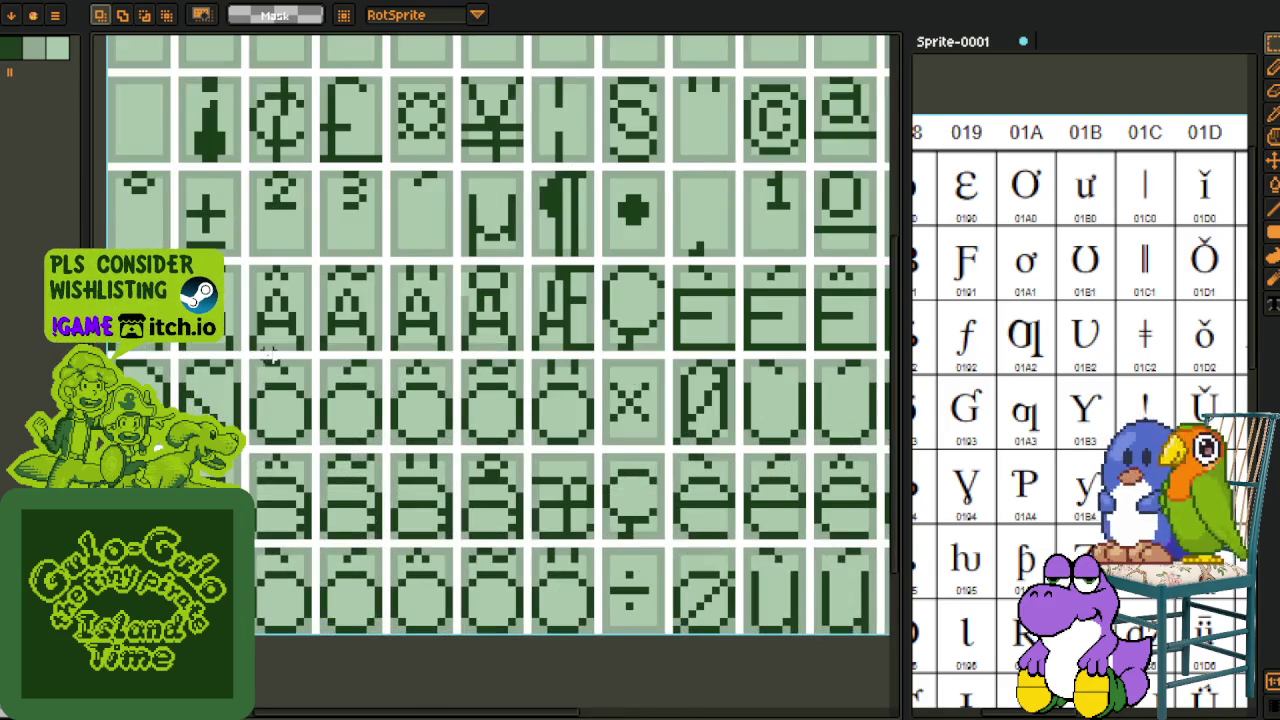
mouse_move(266, 356)
left_mouse_down()
mouse_move(566, 668)
mouse_move(590, 676)
left_mouse_up()
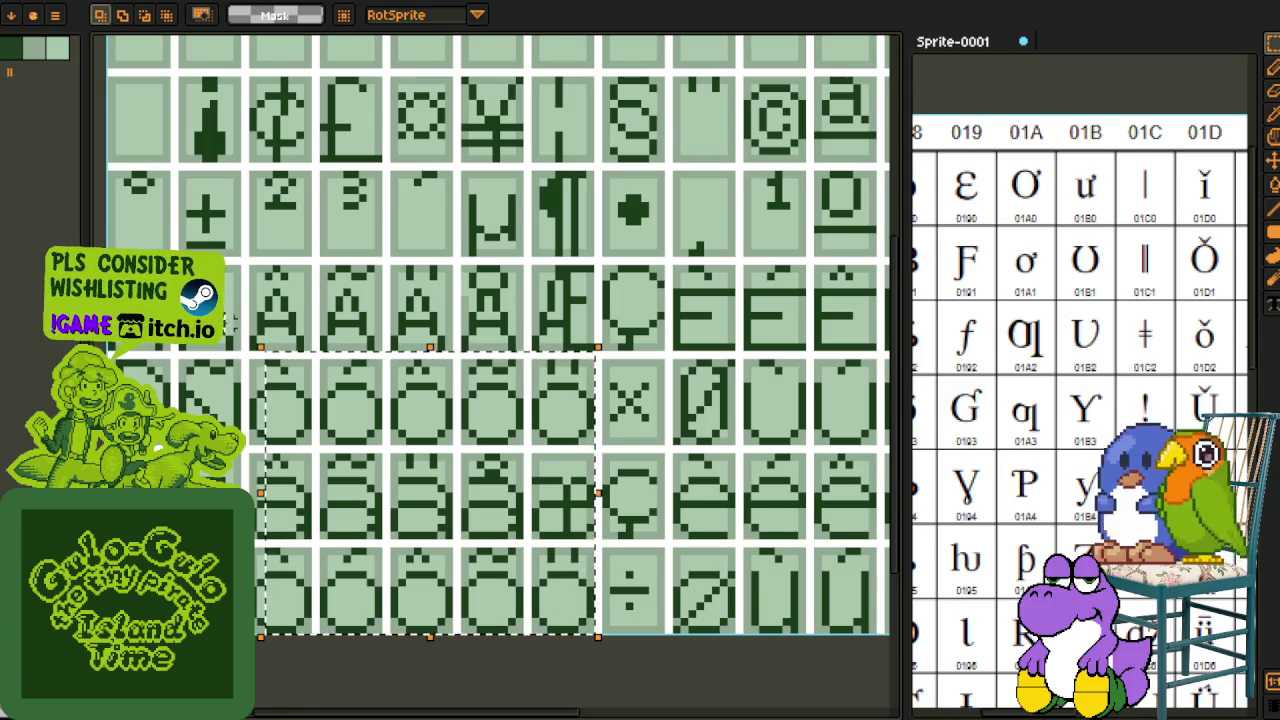
left_click_drag(232, 310, 298, 316)
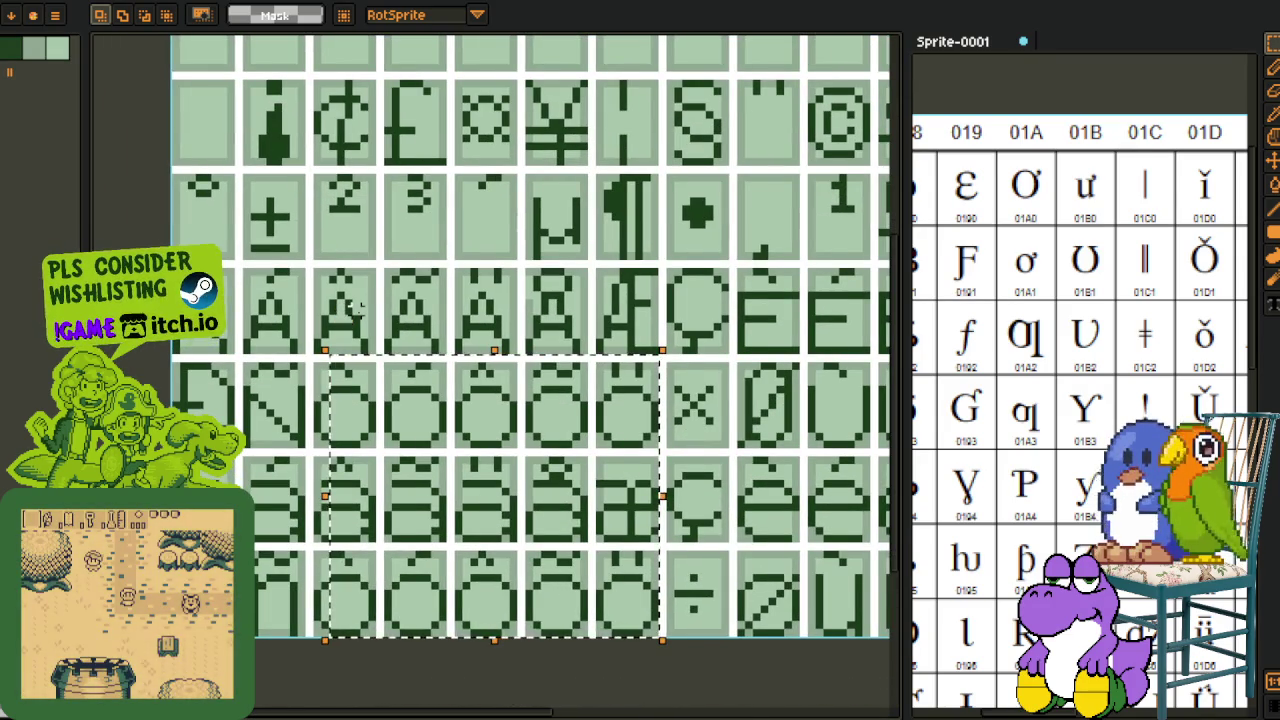
scroll(360, 310, "down", 1)
scroll(360, 310, "down", 1)
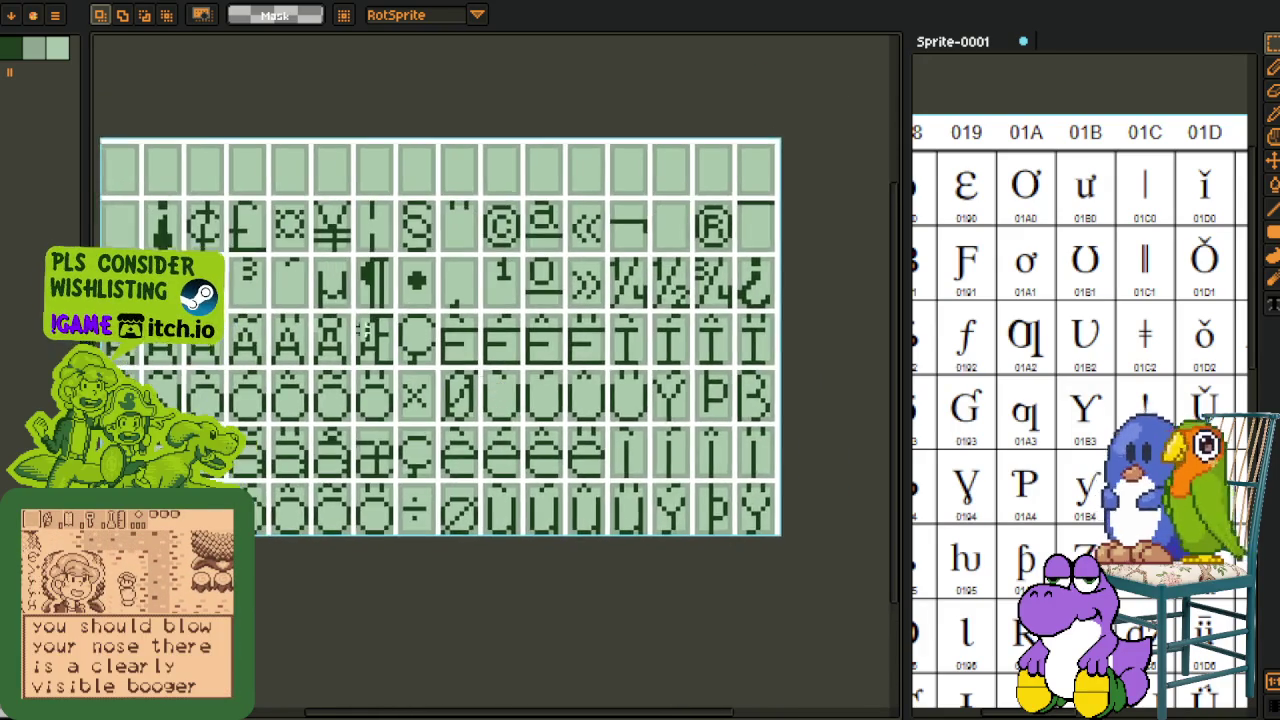
scroll(229, 292, "up", 1)
scroll(229, 292, "up", 1)
left_click_drag(229, 292, 310, 432)
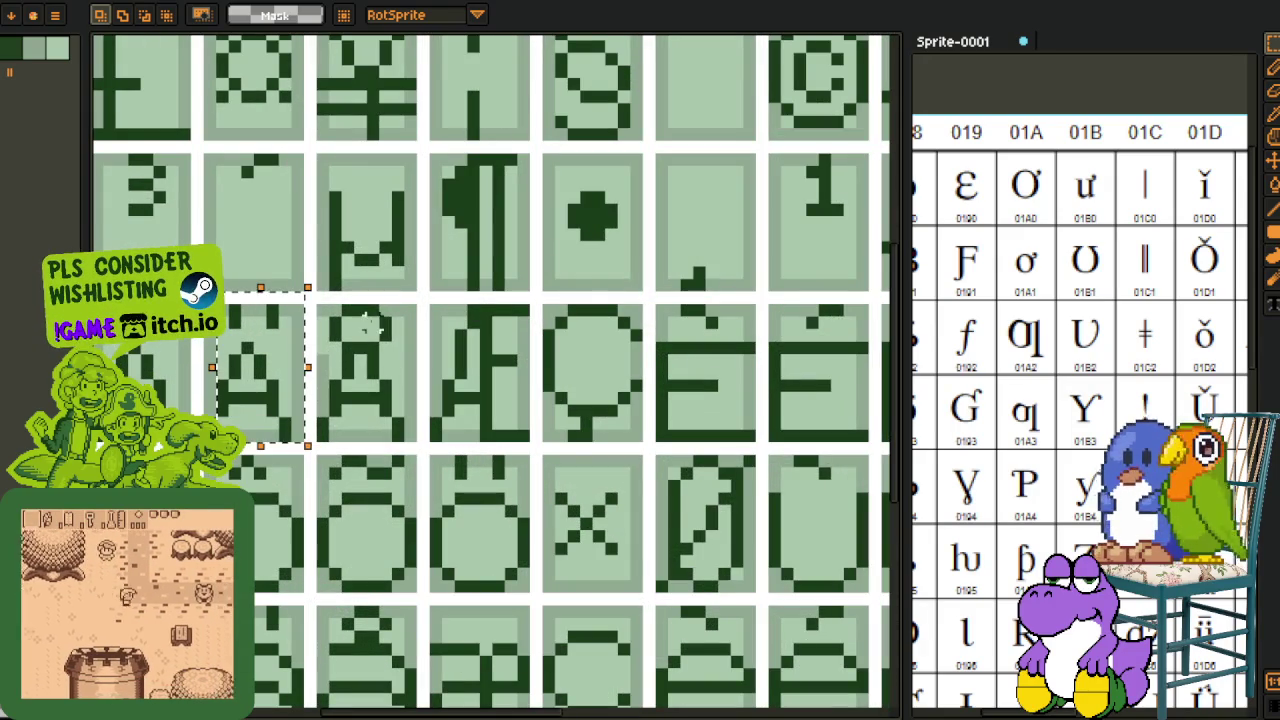
left_click_drag(324, 300, 420, 432)
left_click(335, 350)
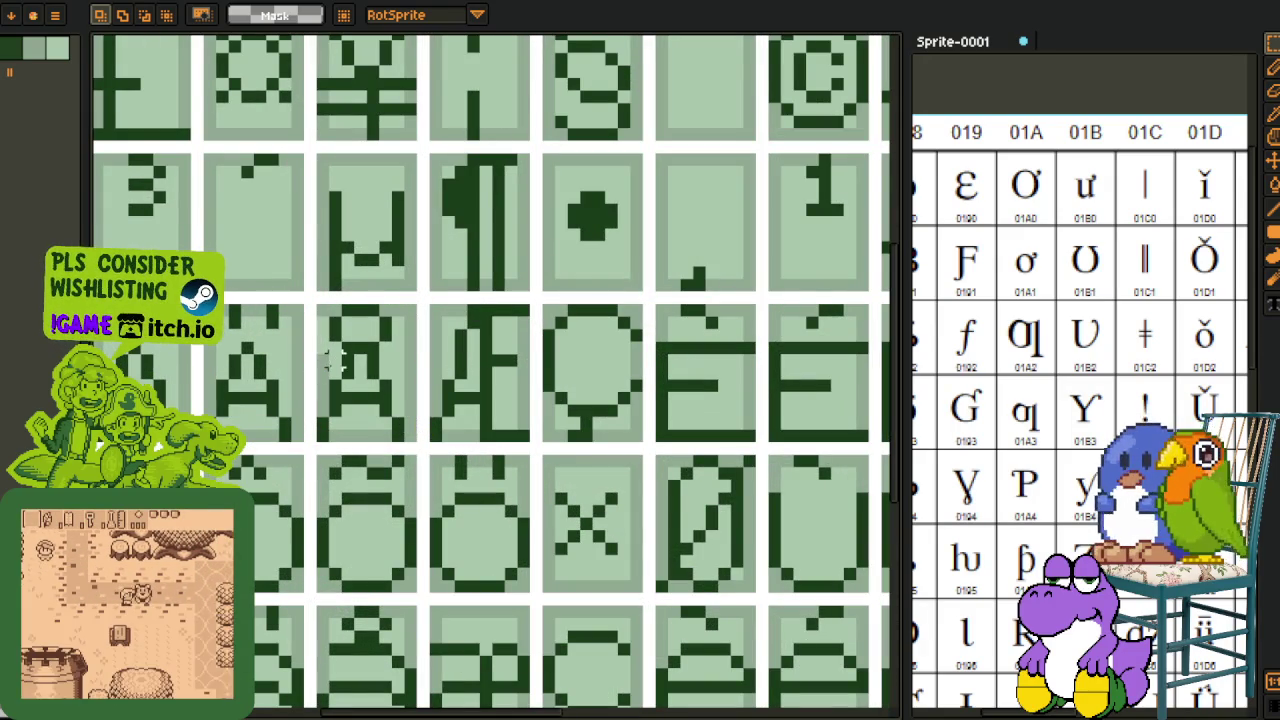
key("i")
key("b")
scroll(350, 362, "down", 3)
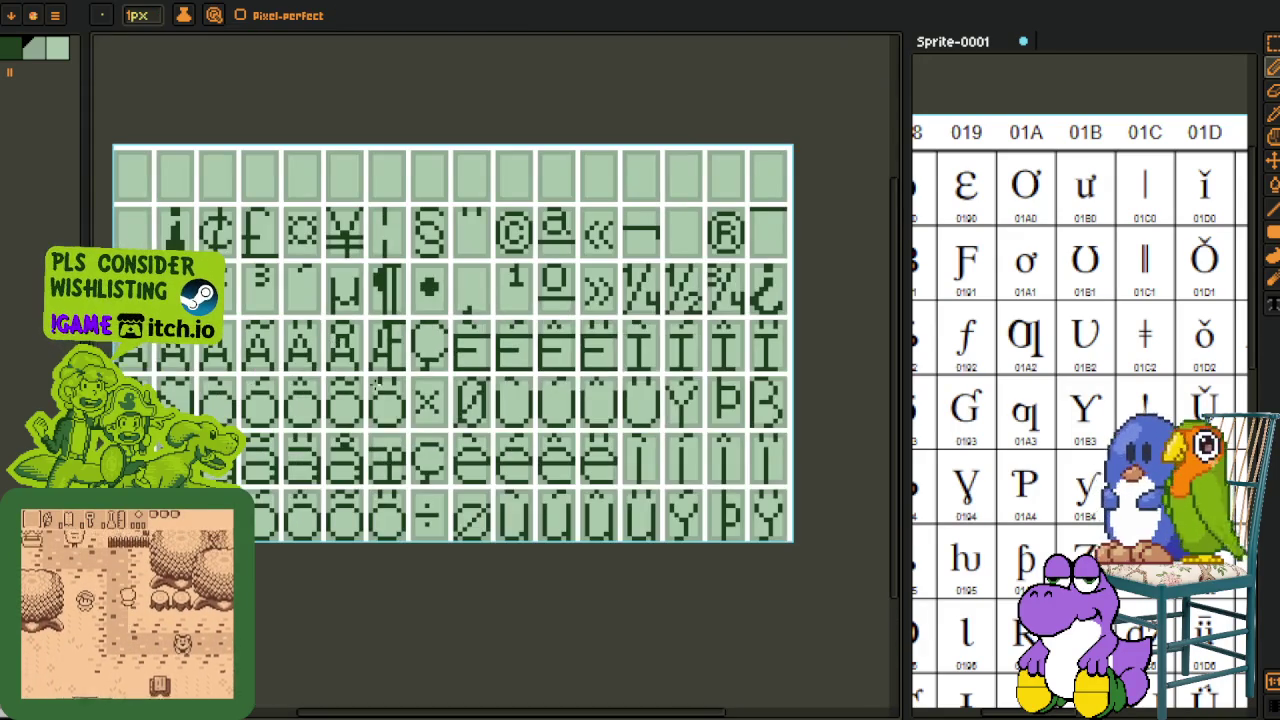
key("i")
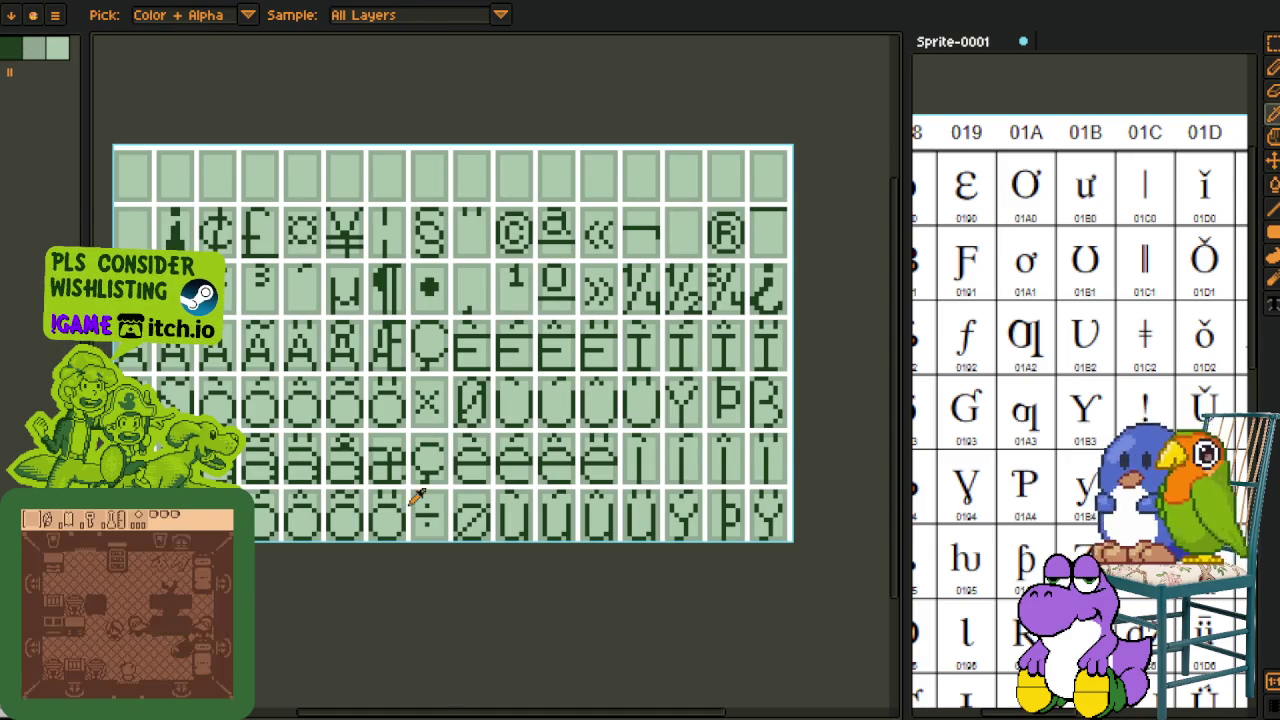
key("m")
scroll(428, 518, "up", 4)
left_click_drag(390, 443, 470, 585)
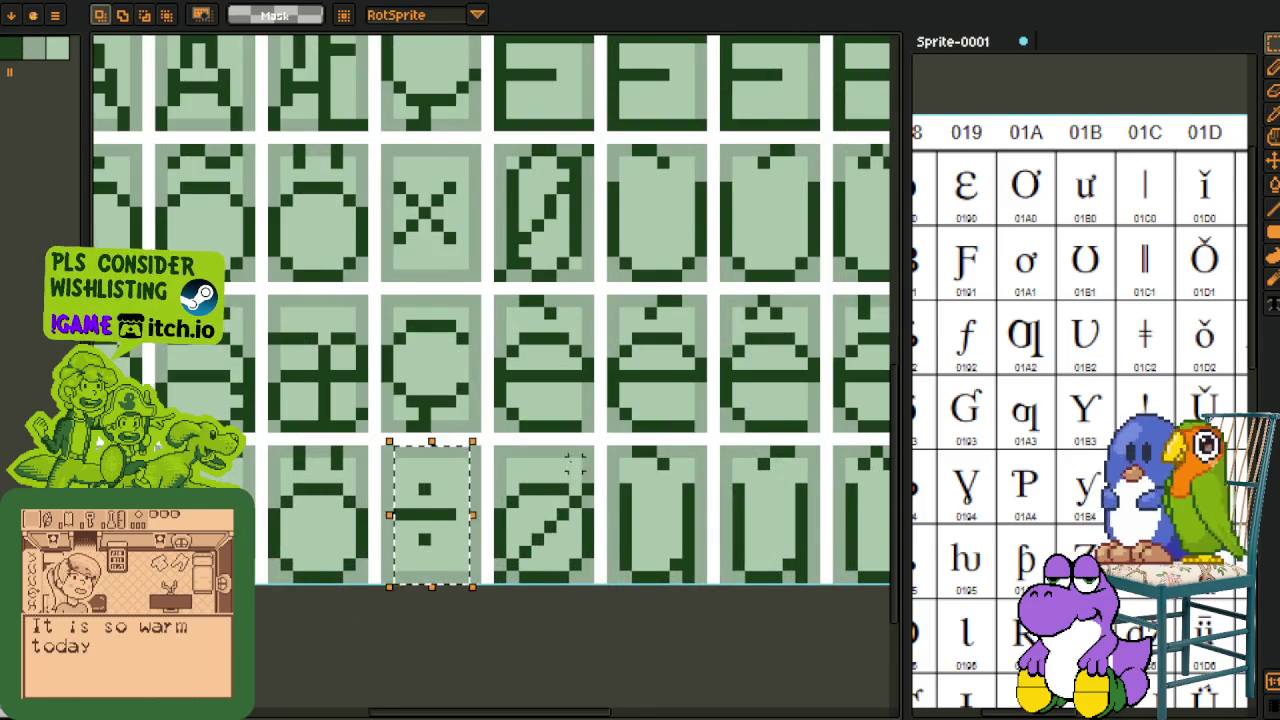
scroll(574, 462, "down", 2)
scroll(500, 470, "down", 1)
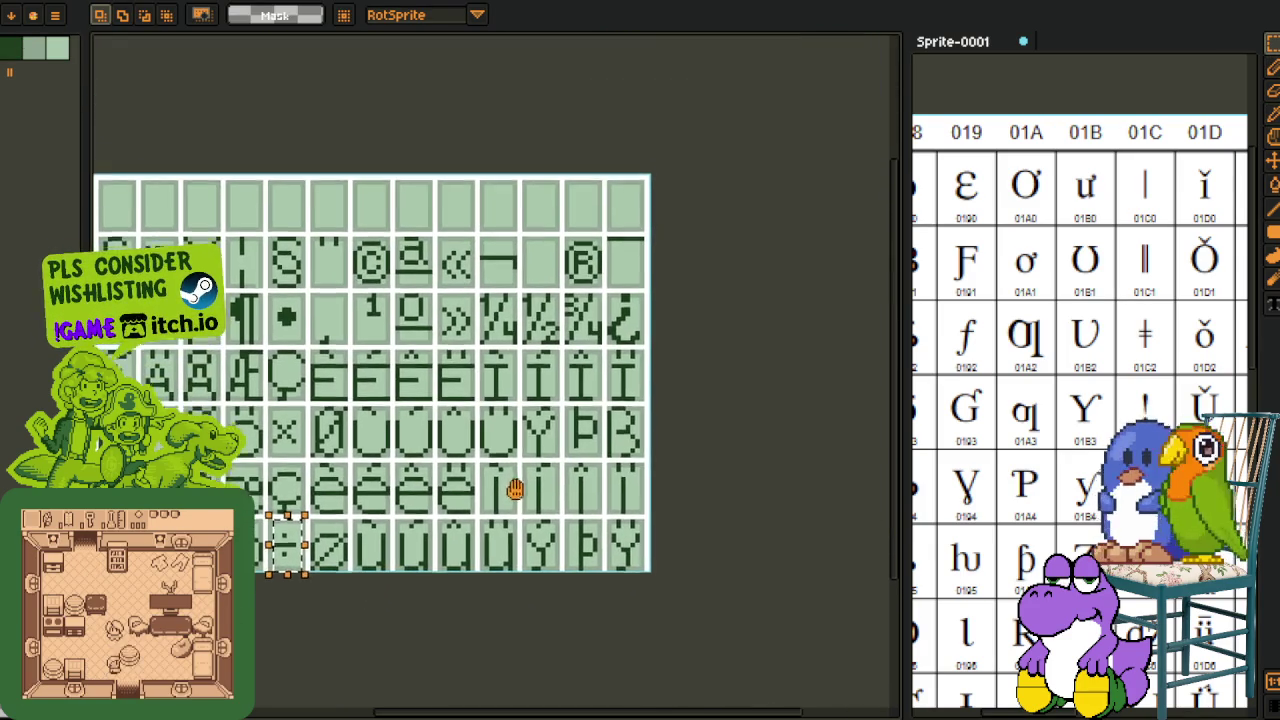
scroll(521, 400, "up", 1)
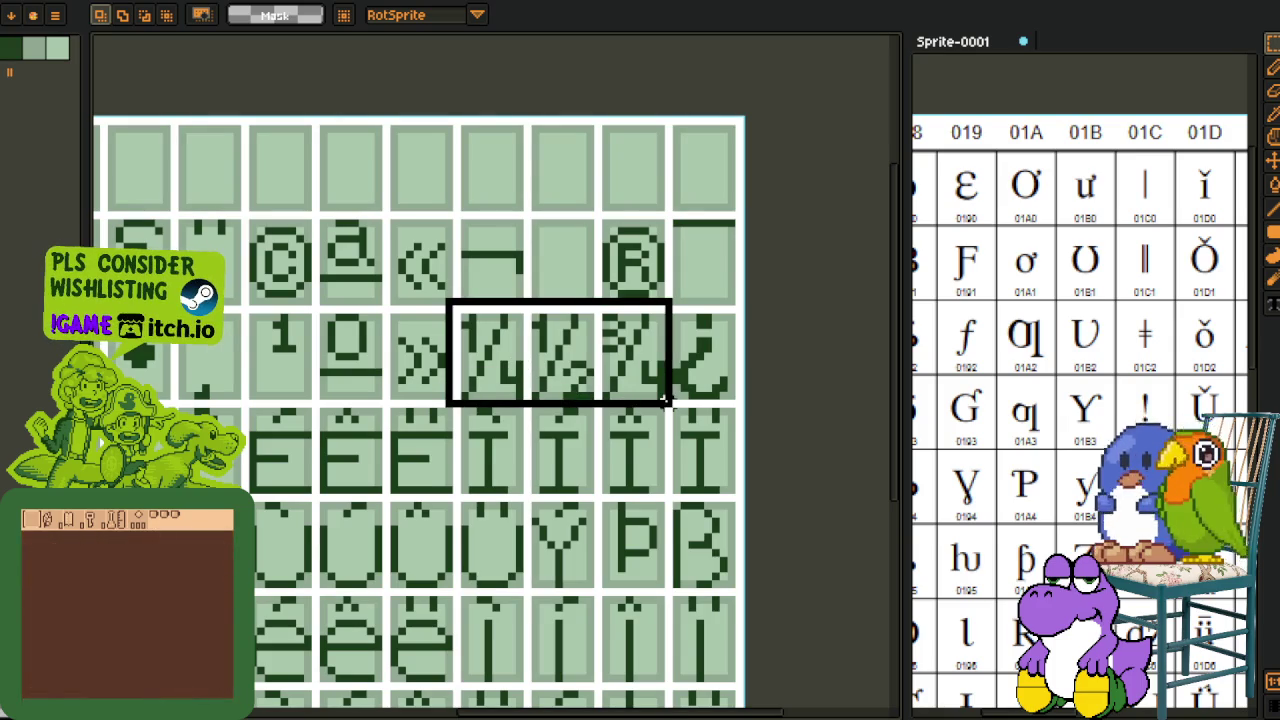
left_click_drag(483, 314, 670, 402)
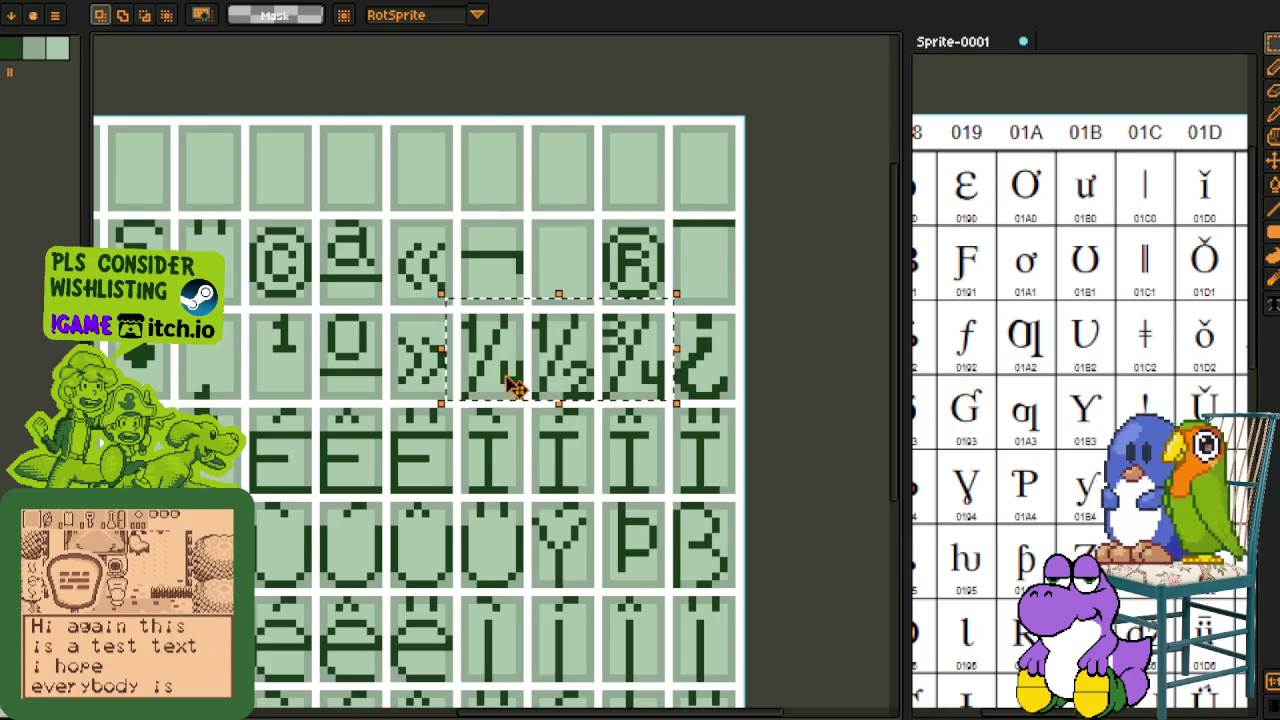
scroll(575, 232, "down", 1)
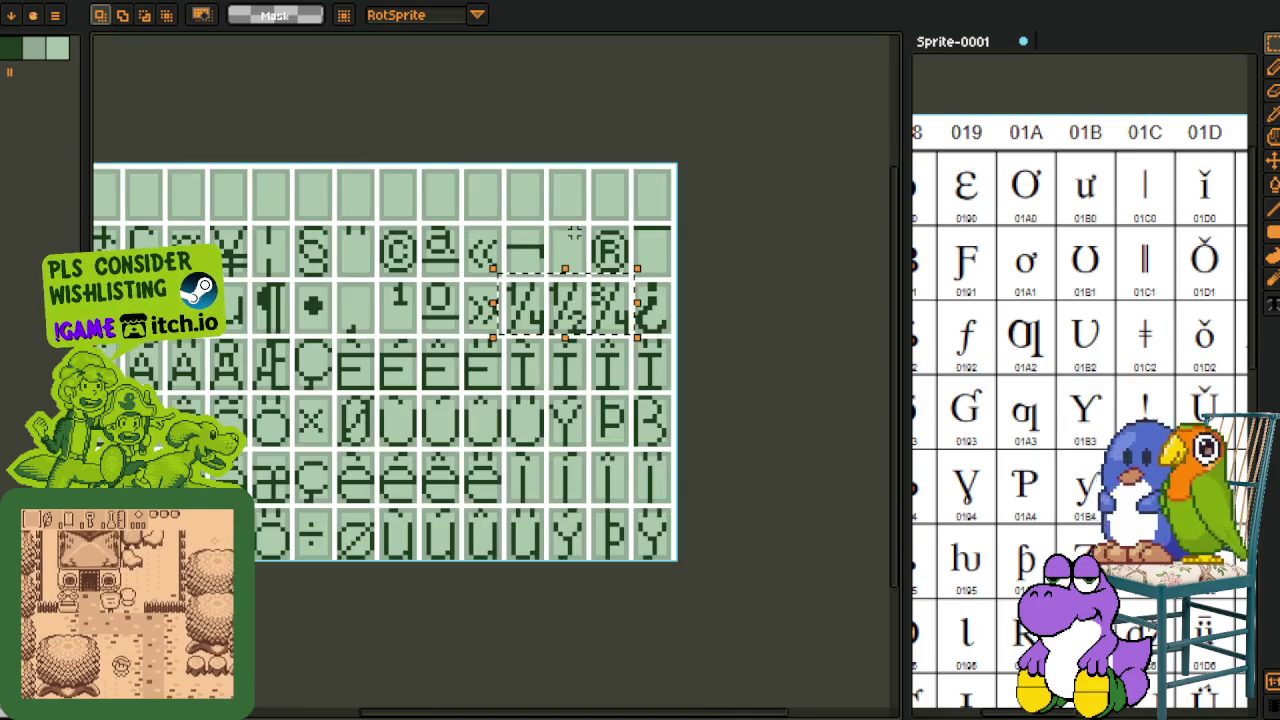
scroll(538, 257, "up", 1)
left_click_drag(525, 242, 641, 341)
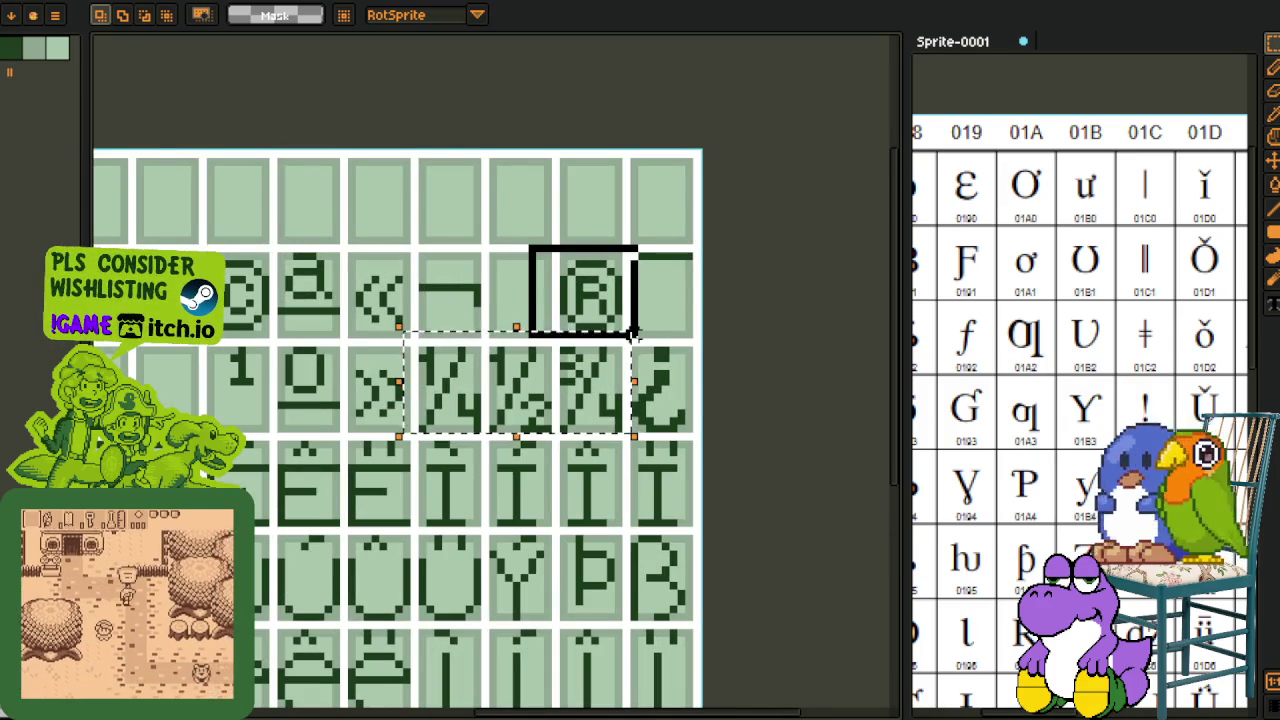
scroll(312, 319, "down", 2)
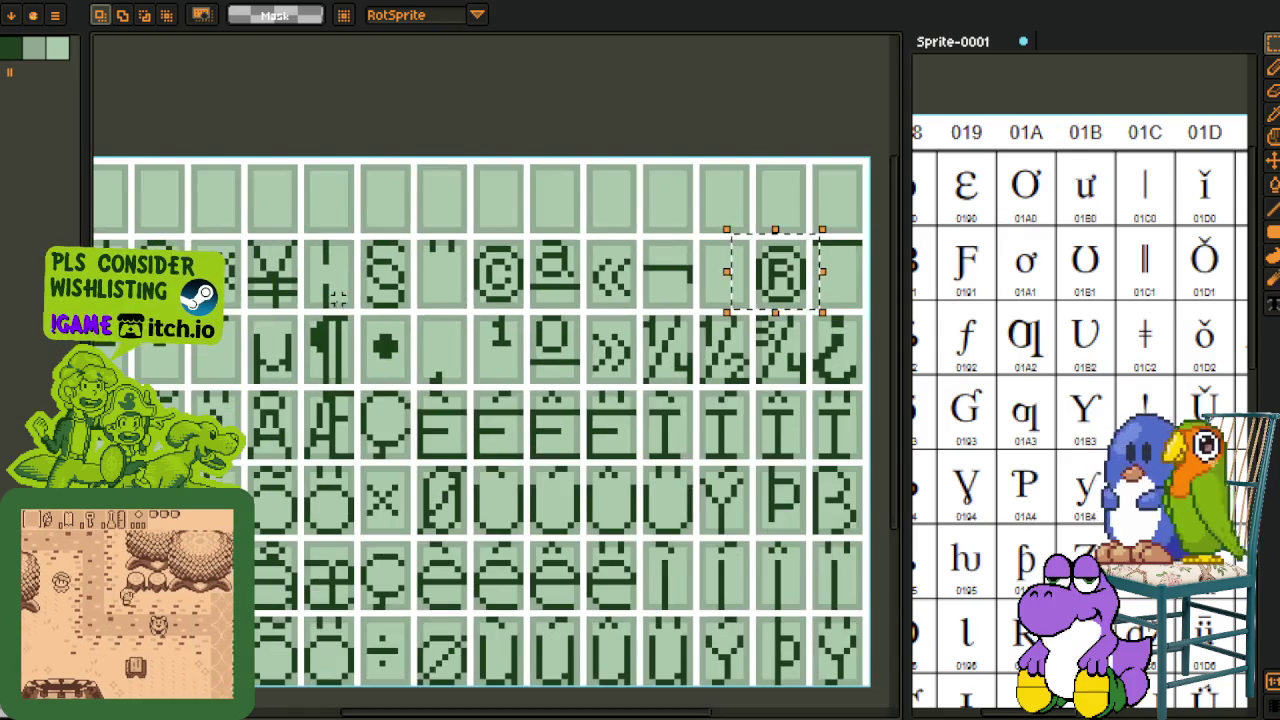
scroll(563, 289, "up", 1)
scroll(563, 289, "up", 1)
left_click_drag(565, 257, 624, 342)
scroll(600, 300, "up", 1)
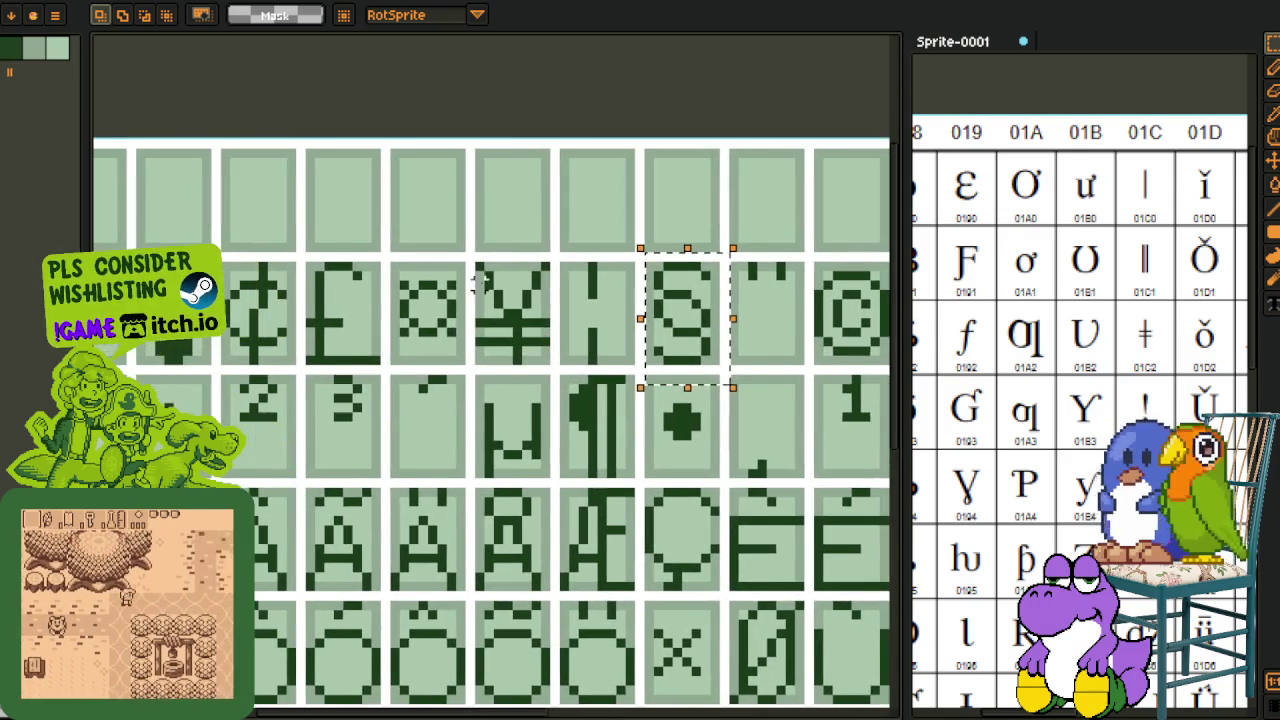
scroll(502, 291, "down", 1)
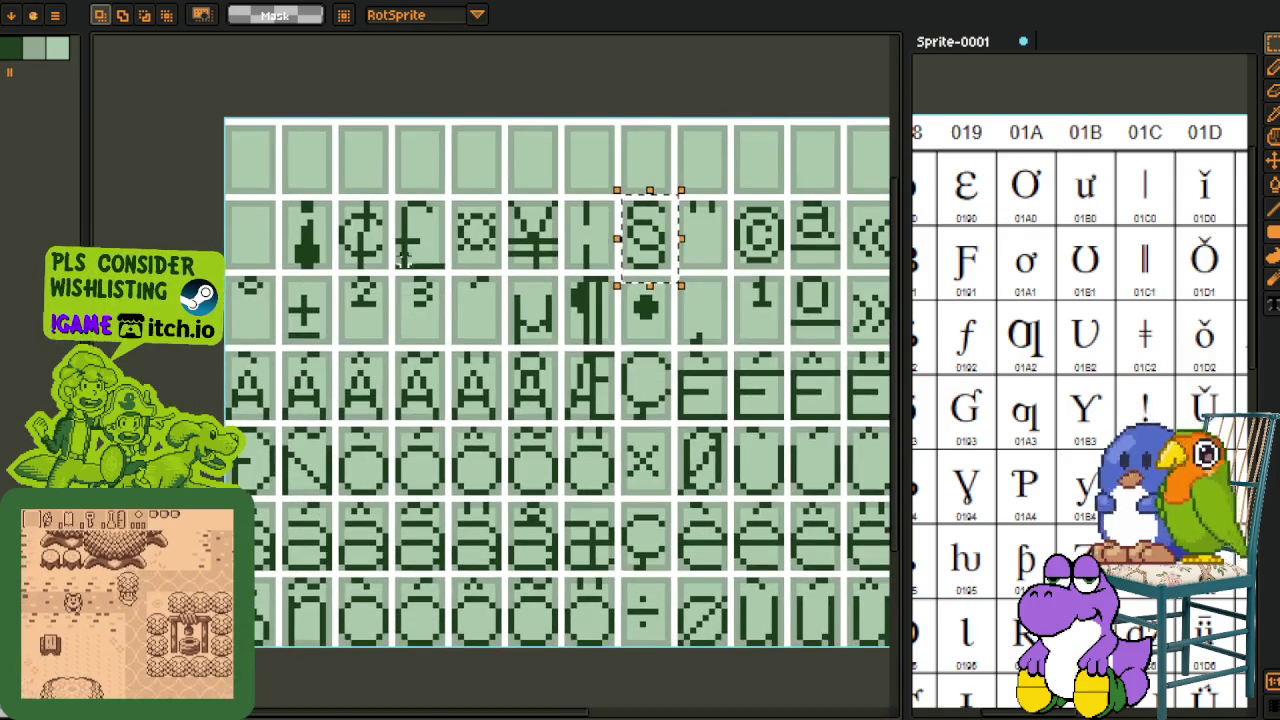
scroll(252, 245, "up", 2)
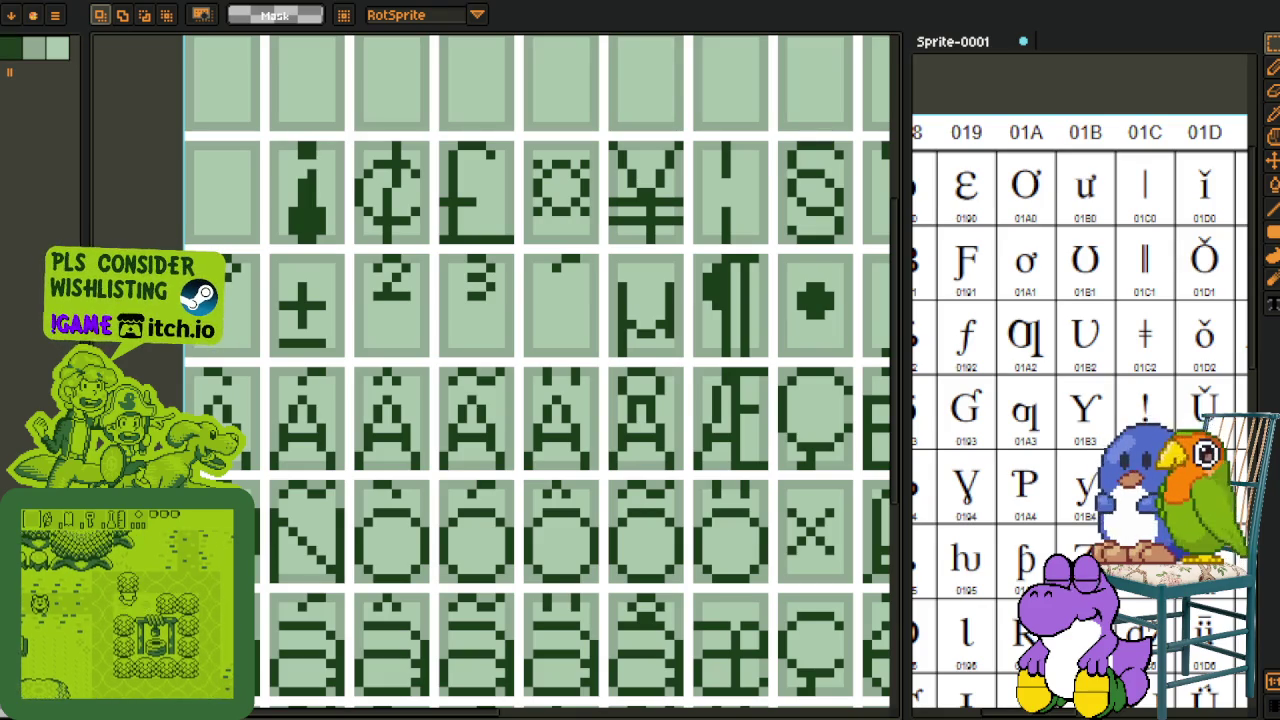
scroll(567, 410, "down", 3)
scroll(567, 410, "up", 1)
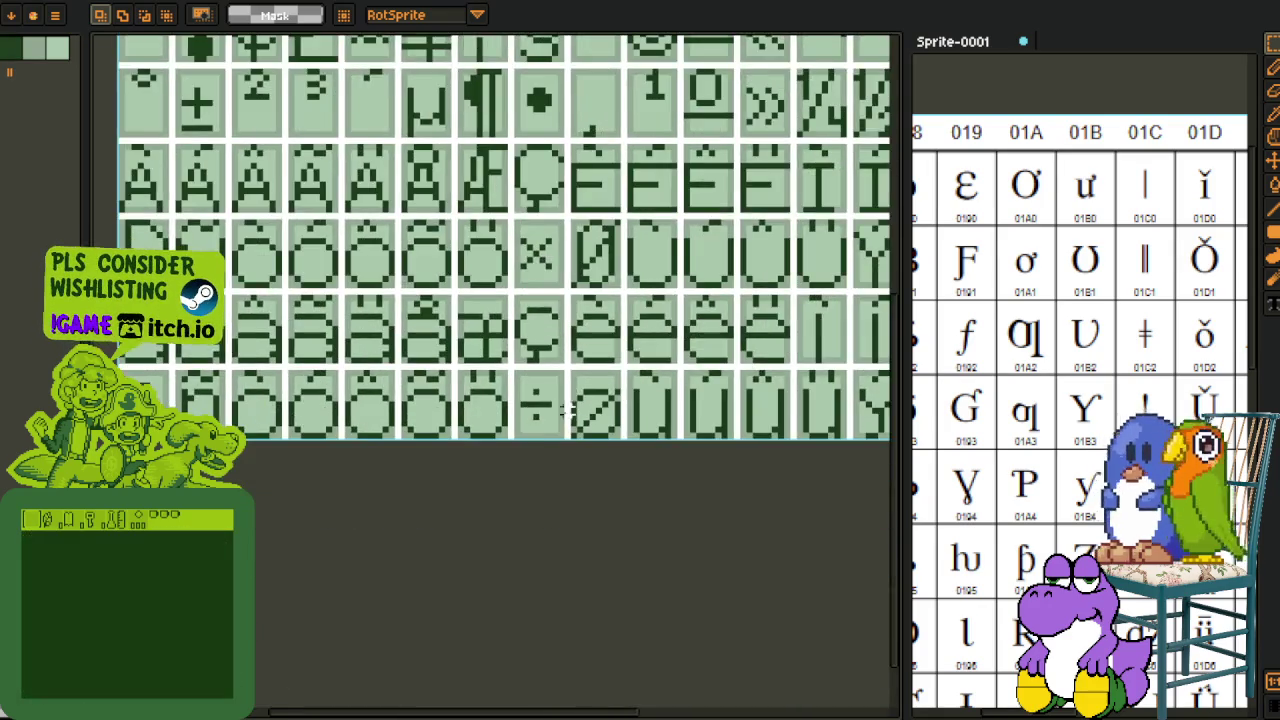
left_click_drag(568, 411, 463, 517)
scroll(545, 371, "up", 1)
scroll(545, 371, "up", 1)
mouse_move(448, 289)
left_mouse_down()
mouse_move(560, 409)
mouse_move(545, 391)
left_mouse_up()
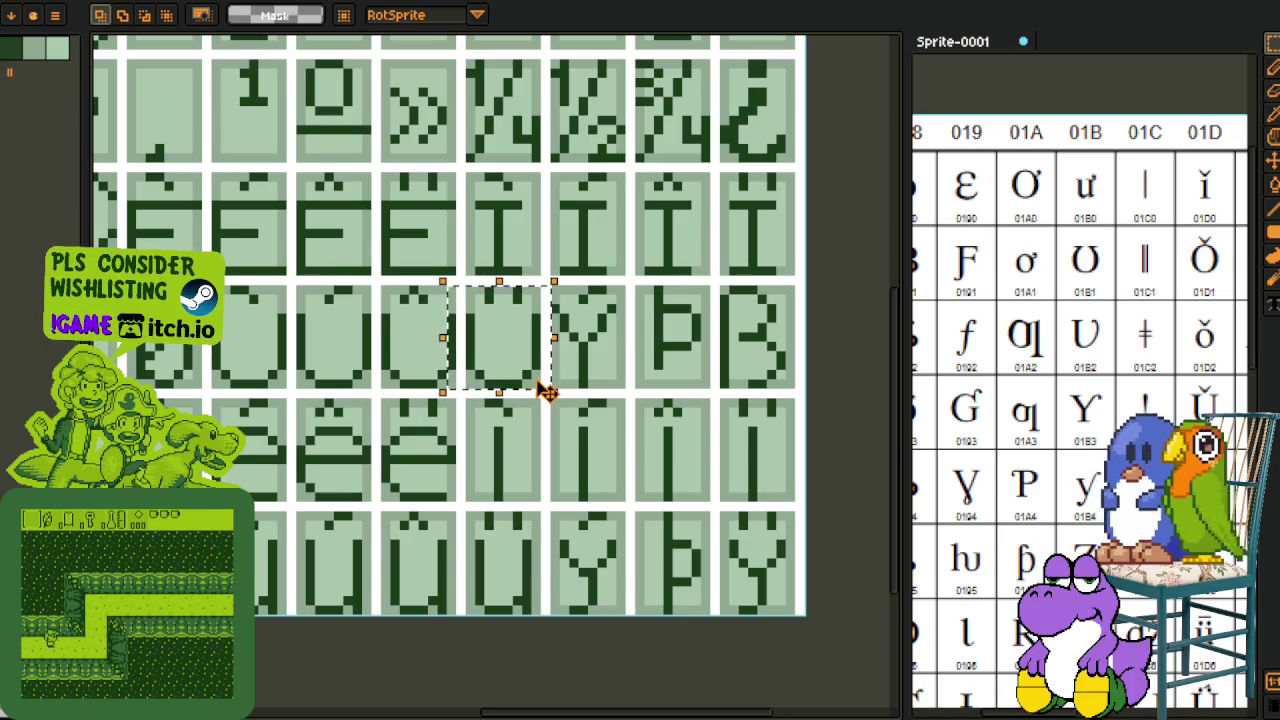
Step: Marquee-select the Ü glyph body, deselect, and zoom out to recentre the sheet
scroll(535, 343, "up", 1)
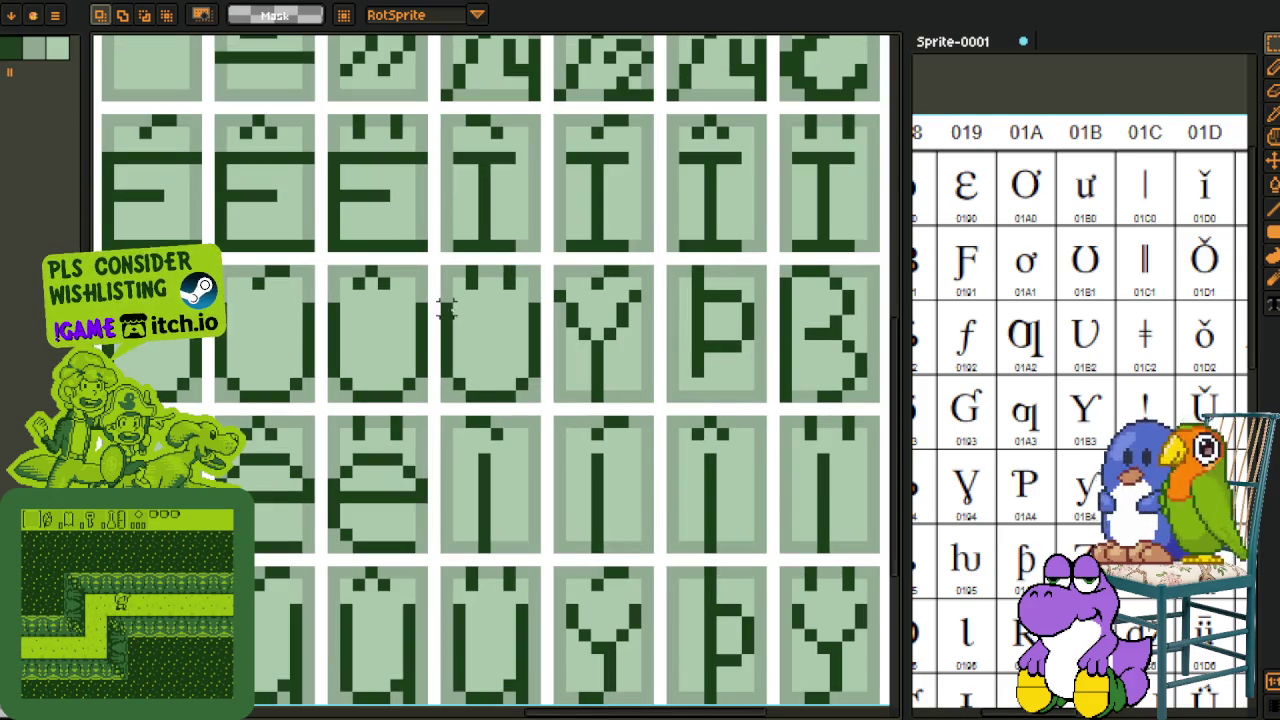
left_click_drag(440, 312, 545, 408)
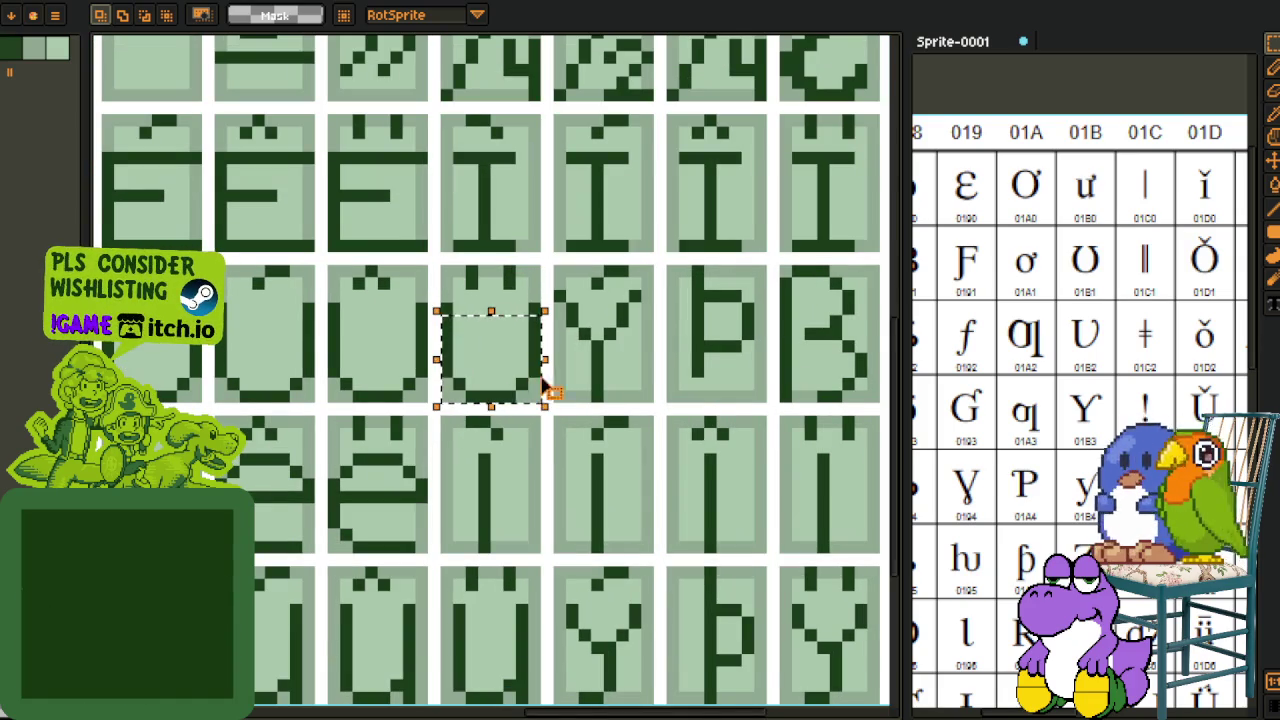
key("ctrl+d")
scroll(625, 338, "down", 1)
scroll(625, 338, "down", 1)
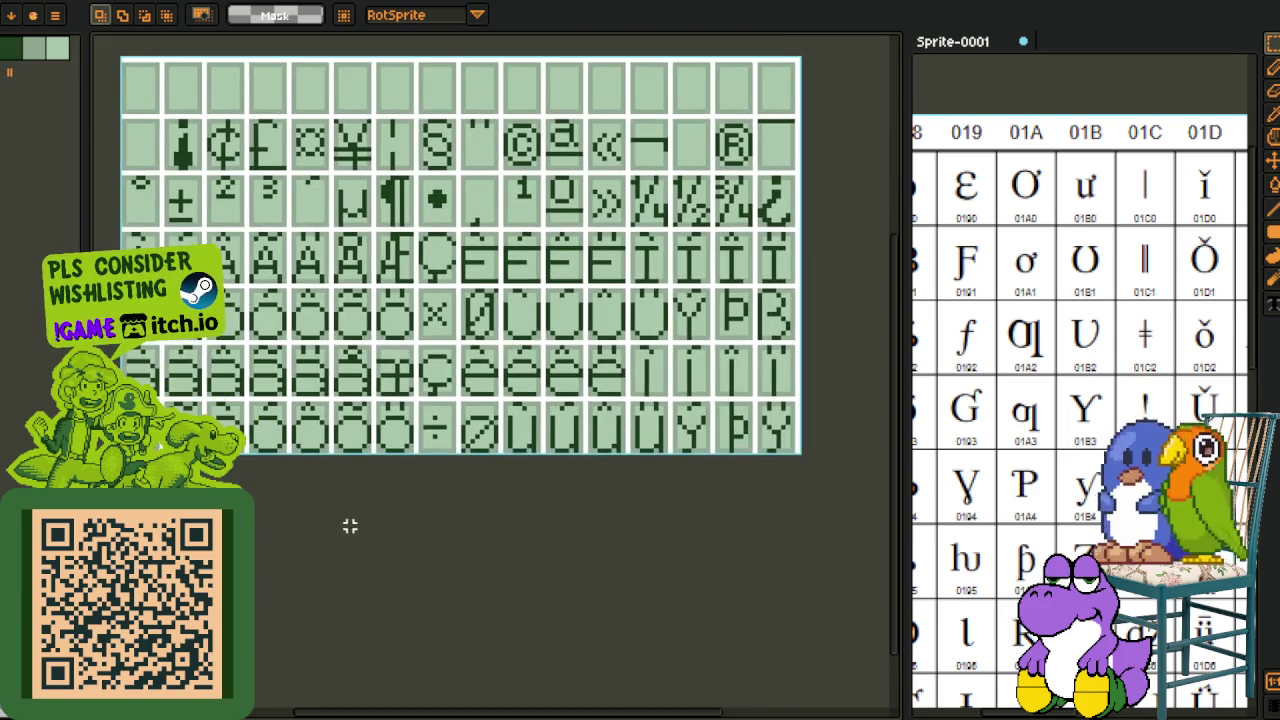
left_click_drag(382, 355, 398, 387)
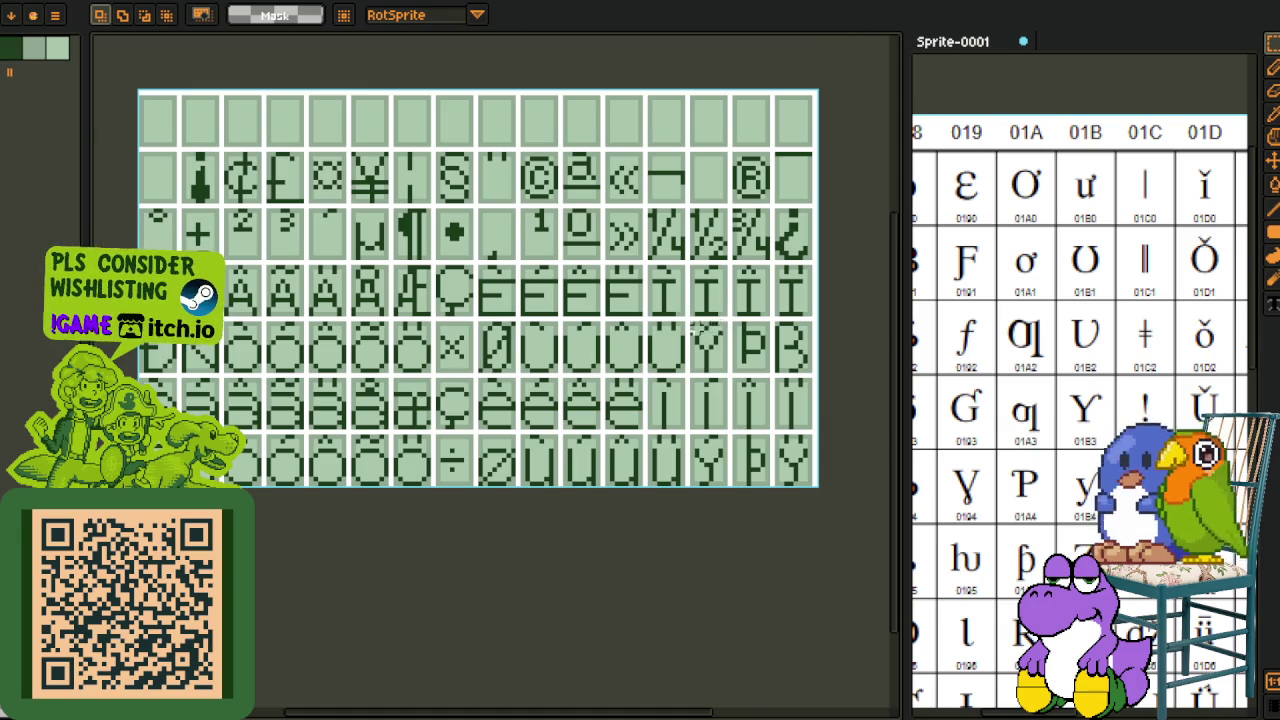
Step: Zoom back in, reselect the whole Ü glyph cell, and scroll down the sheet
scroll(706, 330, "up", 2)
scroll(671, 320, "up", 1)
left_click_drag(423, 263, 603, 520)
left_click(665, 437)
left_click_drag(399, 248, 630, 528)
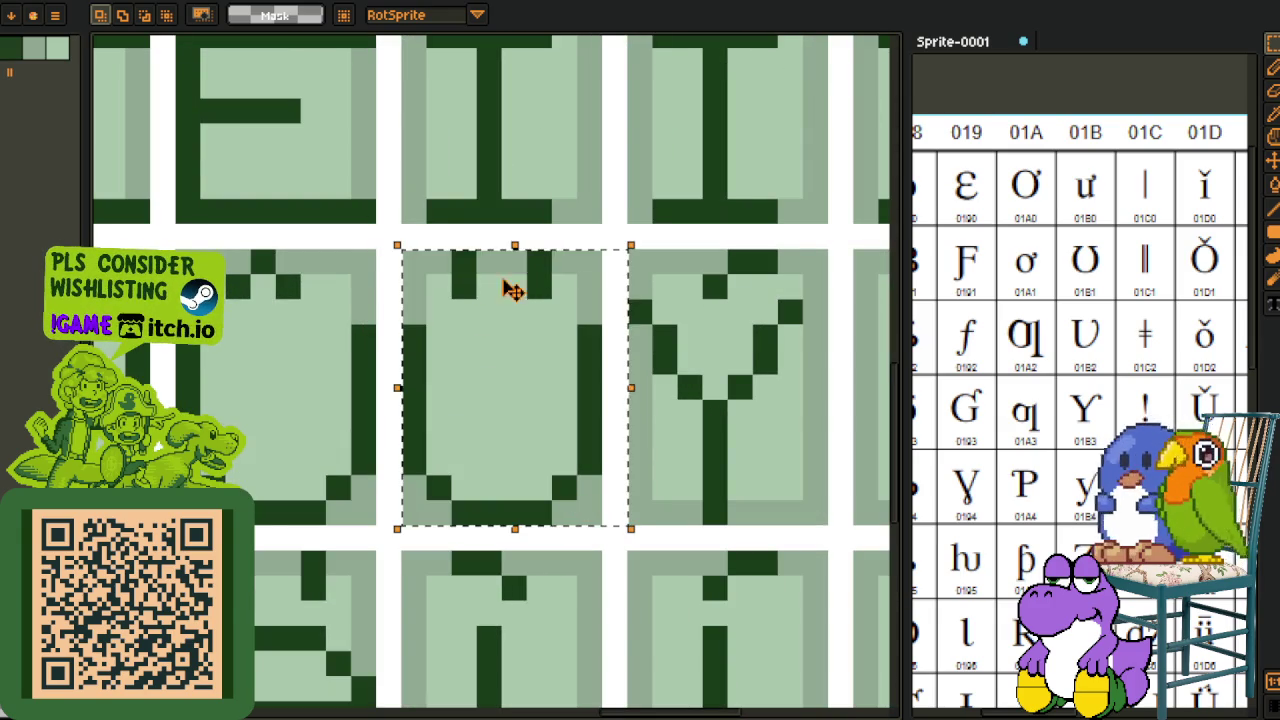
scroll(737, 337, "down", 3)
scroll(713, 345, "down", 2)
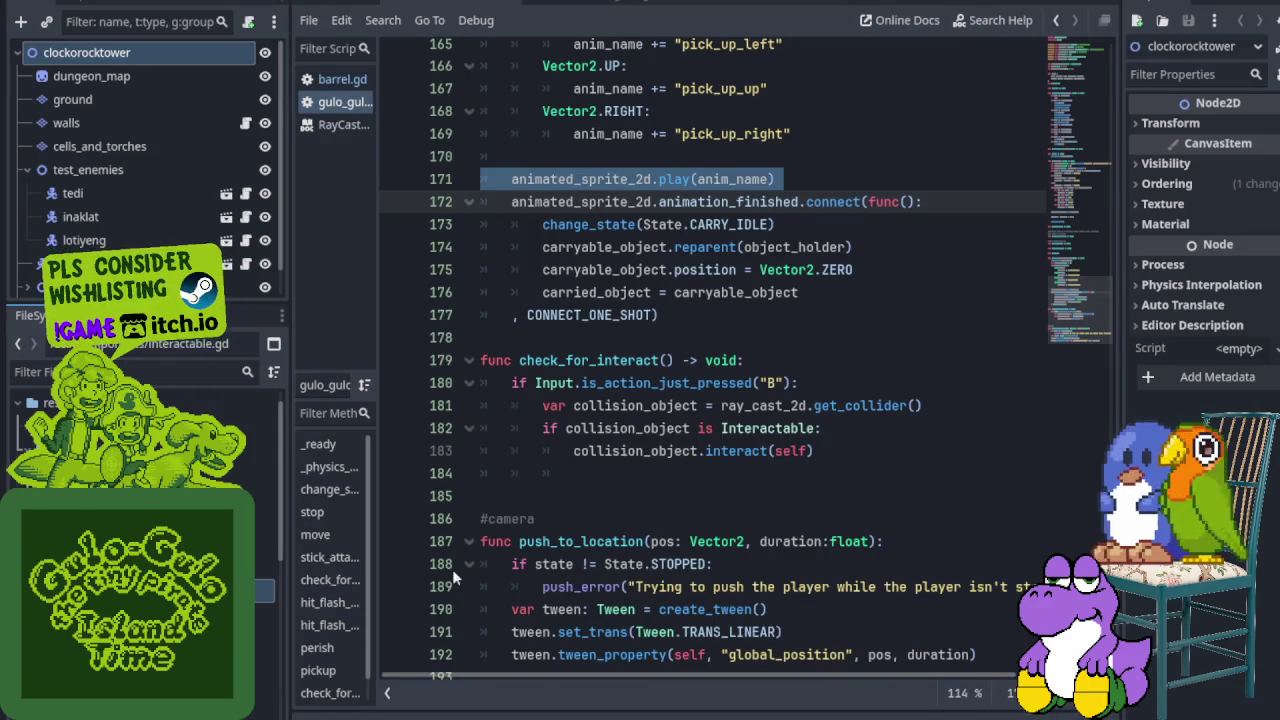
scroll(715, 360, "up", 1)
scroll(715, 360, "up", 2)
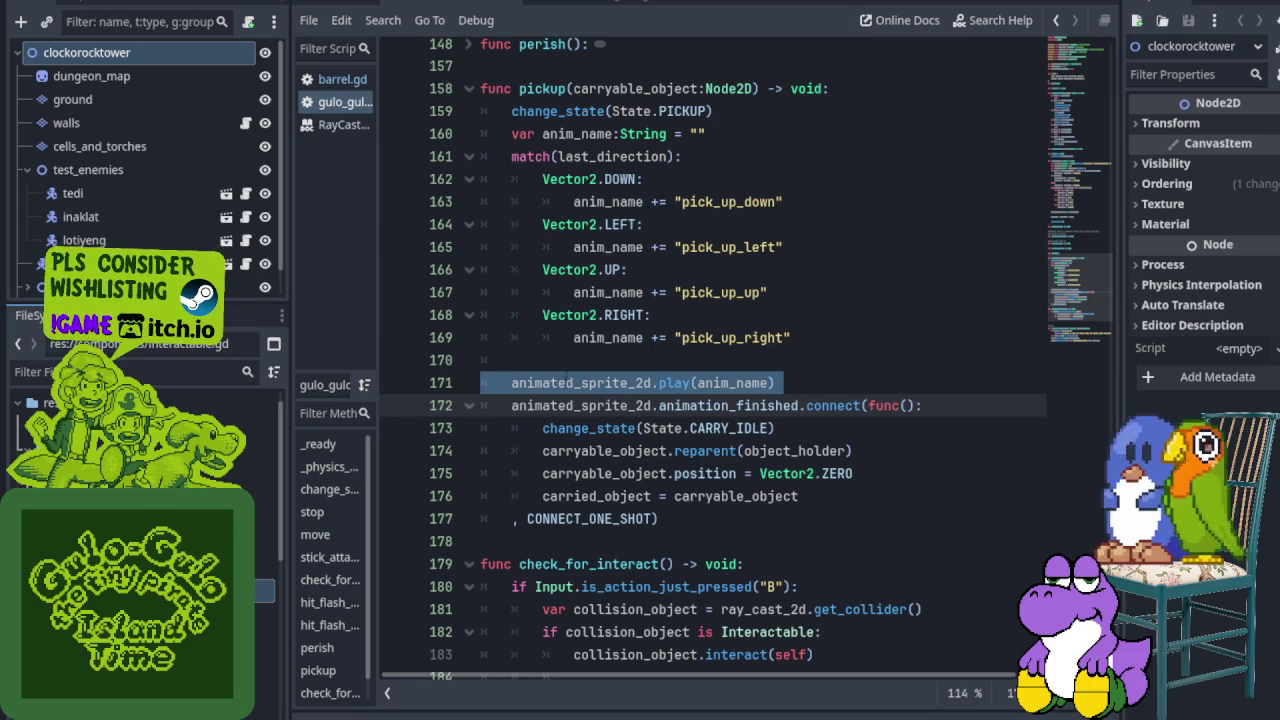
scroll(584, 352, "up", 1)
scroll(626, 258, "up", 3)
scroll(626, 258, "down", 3)
scroll(626, 258, "down", 1)
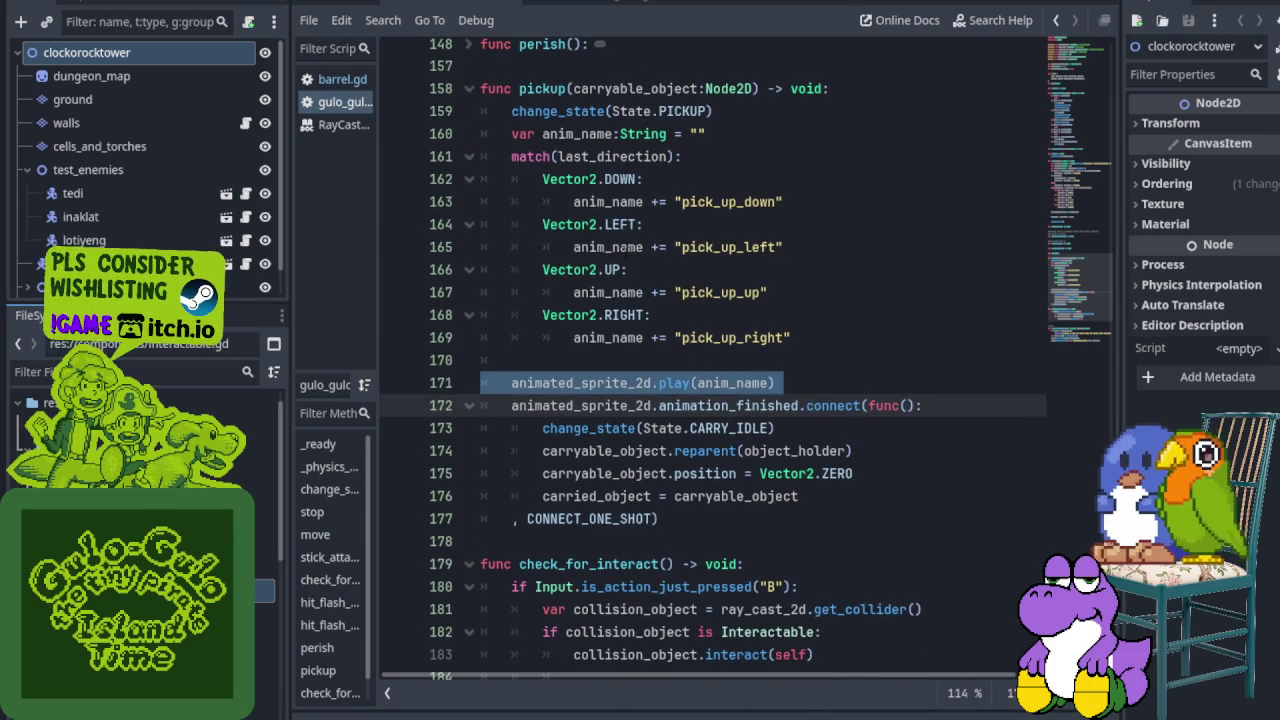
scroll(627, 258, "down", 1)
scroll(627, 258, "up", 2)
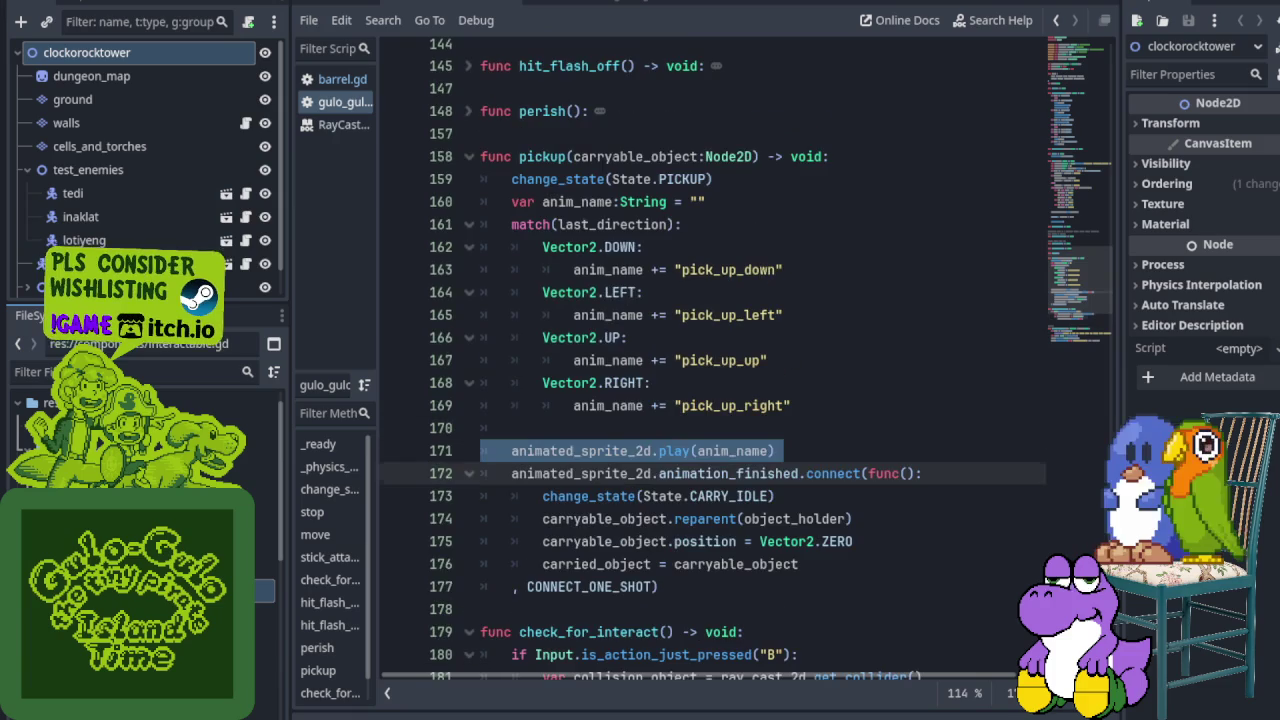
left_click(600, 269)
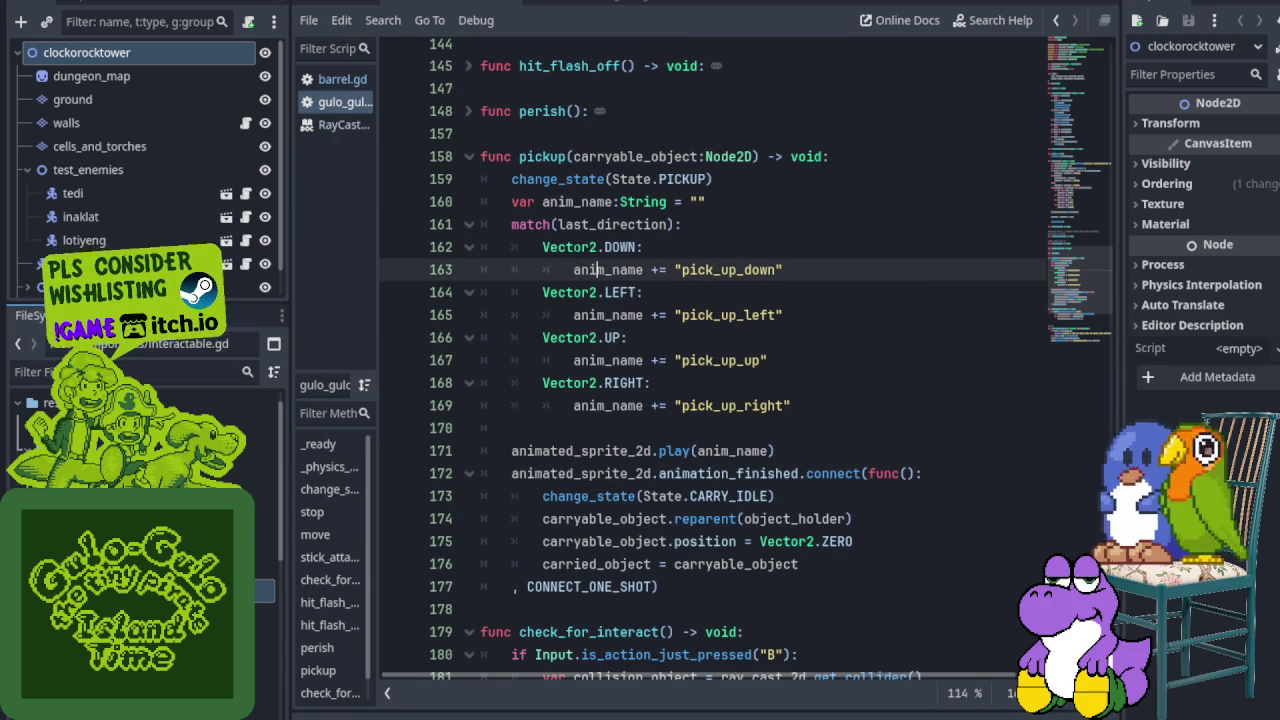
left_click(438, 250)
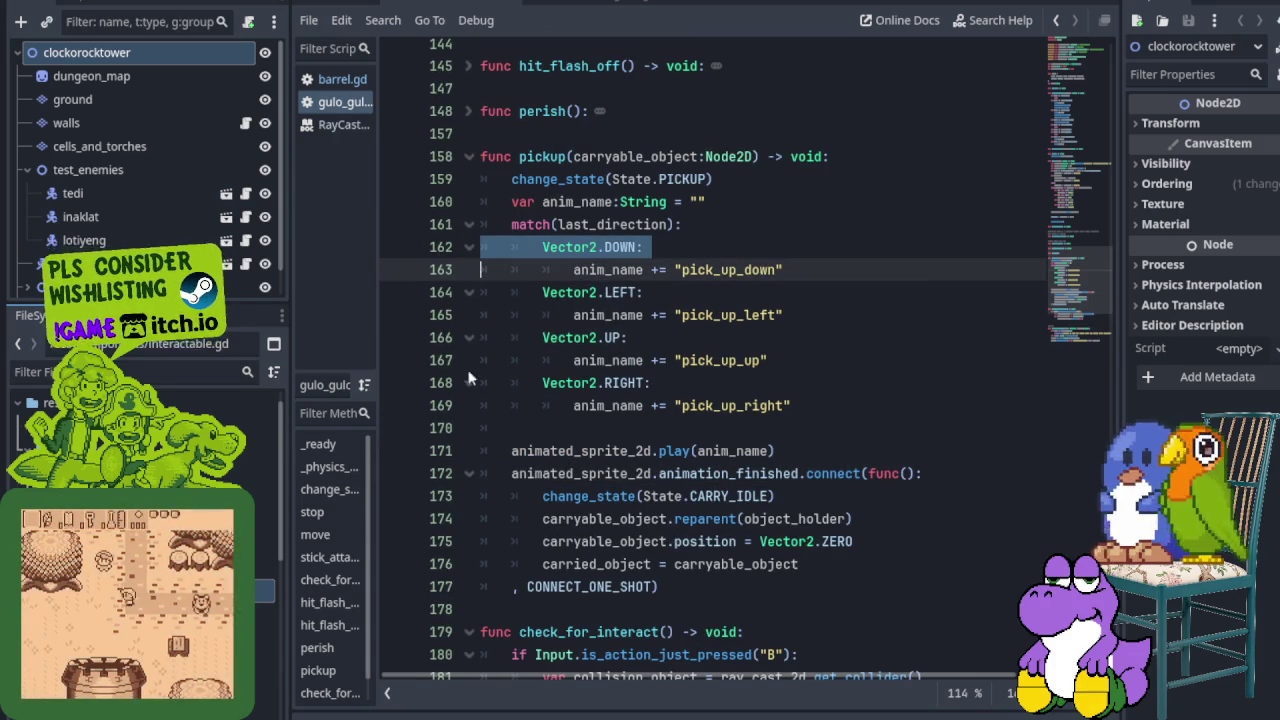
scroll(478, 384, "down", 2)
left_click(479, 314)
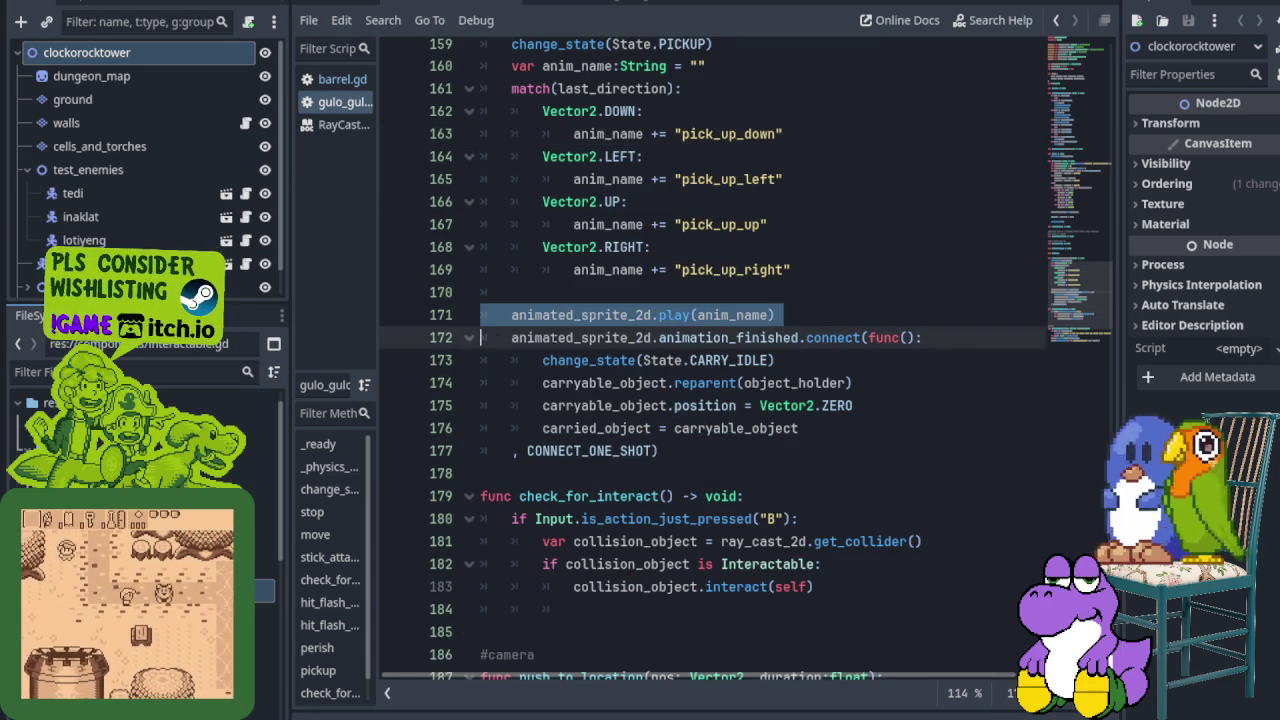
left_click(454, 339)
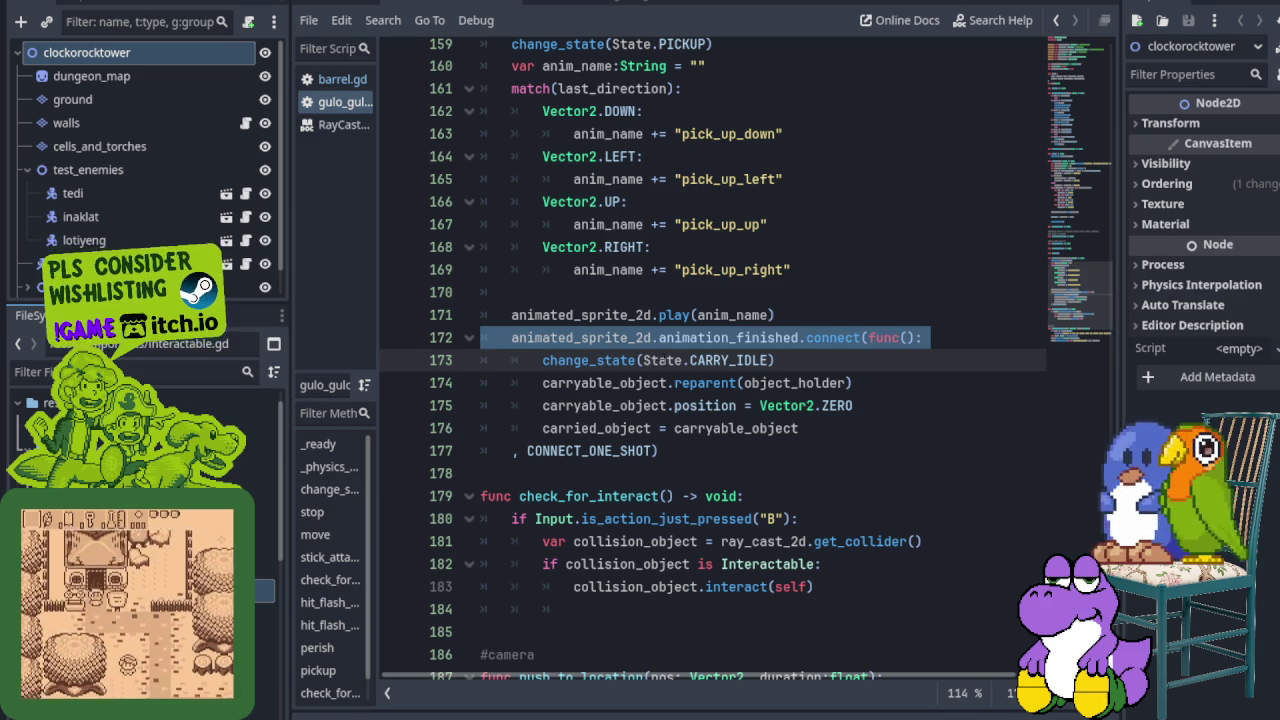
left_click(705, 360)
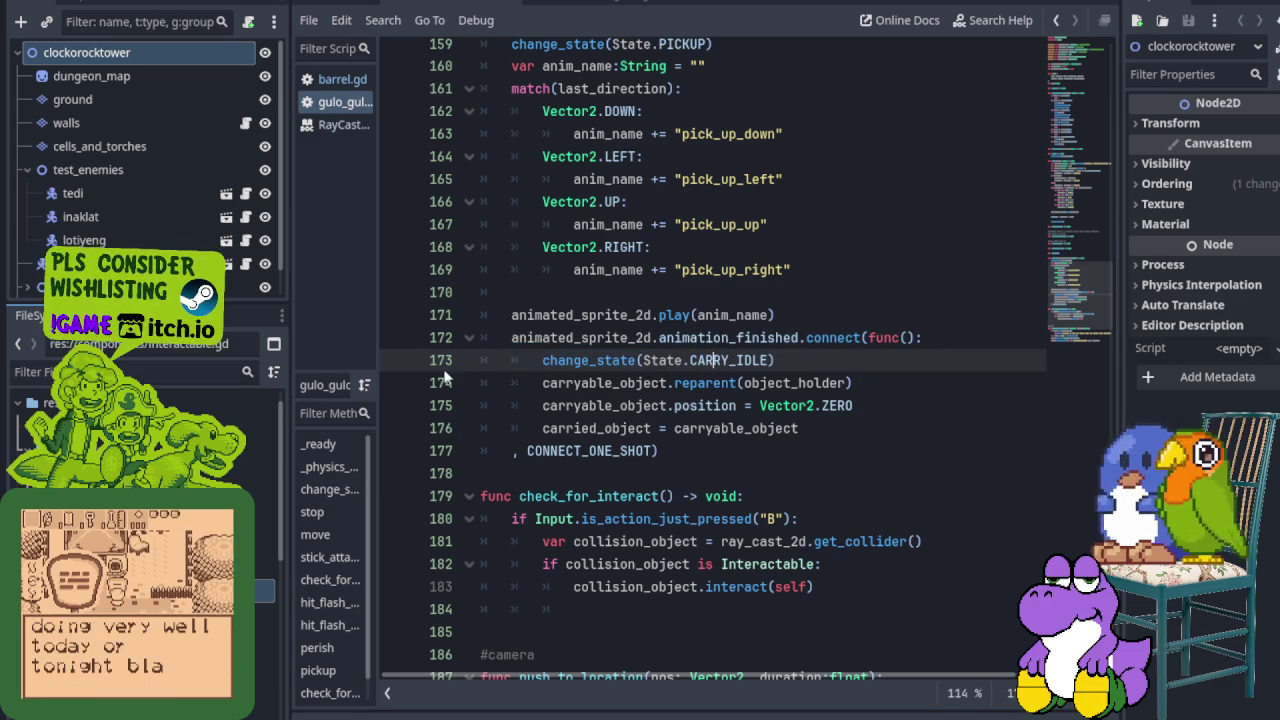
left_click(432, 380)
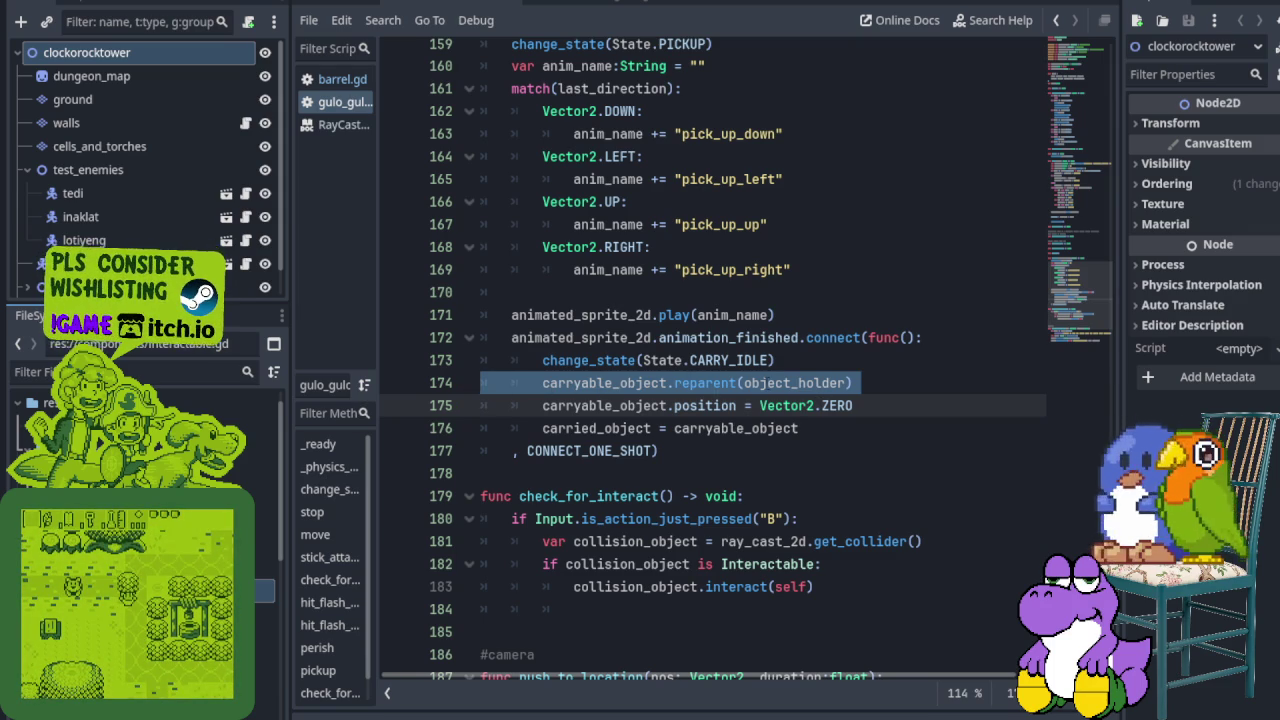
left_click(442, 314)
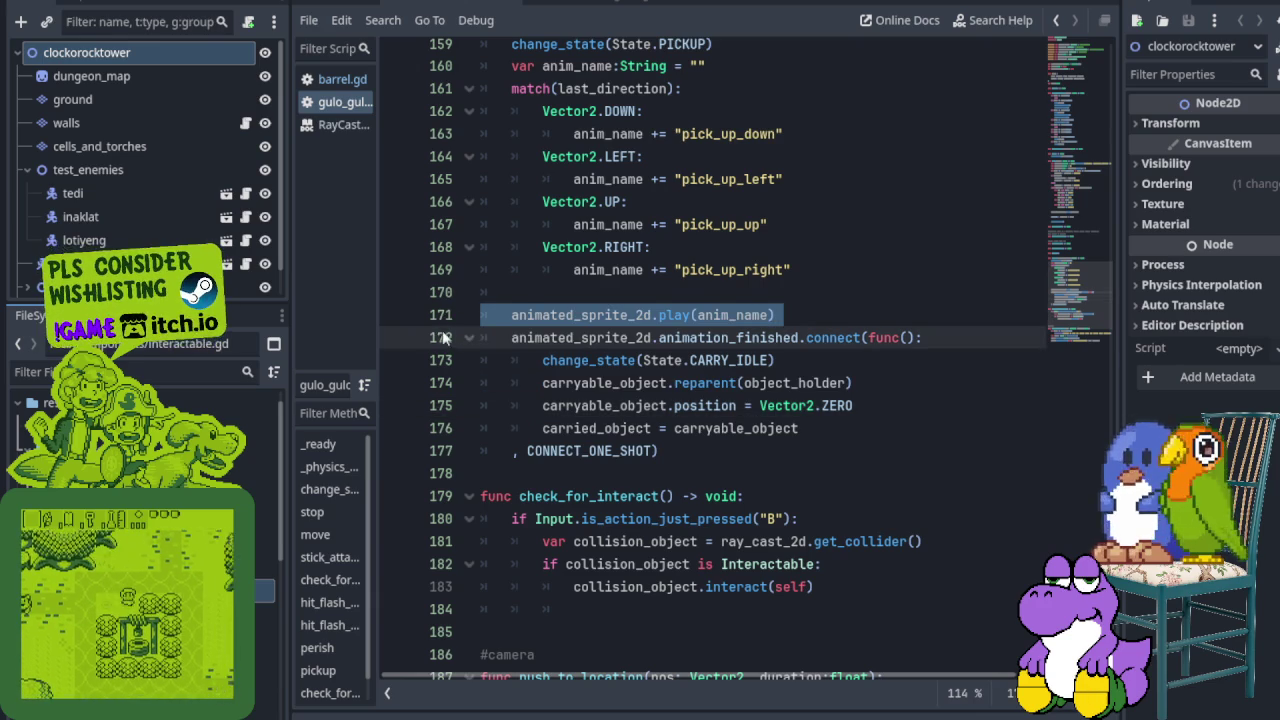
left_click(442, 333)
left_click(437, 318)
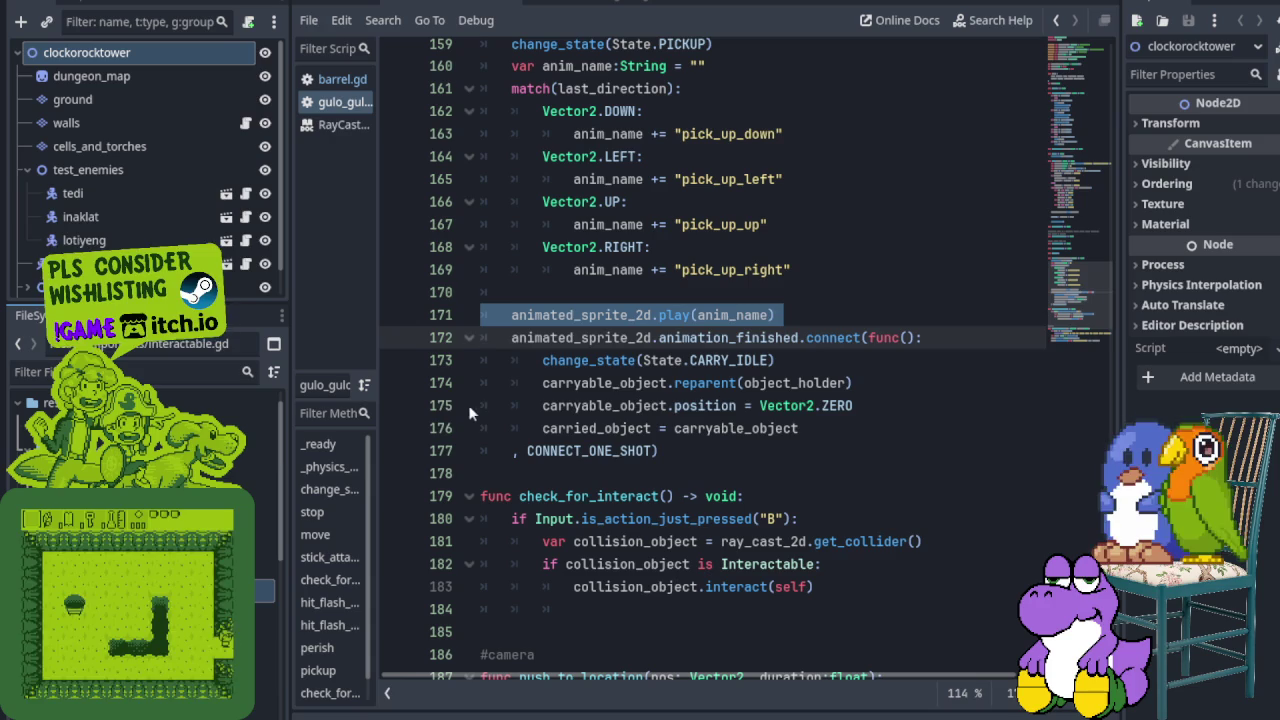
left_click(437, 405)
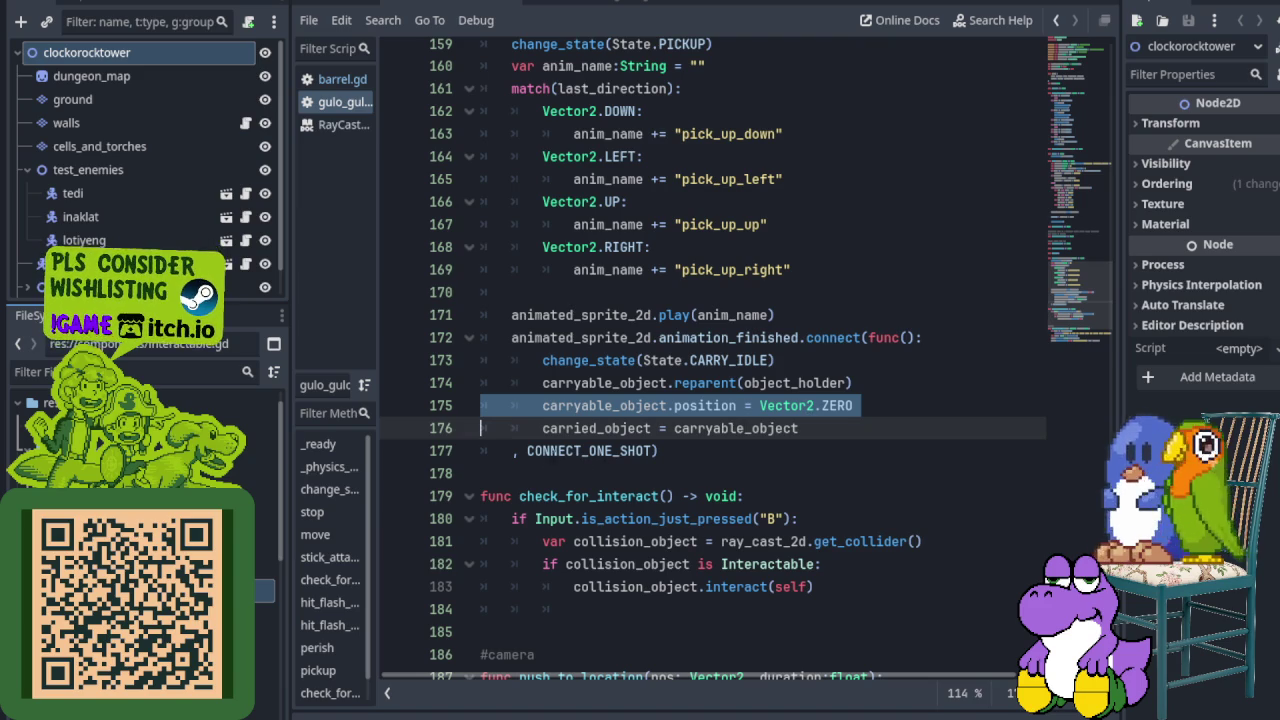
scroll(715, 360, "down", 1)
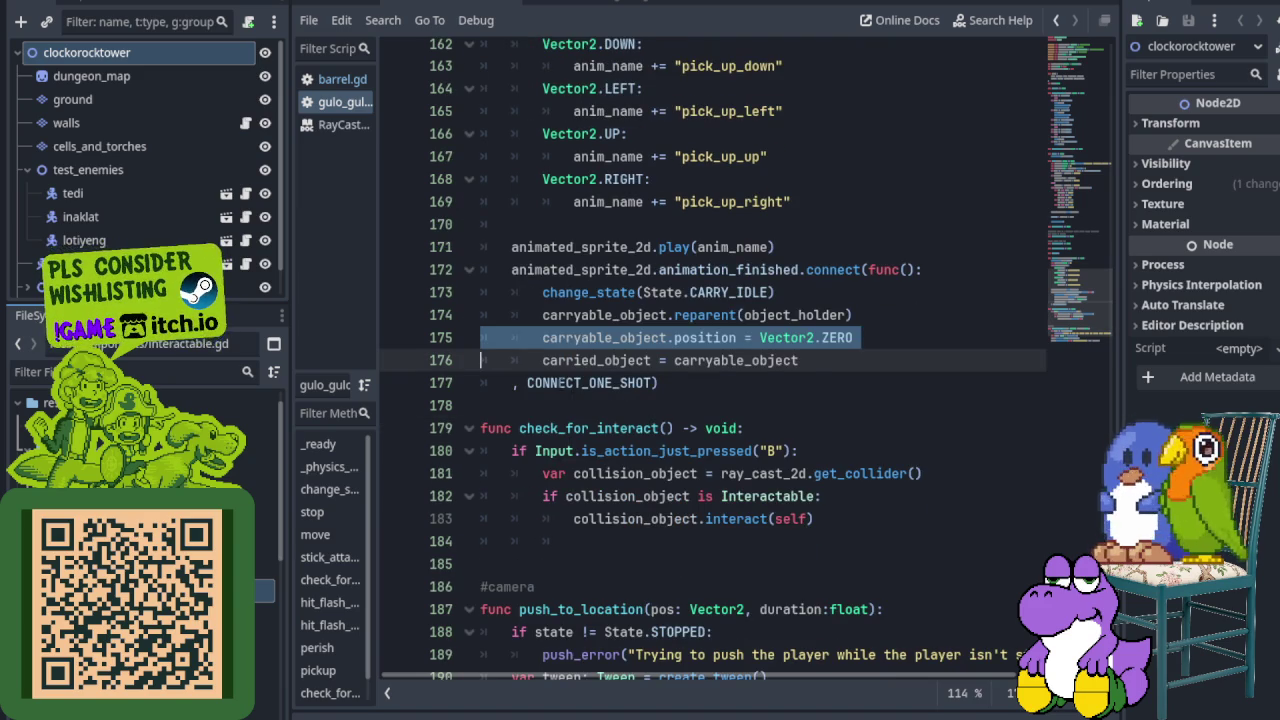
left_click(557, 383)
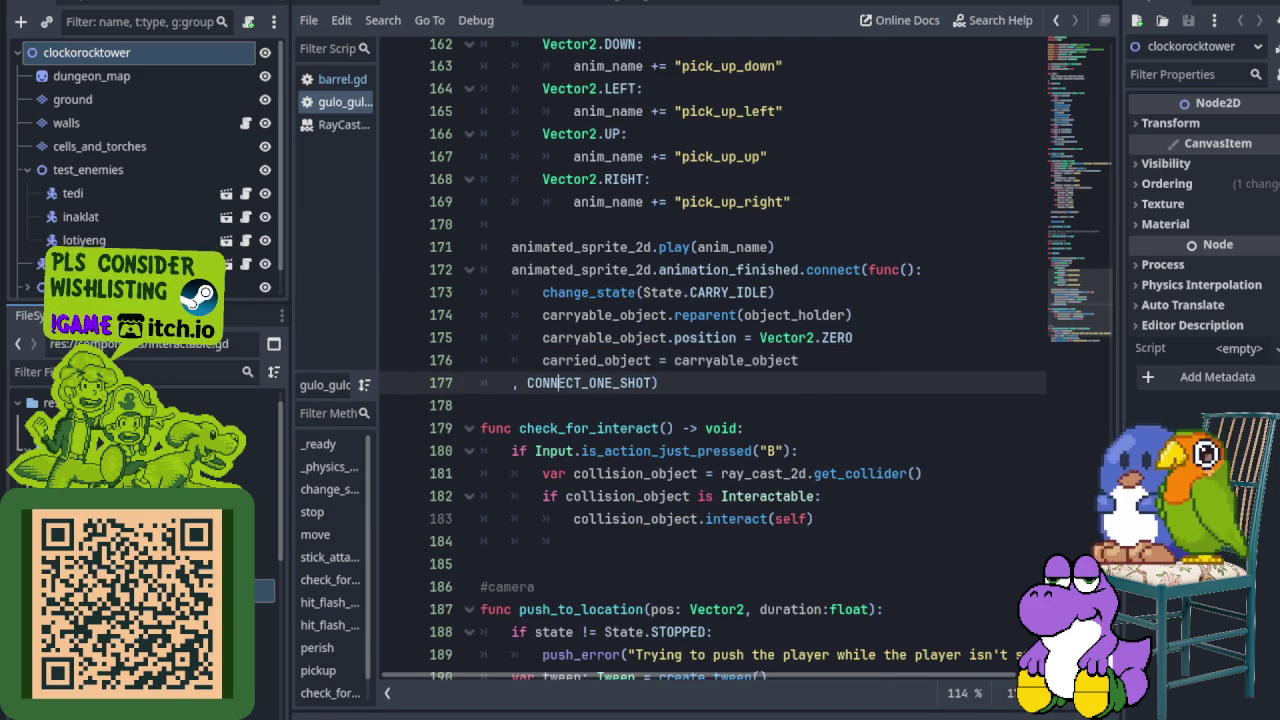
left_click(584, 384, "ctrl")
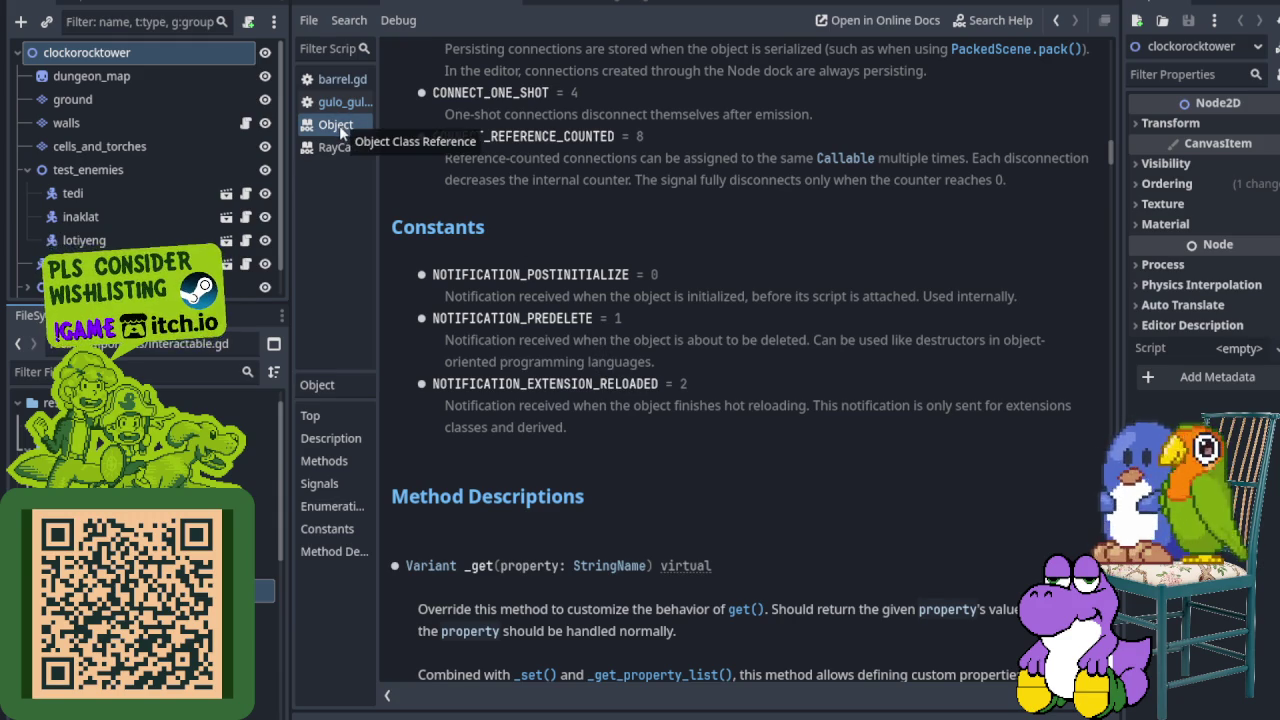
Step: Close the Object and RayCast2D class reference tabs from their right-click menus
right_click(339, 125)
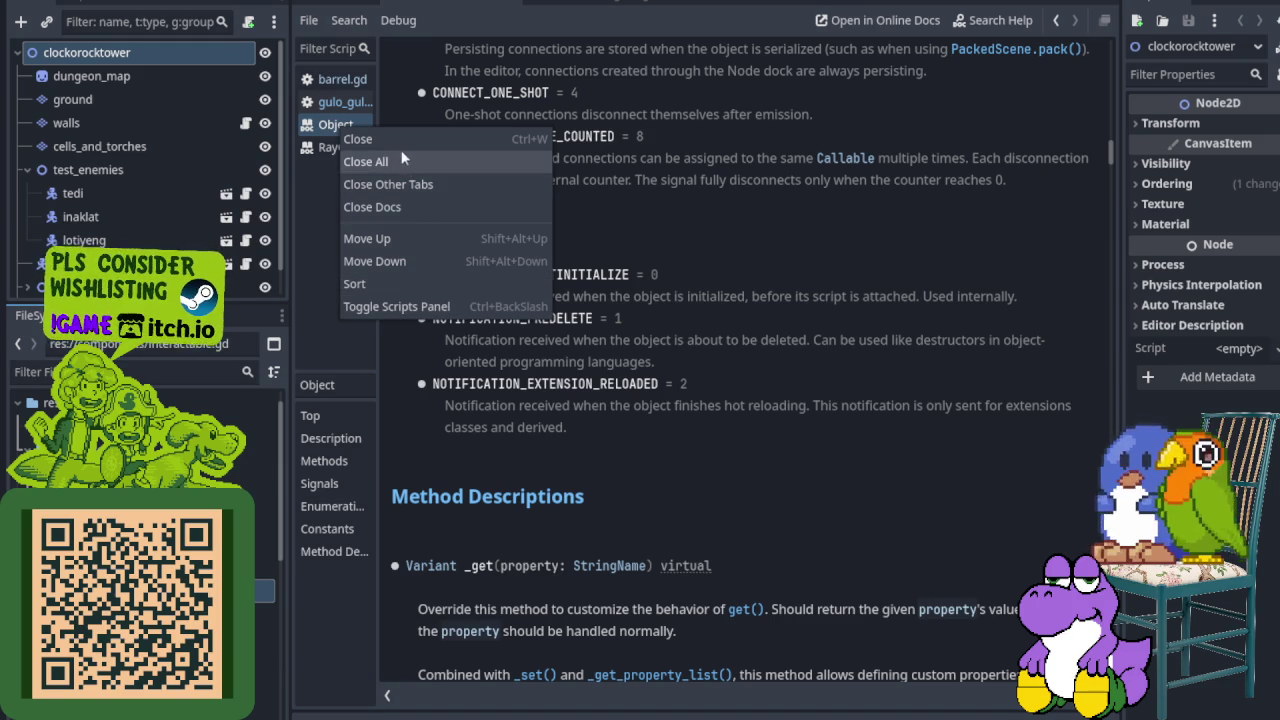
left_click(390, 140)
right_click(339, 127)
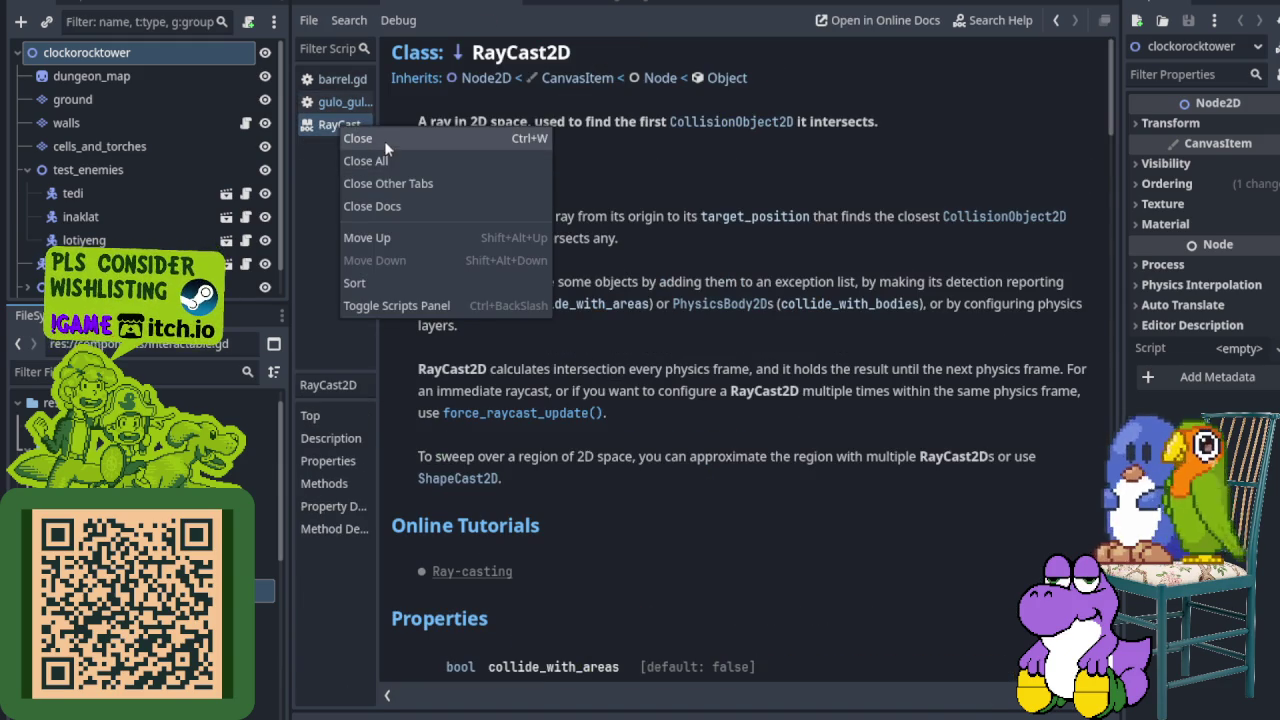
left_click(387, 140)
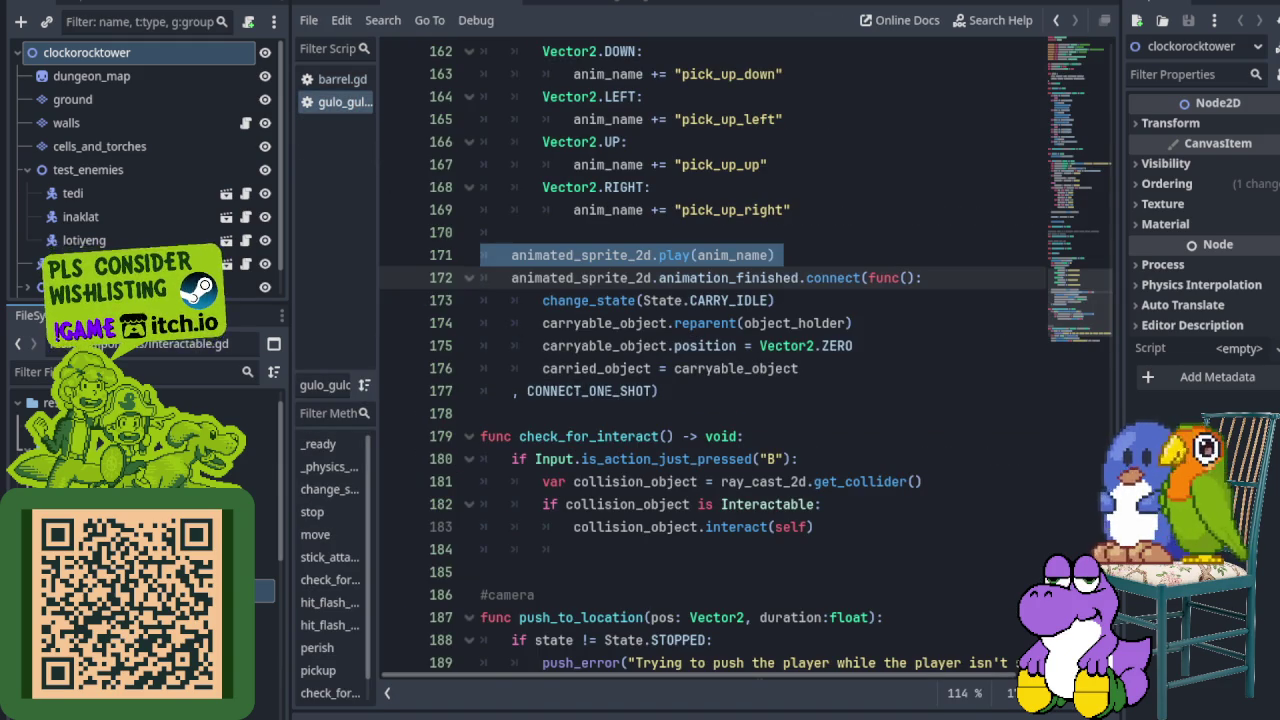
Step: Review check_for_interact(): the "B" press check, raycast collider and Interactable type test
scroll(444, 326, "down", 2)
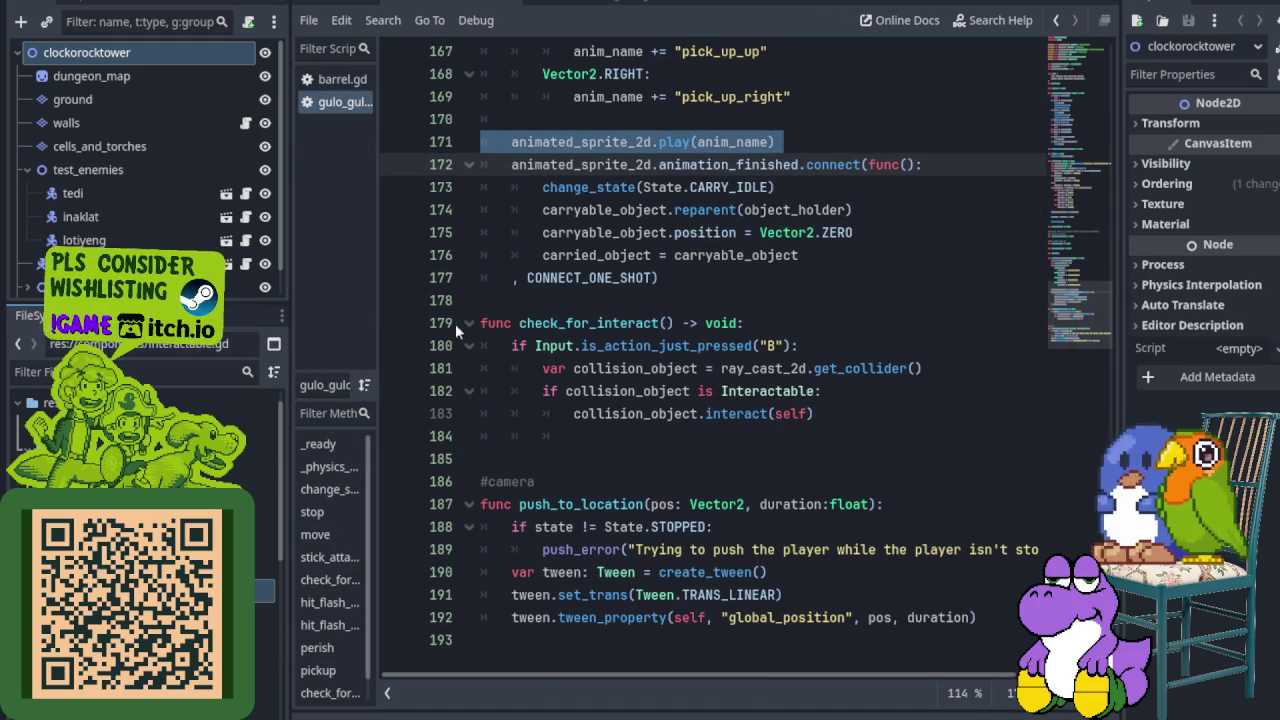
left_click(444, 323)
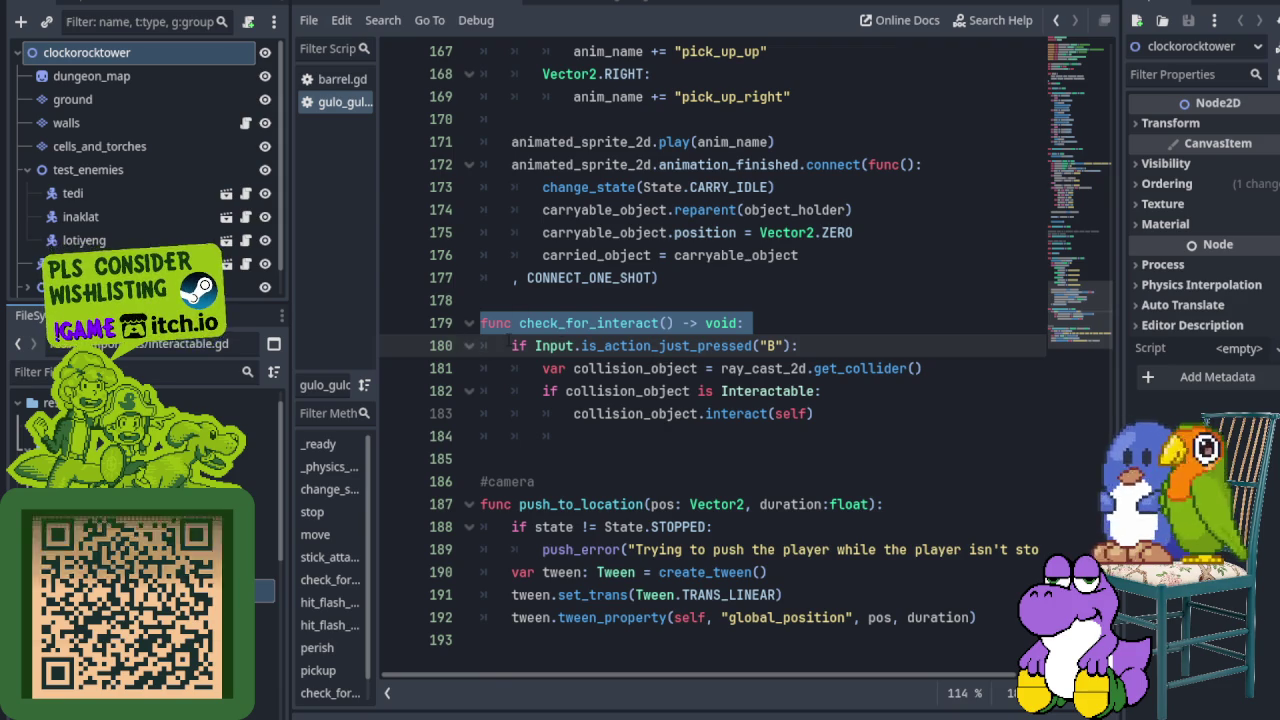
left_click(437, 345)
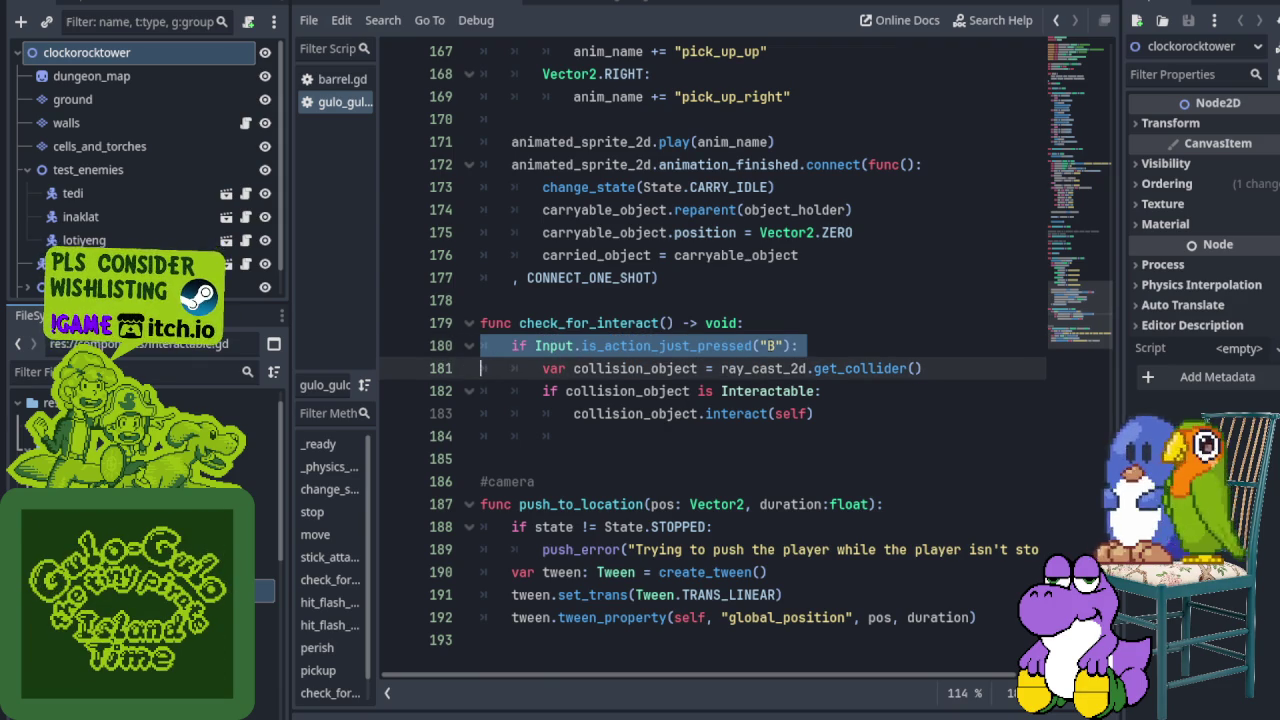
left_click(767, 345)
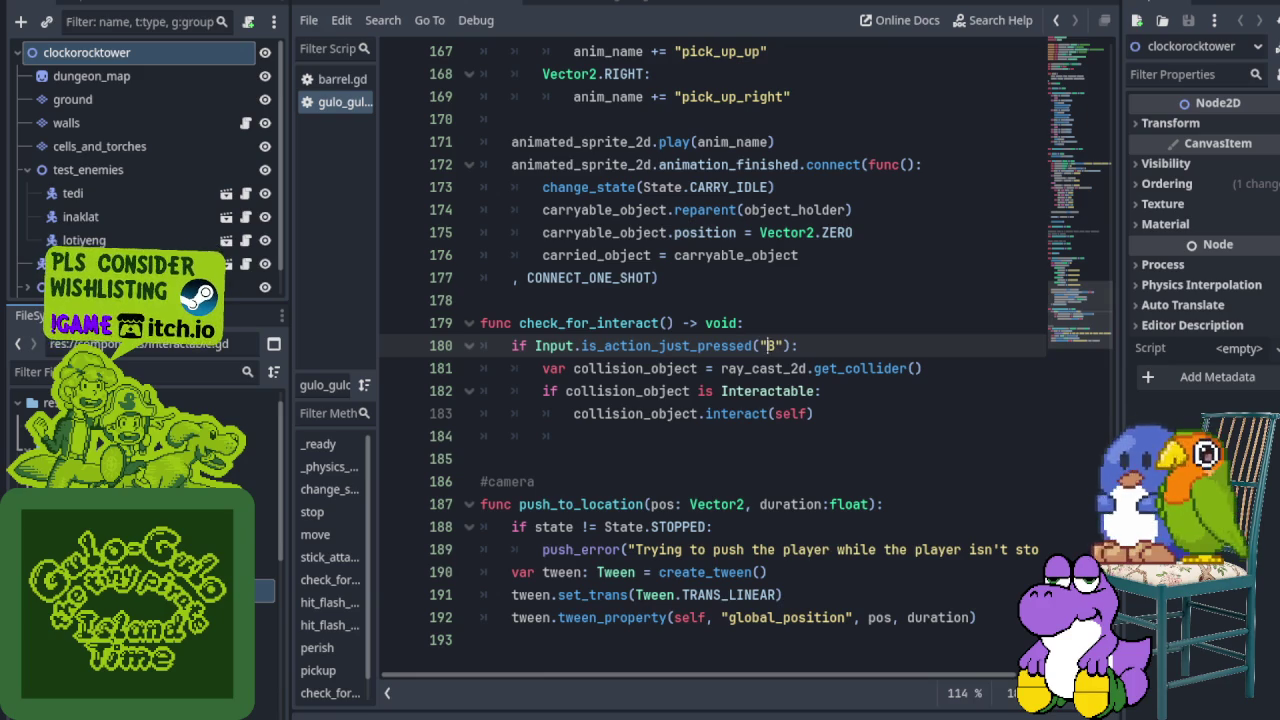
left_click(458, 367)
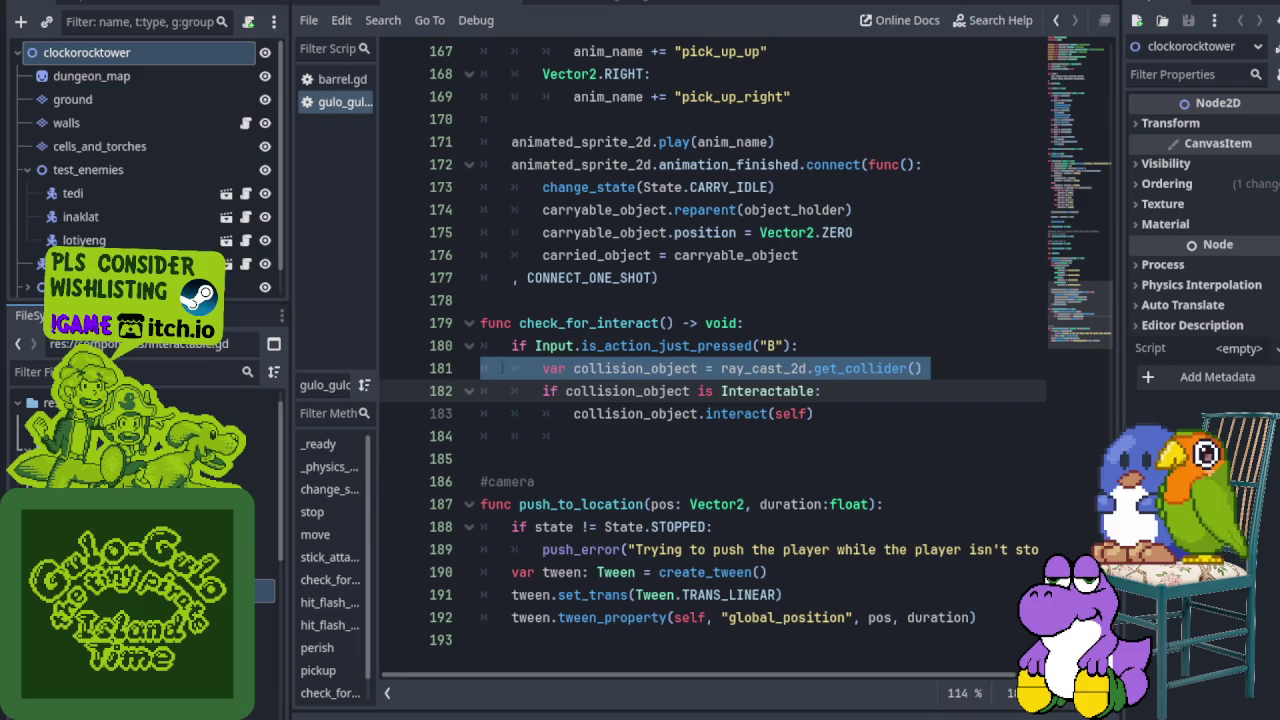
left_click(437, 347)
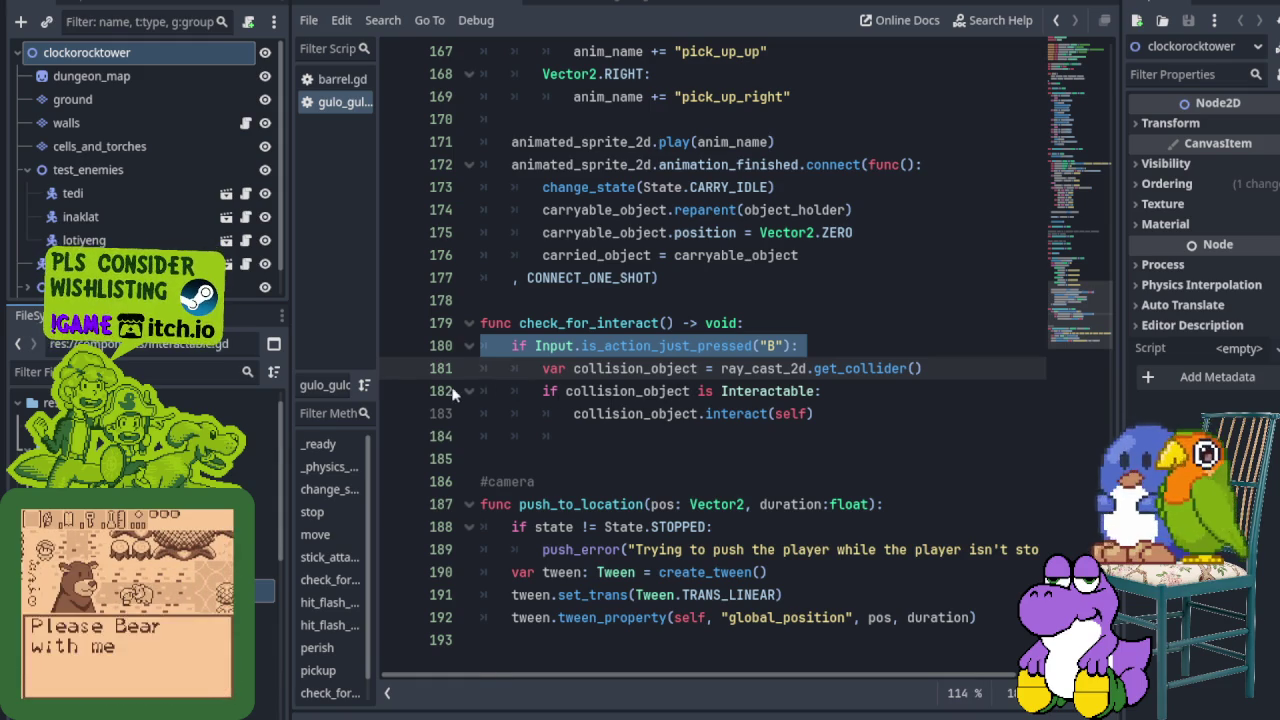
left_click(752, 391)
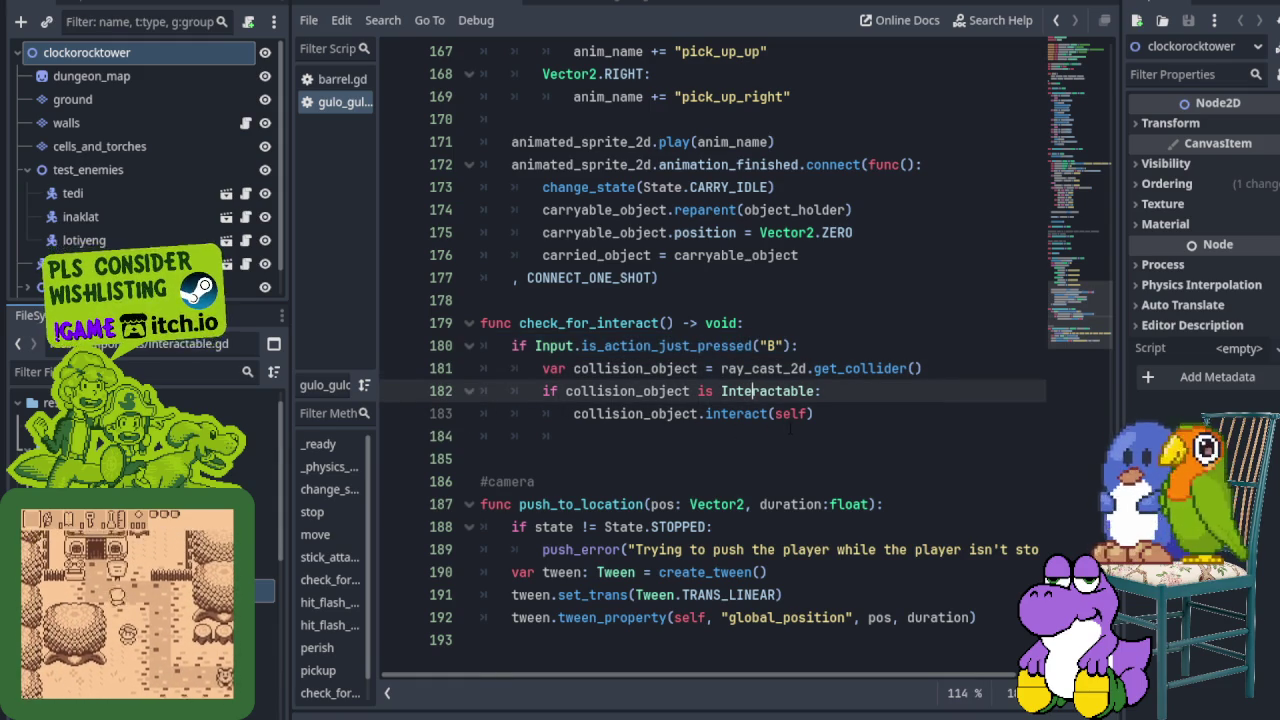
Step: Inspect push_to_location() and the Interactable check, then switch to barrel.gd
left_click(440, 505)
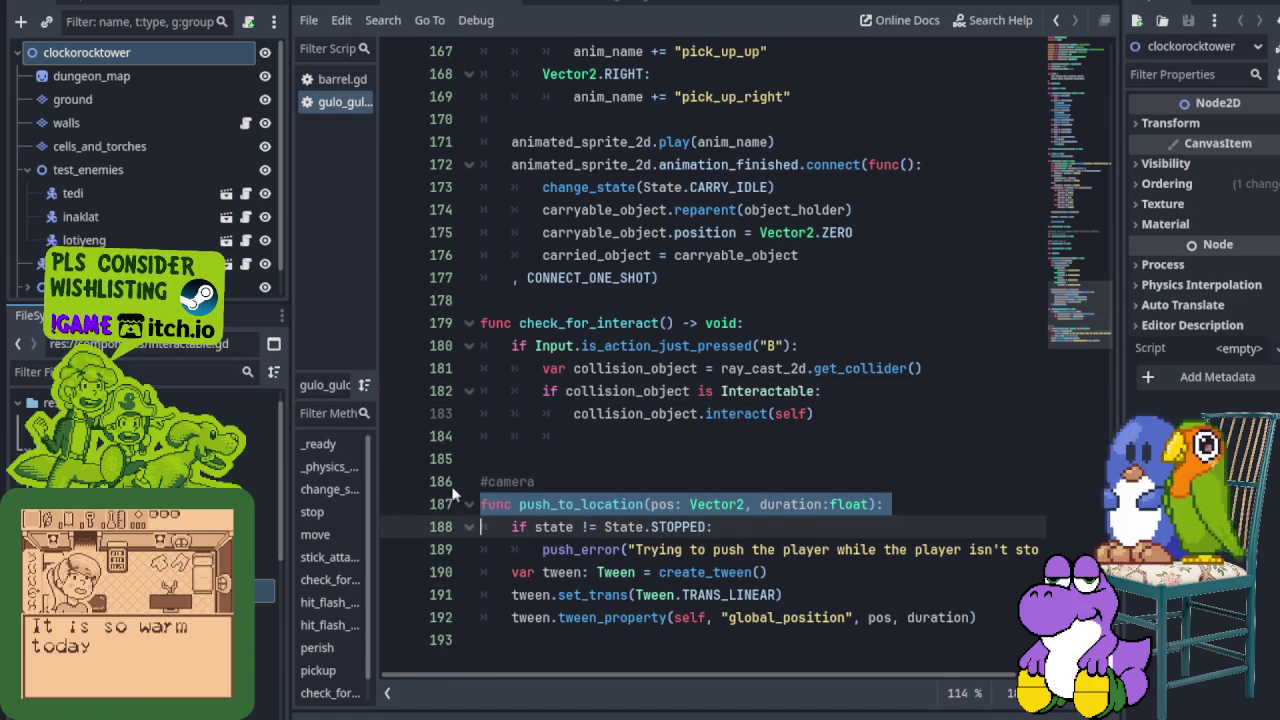
left_click(445, 392)
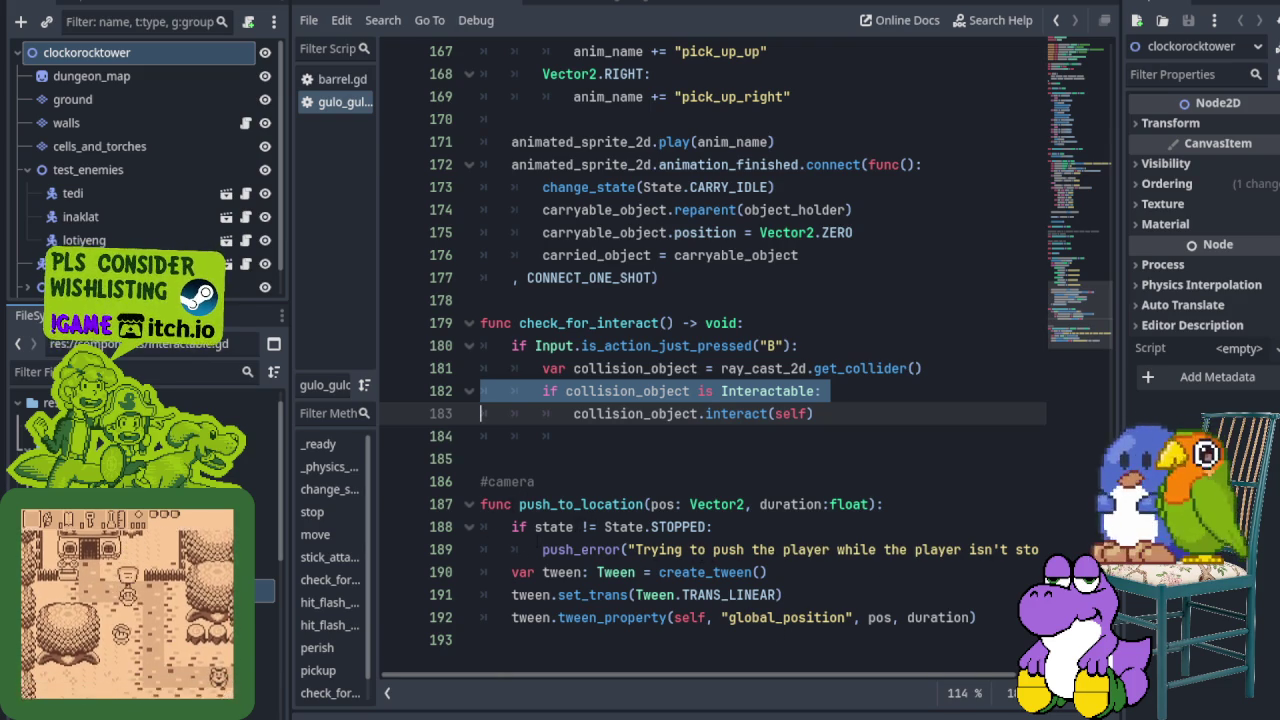
scroll(537, 540, "up", 3)
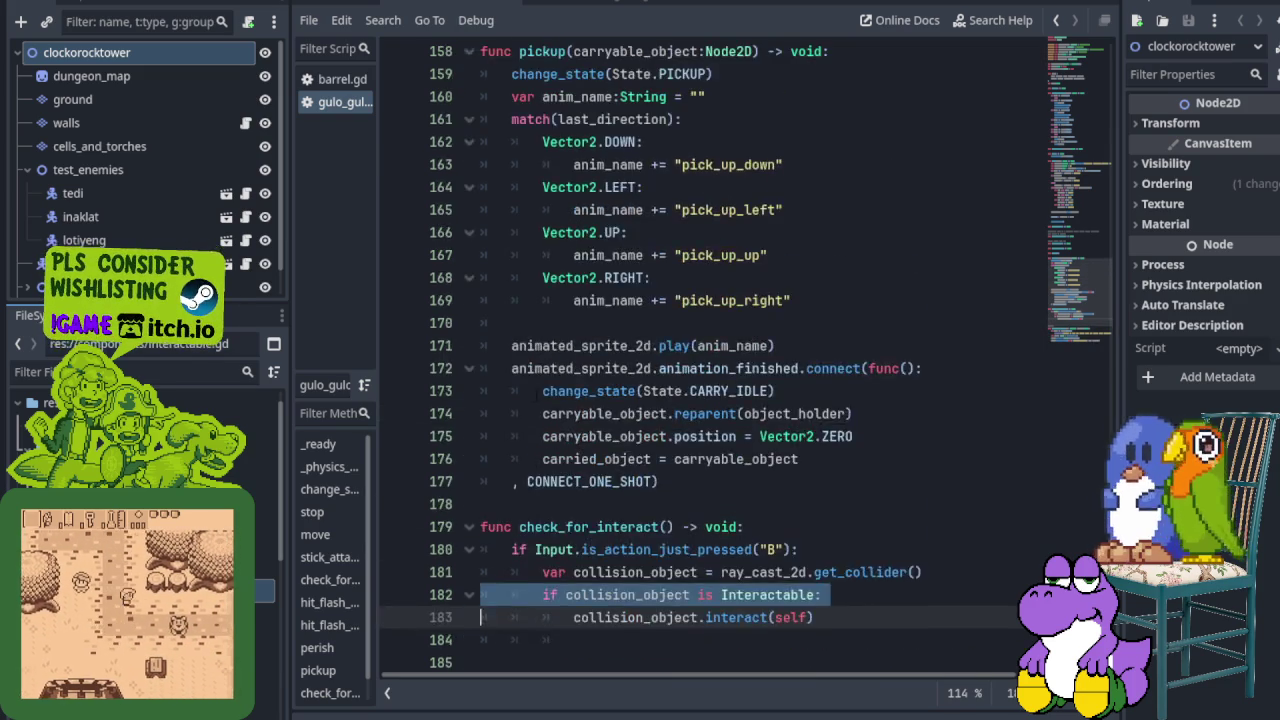
scroll(416, 176, "up", 6)
left_click(342, 79)
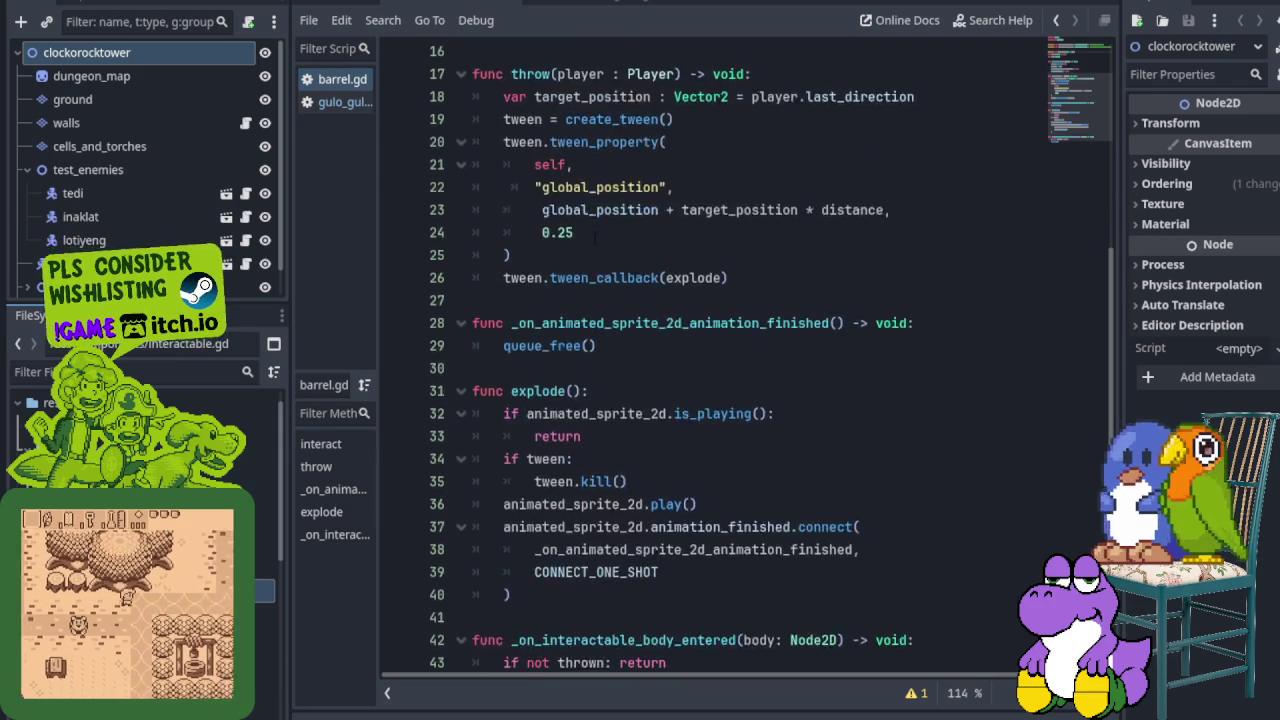
scroll(595, 232, "up", 5)
left_click(557, 119)
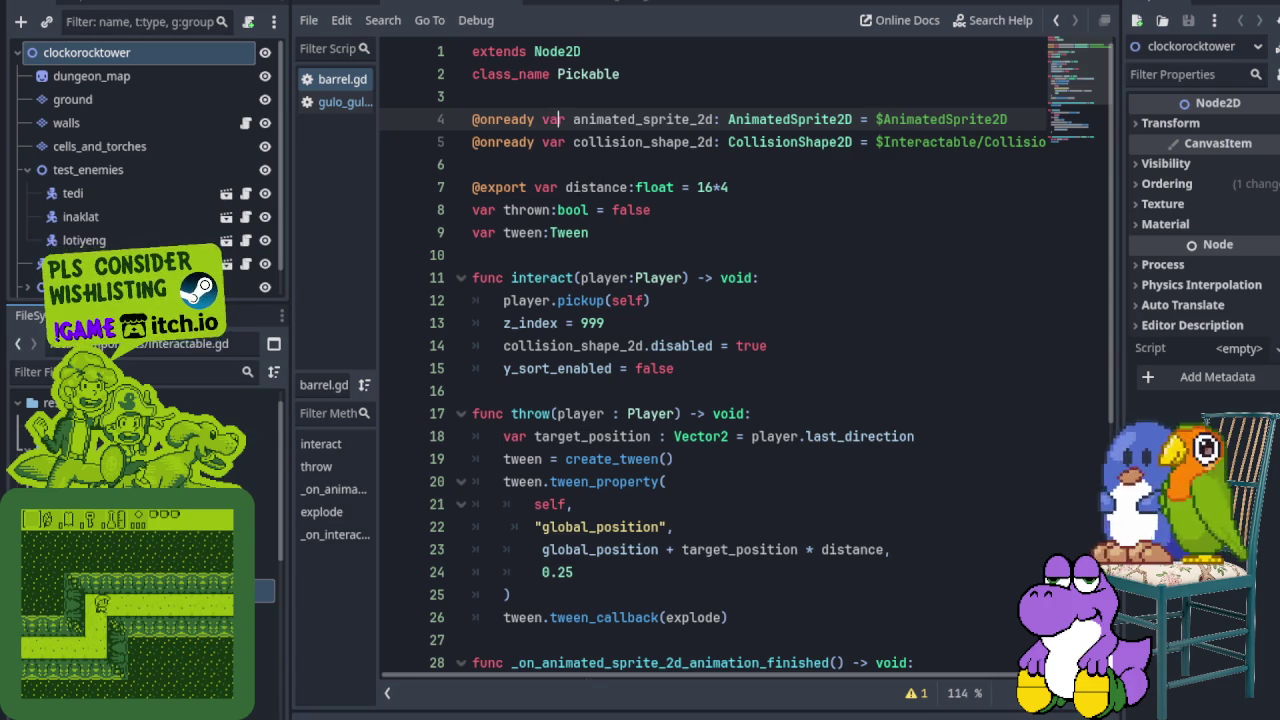
left_click(438, 188)
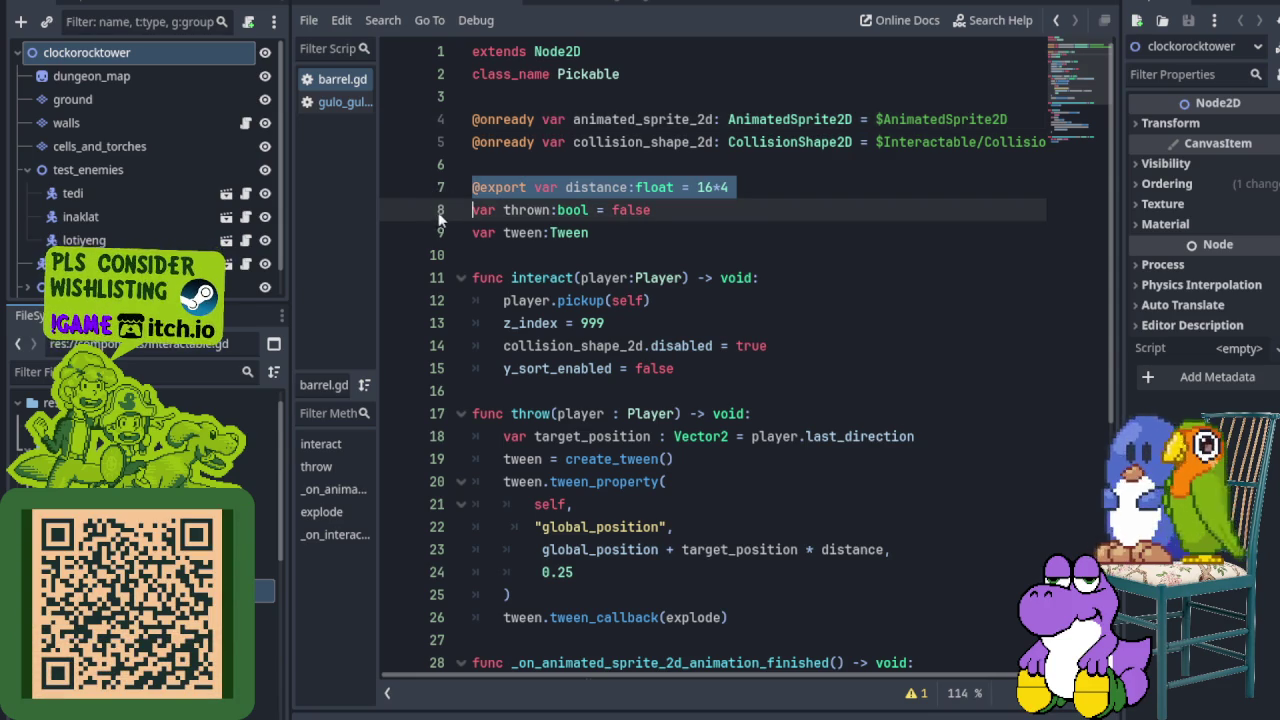
left_click(438, 212)
left_click(442, 232)
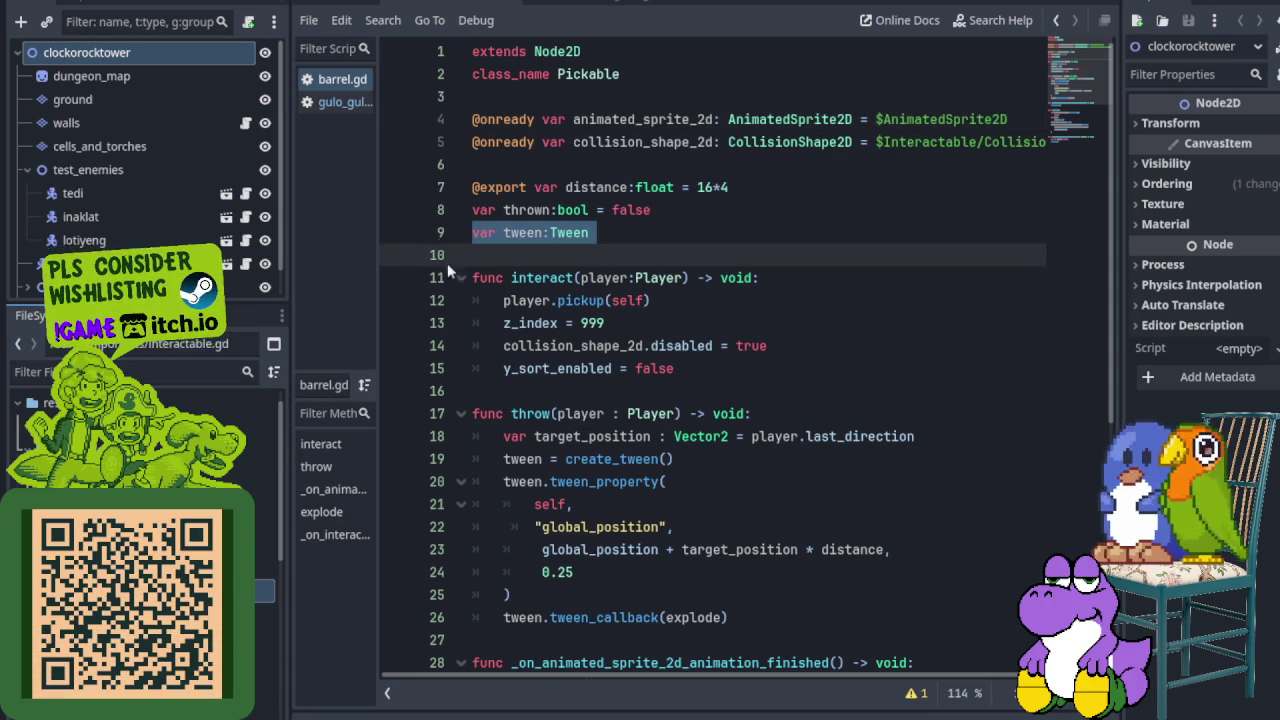
left_click(438, 282)
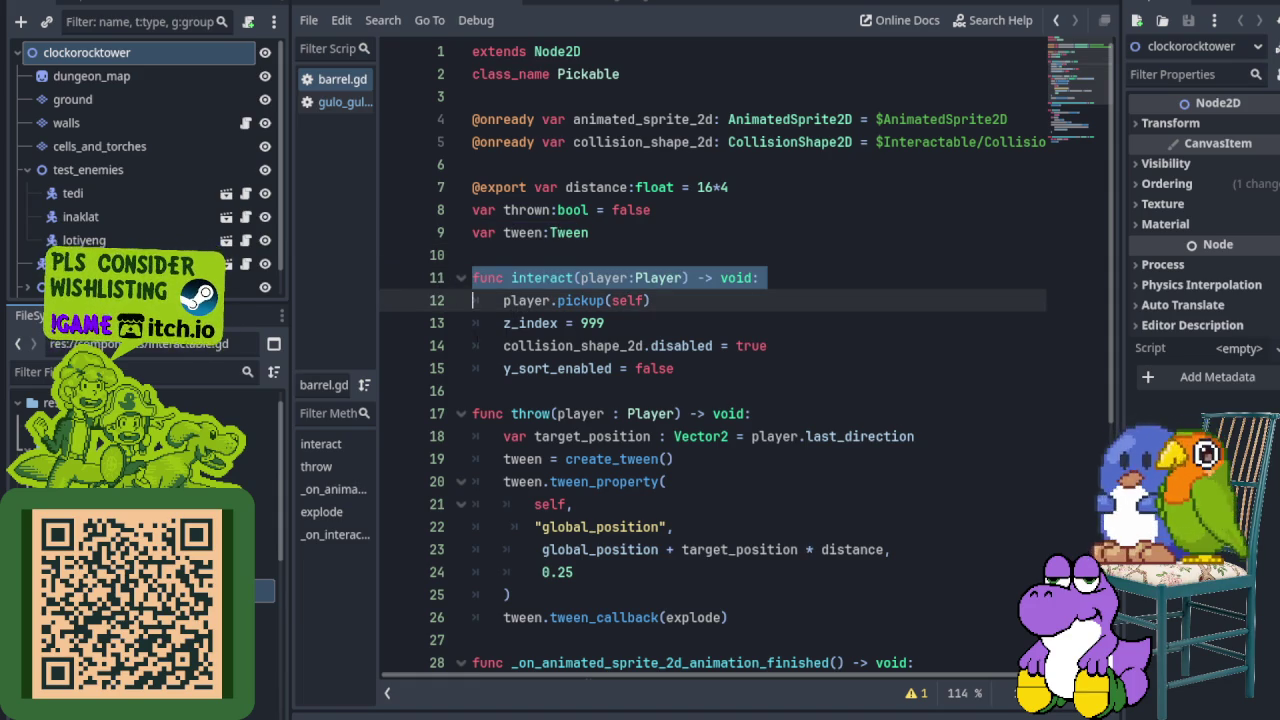
left_click(452, 326)
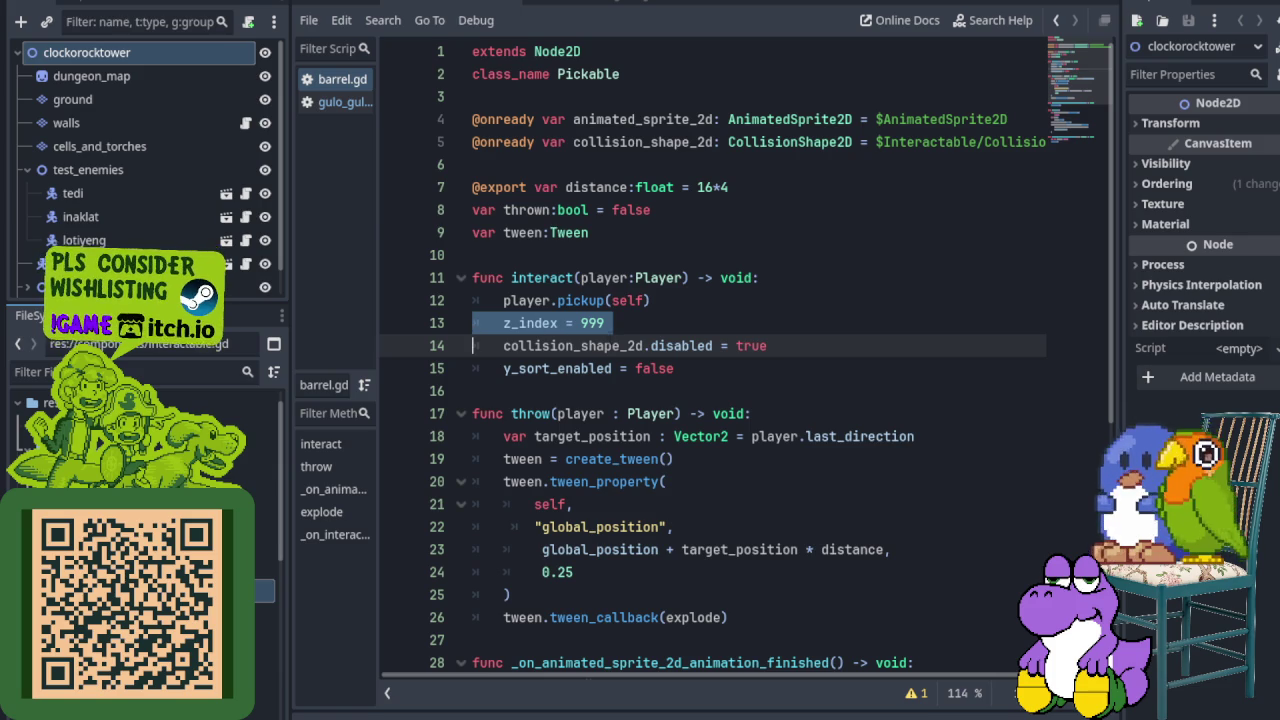
left_click(445, 349)
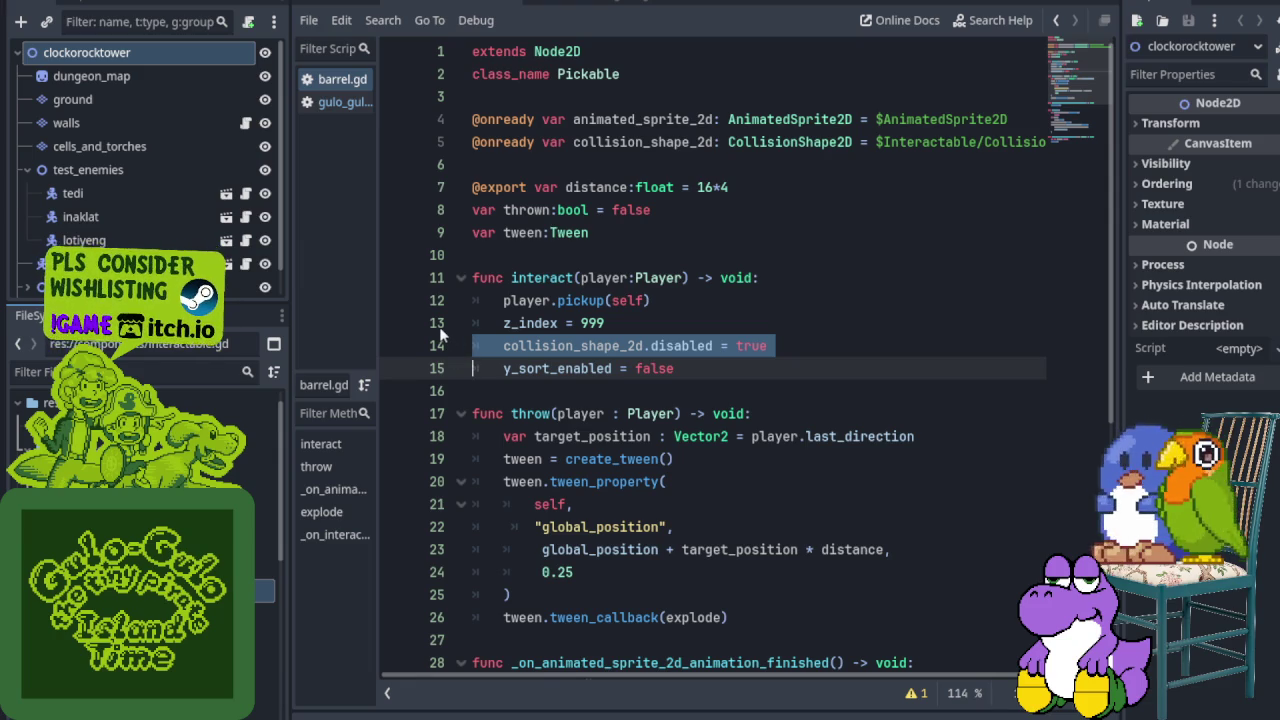
left_click(440, 333)
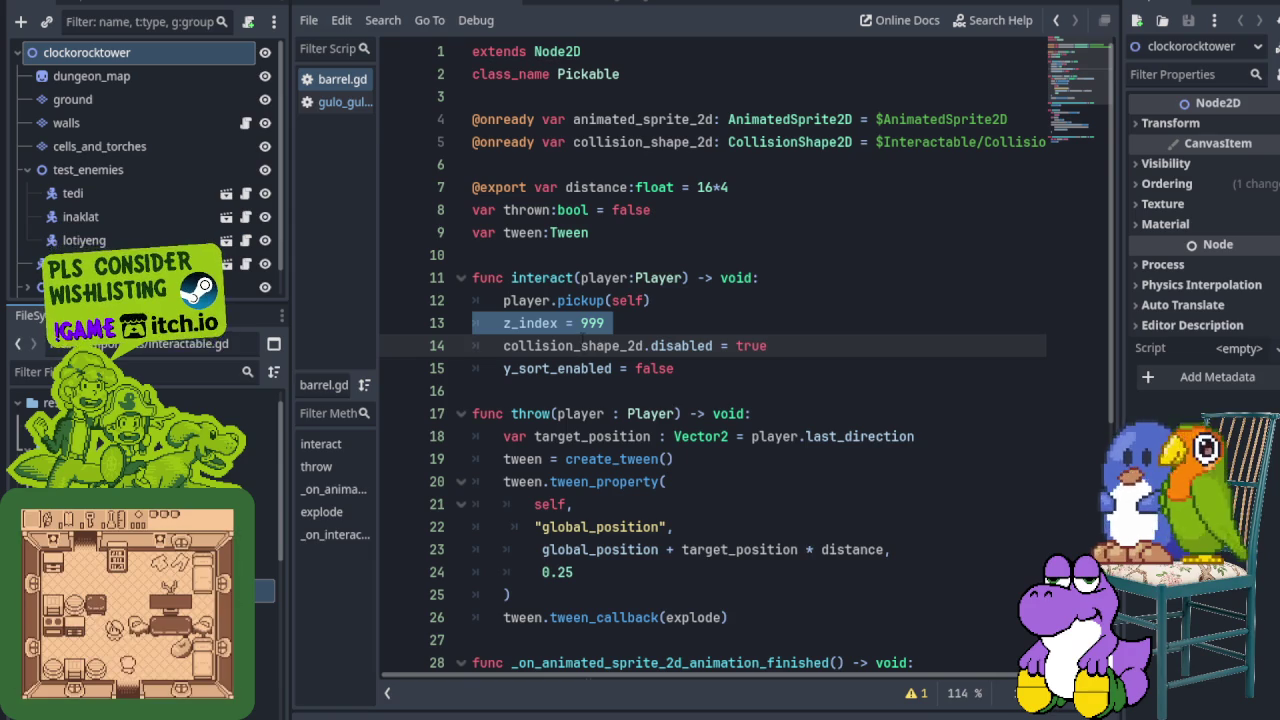
left_click(445, 348)
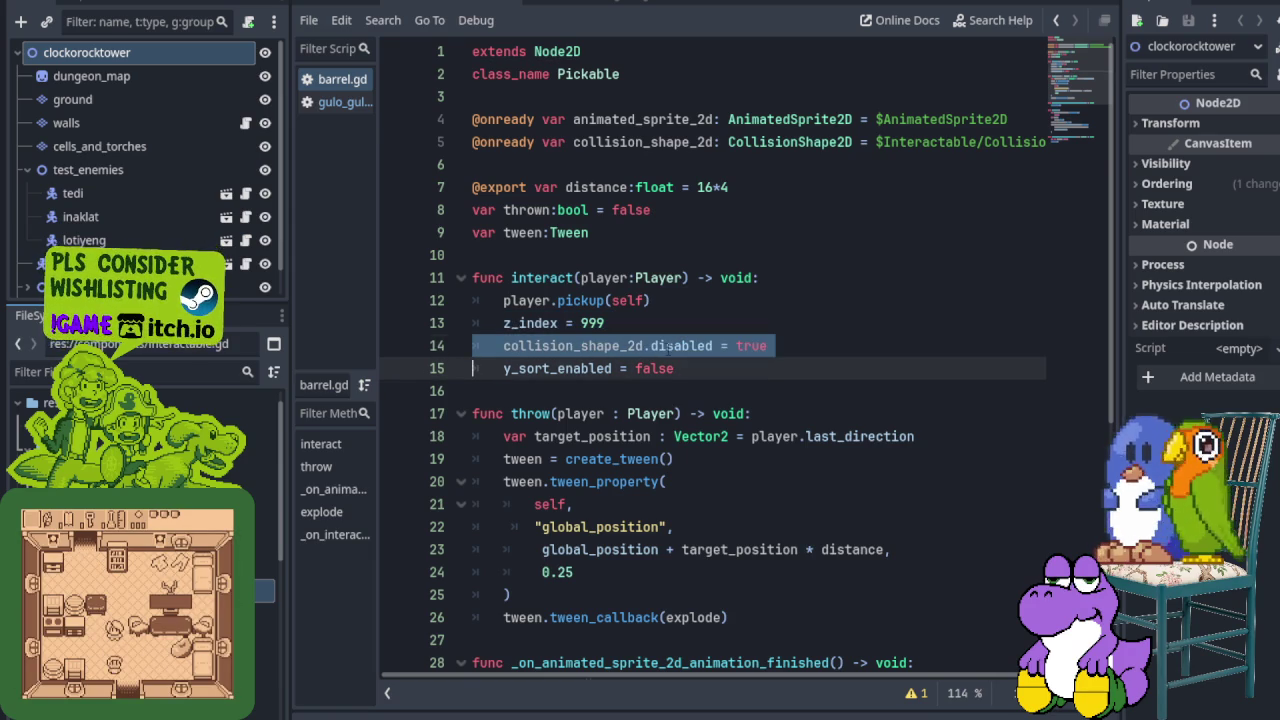
left_click(767, 345)
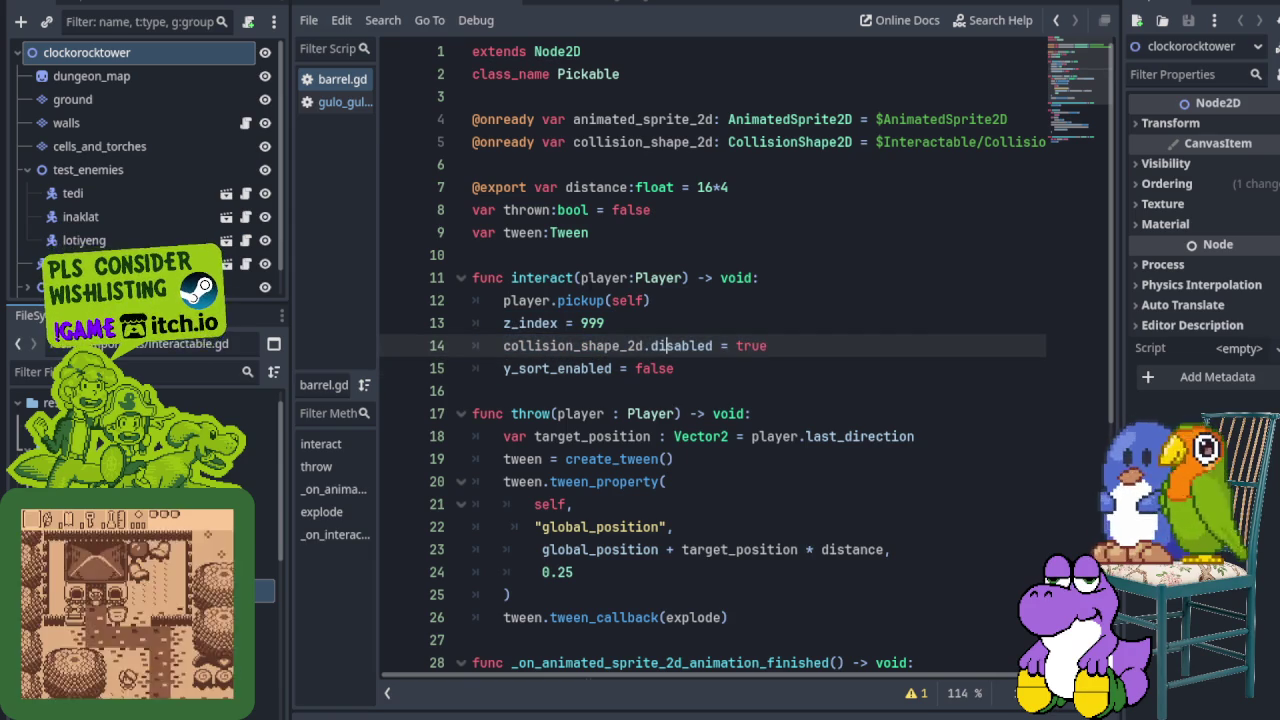
left_click(437, 346)
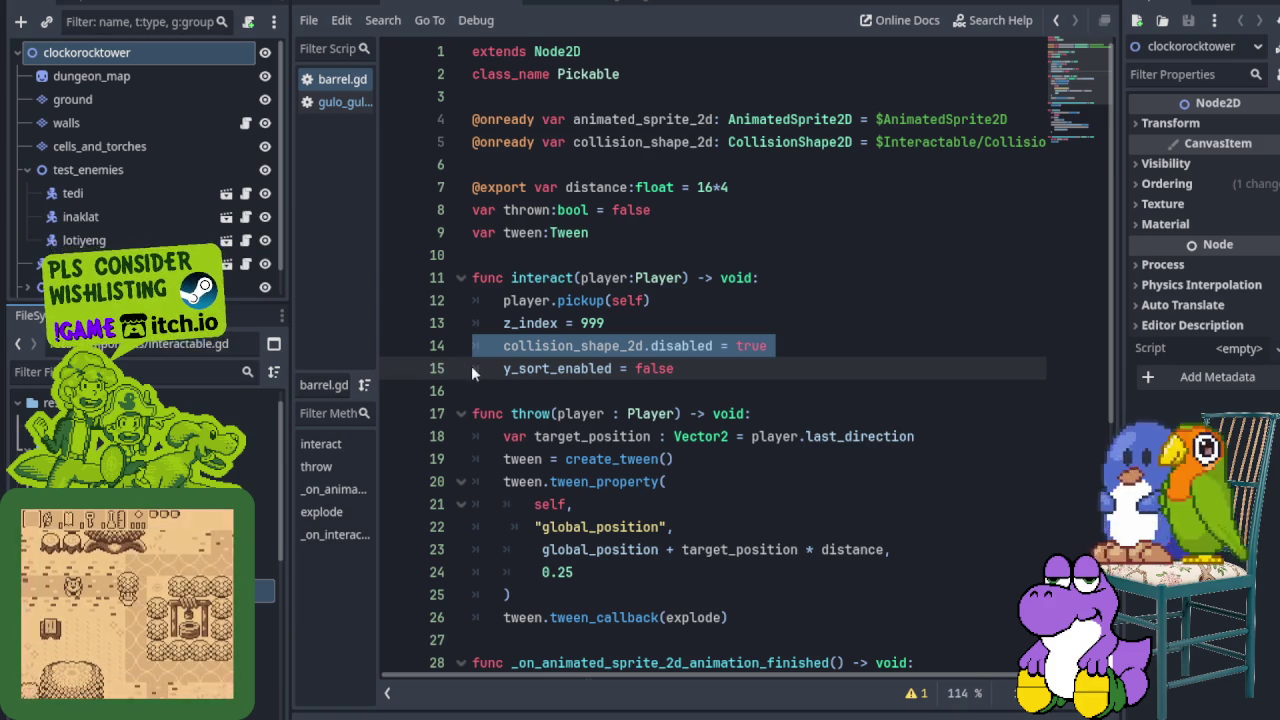
key("shift+Down")
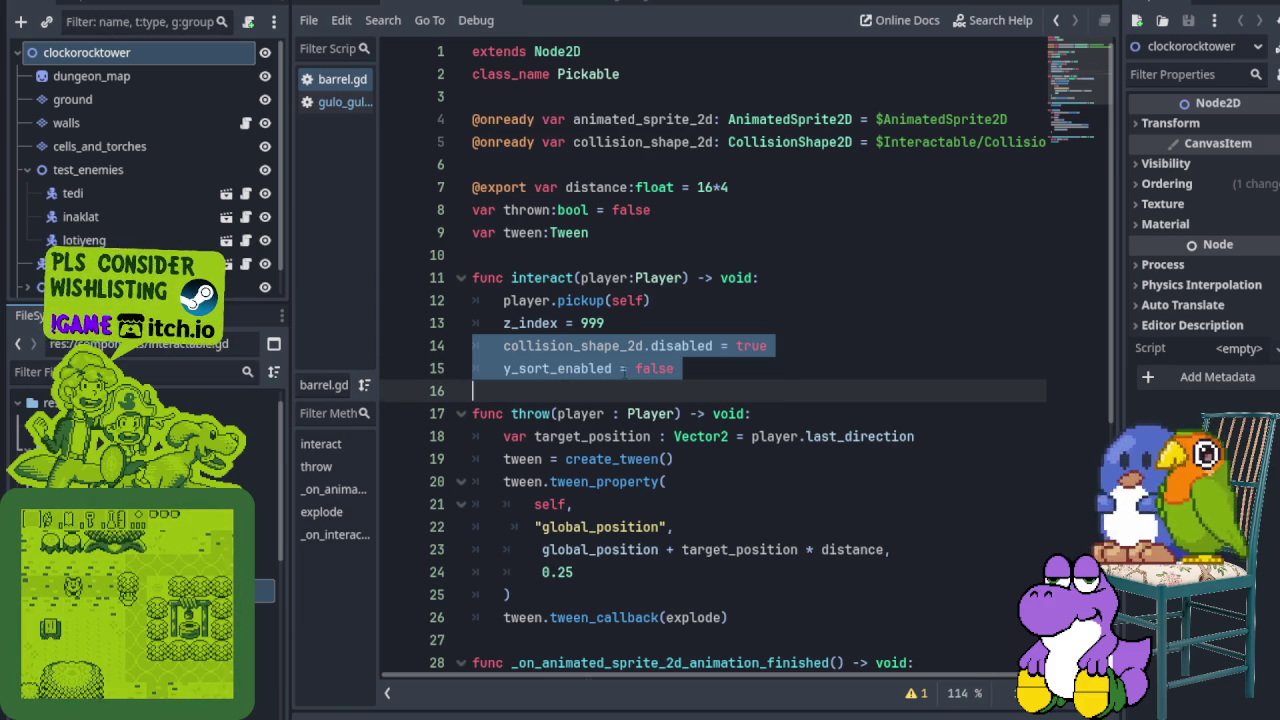
left_click(620, 369)
scroll(620, 369, "down", 2)
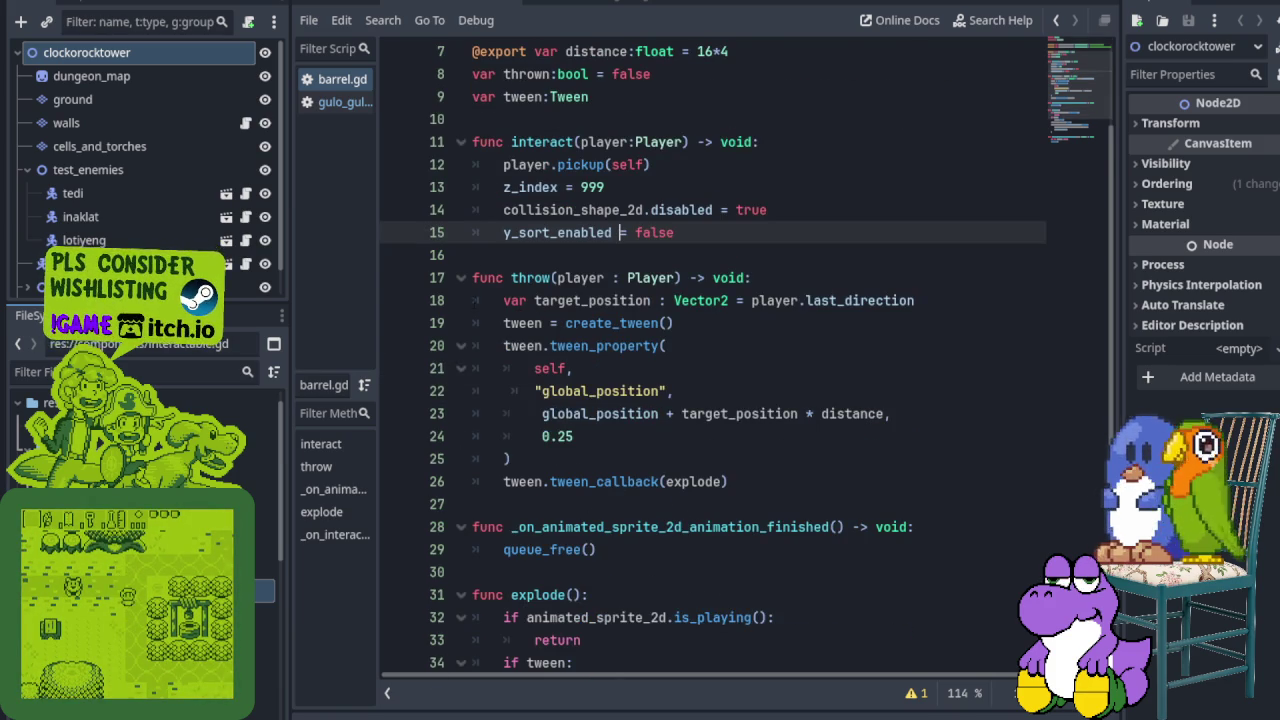
left_click(432, 278)
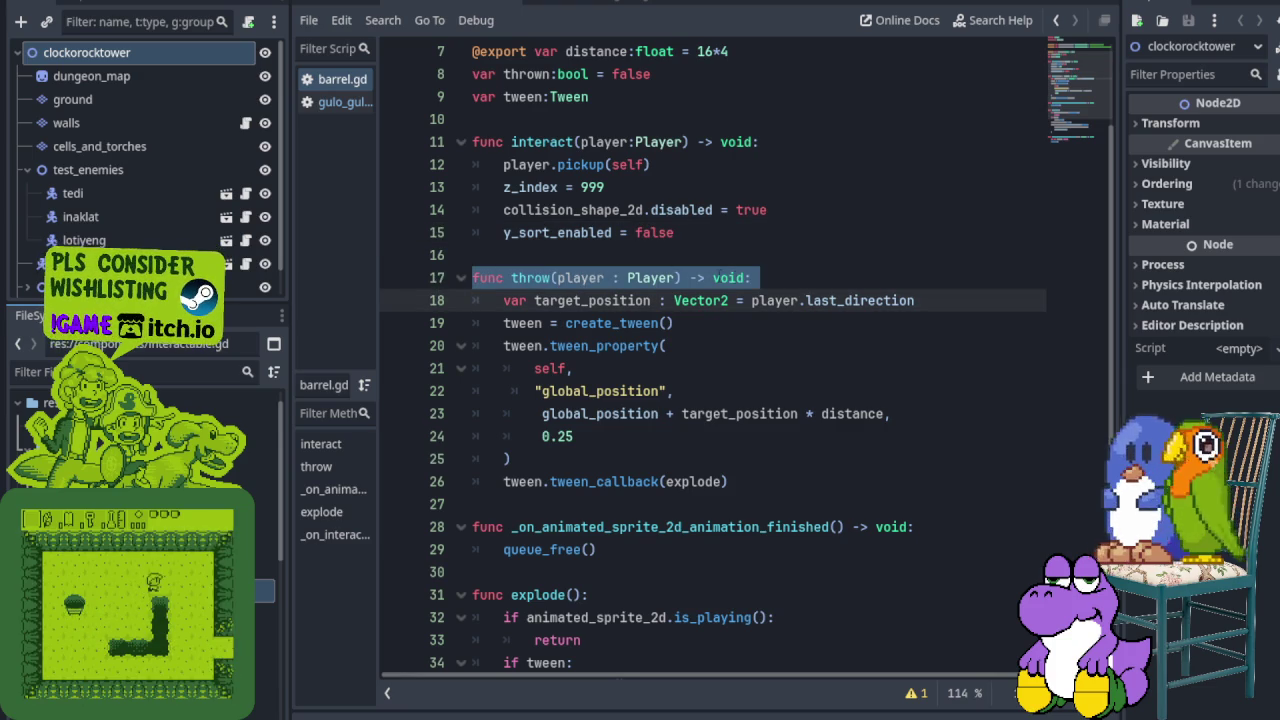
left_click(544, 300)
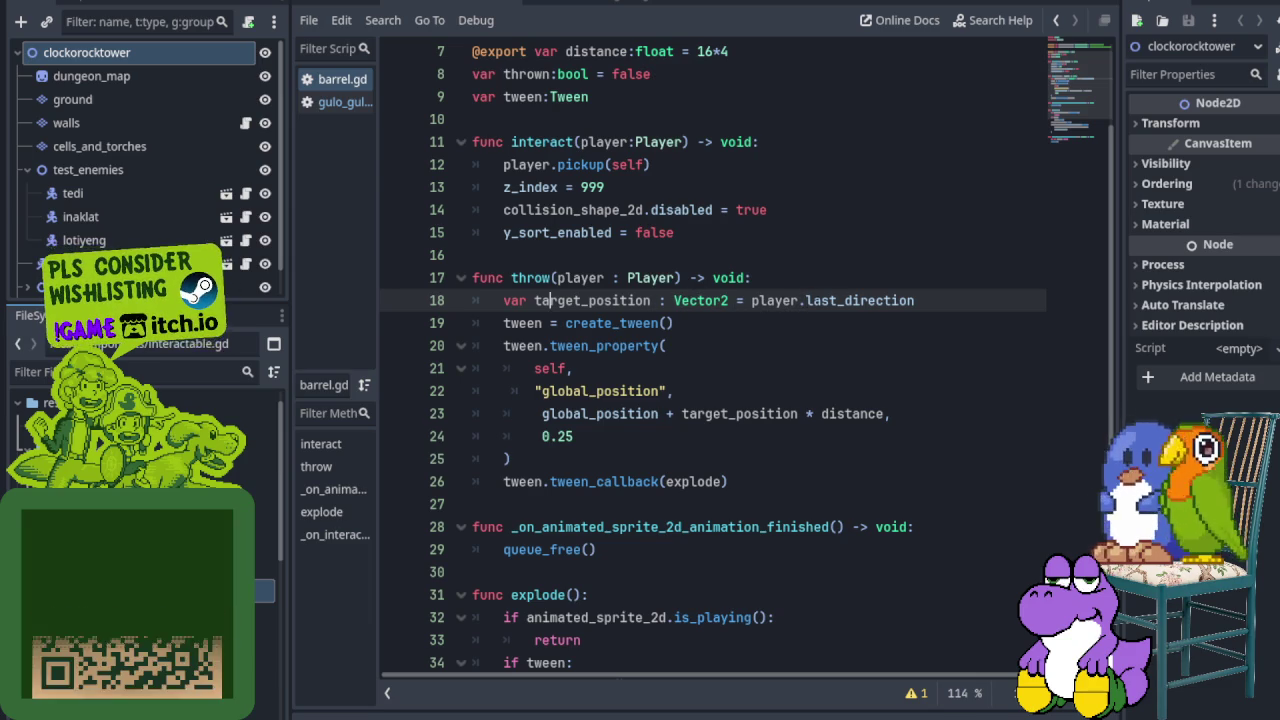
left_click(447, 322)
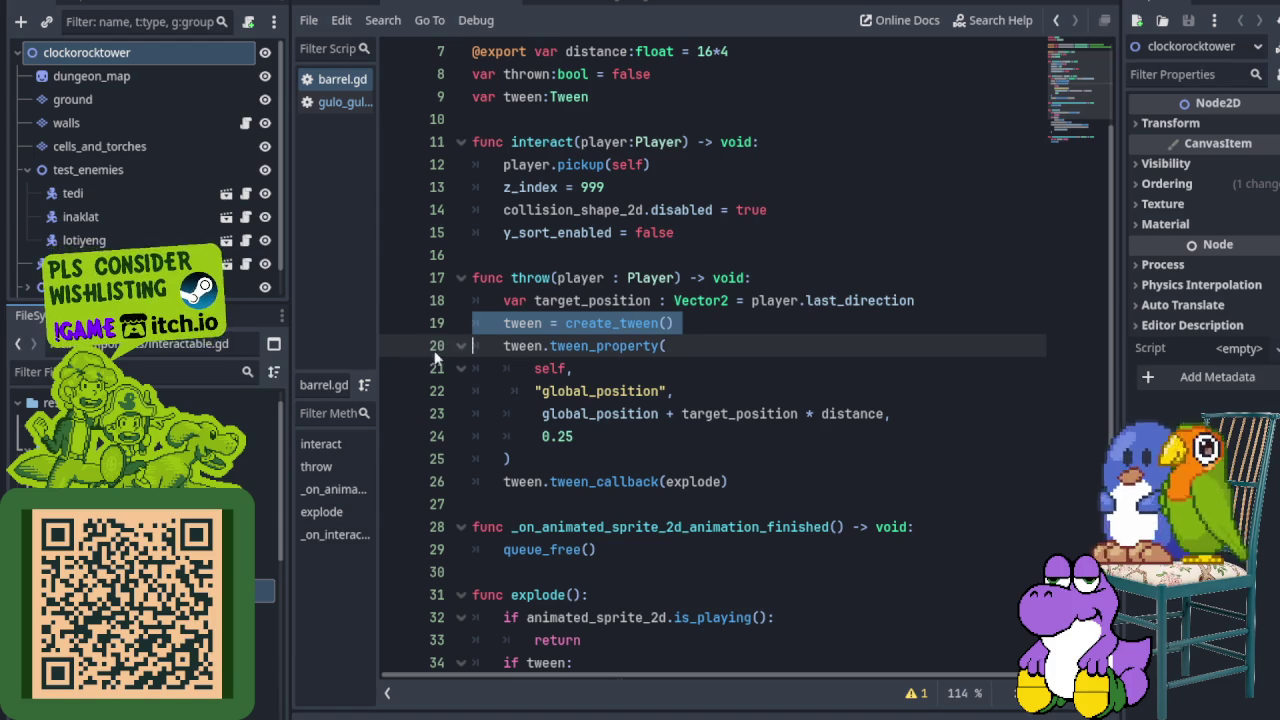
left_click(428, 350)
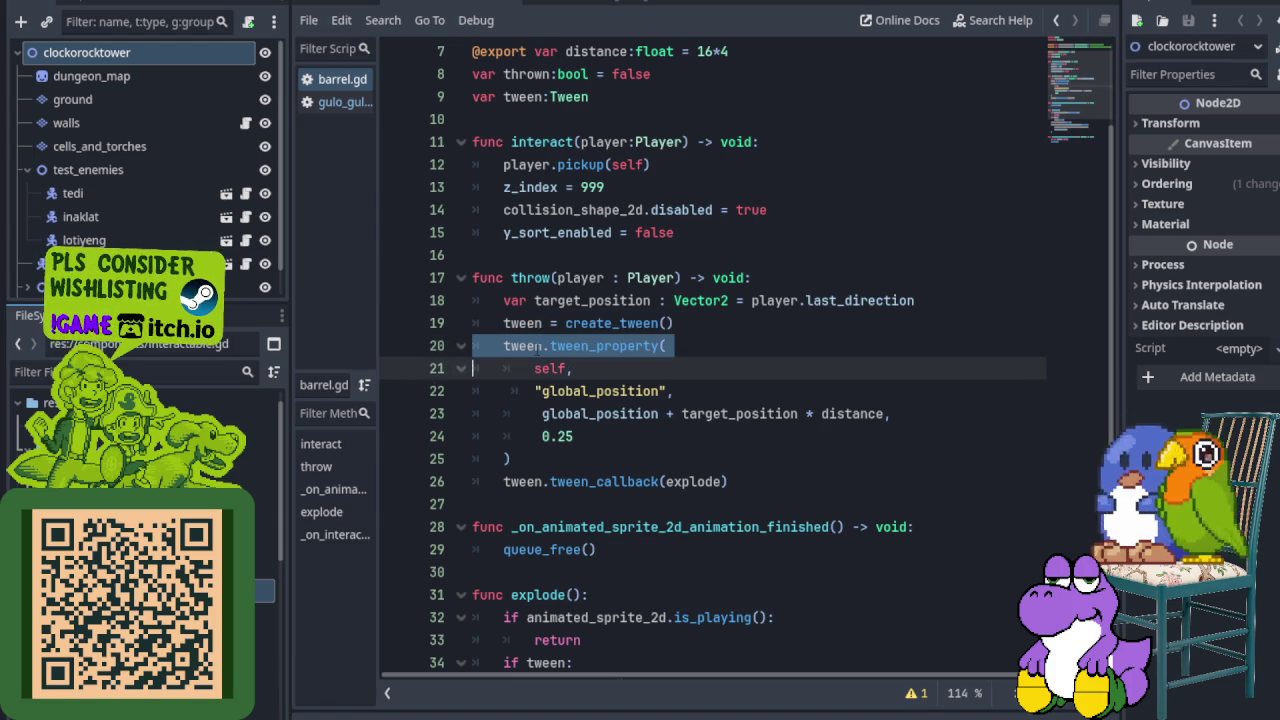
left_click(566, 391)
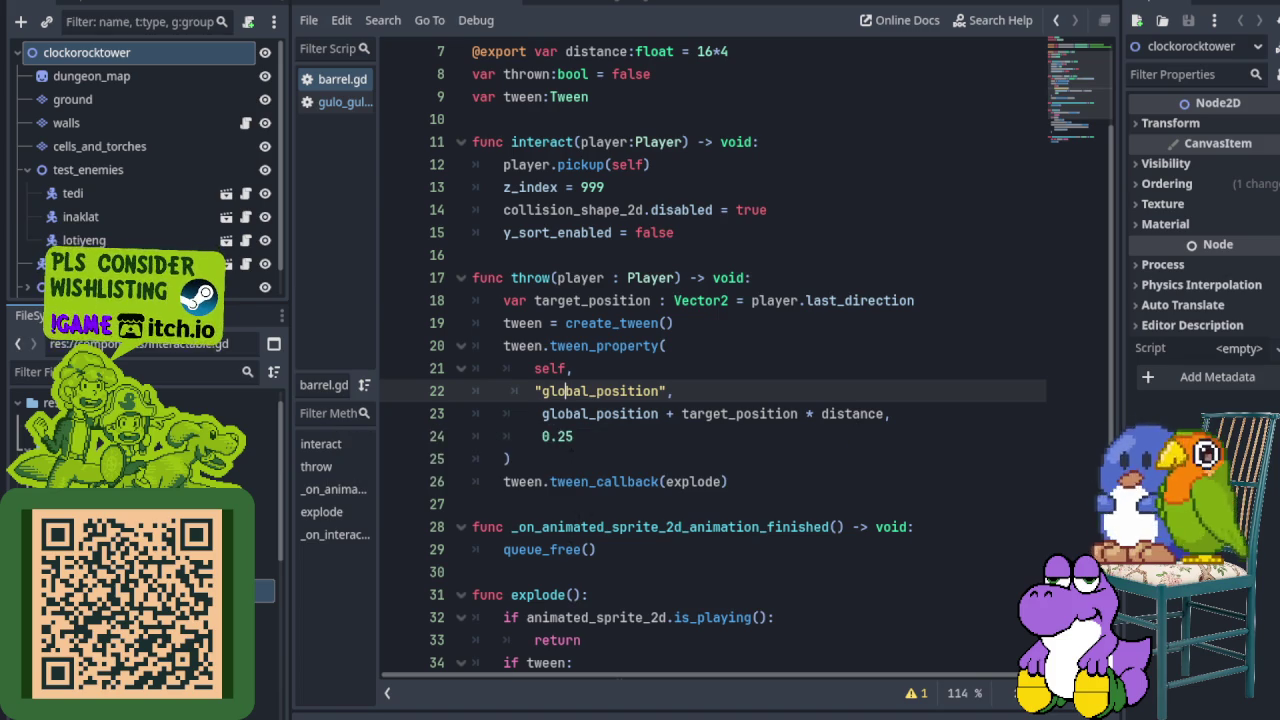
left_click(437, 441)
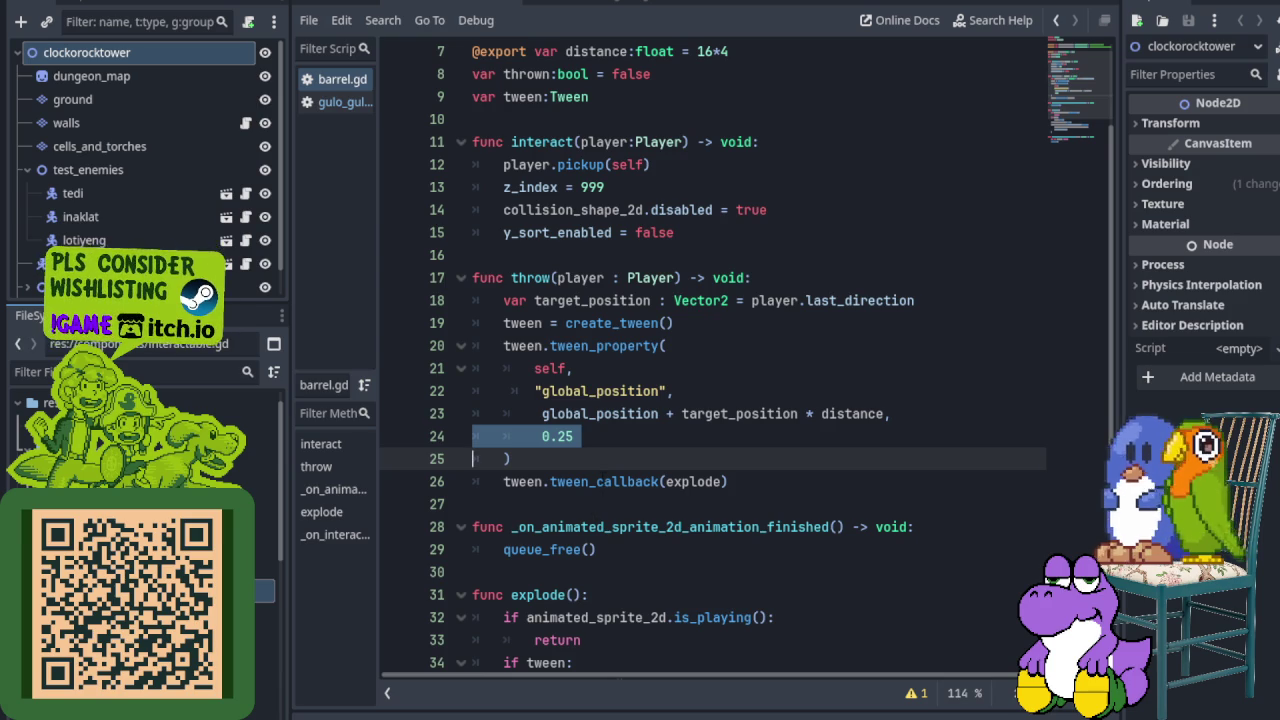
scroll(602, 468, "down", 2)
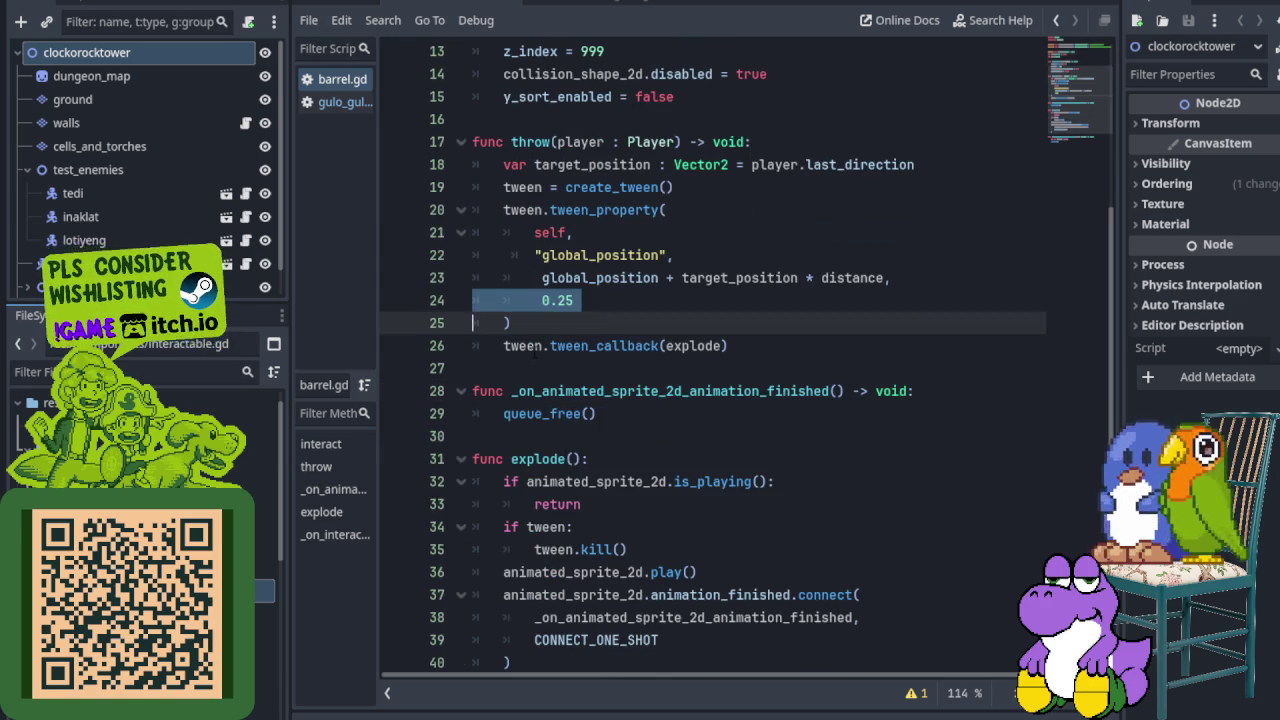
scroll(540, 350, "down", 2)
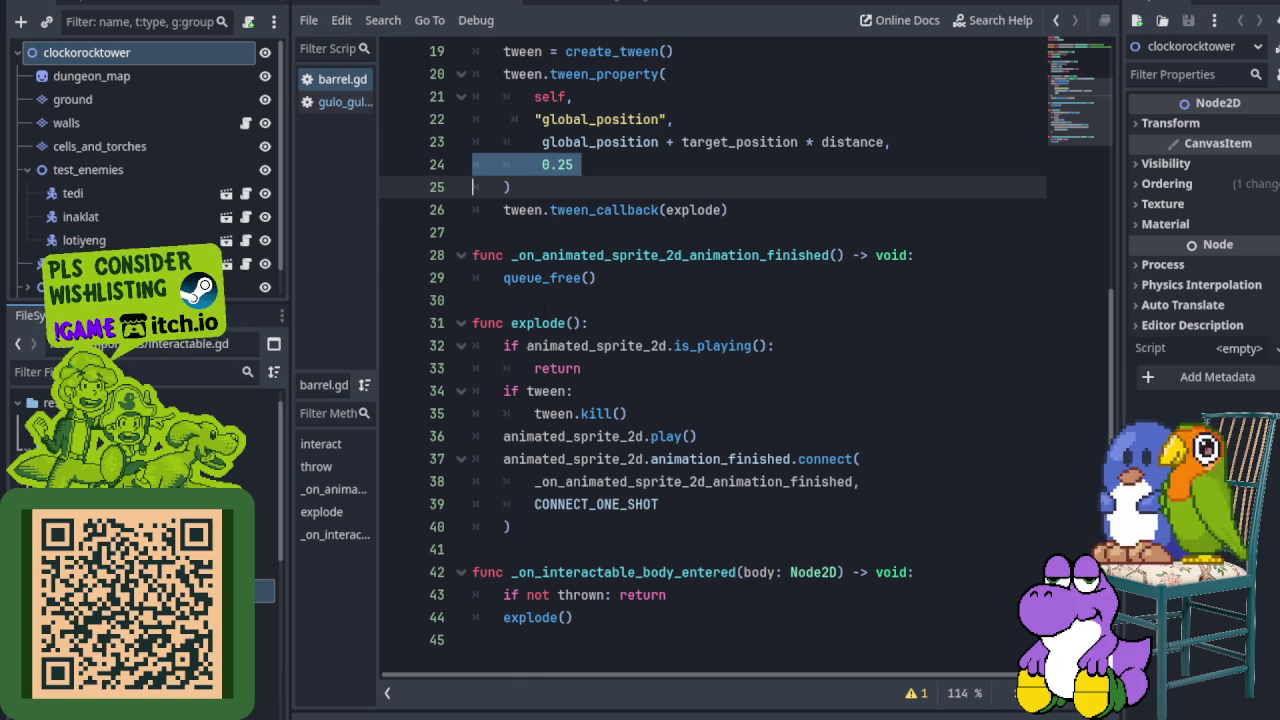
left_click_drag(473, 255, 474, 278)
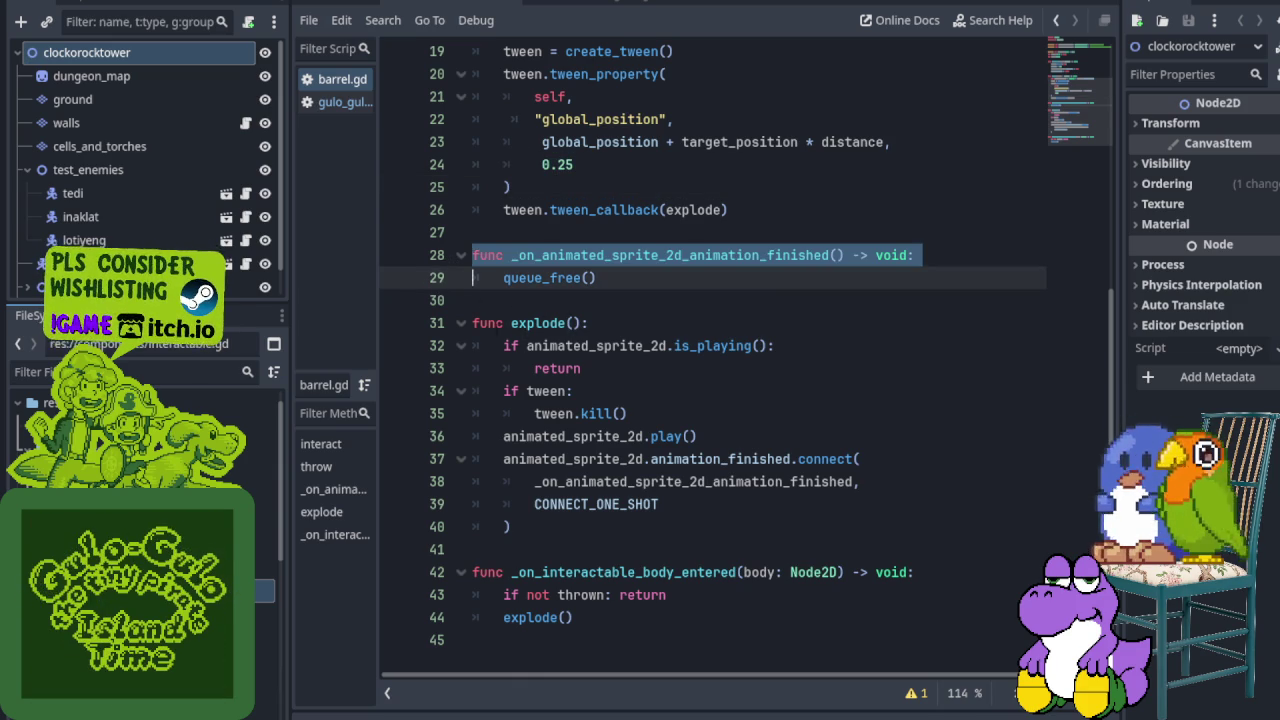
Step: Open the Tween kill() documentation from the tween.kill() call on line 35
left_click(496, 323)
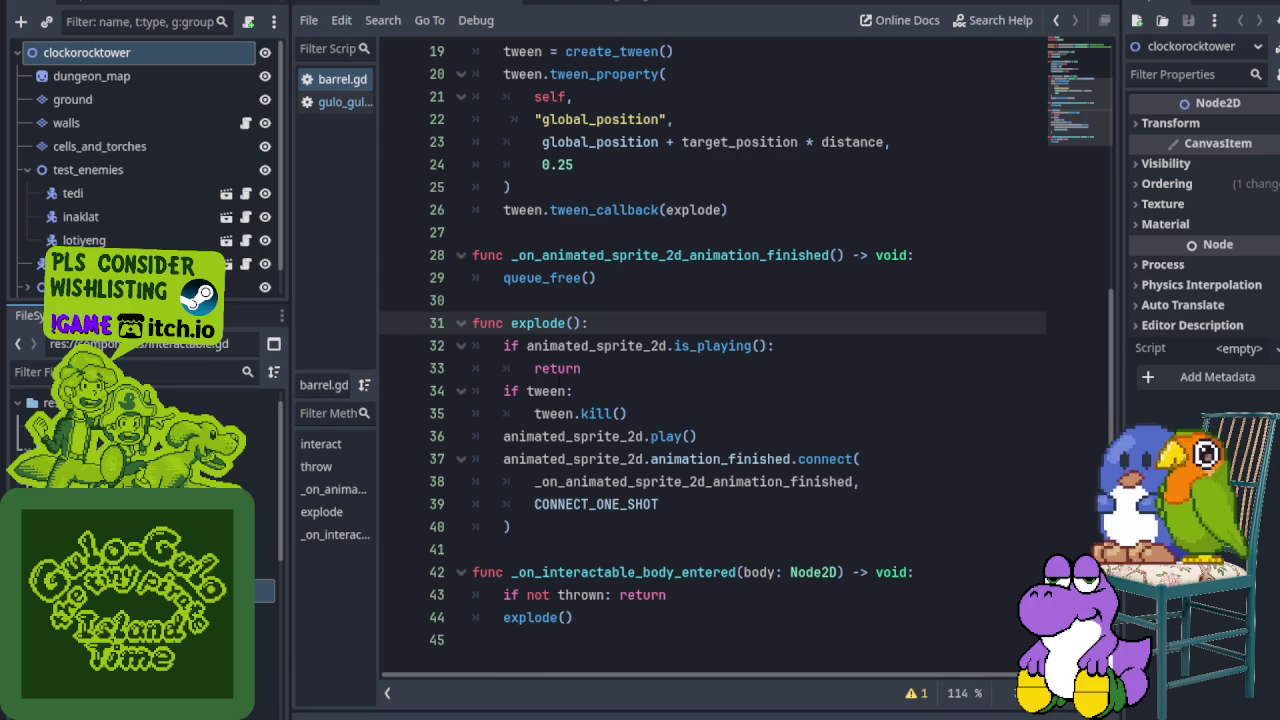
mouse_move(603, 413)
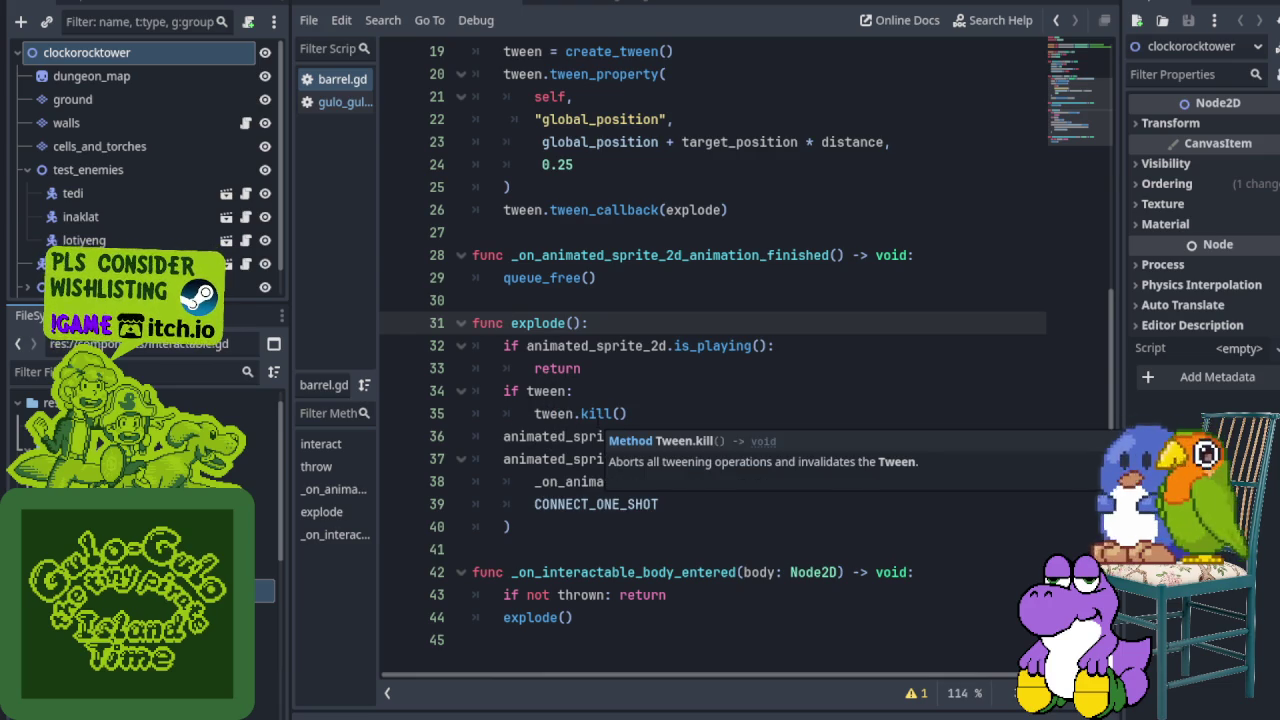
left_click(596, 413)
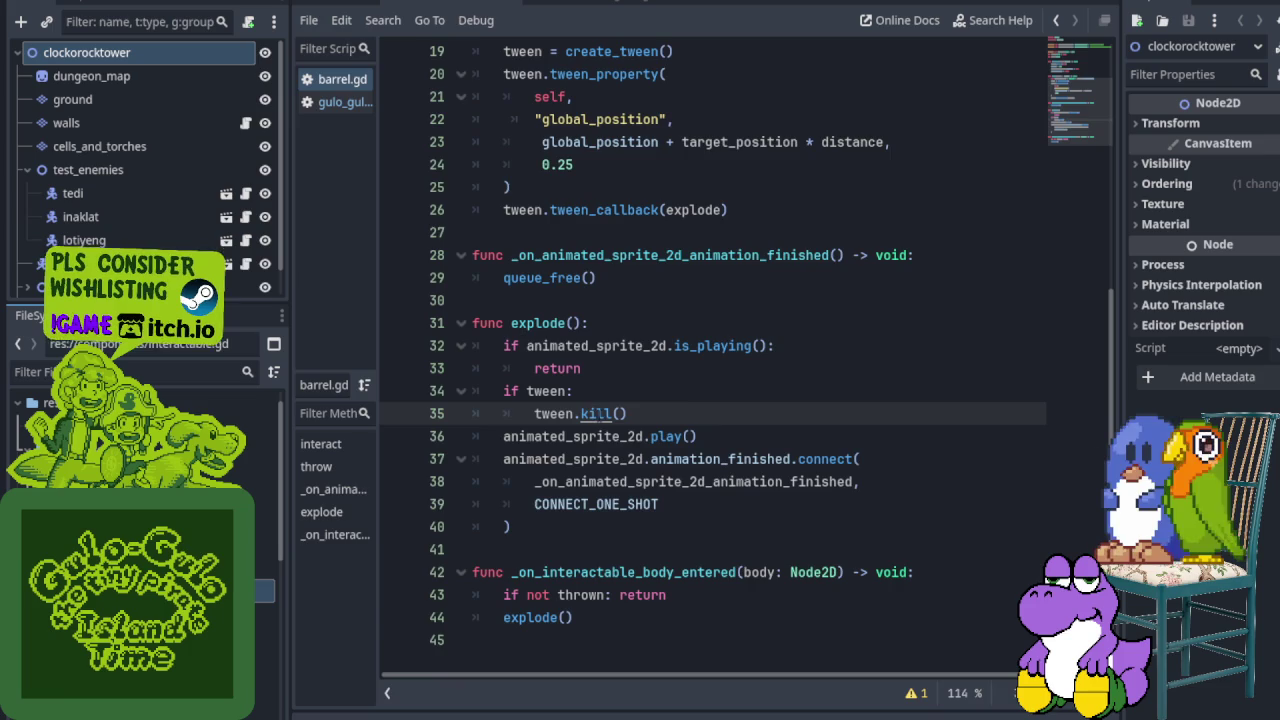
left_click(597, 413, "ctrl")
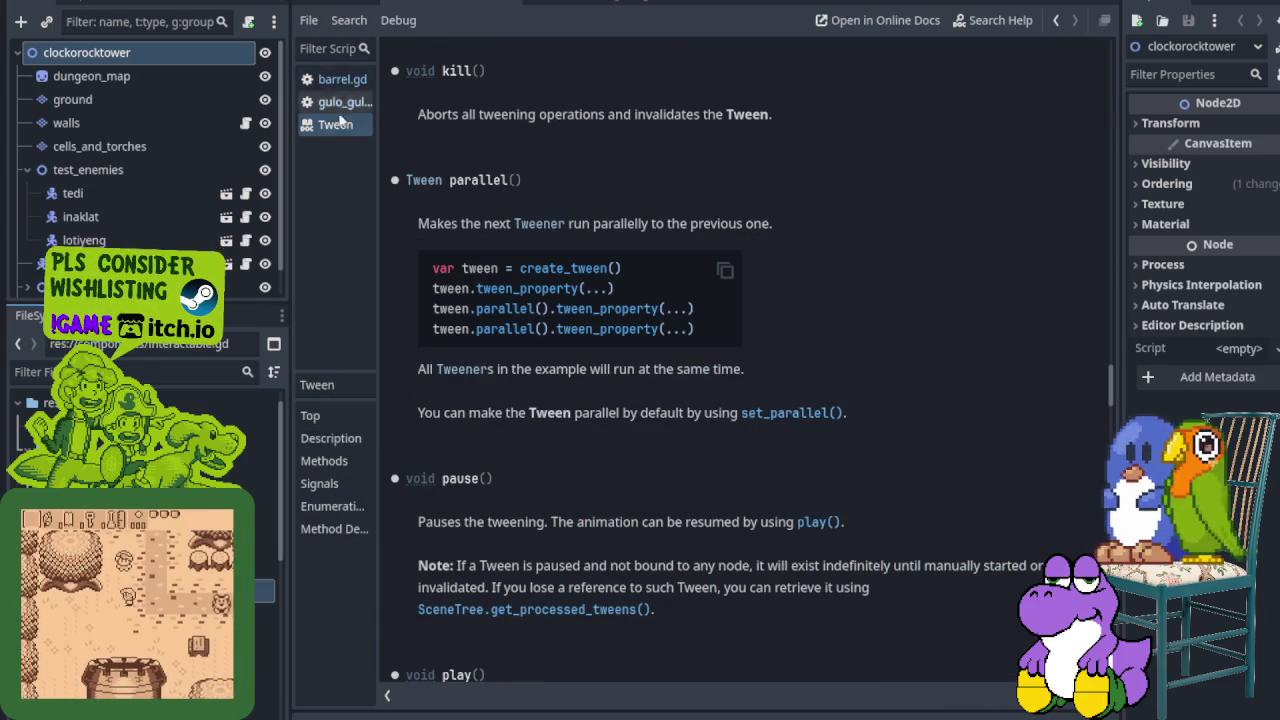
Step: Close the Tween docs tab and scroll through barrel.gd's explode() code
right_click(332, 124)
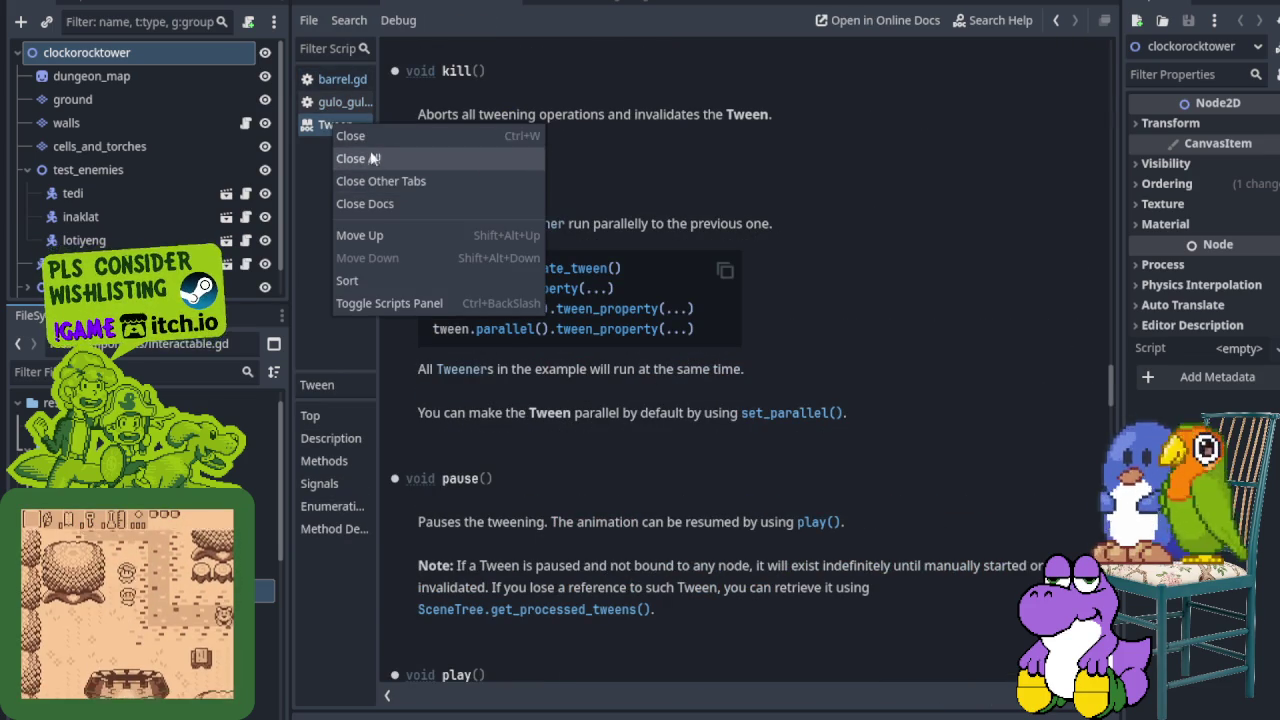
left_click(348, 135)
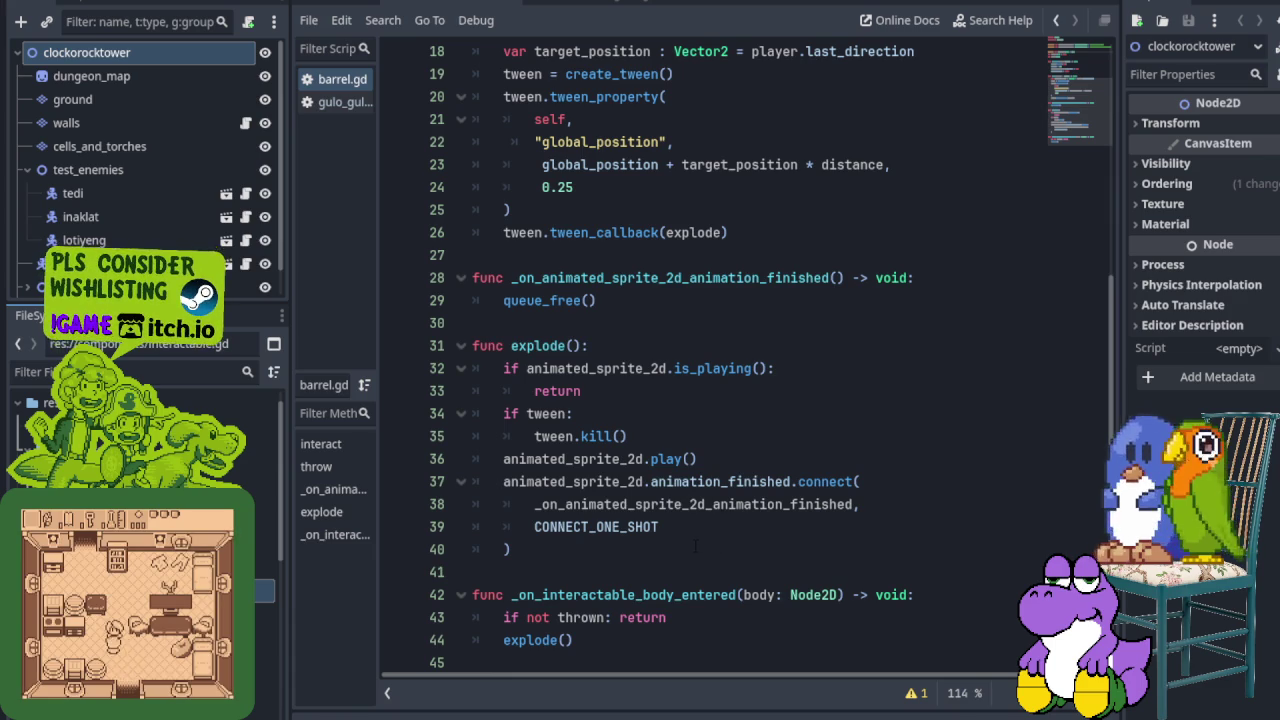
scroll(694, 562, "down", 1)
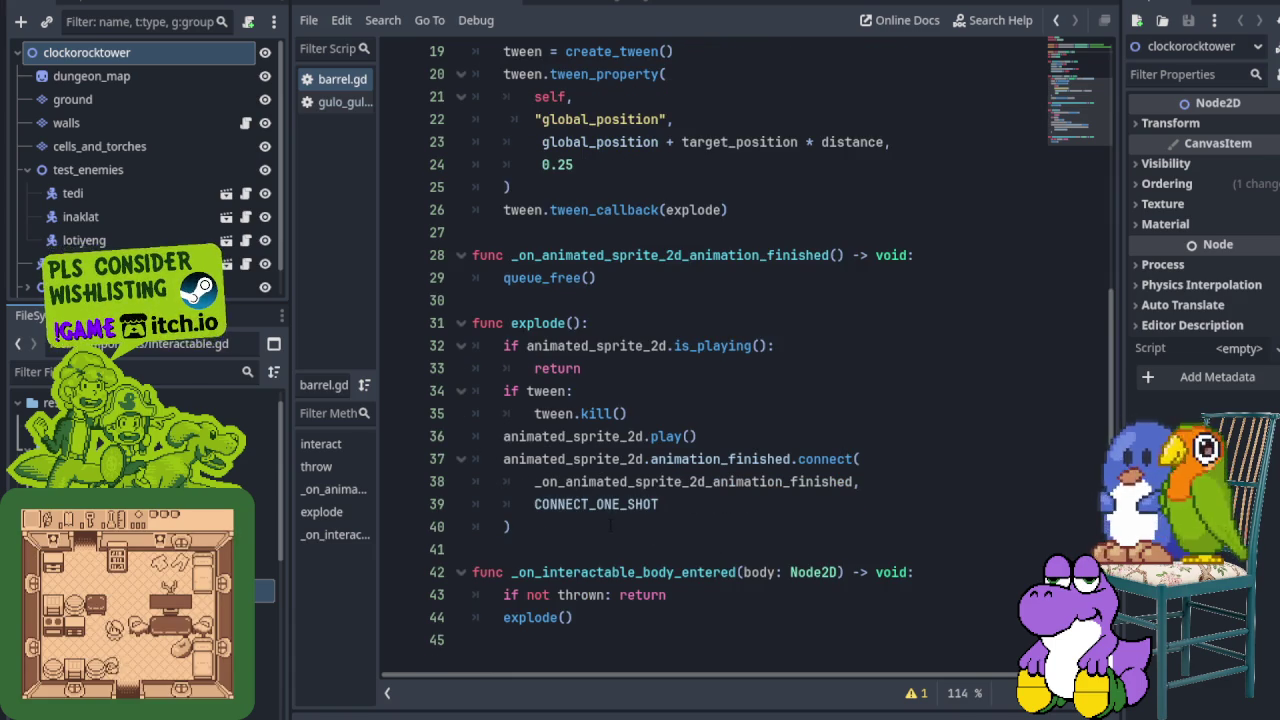